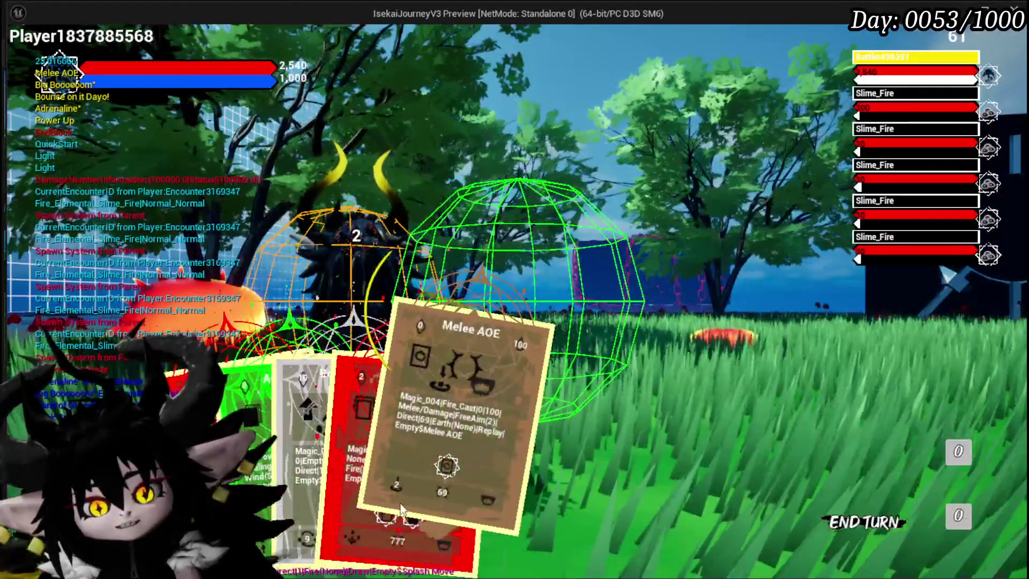
- Aim and cancel the Melee AOE card, then cast Big Booooom on the slimes
{"action": "left_click", "coordinate": [403, 497]}
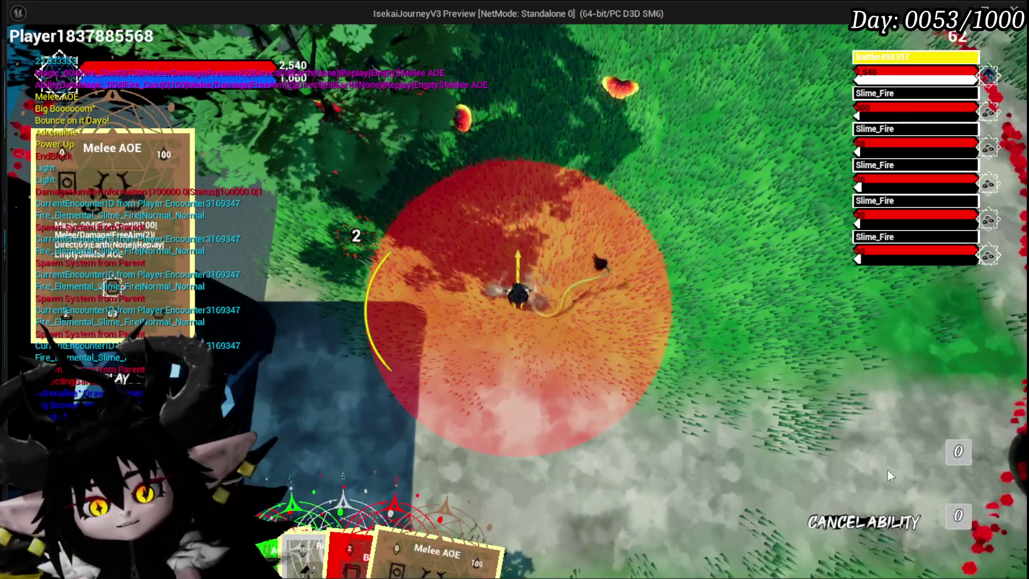
{"action": "left_click", "coordinate": [852, 521]}
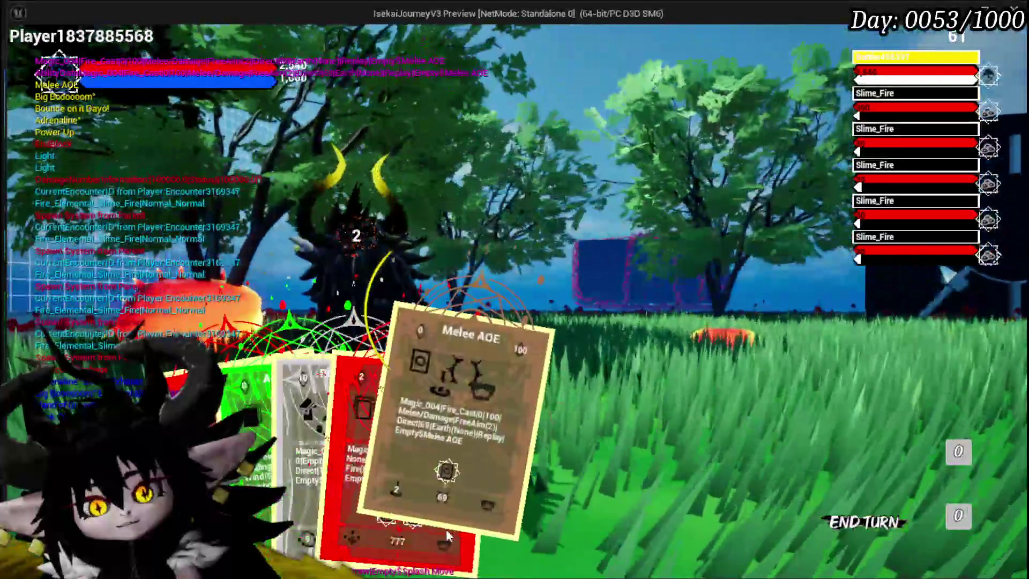
{"action": "left_click", "coordinate": [456, 428]}
{"action": "left_click", "coordinate": [828, 524]}
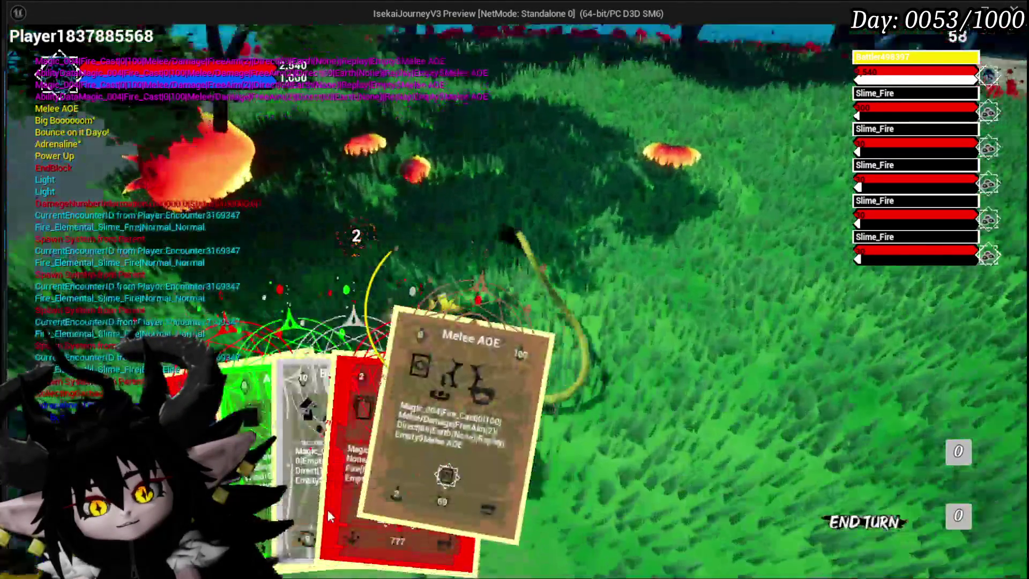
{"action": "left_click", "coordinate": [399, 461]}
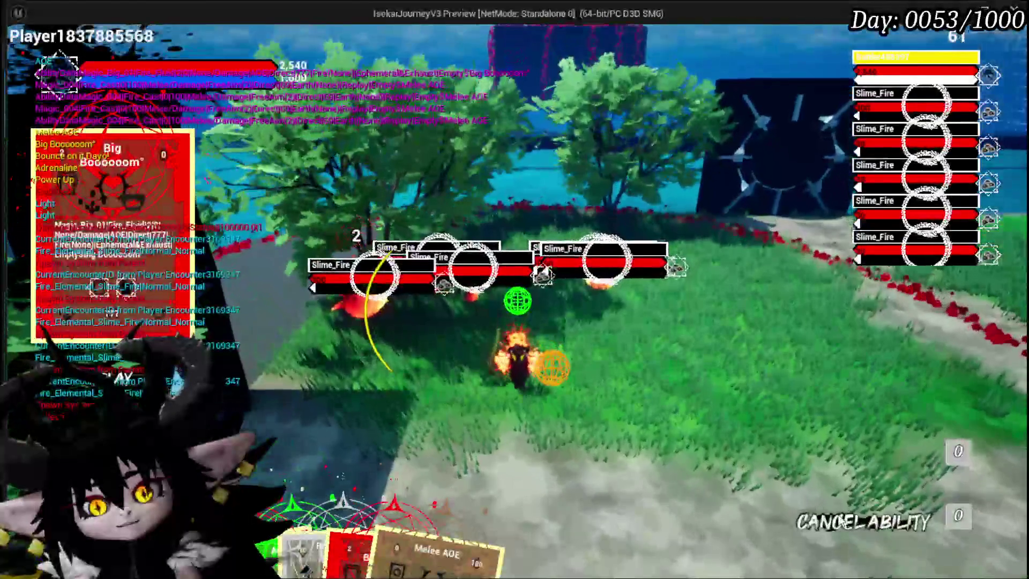
{"action": "left_click", "coordinate": [383, 437]}
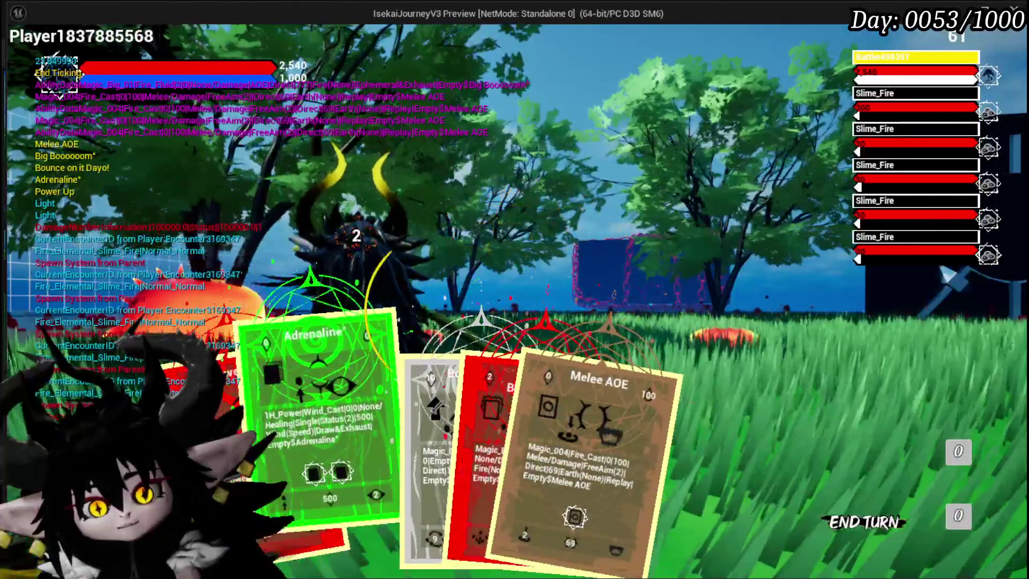
- Select and cancel the Power Up card, then stop the play-in-editor session
{"action": "left_click", "coordinate": [329, 472]}
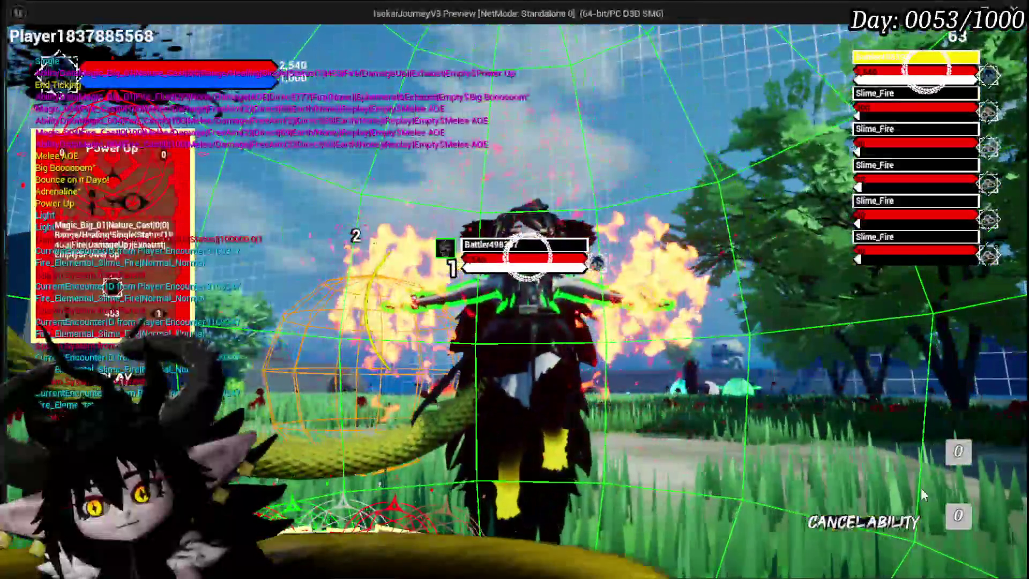
{"action": "left_click", "coordinate": [858, 524]}
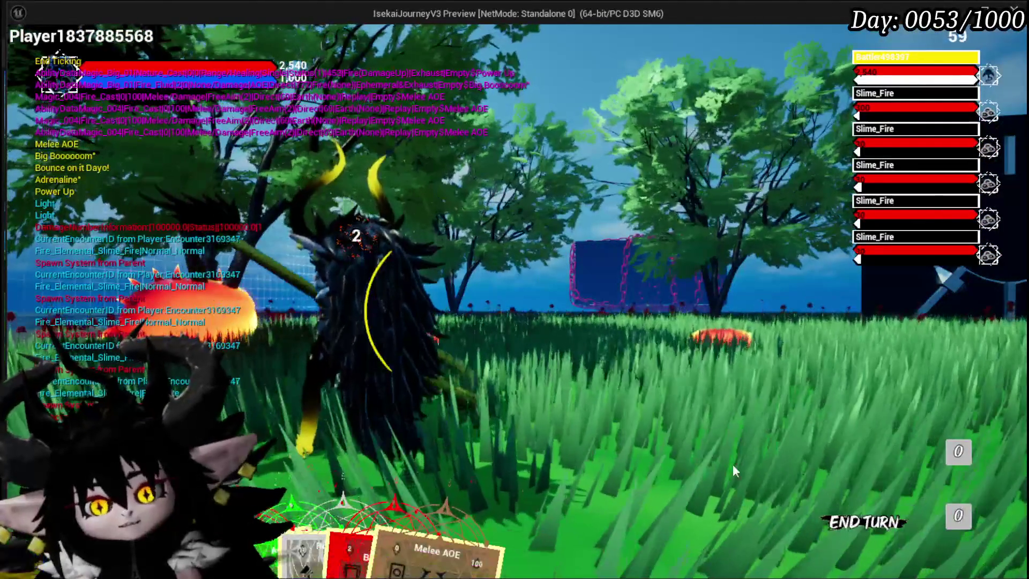
{"action": "key", "text": "Escape"}
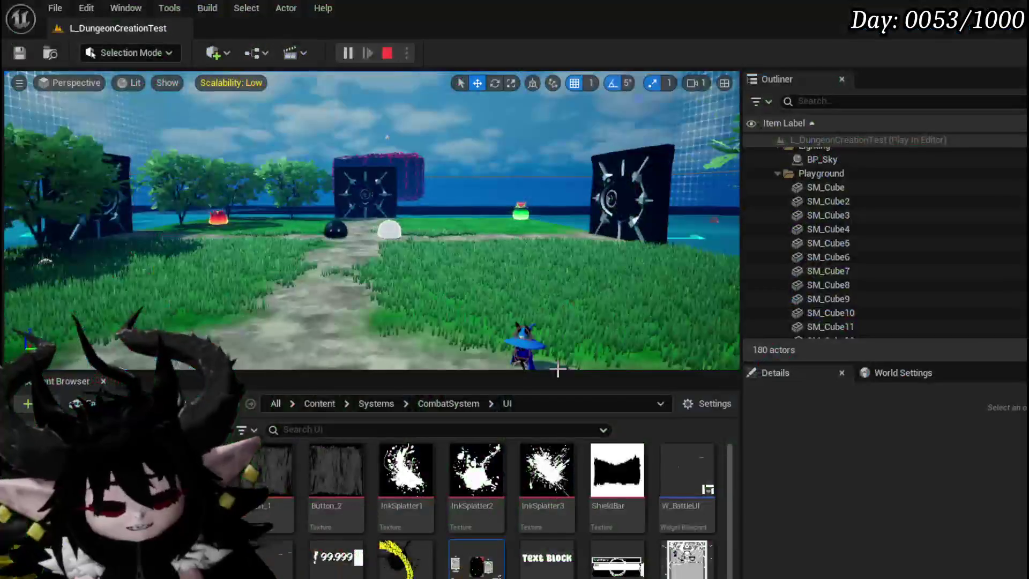
- Save the L_DungeonCreationTest level and all modified packages
{"action": "key", "text": "ctrl+s"}
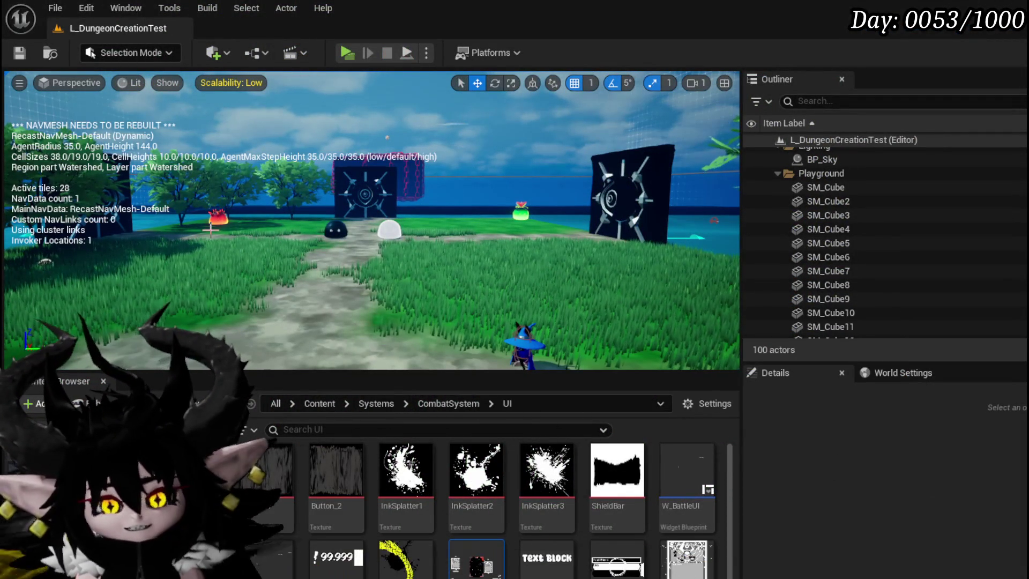
{"action": "left_click", "coordinate": [20, 53]}
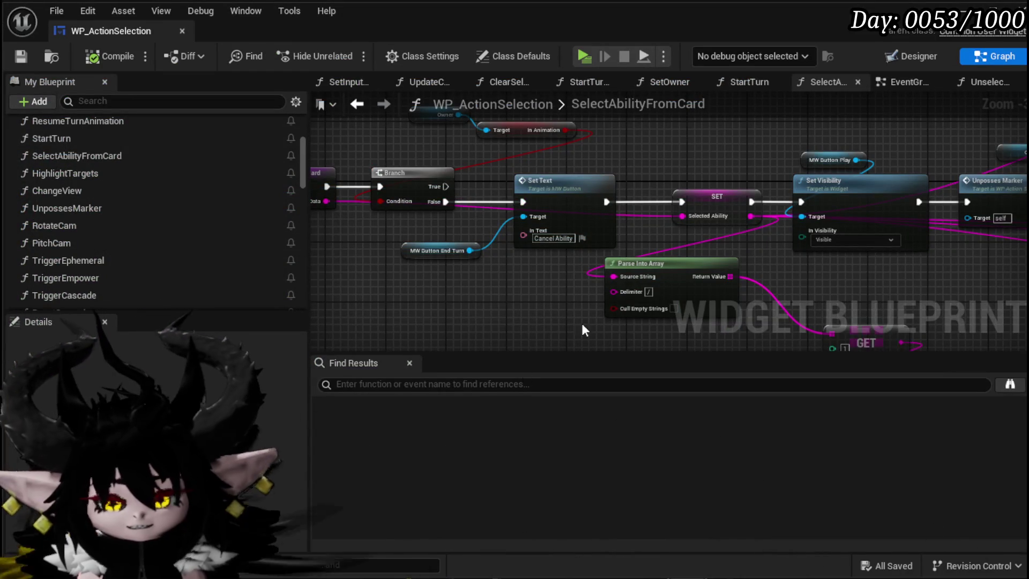
- Move the Owner getter node right in SelectAbilityFromCard and save WP_ActionSelection
{"action": "mouse_move", "coordinate": [583, 328]}
{"action": "left_mouse_down"}
{"action": "mouse_move", "coordinate": [535, 322]}
{"action": "mouse_move", "coordinate": [458, 223]}
{"action": "mouse_move", "coordinate": [524, 236]}
{"action": "left_mouse_up"}
{"action": "mouse_move", "coordinate": [704, 257]}
{"action": "left_mouse_down"}
{"action": "mouse_move", "coordinate": [579, 280]}
{"action": "mouse_move", "coordinate": [675, 282]}
{"action": "mouse_move", "coordinate": [538, 222]}
{"action": "mouse_move", "coordinate": [749, 276]}
{"action": "left_mouse_up"}
{"action": "scroll", "coordinate": [542, 261], "scroll_direction": "down", "scroll_amount": 2}
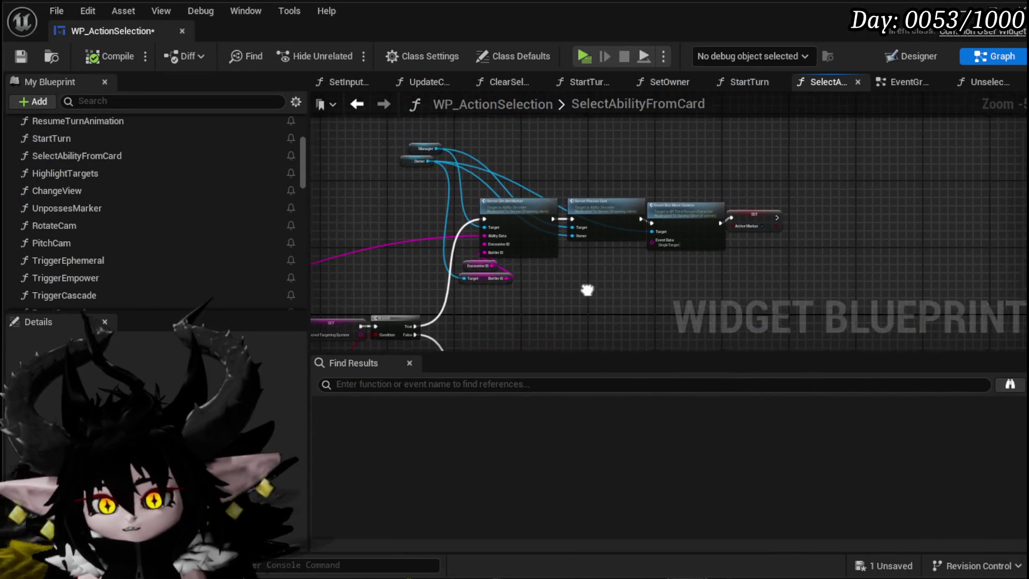
{"action": "left_click_drag", "start_coordinate": [767, 157], "coordinate": [761, 147]}
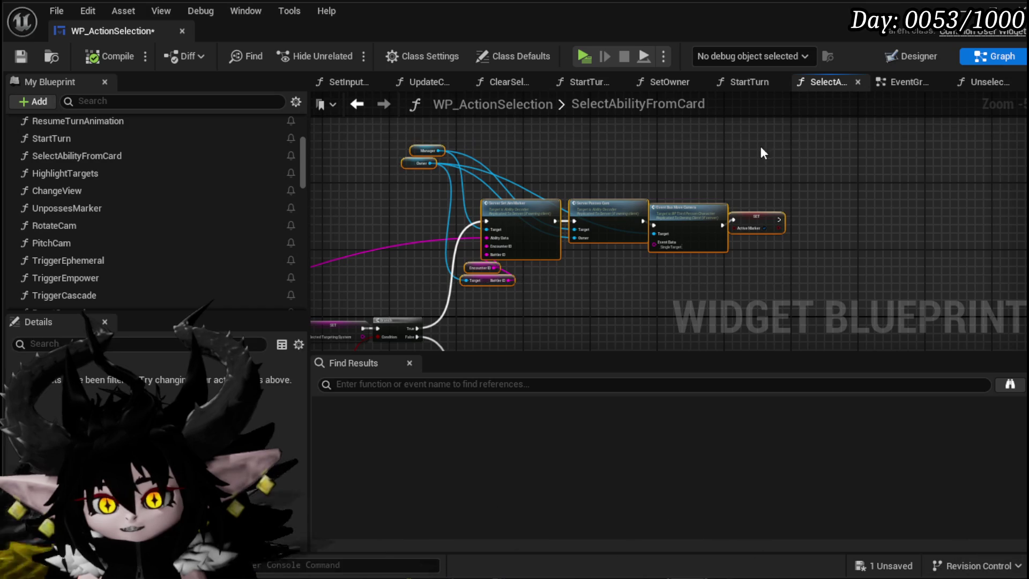
{"action": "mouse_move", "coordinate": [389, 191]}
{"action": "left_mouse_down"}
{"action": "mouse_move", "coordinate": [673, 195]}
{"action": "mouse_move", "coordinate": [646, 214]}
{"action": "mouse_move", "coordinate": [550, 222]}
{"action": "left_mouse_up"}
{"action": "scroll", "coordinate": [559, 182], "scroll_direction": "up", "scroll_amount": 3}
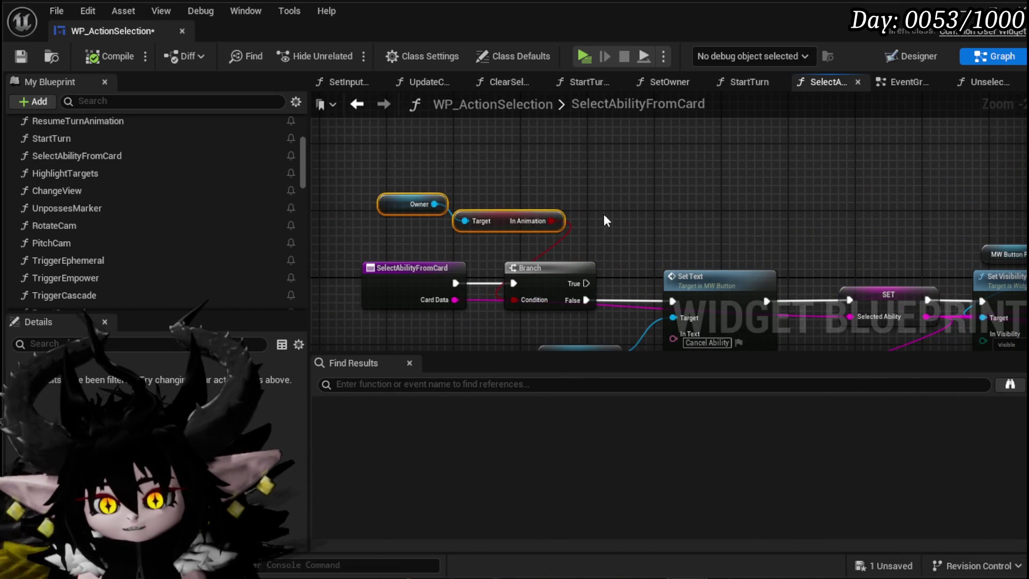
{"action": "left_click_drag", "start_coordinate": [388, 194], "coordinate": [472, 194]}
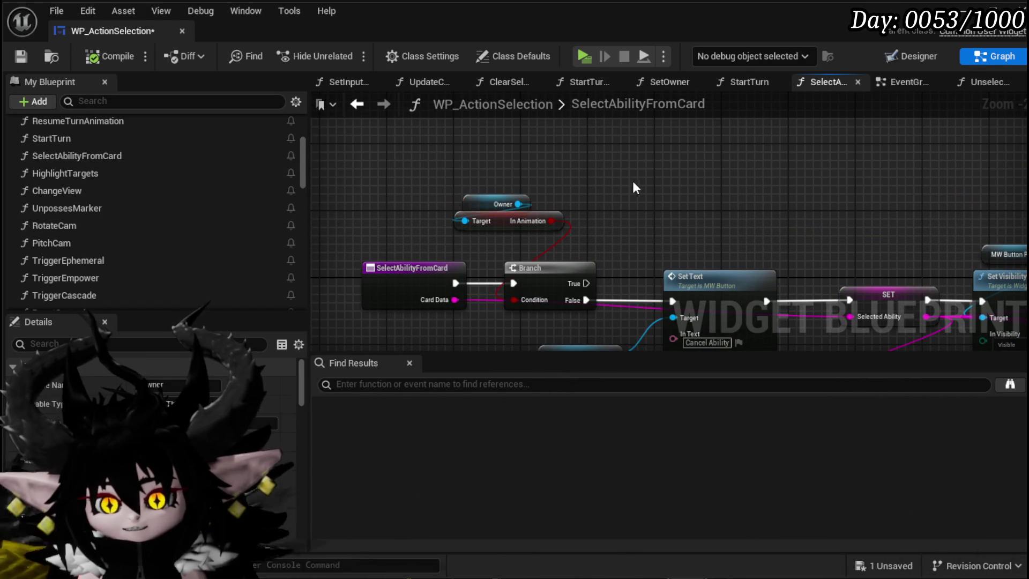
{"action": "left_click", "coordinate": [368, 183]}
{"action": "left_click", "coordinate": [23, 54]}
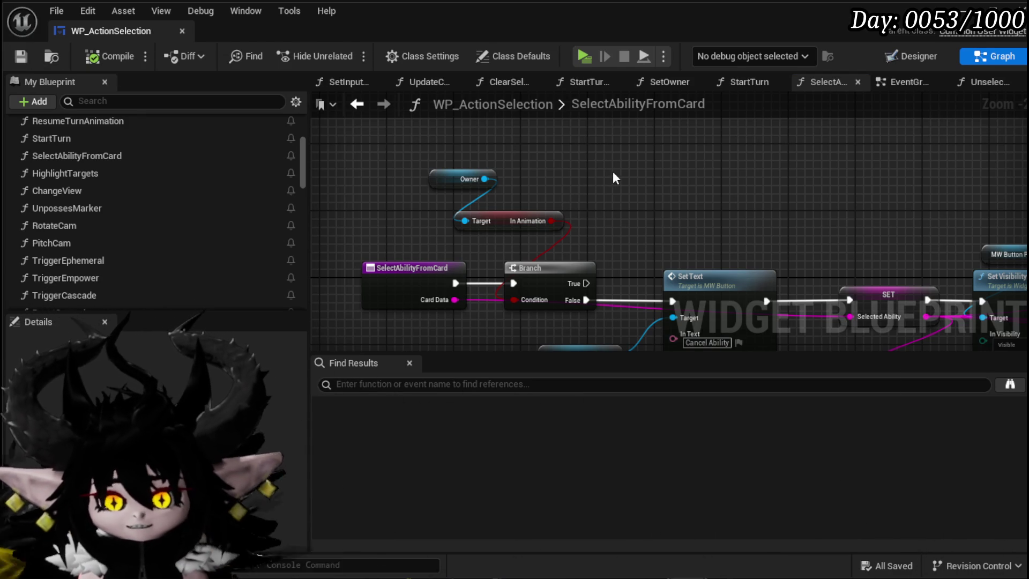
- Nudge the Manager and Owner getter nodes, then return to the entry nodes
{"action": "left_click_drag", "start_coordinate": [561, 188], "coordinate": [626, 164]}
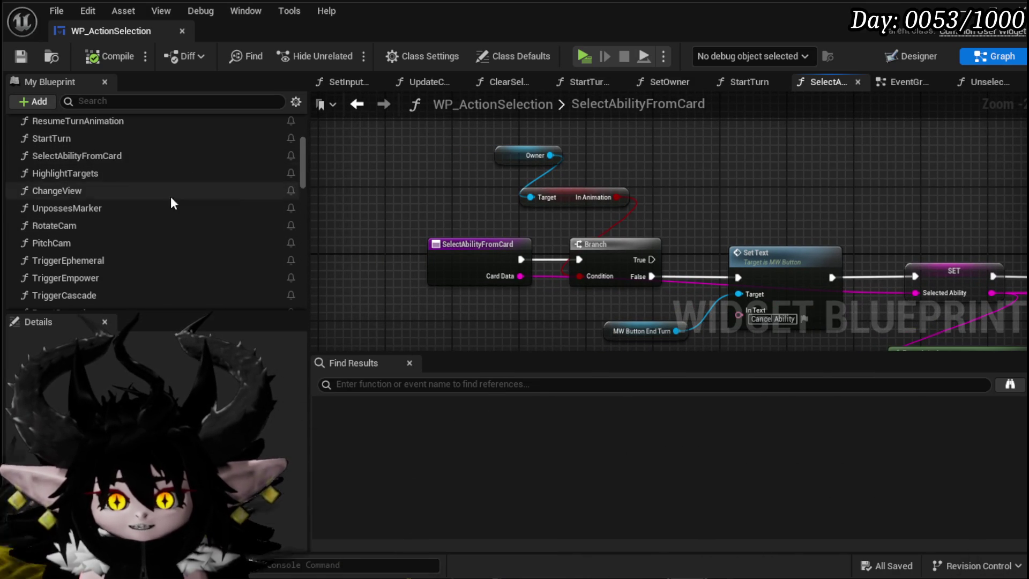
{"action": "scroll", "coordinate": [138, 204], "scroll_direction": "down", "scroll_amount": 5}
{"action": "mouse_move", "coordinate": [400, 189]}
{"action": "left_mouse_down"}
{"action": "mouse_move", "coordinate": [494, 178]}
{"action": "mouse_move", "coordinate": [364, 200]}
{"action": "mouse_move", "coordinate": [497, 188]}
{"action": "mouse_move", "coordinate": [407, 225]}
{"action": "mouse_move", "coordinate": [375, 268]}
{"action": "mouse_move", "coordinate": [441, 199]}
{"action": "left_mouse_up"}
{"action": "scroll", "coordinate": [445, 180], "scroll_direction": "down", "scroll_amount": 3}
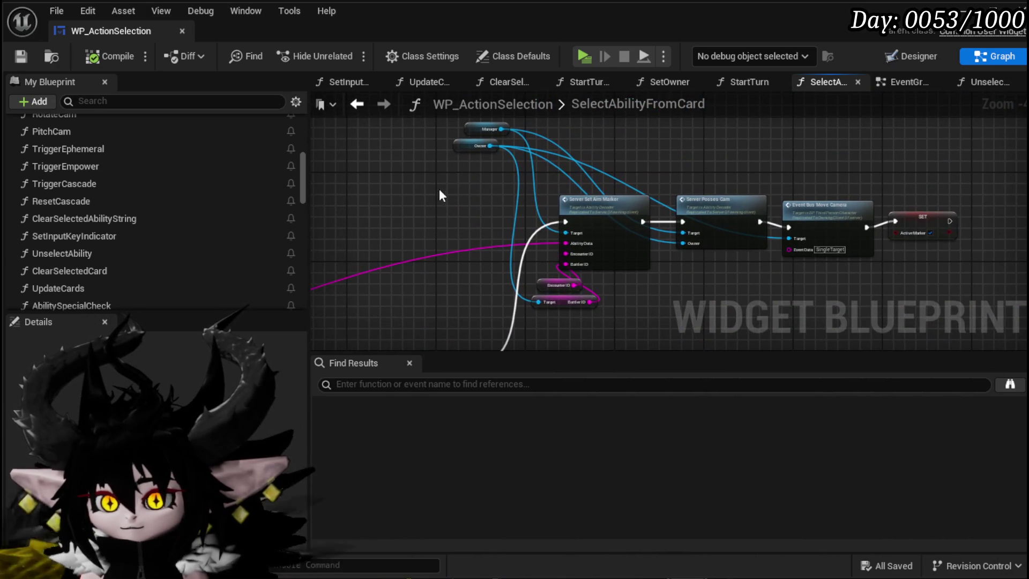
{"action": "mouse_move", "coordinate": [469, 130]}
{"action": "left_mouse_down"}
{"action": "mouse_move", "coordinate": [497, 148]}
{"action": "mouse_move", "coordinate": [490, 253]}
{"action": "mouse_move", "coordinate": [574, 172]}
{"action": "mouse_move", "coordinate": [573, 143]}
{"action": "mouse_move", "coordinate": [523, 194]}
{"action": "left_mouse_up"}
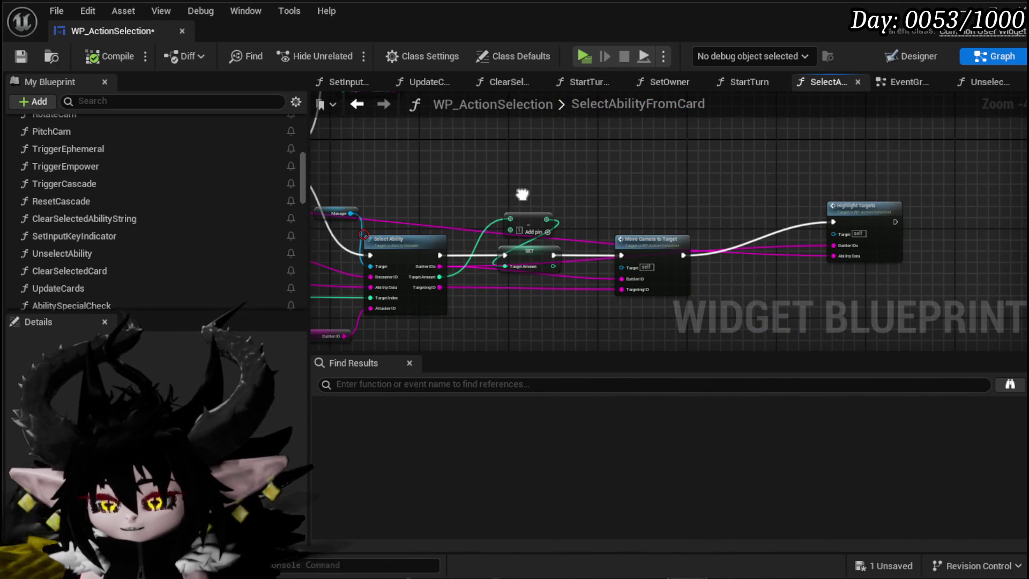
{"action": "left_click_drag", "start_coordinate": [662, 183], "coordinate": [836, 171]}
{"action": "mouse_move", "coordinate": [429, 193]}
{"action": "left_mouse_down"}
{"action": "mouse_move", "coordinate": [622, 177]}
{"action": "mouse_move", "coordinate": [563, 193]}
{"action": "mouse_move", "coordinate": [568, 203]}
{"action": "mouse_move", "coordinate": [542, 220]}
{"action": "left_mouse_up"}
{"action": "mouse_move", "coordinate": [322, 214]}
{"action": "left_mouse_down"}
{"action": "mouse_move", "coordinate": [442, 216]}
{"action": "mouse_move", "coordinate": [484, 300]}
{"action": "left_mouse_up"}
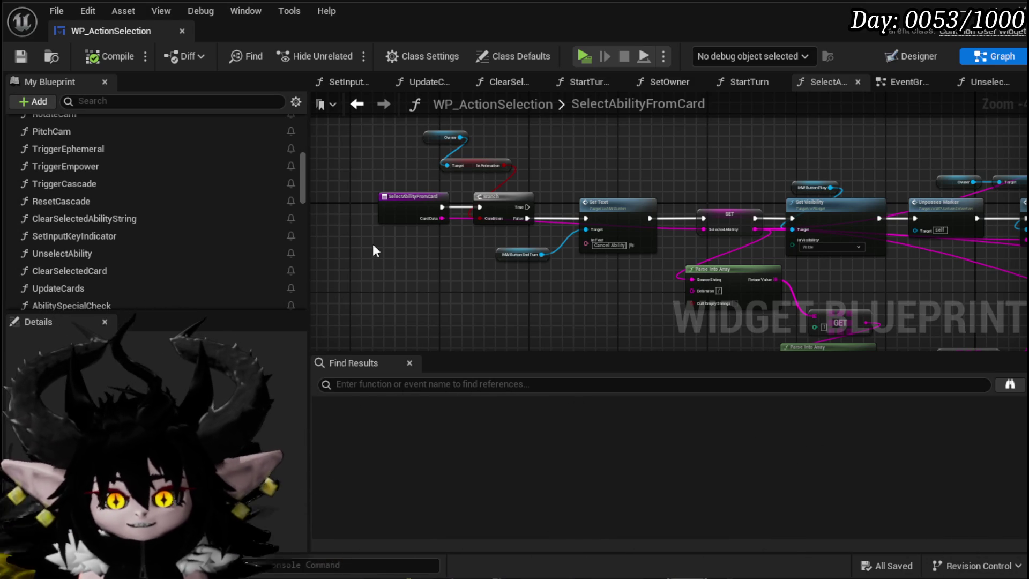
{"action": "left_click_drag", "start_coordinate": [474, 266], "coordinate": [444, 280]}
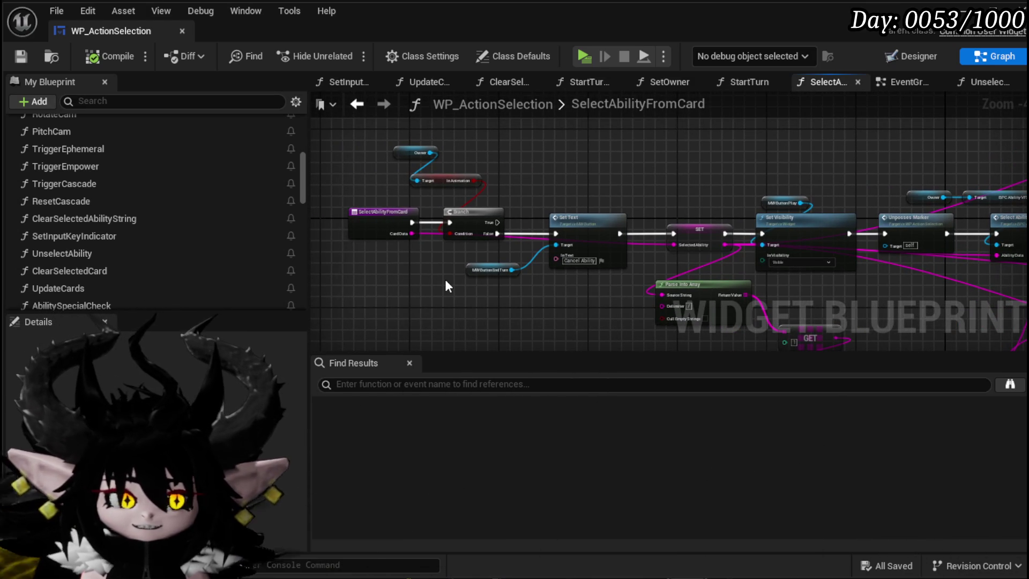
{"action": "scroll", "coordinate": [524, 165], "scroll_direction": "down", "scroll_amount": 1}
{"action": "scroll", "coordinate": [579, 172], "scroll_direction": "up", "scroll_amount": 1}
{"action": "left_click_drag", "start_coordinate": [370, 172], "coordinate": [439, 160]}
{"action": "scroll", "coordinate": [109, 176], "scroll_direction": "down", "scroll_amount": 3}
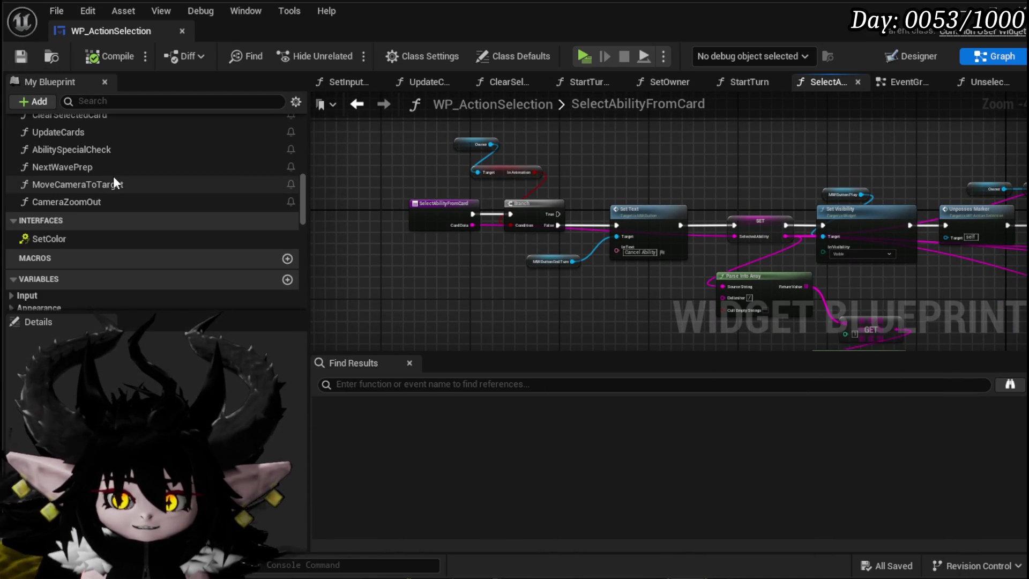
{"action": "scroll", "coordinate": [113, 178], "scroll_direction": "up", "scroll_amount": 5}
{"action": "scroll", "coordinate": [114, 176], "scroll_direction": "up", "scroll_amount": 3}
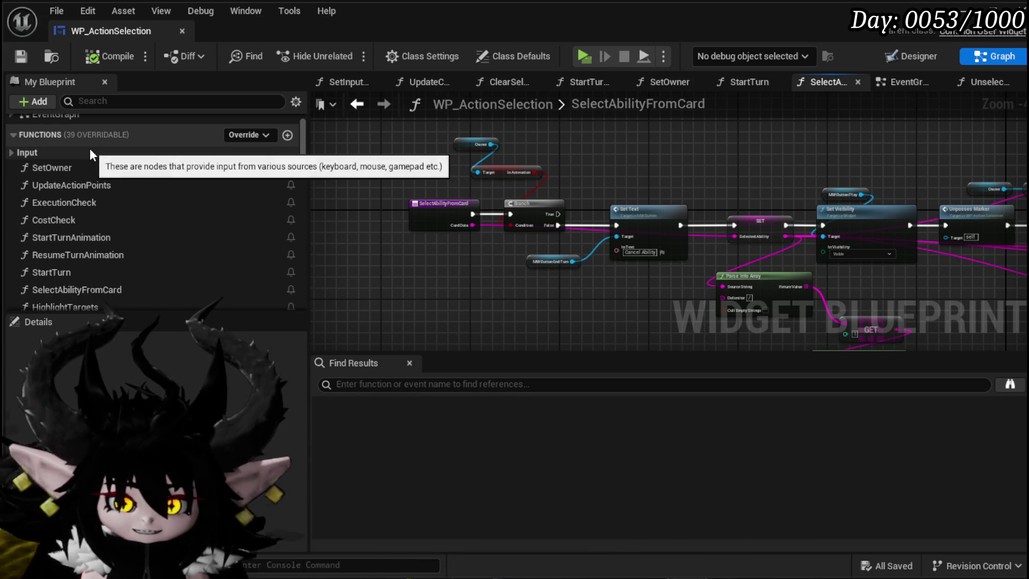
{"action": "scroll", "coordinate": [92, 150], "scroll_direction": "down", "scroll_amount": 5}
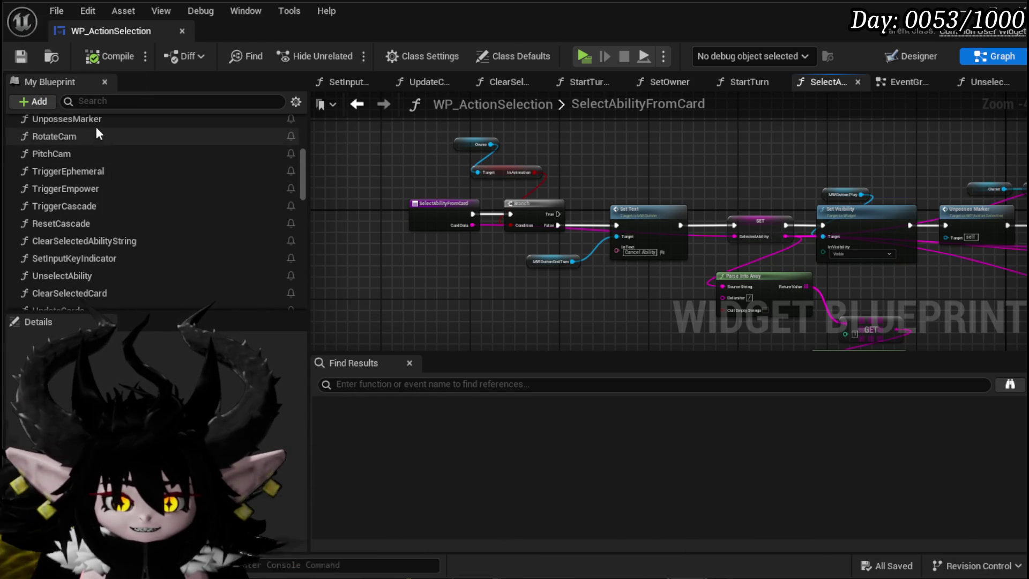
{"action": "scroll", "coordinate": [138, 175], "scroll_direction": "down", "scroll_amount": 1}
{"action": "scroll", "coordinate": [138, 176], "scroll_direction": "up", "scroll_amount": 2}
{"action": "scroll", "coordinate": [138, 176], "scroll_direction": "up", "scroll_amount": 3}
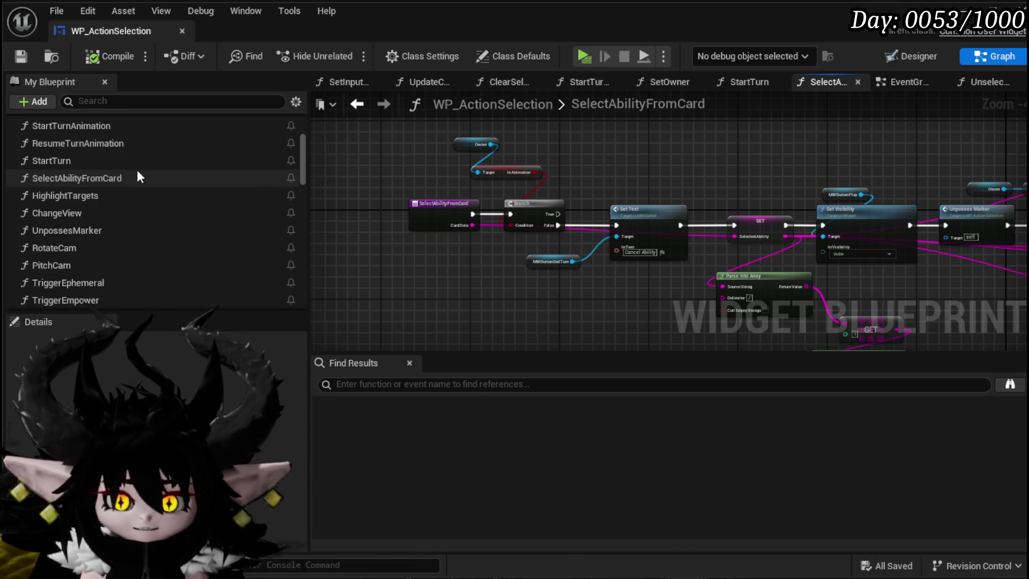
{"action": "scroll", "coordinate": [138, 176], "scroll_direction": "down", "scroll_amount": 4}
{"action": "scroll", "coordinate": [136, 170], "scroll_direction": "down", "scroll_amount": 3}
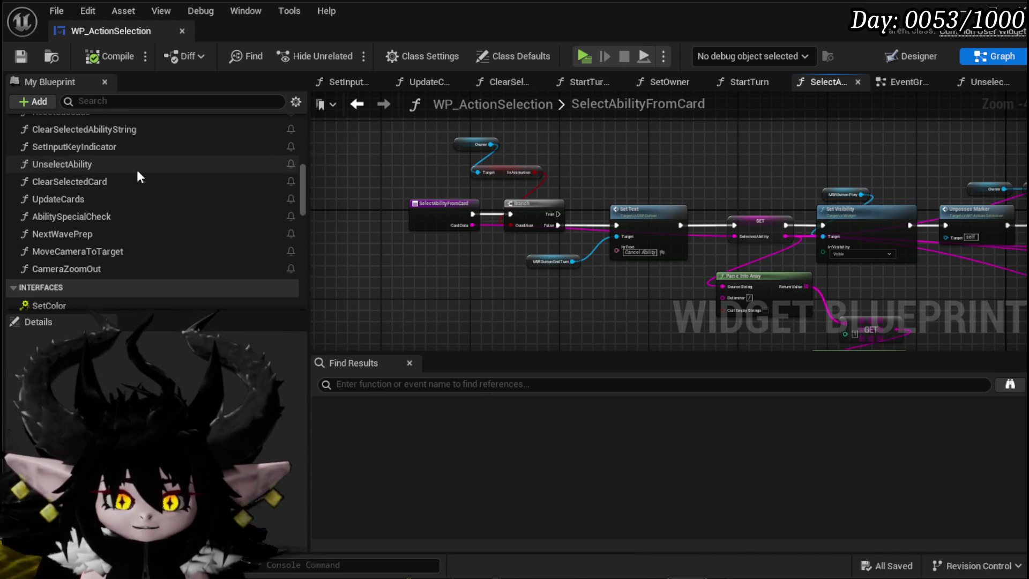
{"action": "scroll", "coordinate": [59, 241], "scroll_direction": "up", "scroll_amount": 2}
{"action": "scroll", "coordinate": [64, 230], "scroll_direction": "up", "scroll_amount": 6}
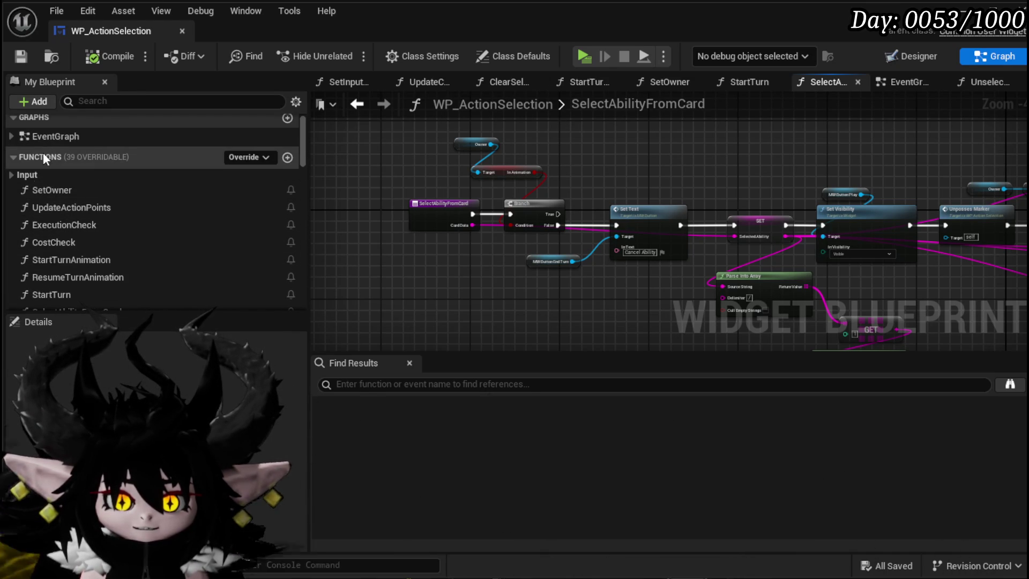
{"action": "scroll", "coordinate": [421, 268], "scroll_direction": "down", "scroll_amount": 4}
{"action": "mouse_move", "coordinate": [751, 229]}
{"action": "left_mouse_down"}
{"action": "mouse_move", "coordinate": [642, 194]}
{"action": "mouse_move", "coordinate": [607, 146]}
{"action": "left_mouse_up"}
{"action": "scroll", "coordinate": [588, 205], "scroll_direction": "up", "scroll_amount": 5}
{"action": "scroll", "coordinate": [615, 202], "scroll_direction": "down", "scroll_amount": 6}
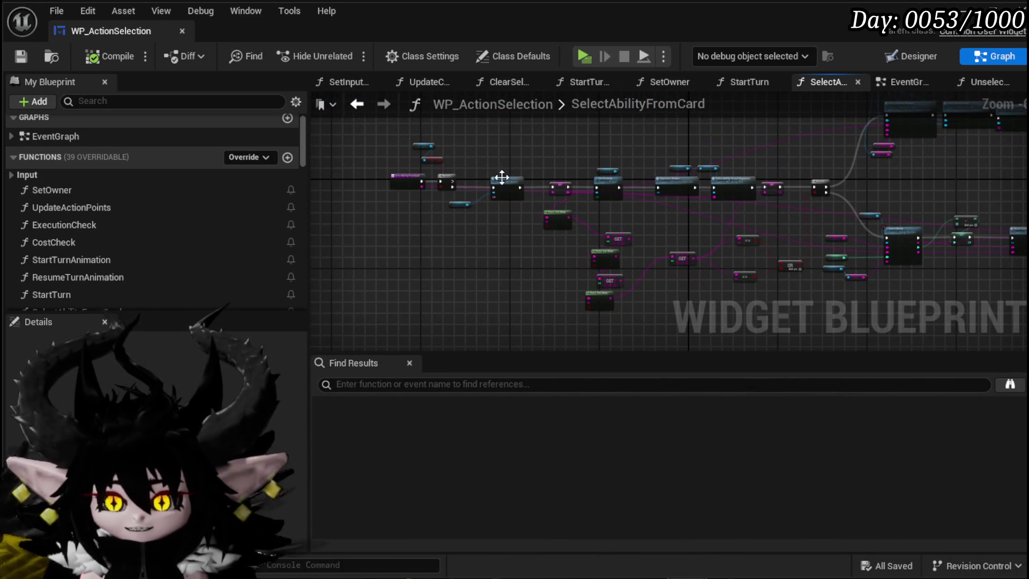
{"action": "left_click", "coordinate": [21, 56]}
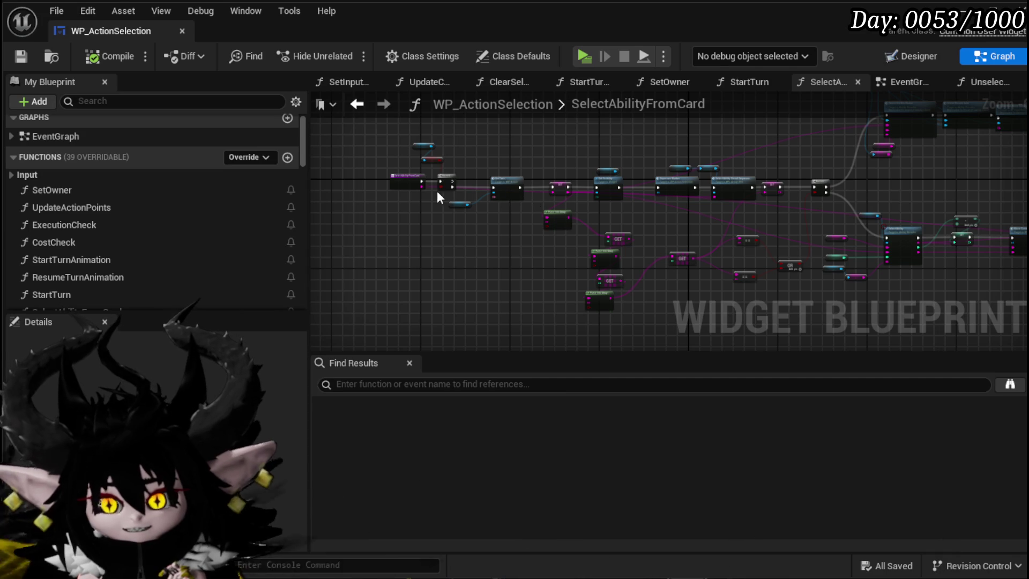
- Pan around the SelectAbilityFromCard graph to review its wiring through both branch paths
{"action": "mouse_move", "coordinate": [445, 138]}
{"action": "left_mouse_down"}
{"action": "mouse_move", "coordinate": [402, 160]}
{"action": "mouse_move", "coordinate": [449, 158]}
{"action": "mouse_move", "coordinate": [430, 160]}
{"action": "left_mouse_up"}
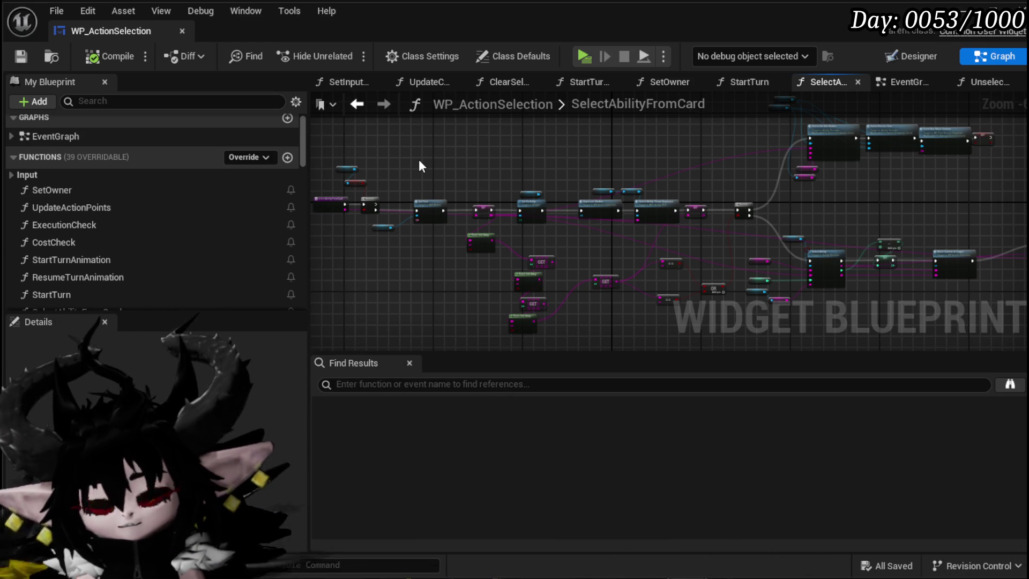
{"action": "mouse_move", "coordinate": [449, 163]}
{"action": "left_mouse_down"}
{"action": "mouse_move", "coordinate": [540, 172]}
{"action": "mouse_move", "coordinate": [489, 195]}
{"action": "mouse_move", "coordinate": [501, 199]}
{"action": "mouse_move", "coordinate": [533, 161]}
{"action": "mouse_move", "coordinate": [560, 179]}
{"action": "left_mouse_up"}
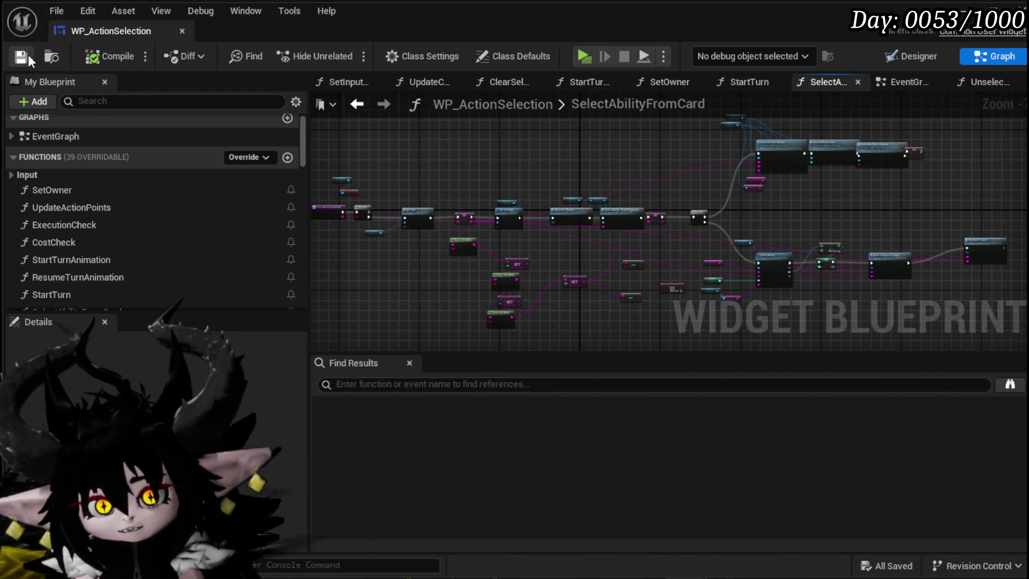
{"action": "scroll", "coordinate": [449, 181], "scroll_direction": "down", "scroll_amount": 1}
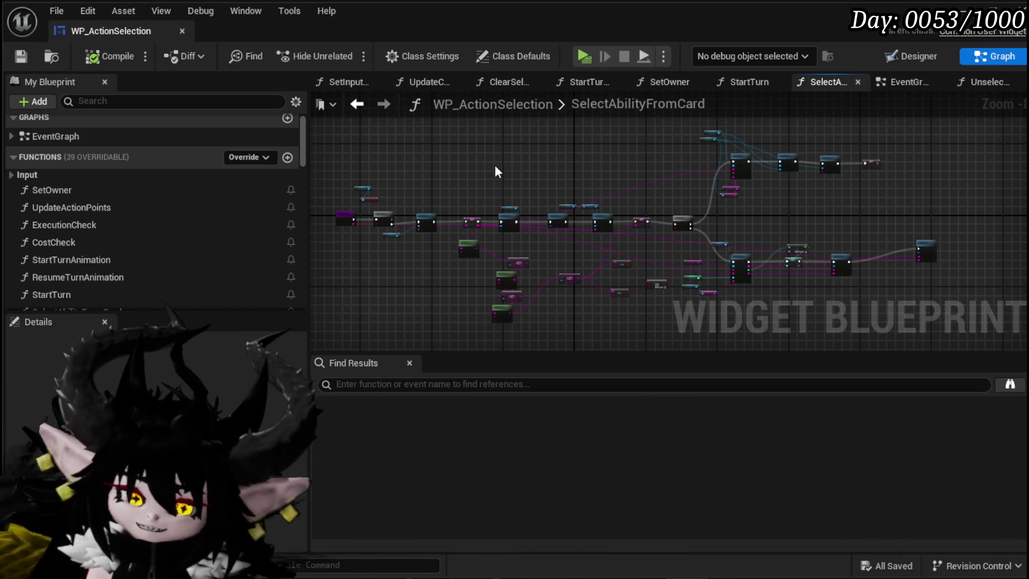
{"action": "mouse_move", "coordinate": [362, 178]}
{"action": "left_mouse_down"}
{"action": "mouse_move", "coordinate": [444, 152]}
{"action": "mouse_move", "coordinate": [448, 167]}
{"action": "left_mouse_up"}
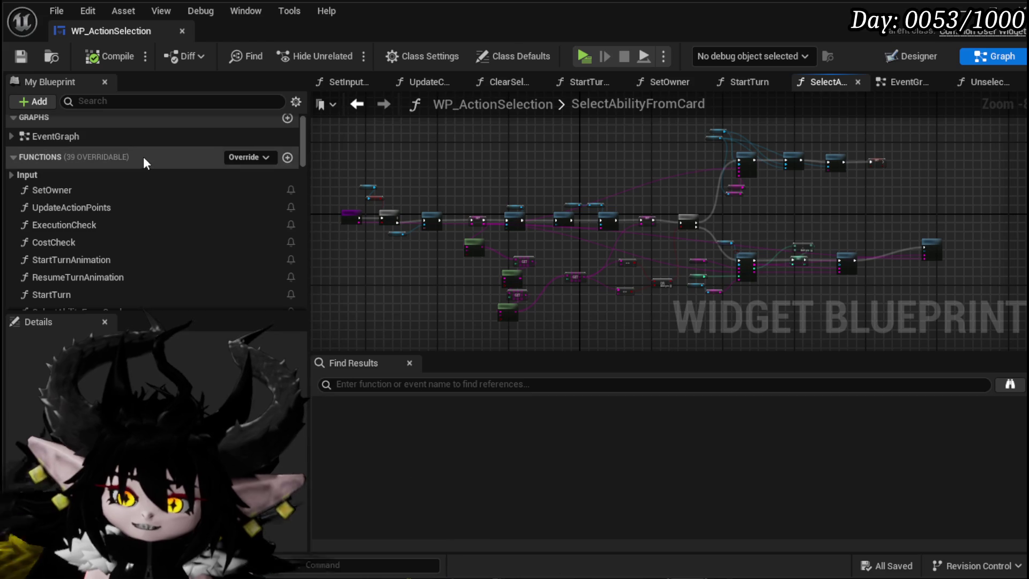
- Switch to the EventGraph and survey the End Turn Sequence and IA_EndTurn nodes
{"action": "left_click", "coordinate": [893, 84]}
{"action": "left_click_drag", "start_coordinate": [577, 198], "coordinate": [414, 241]}
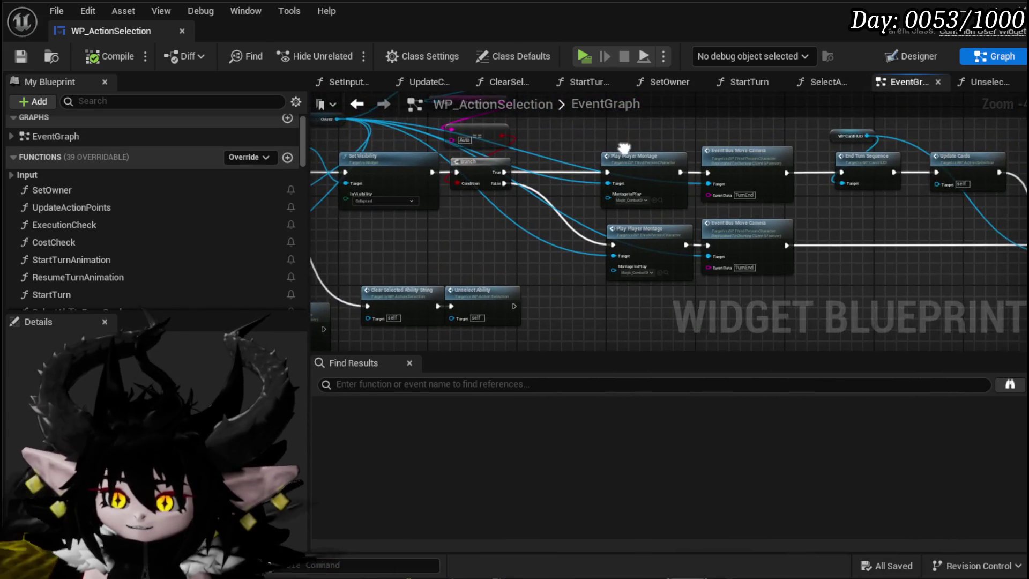
{"action": "scroll", "coordinate": [622, 146], "scroll_direction": "up", "scroll_amount": 2}
{"action": "scroll", "coordinate": [528, 164], "scroll_direction": "up", "scroll_amount": 1}
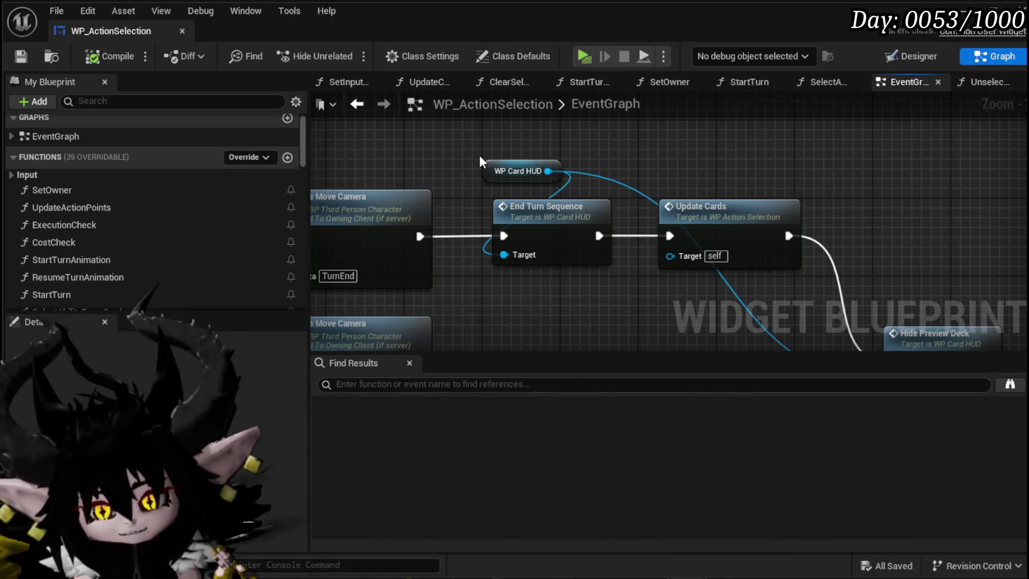
{"action": "scroll", "coordinate": [479, 155], "scroll_direction": "down", "scroll_amount": 4}
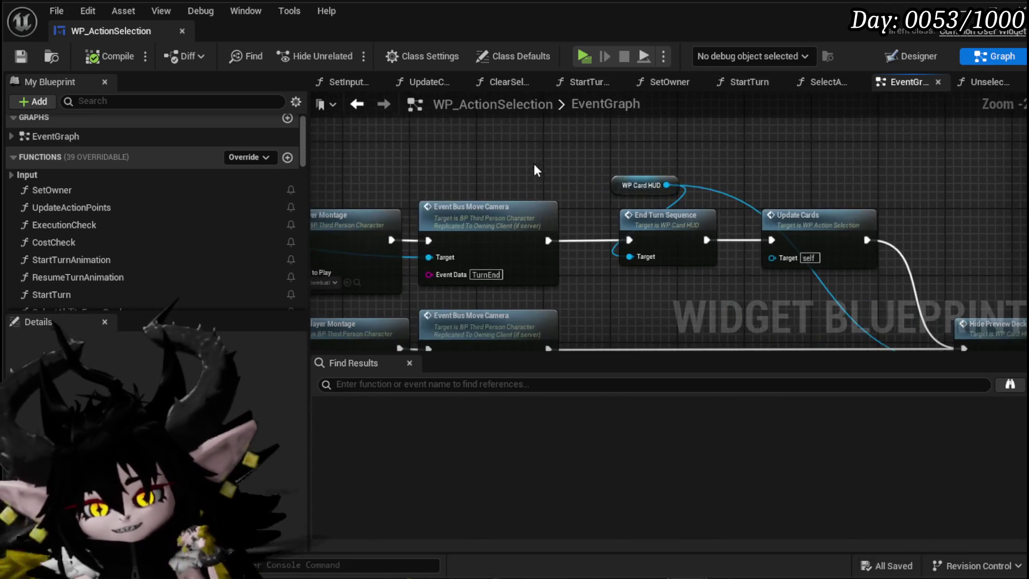
{"action": "left_click_drag", "start_coordinate": [460, 240], "coordinate": [468, 210]}
{"action": "scroll", "coordinate": [469, 214], "scroll_direction": "up", "scroll_amount": 2}
{"action": "mouse_move", "coordinate": [568, 242]}
{"action": "left_mouse_down"}
{"action": "mouse_move", "coordinate": [544, 304]}
{"action": "mouse_move", "coordinate": [667, 285]}
{"action": "left_mouse_up"}
{"action": "left_click_drag", "start_coordinate": [489, 266], "coordinate": [678, 259]}
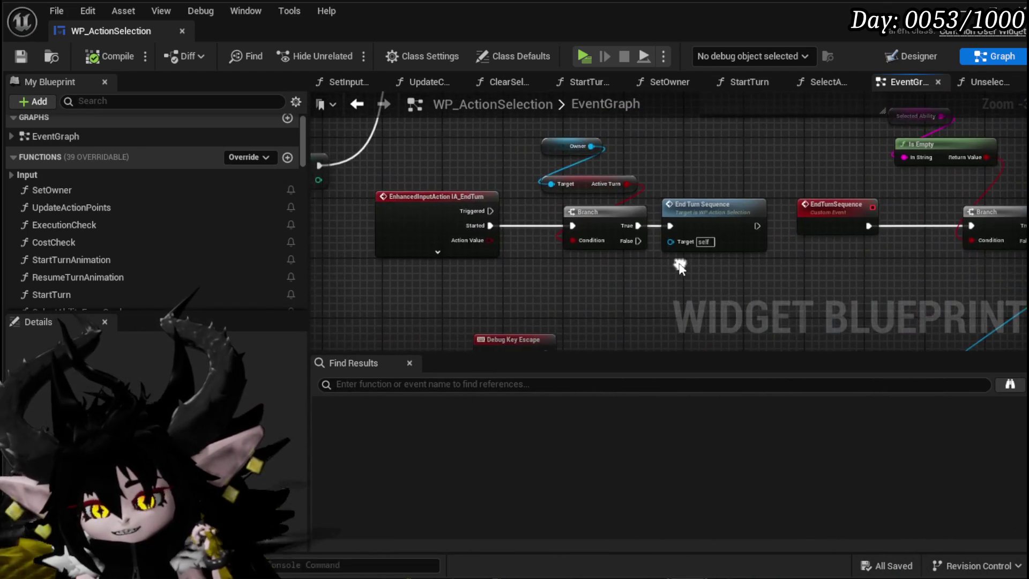
{"action": "left_click_drag", "start_coordinate": [501, 190], "coordinate": [595, 177]}
{"action": "scroll", "coordinate": [597, 180], "scroll_direction": "down", "scroll_amount": 4}
{"action": "mouse_move", "coordinate": [515, 232]}
{"action": "left_mouse_down"}
{"action": "mouse_move", "coordinate": [579, 274]}
{"action": "mouse_move", "coordinate": [430, 239]}
{"action": "mouse_move", "coordinate": [575, 272]}
{"action": "mouse_move", "coordinate": [649, 259]}
{"action": "mouse_move", "coordinate": [435, 254]}
{"action": "mouse_move", "coordinate": [595, 223]}
{"action": "mouse_move", "coordinate": [525, 221]}
{"action": "mouse_move", "coordinate": [425, 304]}
{"action": "left_mouse_up"}
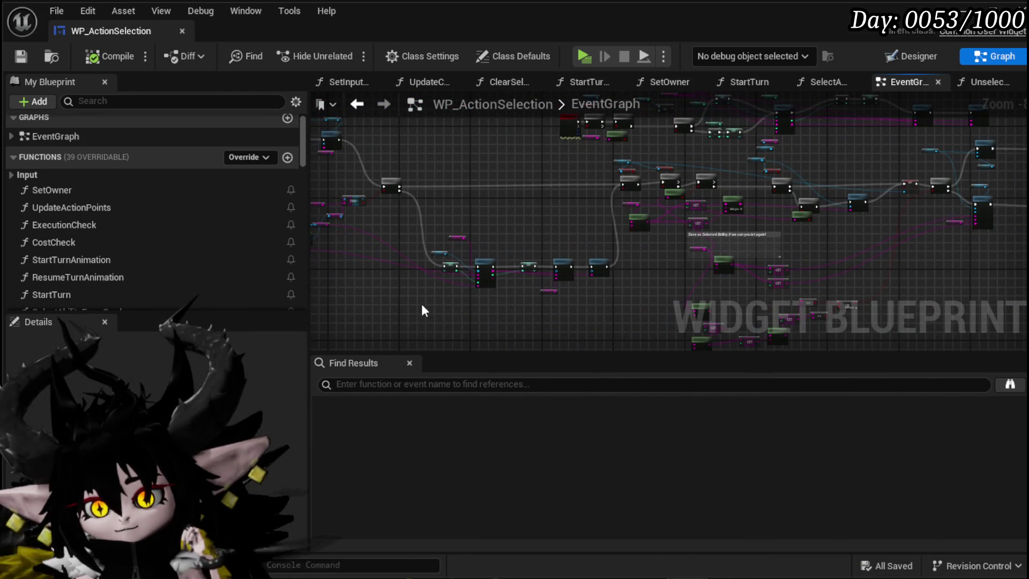
- Marquee-select the lower node chain and drag it slightly upward
{"action": "left_click_drag", "start_coordinate": [591, 229], "coordinate": [592, 232]}
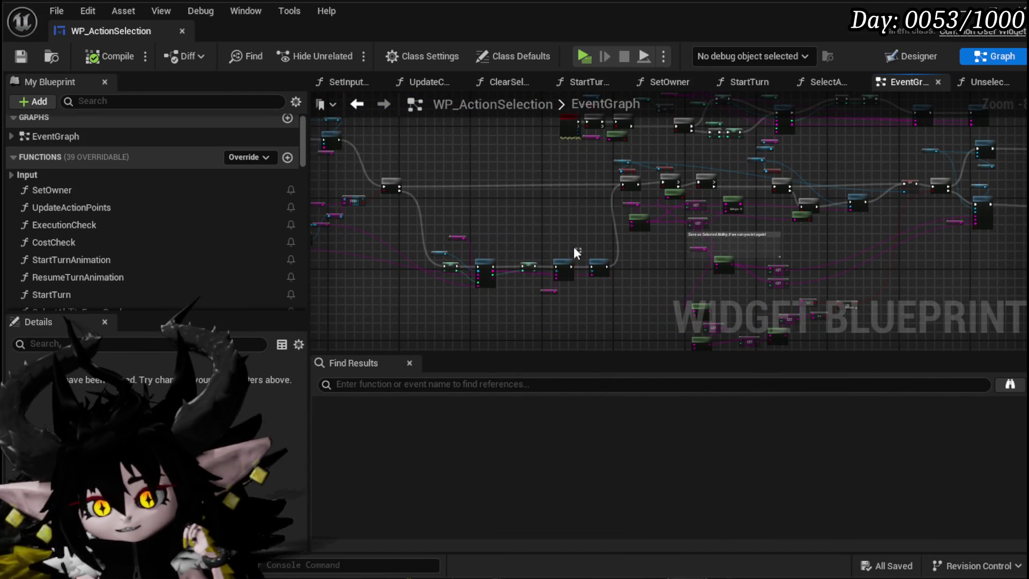
{"action": "mouse_move", "coordinate": [456, 239]}
{"action": "left_mouse_down"}
{"action": "mouse_move", "coordinate": [604, 294]}
{"action": "mouse_move", "coordinate": [576, 241]}
{"action": "mouse_move", "coordinate": [585, 238]}
{"action": "left_mouse_up"}
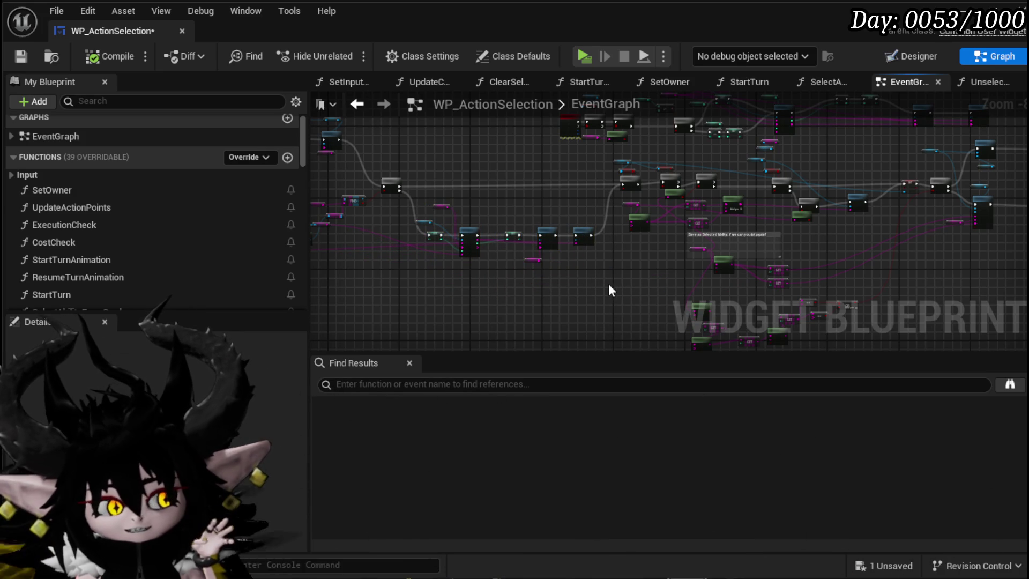
{"action": "scroll", "coordinate": [601, 281], "scroll_direction": "down", "scroll_amount": 2}
- Save the WP_ActionSelection blueprint through the status bar's Unsaved button
{"action": "left_click_drag", "start_coordinate": [487, 207], "coordinate": [576, 217]}
{"action": "scroll", "coordinate": [576, 216], "scroll_direction": "up", "scroll_amount": 7}
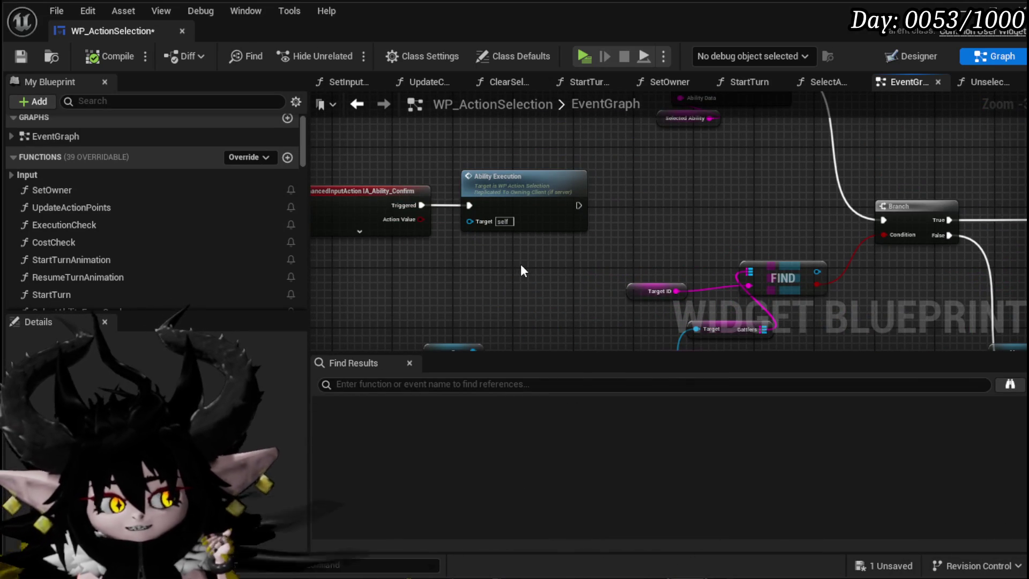
{"action": "mouse_move", "coordinate": [545, 268]}
{"action": "left_mouse_down"}
{"action": "mouse_move", "coordinate": [473, 262]}
{"action": "mouse_move", "coordinate": [425, 223]}
{"action": "mouse_move", "coordinate": [445, 199]}
{"action": "left_mouse_up"}
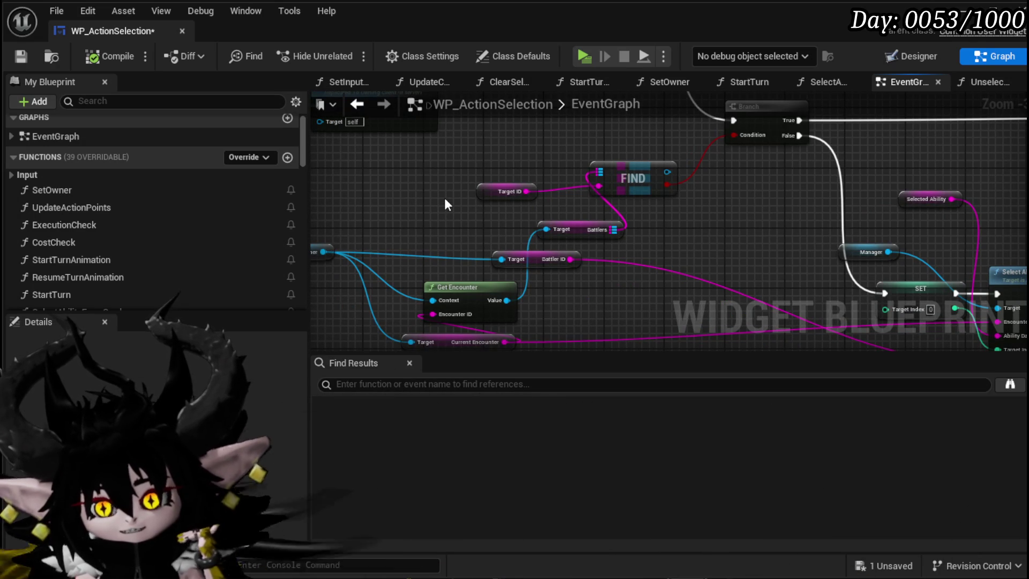
{"action": "left_click_drag", "start_coordinate": [654, 234], "coordinate": [451, 207]}
{"action": "scroll", "coordinate": [450, 208], "scroll_direction": "down", "scroll_amount": 6}
{"action": "scroll", "coordinate": [484, 208], "scroll_direction": "up", "scroll_amount": 2}
{"action": "mouse_move", "coordinate": [658, 210]}
{"action": "left_mouse_down"}
{"action": "mouse_move", "coordinate": [594, 247]}
{"action": "mouse_move", "coordinate": [464, 289]}
{"action": "left_mouse_up"}
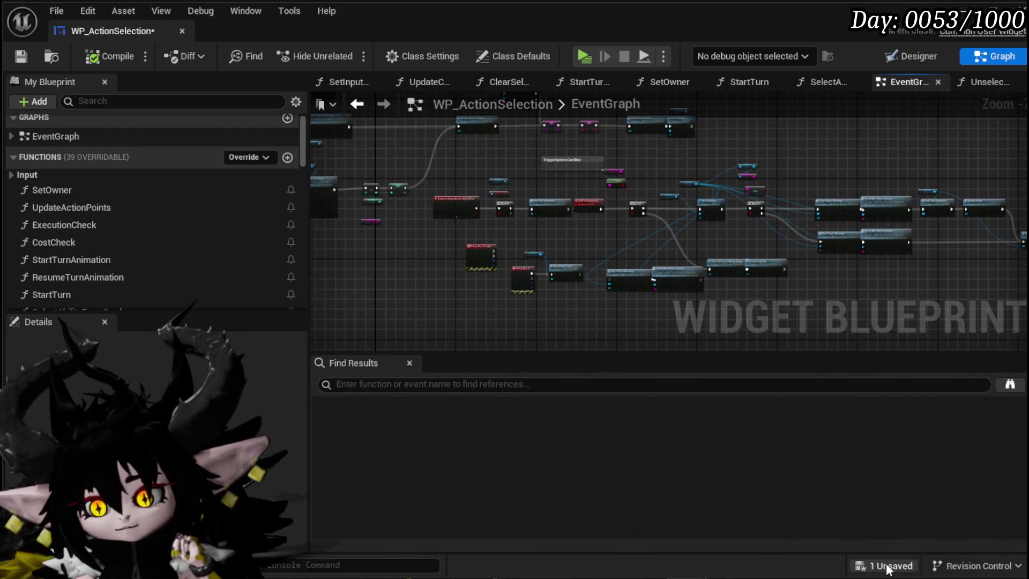
{"action": "left_click", "coordinate": [890, 566]}
{"action": "left_click", "coordinate": [782, 526]}
- Place the second Play Player Montage and Event Bus Move Camera pair below the first
{"action": "scroll", "coordinate": [568, 295], "scroll_direction": "up", "scroll_amount": 4}
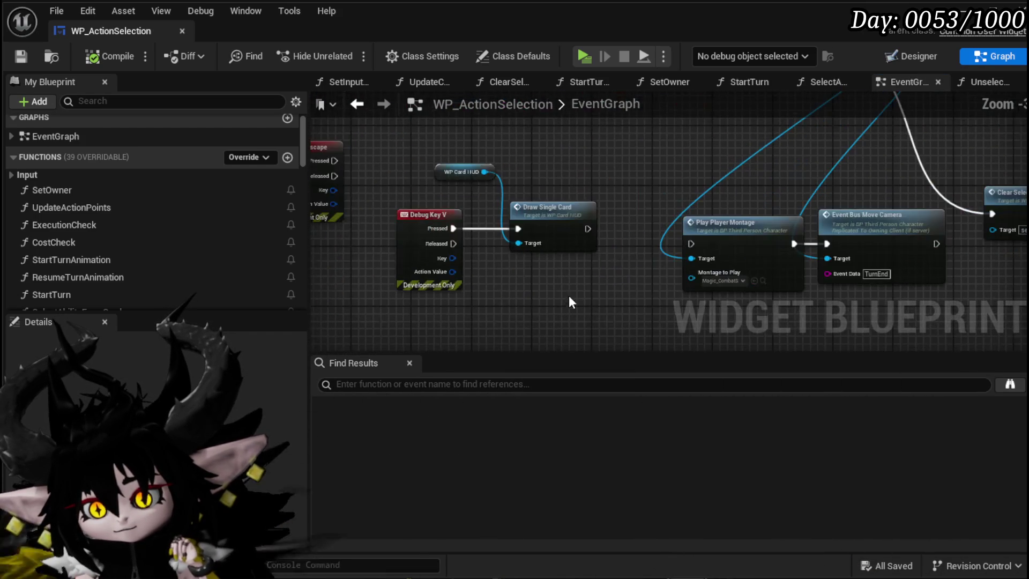
{"action": "mouse_move", "coordinate": [699, 301]}
{"action": "left_mouse_down"}
{"action": "mouse_move", "coordinate": [509, 316]}
{"action": "mouse_move", "coordinate": [426, 257]}
{"action": "mouse_move", "coordinate": [820, 161]}
{"action": "mouse_move", "coordinate": [689, 280]}
{"action": "mouse_move", "coordinate": [612, 193]}
{"action": "mouse_move", "coordinate": [719, 179]}
{"action": "mouse_move", "coordinate": [647, 178]}
{"action": "left_mouse_up"}
{"action": "scroll", "coordinate": [509, 203], "scroll_direction": "down", "scroll_amount": 3}
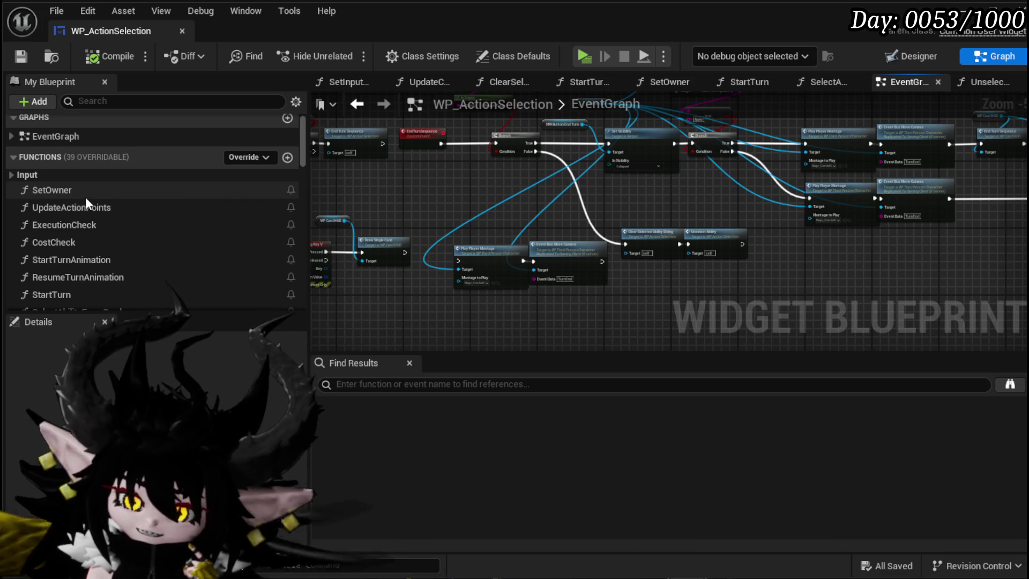
{"action": "scroll", "coordinate": [85, 197], "scroll_direction": "down", "scroll_amount": 1}
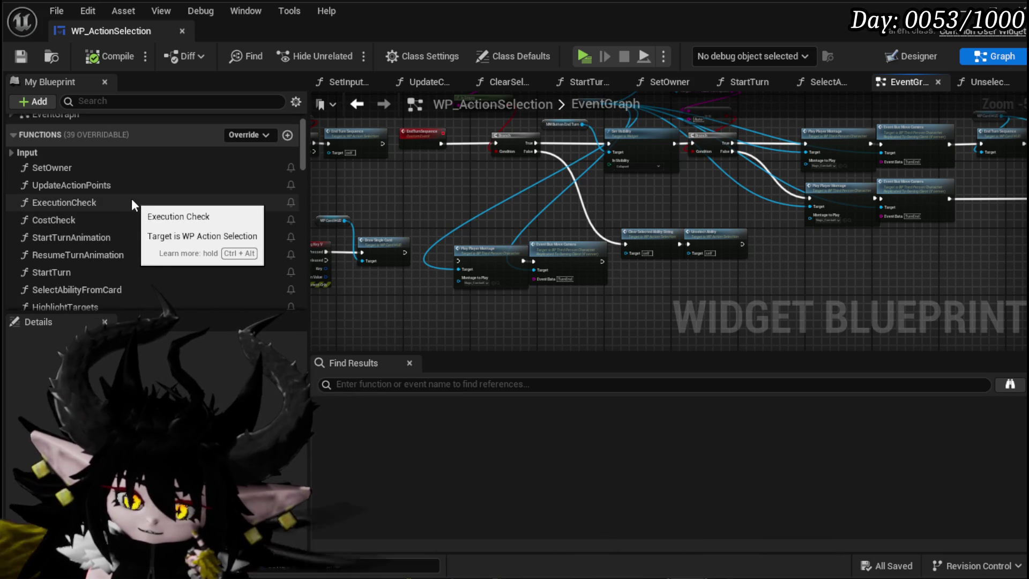
{"action": "mouse_move", "coordinate": [728, 207]}
{"action": "left_mouse_down"}
{"action": "mouse_move", "coordinate": [415, 249]}
{"action": "mouse_move", "coordinate": [493, 220]}
{"action": "mouse_move", "coordinate": [600, 223]}
{"action": "mouse_move", "coordinate": [468, 230]}
{"action": "left_mouse_up"}
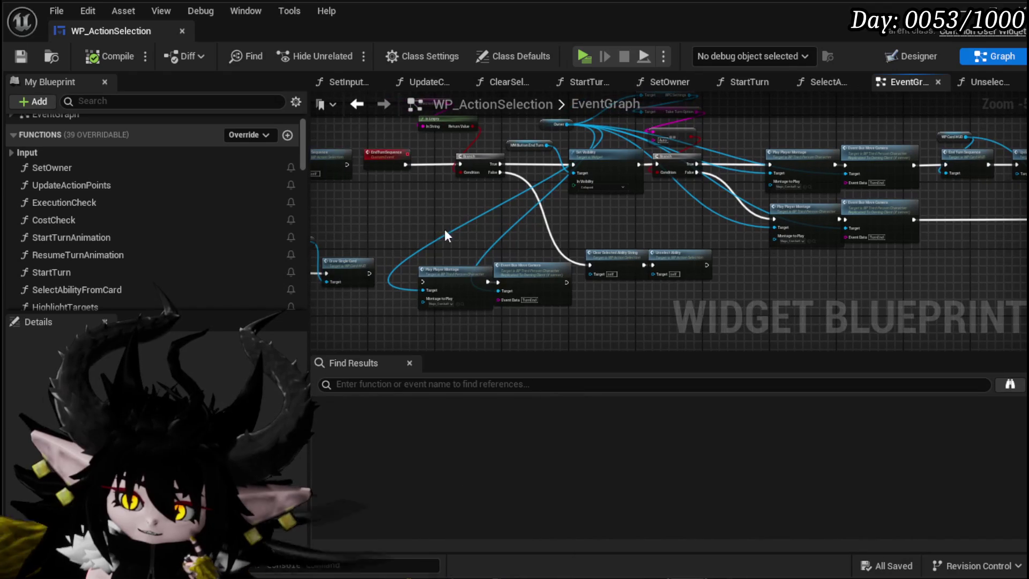
{"action": "mouse_move", "coordinate": [532, 284]}
{"action": "left_mouse_down"}
{"action": "mouse_move", "coordinate": [513, 238]}
{"action": "mouse_move", "coordinate": [527, 327]}
{"action": "left_mouse_up"}
{"action": "mouse_move", "coordinate": [601, 228]}
{"action": "left_mouse_down"}
{"action": "mouse_move", "coordinate": [508, 257]}
{"action": "mouse_move", "coordinate": [496, 276]}
{"action": "mouse_move", "coordinate": [450, 283]}
{"action": "left_mouse_up"}
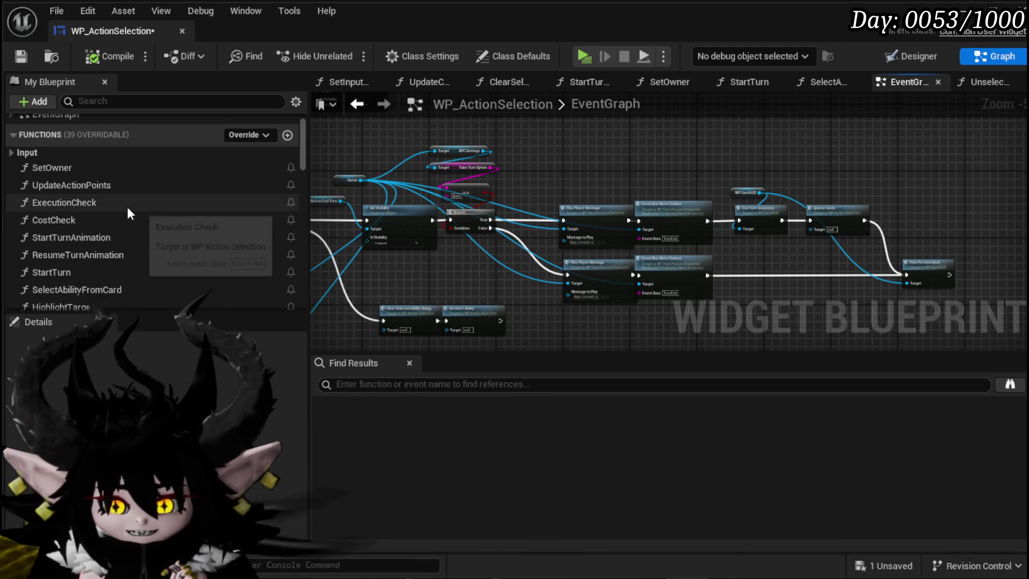
{"action": "scroll", "coordinate": [129, 213], "scroll_direction": "down", "scroll_amount": 1}
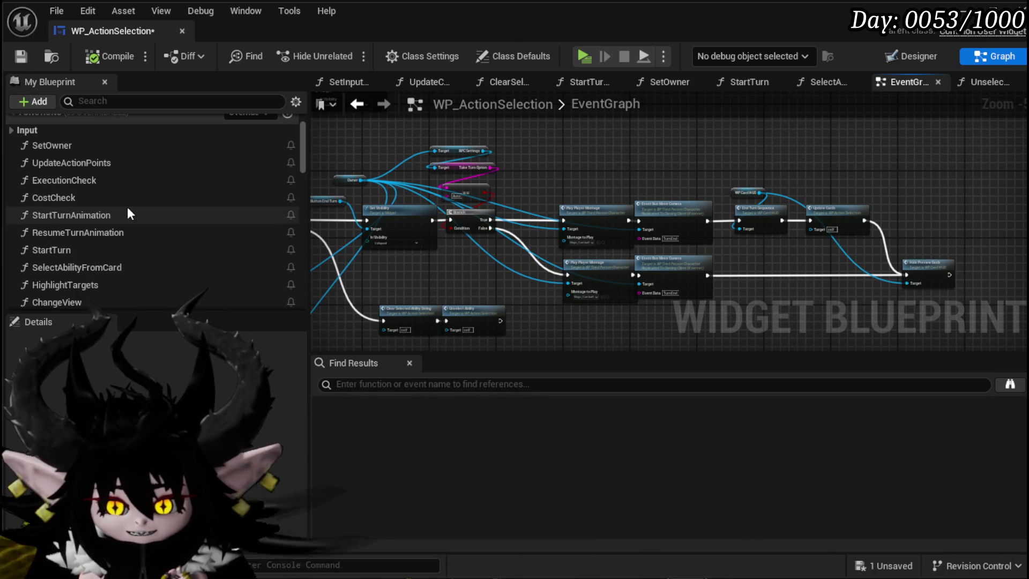
{"action": "scroll", "coordinate": [129, 209], "scroll_direction": "down", "scroll_amount": 1}
{"action": "scroll", "coordinate": [129, 212], "scroll_direction": "down", "scroll_amount": 3}
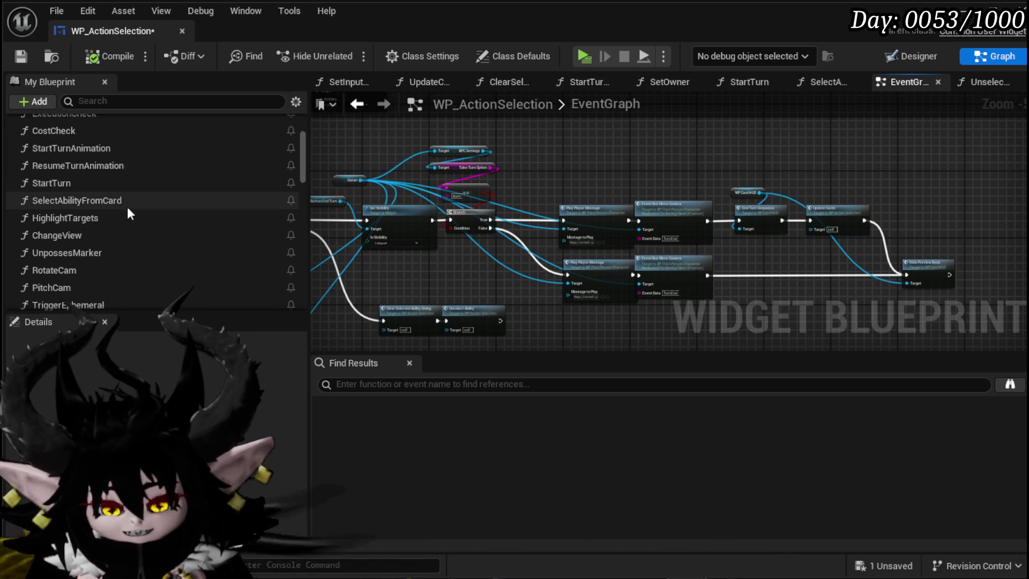
{"action": "scroll", "coordinate": [128, 212], "scroll_direction": "down", "scroll_amount": 3}
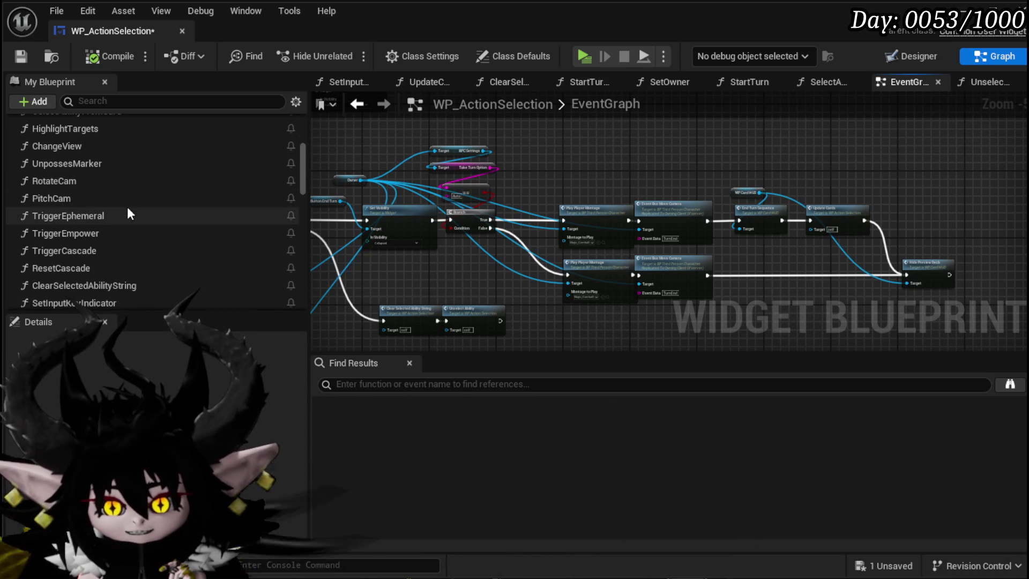
{"action": "scroll", "coordinate": [128, 213], "scroll_direction": "down", "scroll_amount": 4}
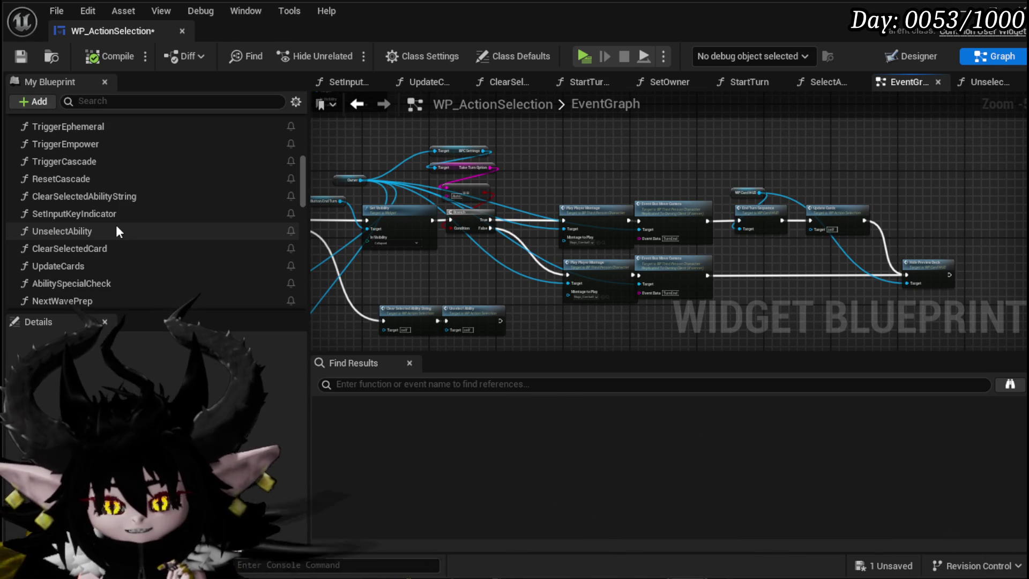
{"action": "left_click_drag", "start_coordinate": [514, 283], "coordinate": [543, 275]}
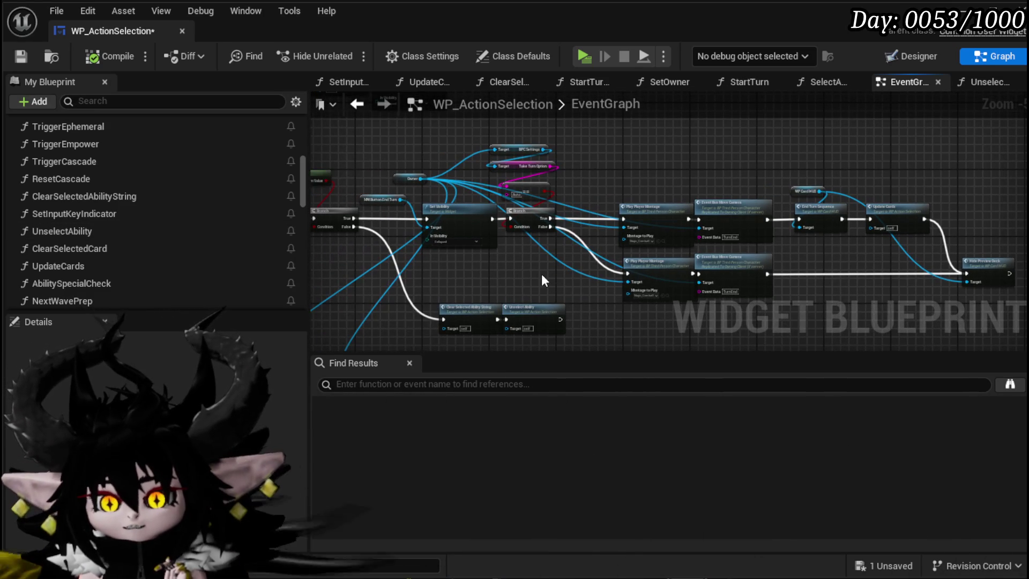
{"action": "left_click", "coordinate": [888, 559]}
{"action": "left_click", "coordinate": [787, 519]}
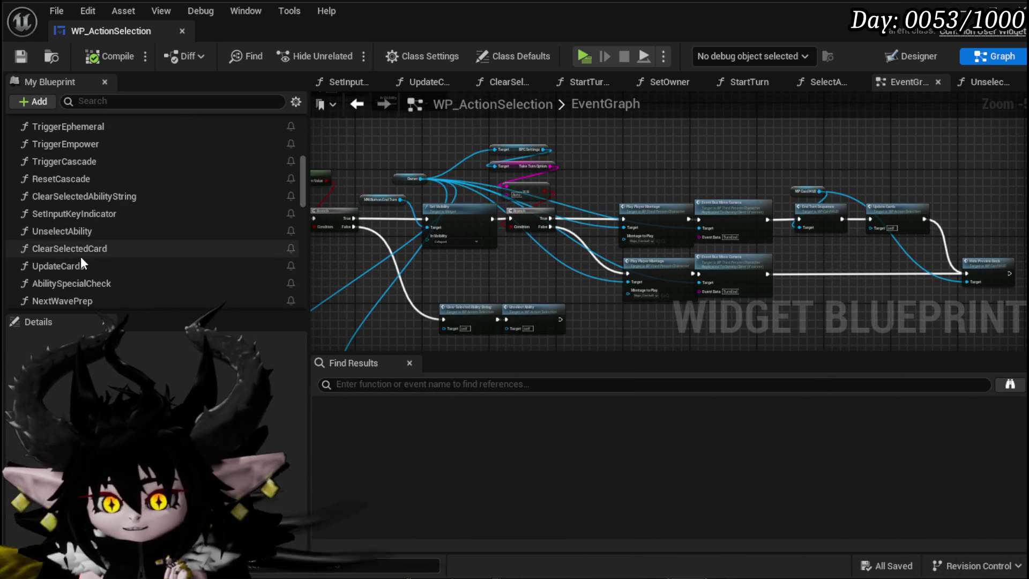
{"action": "scroll", "coordinate": [126, 246], "scroll_direction": "down", "scroll_amount": 1}
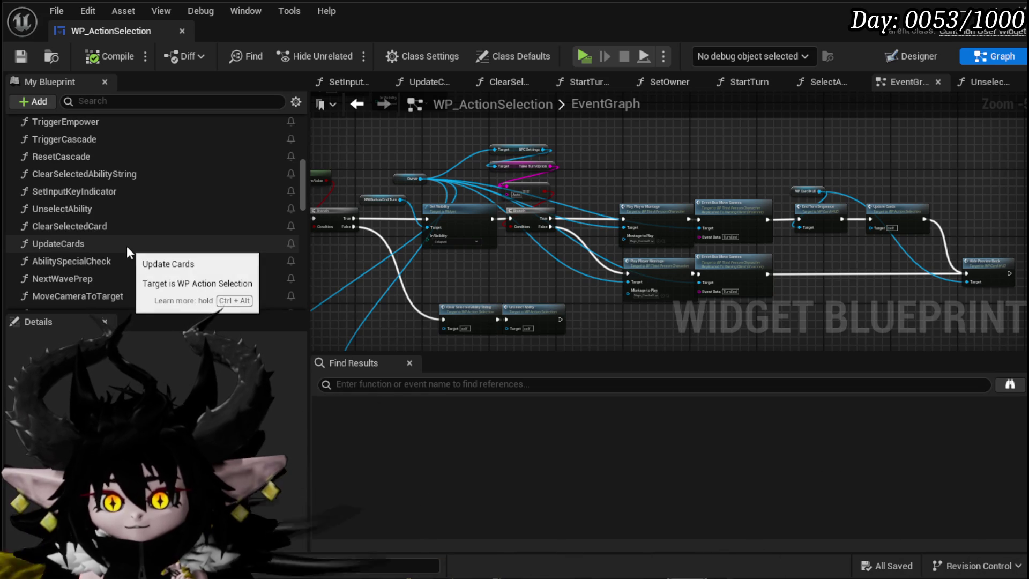
{"action": "scroll", "coordinate": [127, 246], "scroll_direction": "down", "scroll_amount": 1}
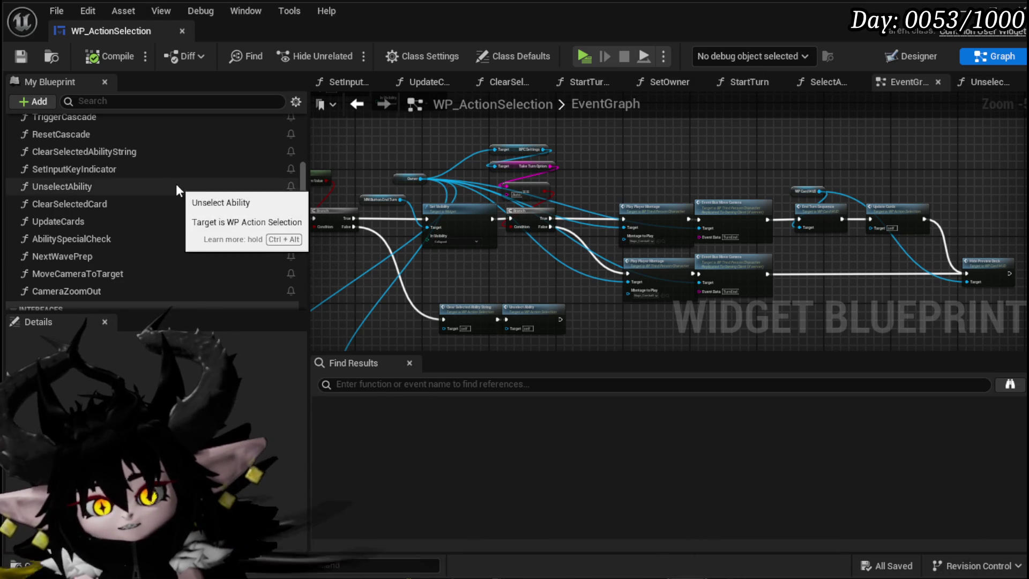
{"action": "scroll", "coordinate": [176, 184], "scroll_direction": "up", "scroll_amount": 3}
{"action": "scroll", "coordinate": [172, 148], "scroll_direction": "up", "scroll_amount": 10}
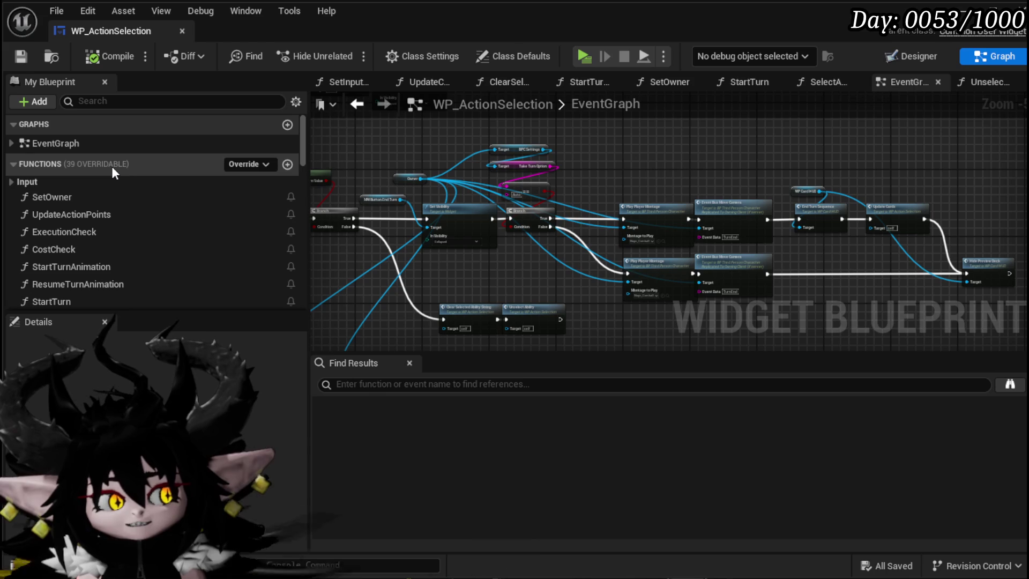
{"action": "scroll", "coordinate": [111, 166], "scroll_direction": "down", "scroll_amount": 2}
{"action": "scroll", "coordinate": [113, 170], "scroll_direction": "down", "scroll_amount": 3}
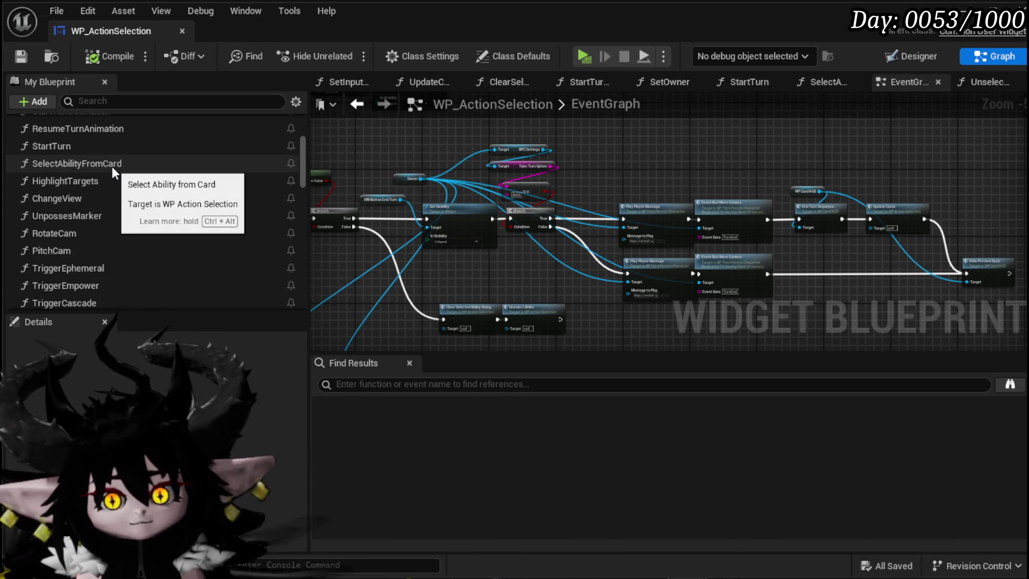
{"action": "scroll", "coordinate": [112, 171], "scroll_direction": "down", "scroll_amount": 2}
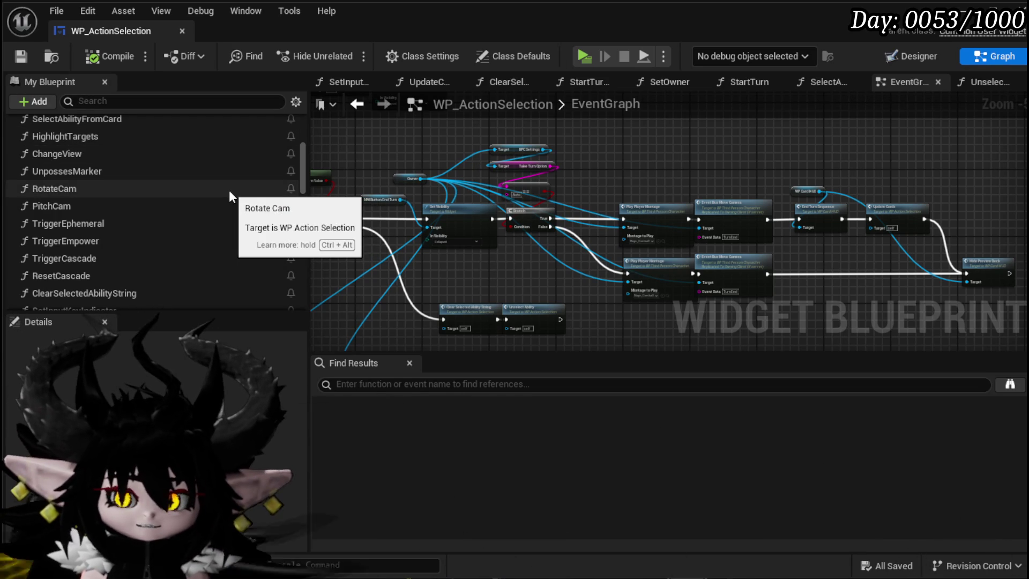
{"action": "scroll", "coordinate": [237, 186], "scroll_direction": "down", "scroll_amount": 3}
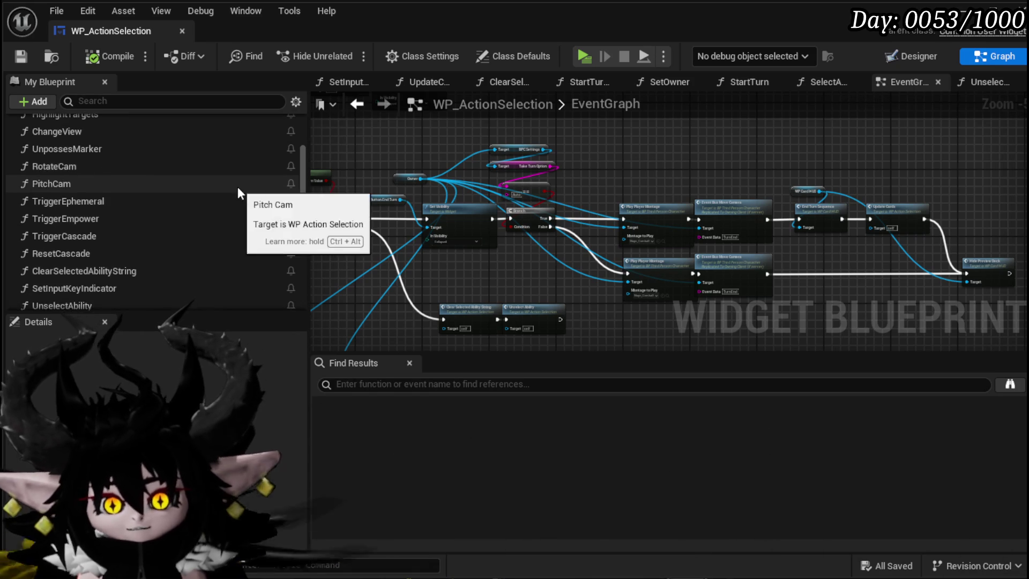
{"action": "scroll", "coordinate": [237, 187], "scroll_direction": "down", "scroll_amount": 5}
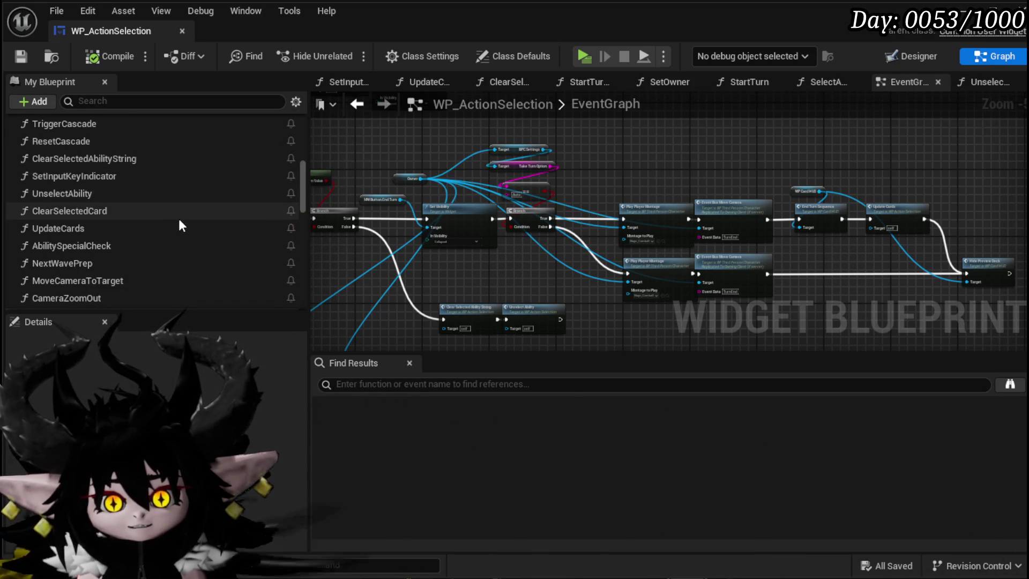
{"action": "scroll", "coordinate": [179, 218], "scroll_direction": "down", "scroll_amount": 1}
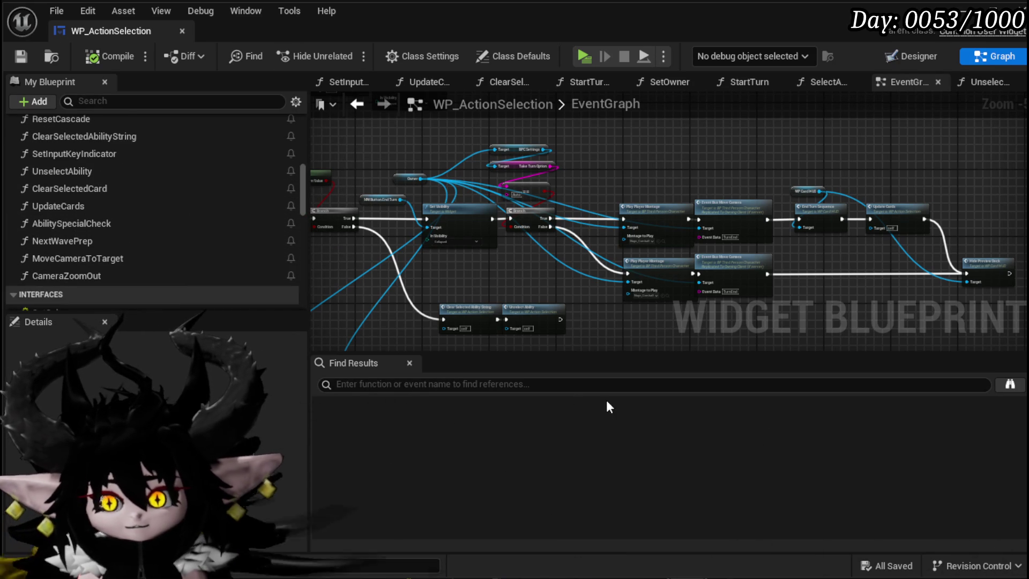
{"action": "scroll", "coordinate": [141, 244], "scroll_direction": "up", "scroll_amount": 5}
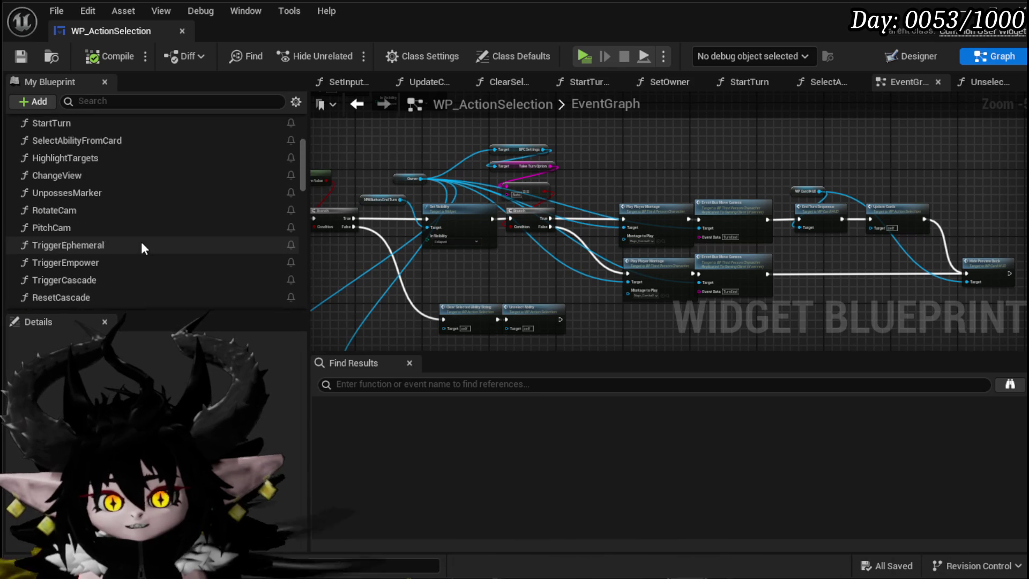
{"action": "scroll", "coordinate": [142, 246], "scroll_direction": "up", "scroll_amount": 4}
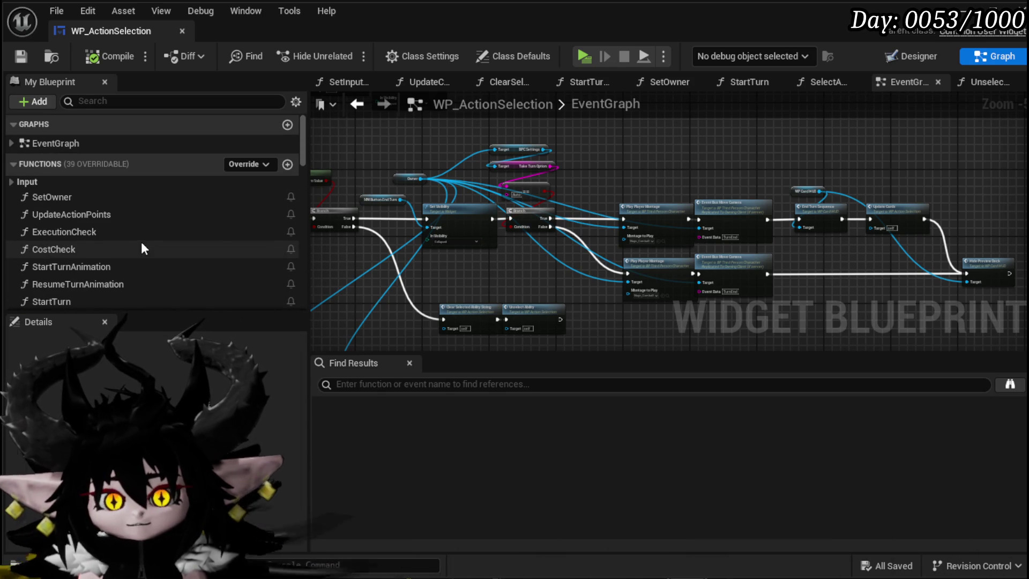
{"action": "mouse_move", "coordinate": [434, 295]}
{"action": "left_mouse_down"}
{"action": "mouse_move", "coordinate": [509, 231]}
{"action": "mouse_move", "coordinate": [551, 215]}
{"action": "mouse_move", "coordinate": [571, 186]}
{"action": "left_mouse_up"}
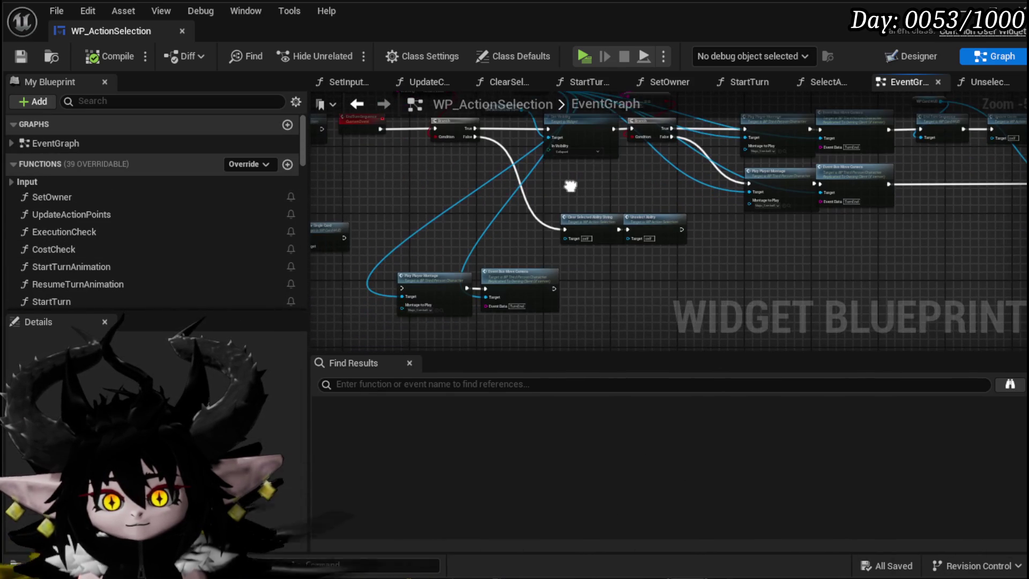
- Delete the Play Montage and Event Bus Move Camera nodes, then switch to the Designer
{"action": "left_click_drag", "start_coordinate": [417, 268], "coordinate": [535, 316]}
{"action": "key", "text": "Delete"}
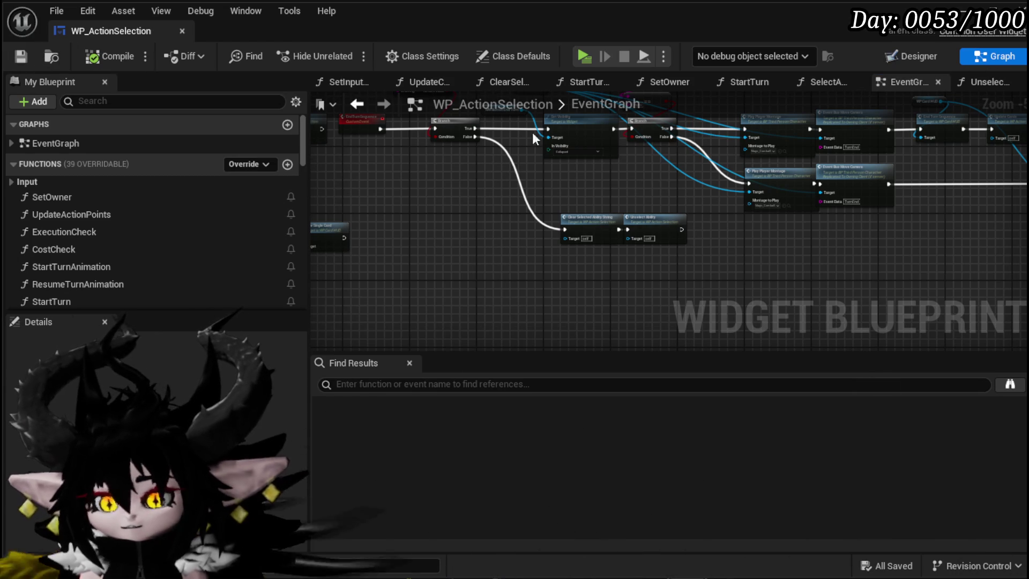
{"action": "left_click", "coordinate": [911, 56]}
{"action": "scroll", "coordinate": [321, 266], "scroll_direction": "up", "scroll_amount": 6}
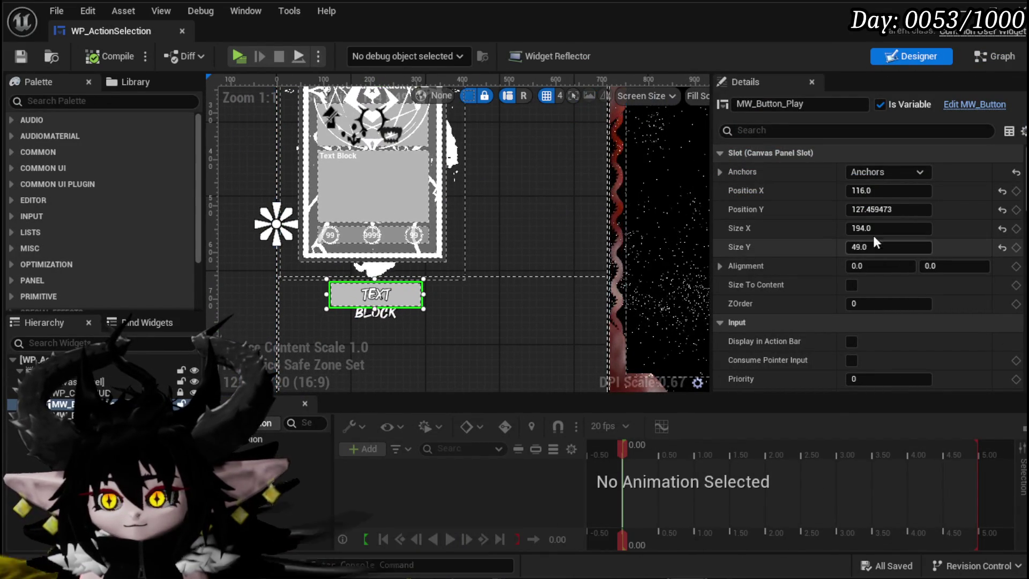
- Raise MW_Button_Play to Position Y 98.4814, then compile and save WP_ActionSelection
{"action": "left_click_drag", "start_coordinate": [879, 209], "coordinate": [853, 209]}
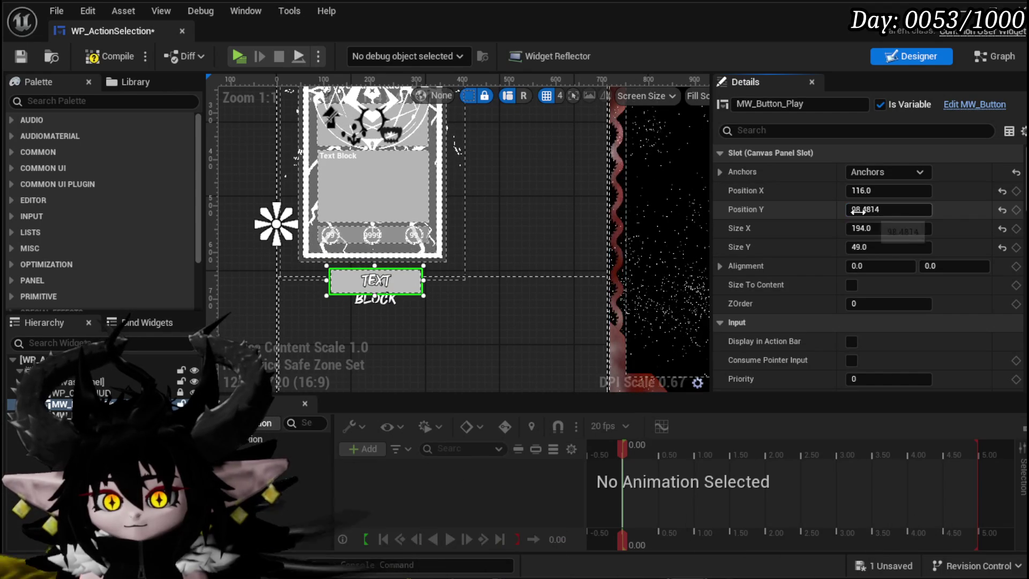
{"action": "left_click", "coordinate": [136, 58]}
{"action": "left_click", "coordinate": [27, 57]}
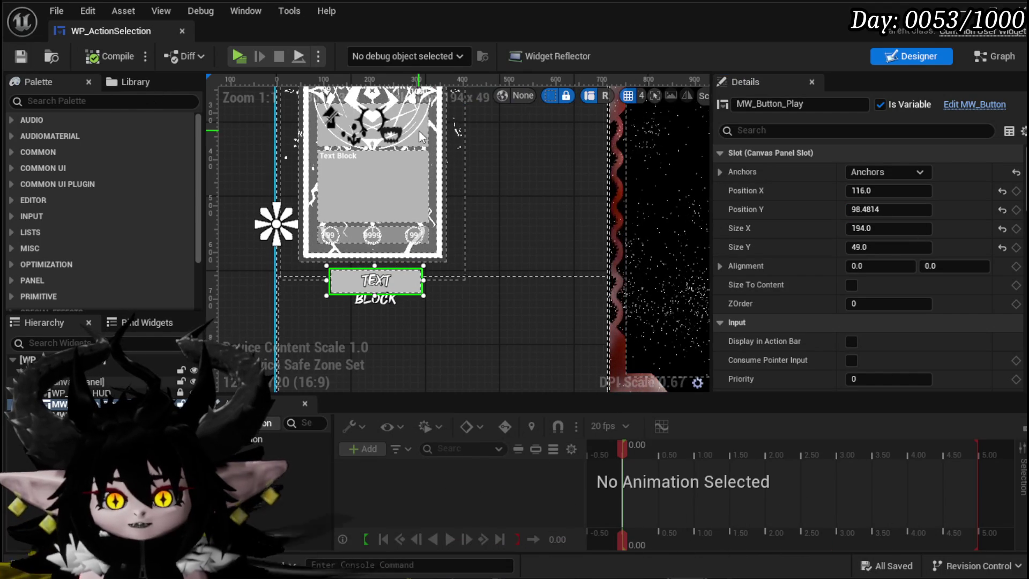
{"action": "scroll", "coordinate": [532, 172], "scroll_direction": "down", "scroll_amount": 3}
{"action": "scroll", "coordinate": [532, 172], "scroll_direction": "down", "scroll_amount": 3}
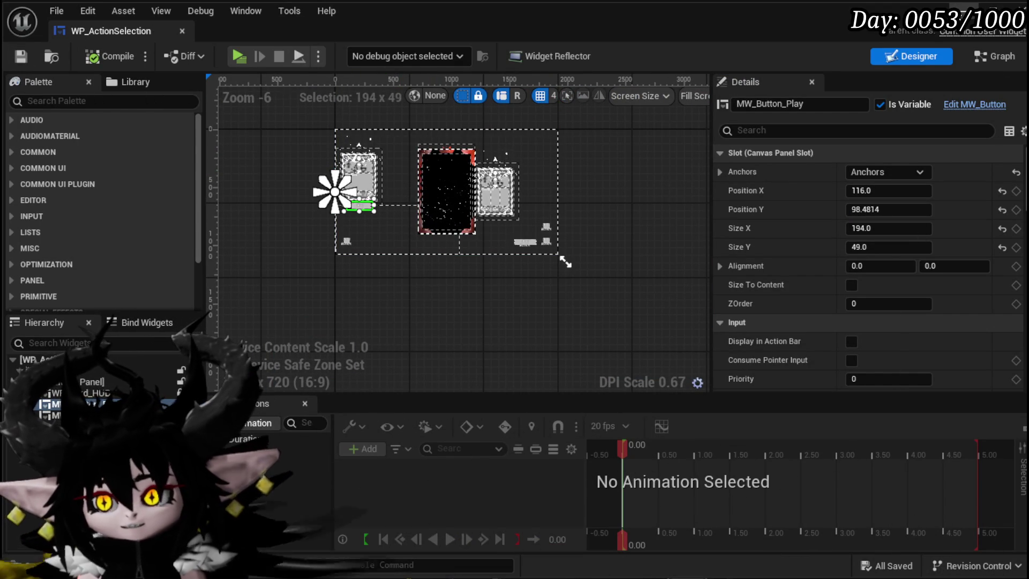
{"action": "key", "text": "alt+Tab"}
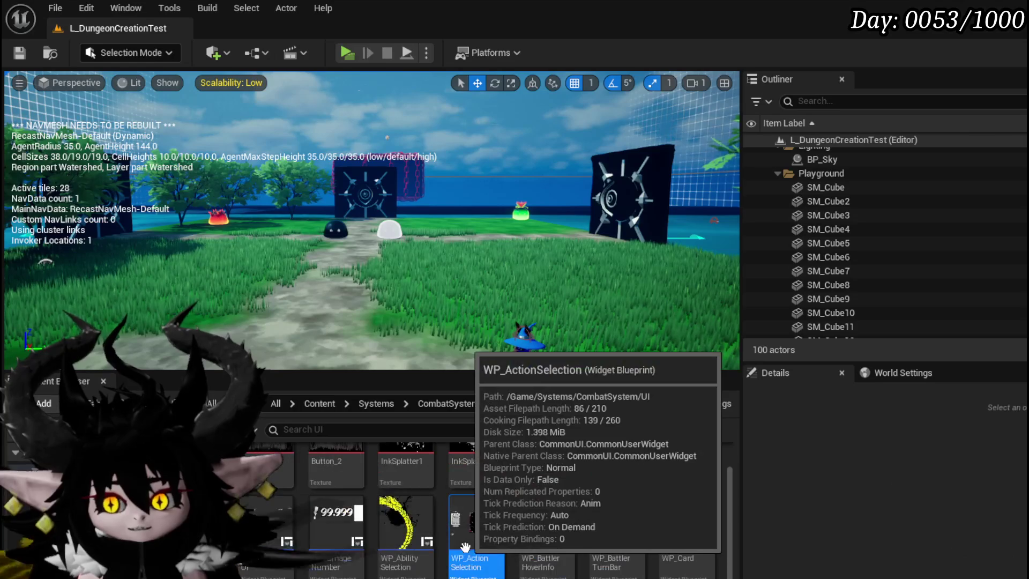
- Browse the Content Browser to Settings > Widget > UniversalWidgets and enter its ColorPicker folder
{"action": "scroll", "coordinate": [671, 539], "scroll_direction": "down", "scroll_amount": 1}
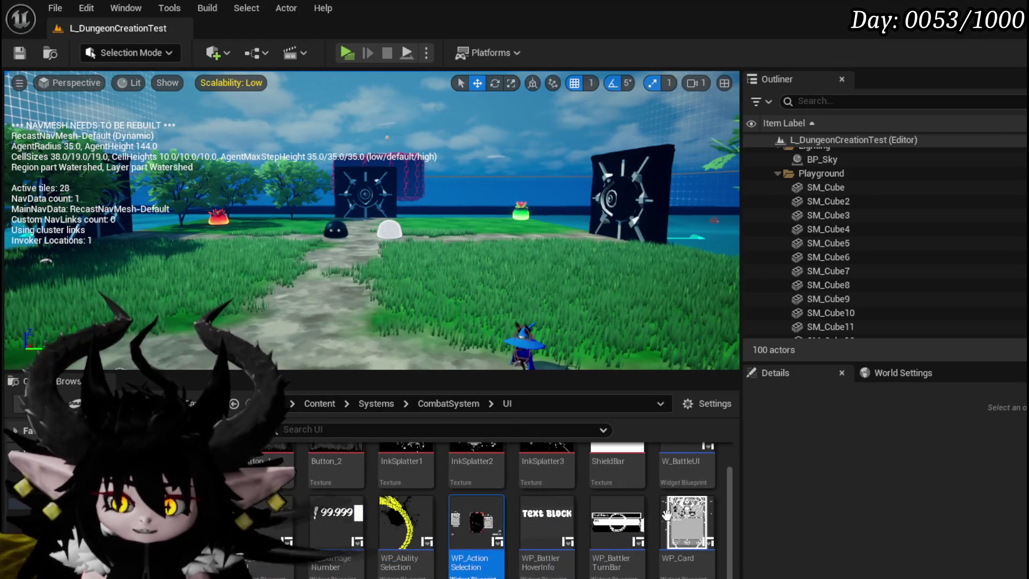
{"action": "scroll", "coordinate": [725, 478], "scroll_direction": "up", "scroll_amount": 1}
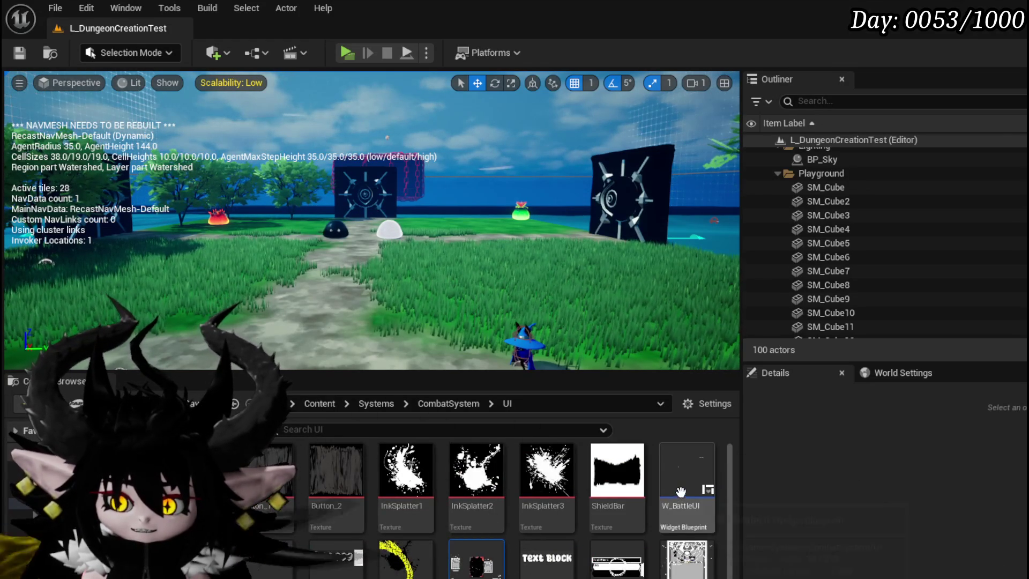
{"action": "scroll", "coordinate": [681, 489], "scroll_direction": "down", "scroll_amount": 1}
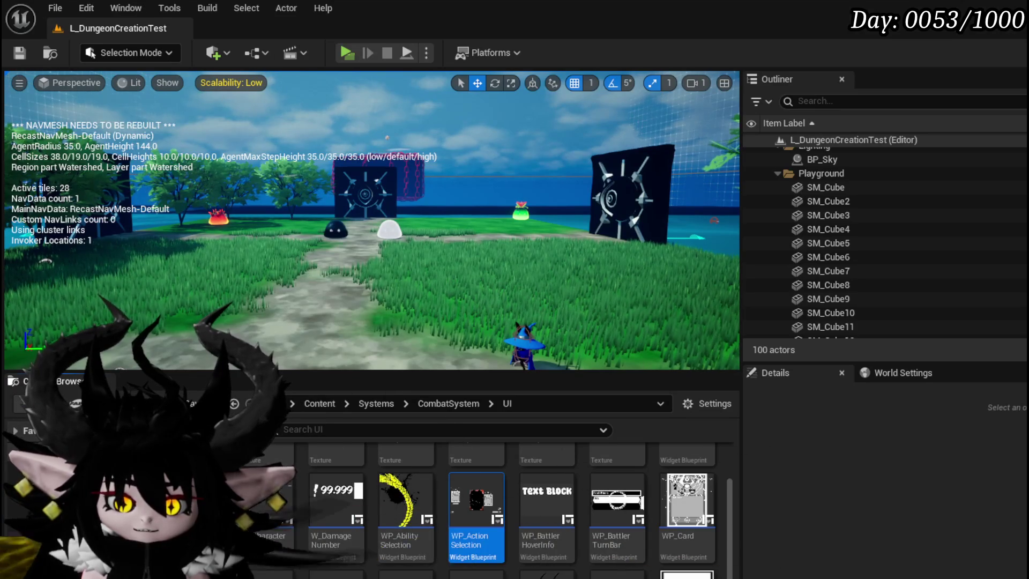
{"action": "key", "text": "alt+Left"}
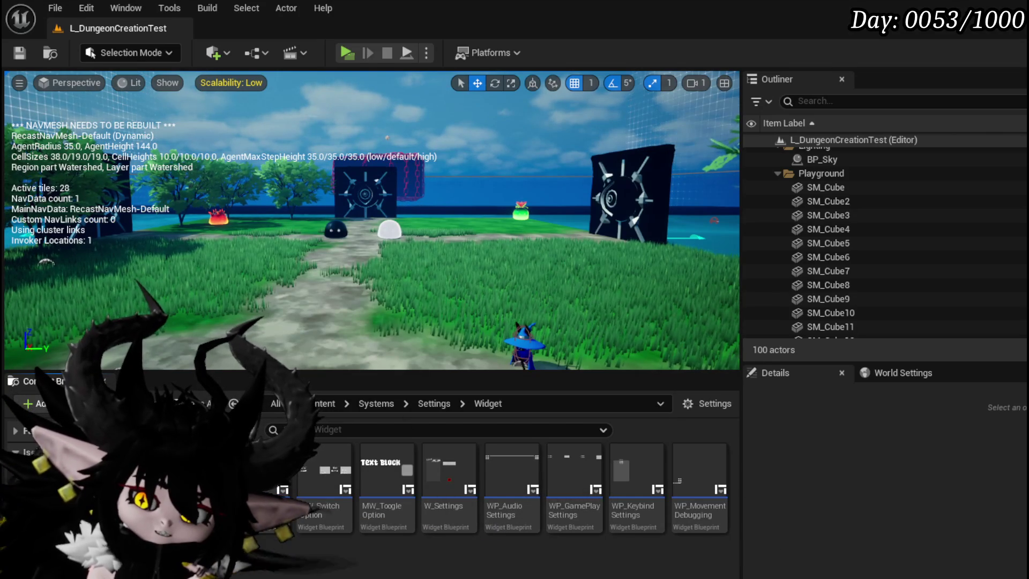
{"action": "left_click", "coordinate": [32, 485]}
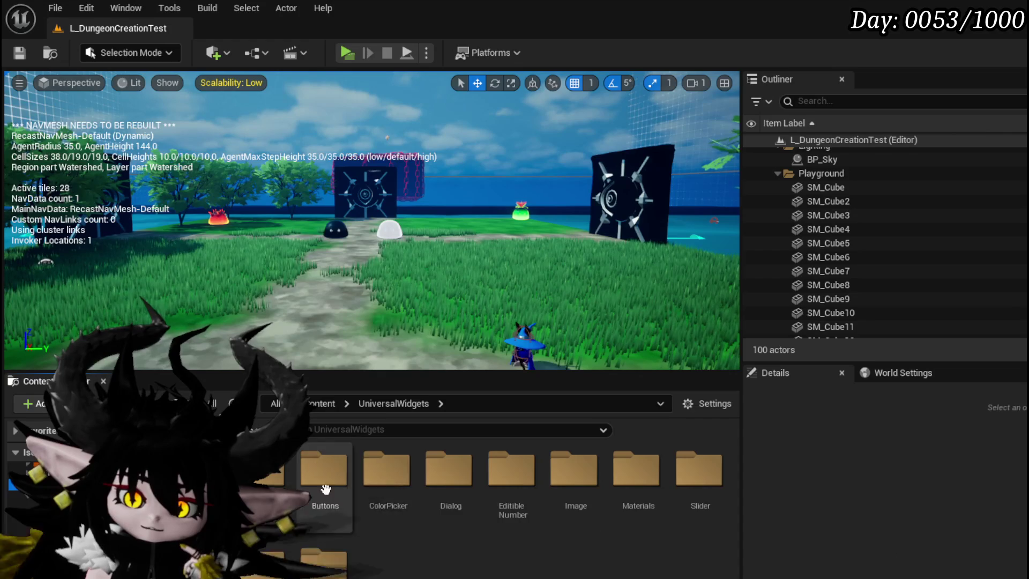
{"action": "double_click", "coordinate": [387, 474]}
- Open MW_ColorPicker, select ColorPicker_0, inspect its Initial Color, then search for 'Button'
{"action": "double_click", "coordinate": [329, 485]}
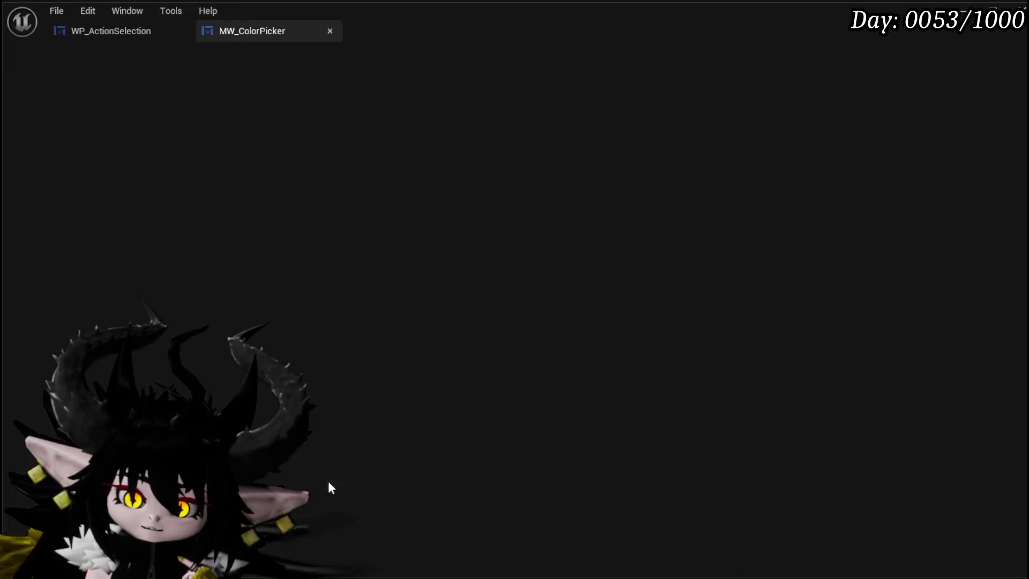
{"action": "scroll", "coordinate": [370, 284], "scroll_direction": "up", "scroll_amount": 3}
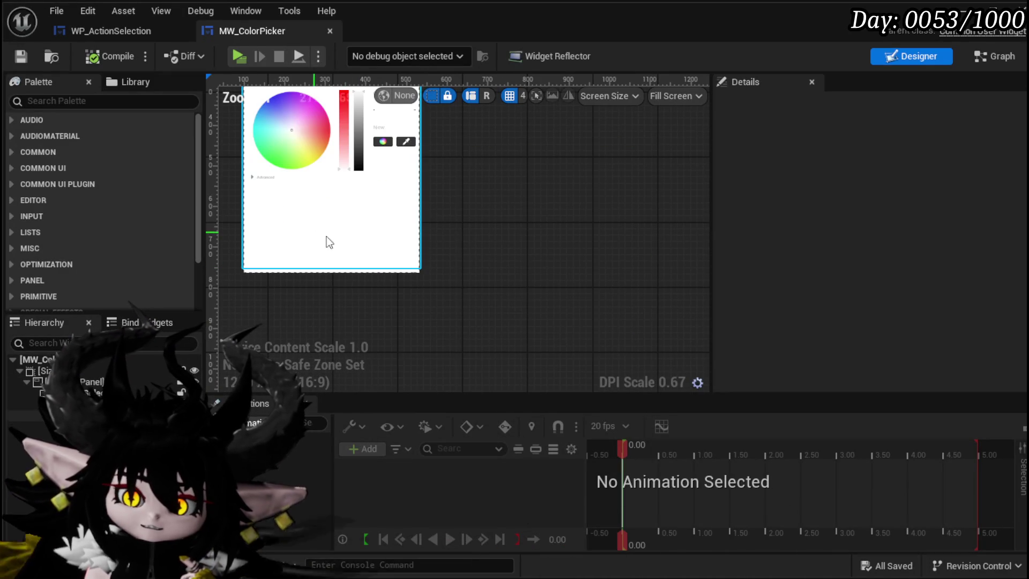
{"action": "scroll", "coordinate": [326, 252], "scroll_direction": "down", "scroll_amount": 1}
{"action": "scroll", "coordinate": [327, 252], "scroll_direction": "up", "scroll_amount": 1}
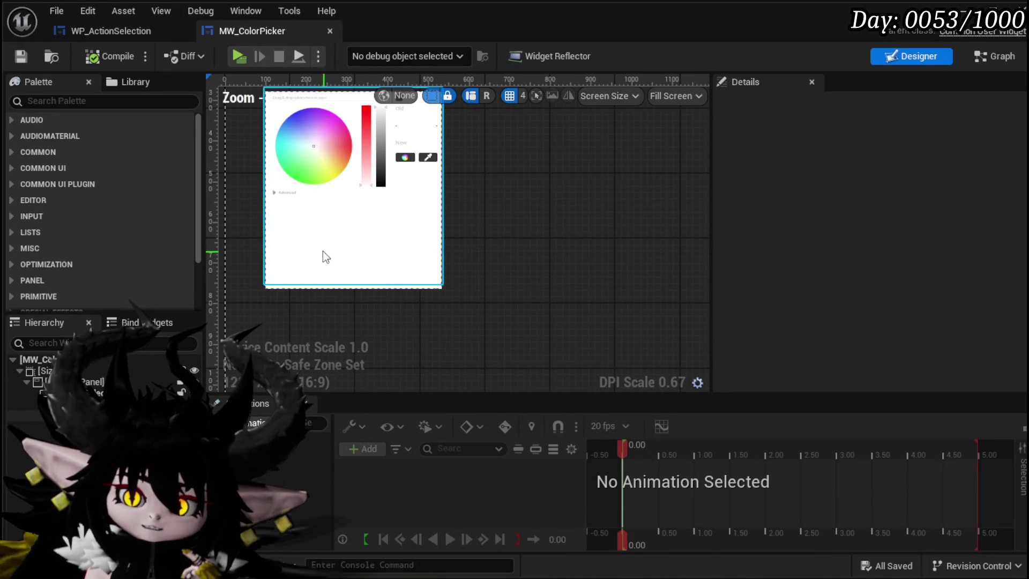
{"action": "left_click", "coordinate": [310, 159]}
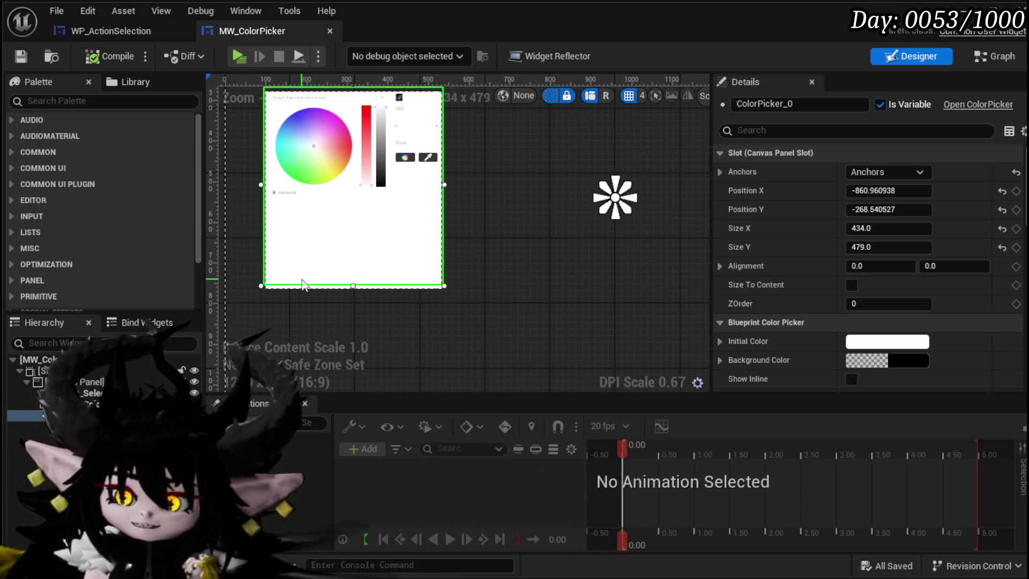
{"action": "left_click", "coordinate": [720, 341]}
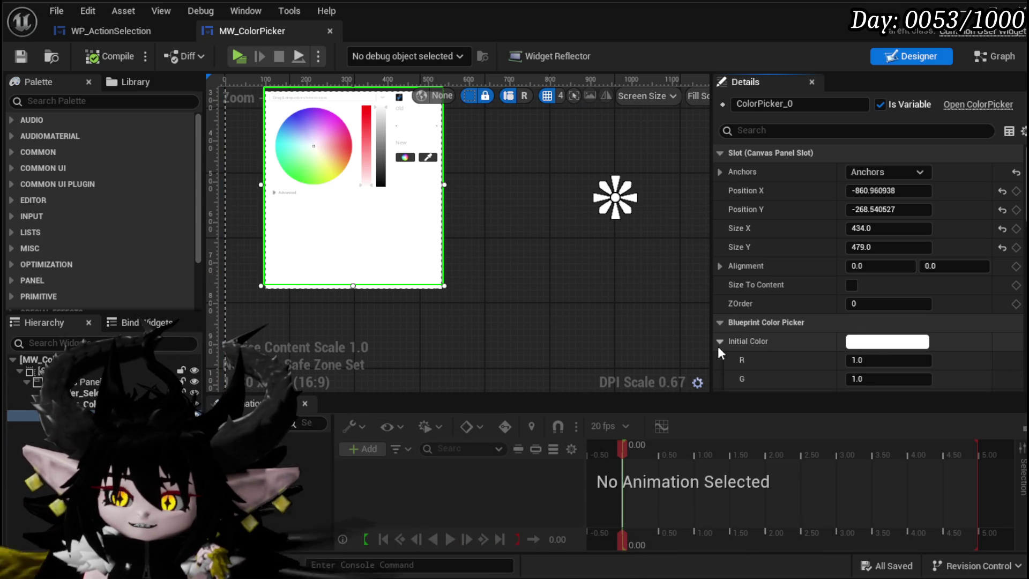
{"action": "left_click", "coordinate": [720, 342]}
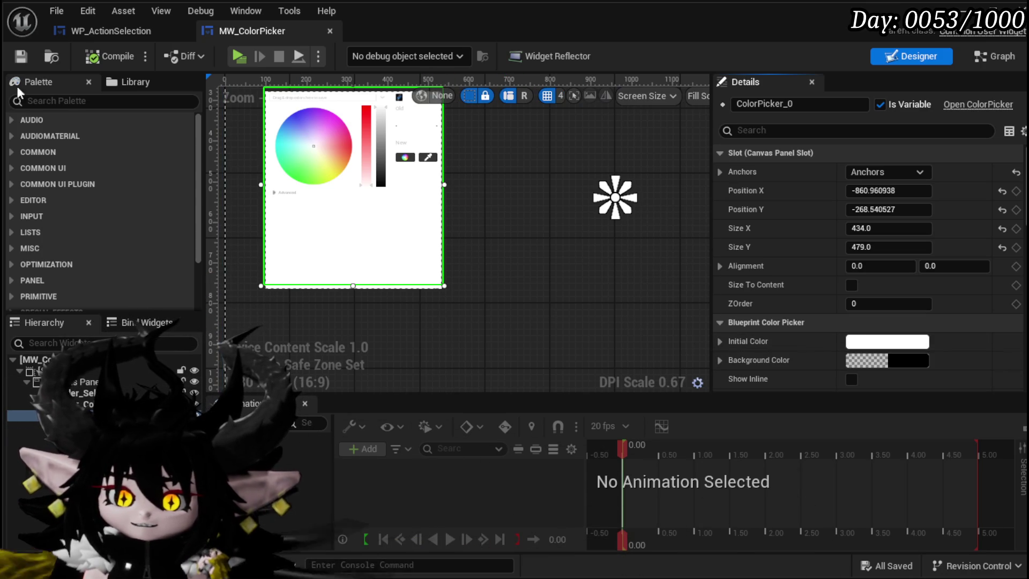
{"action": "type", "text": "But"}
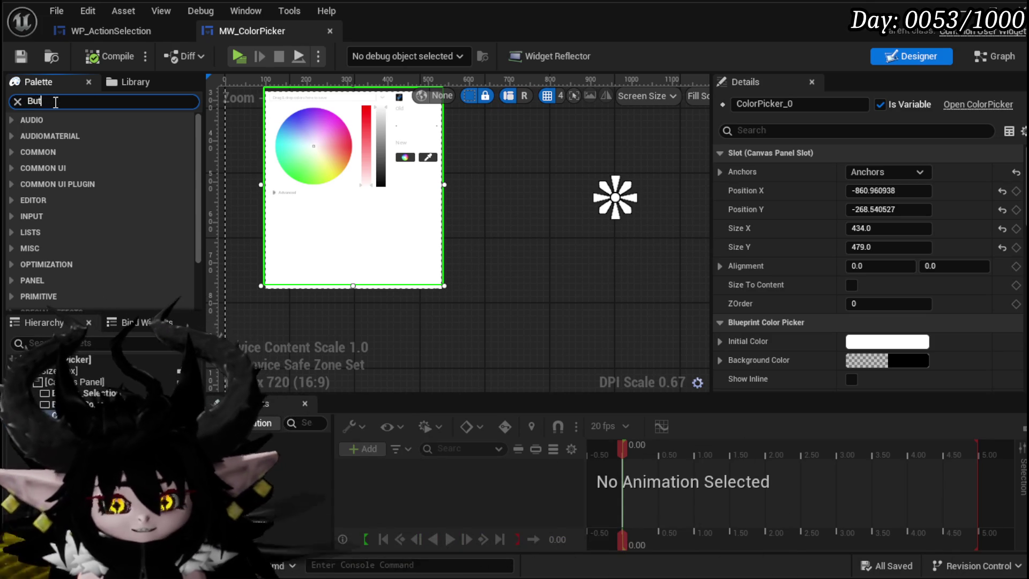
{"action": "type", "text": "ton"}
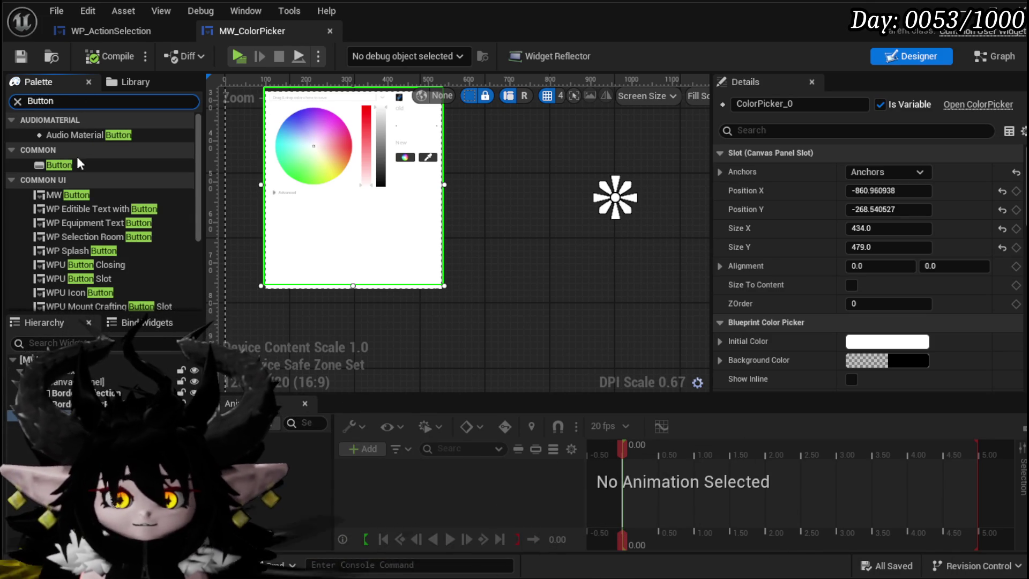
- Add an MW Button below the colour panel, anchor it to the centre, and save
{"action": "mouse_move", "coordinate": [108, 195]}
{"action": "left_mouse_down"}
{"action": "mouse_move", "coordinate": [340, 299]}
{"action": "mouse_move", "coordinate": [317, 299]}
{"action": "left_mouse_up"}
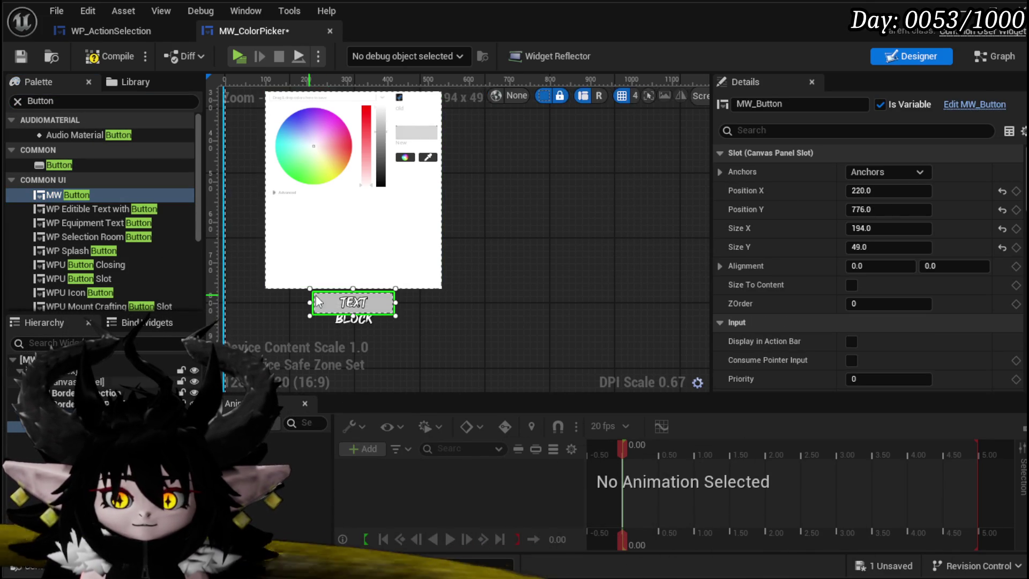
{"action": "left_click", "coordinate": [881, 169]}
{"action": "left_click", "coordinate": [937, 258]}
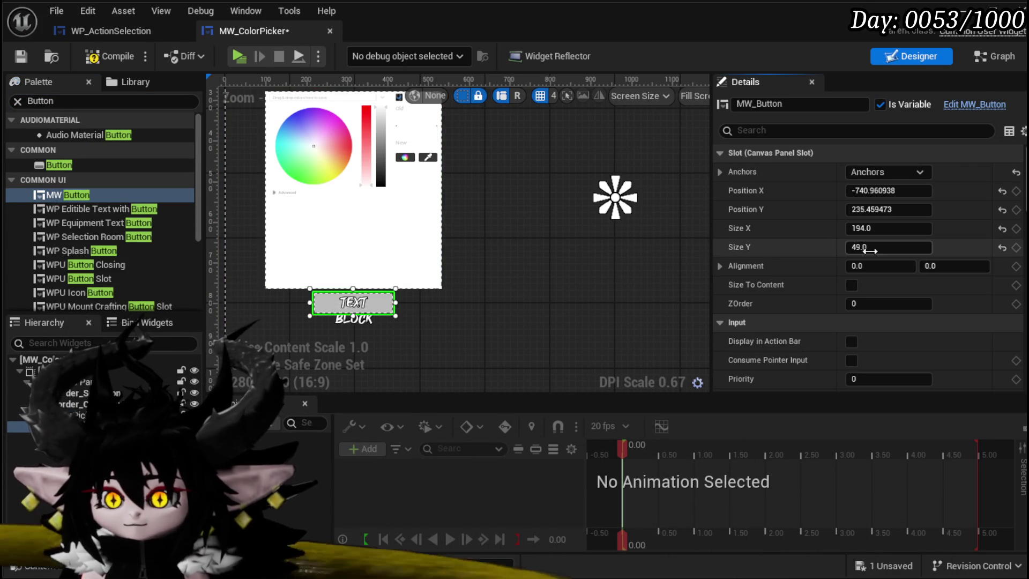
{"action": "left_click", "coordinate": [21, 56]}
{"action": "scroll", "coordinate": [887, 216], "scroll_direction": "down", "scroll_amount": 10}
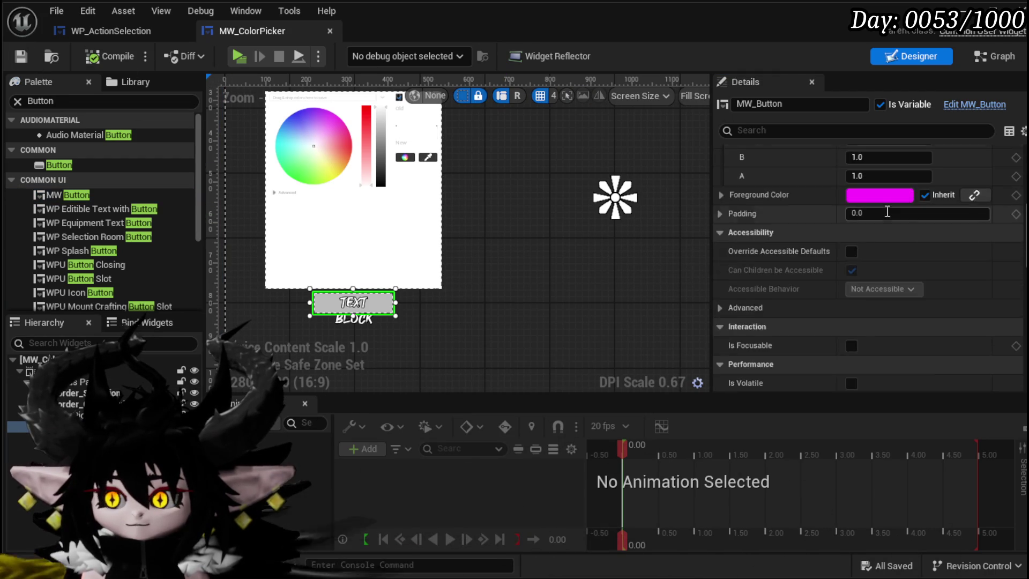
{"action": "scroll", "coordinate": [888, 216], "scroll_direction": "down", "scroll_amount": 15}
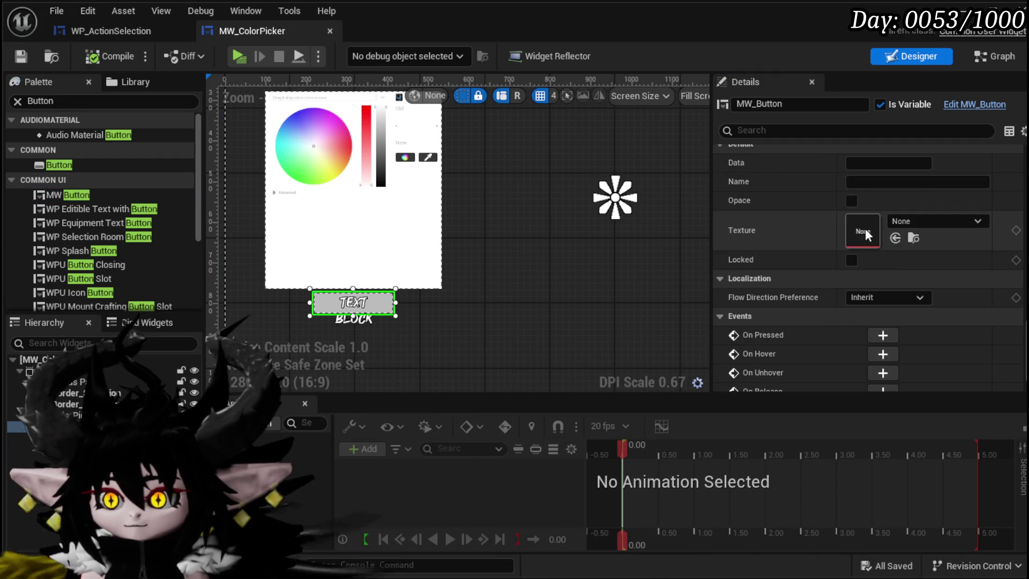
- Name the button Confirm, compile and save, and show its On Mouse Button Up graph
{"action": "left_click", "coordinate": [854, 184]}
{"action": "type", "text": "Co"}
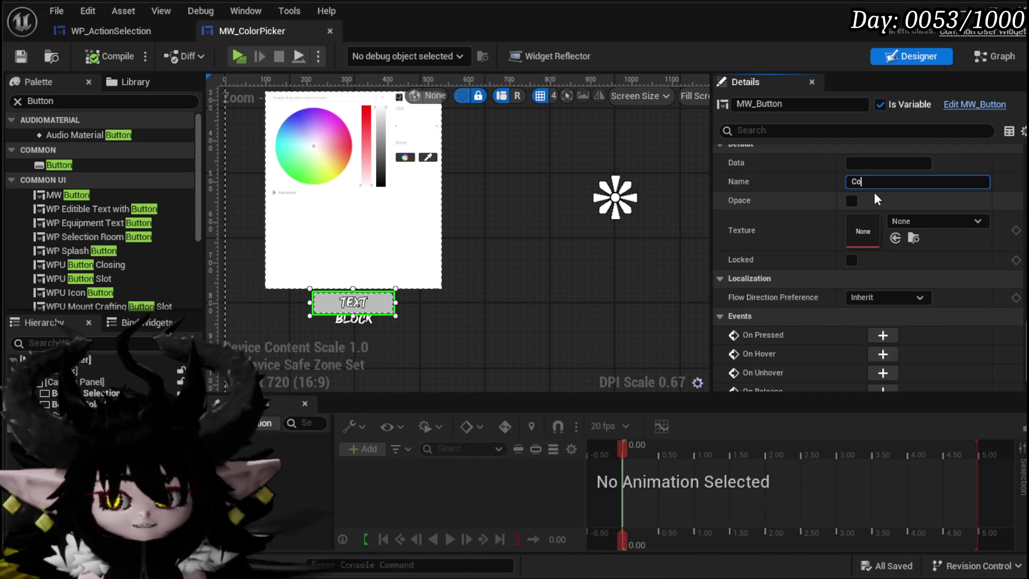
{"action": "type", "text": "nfirm"}
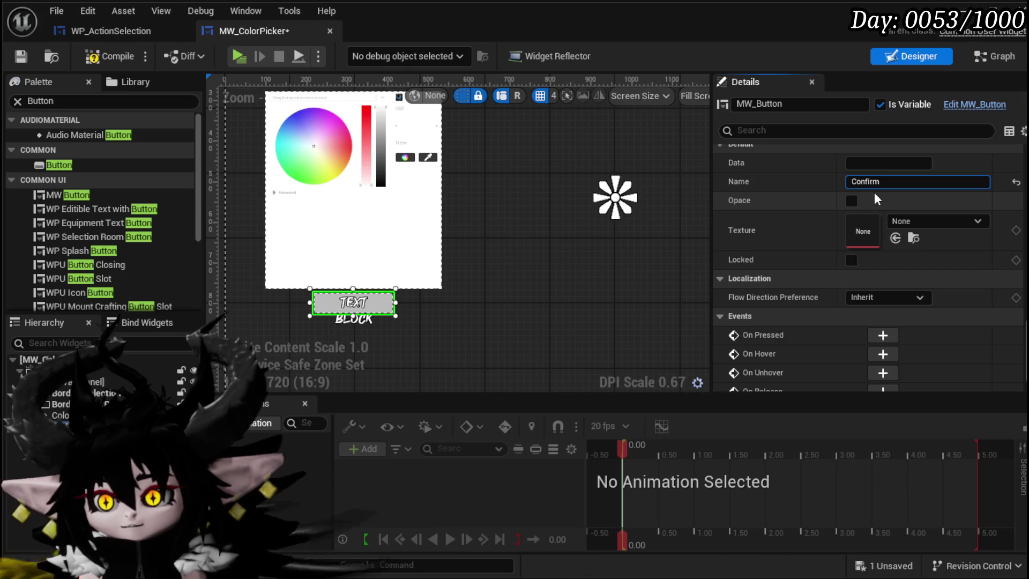
{"action": "left_click", "coordinate": [102, 57]}
{"action": "key", "text": "ctrl+s"}
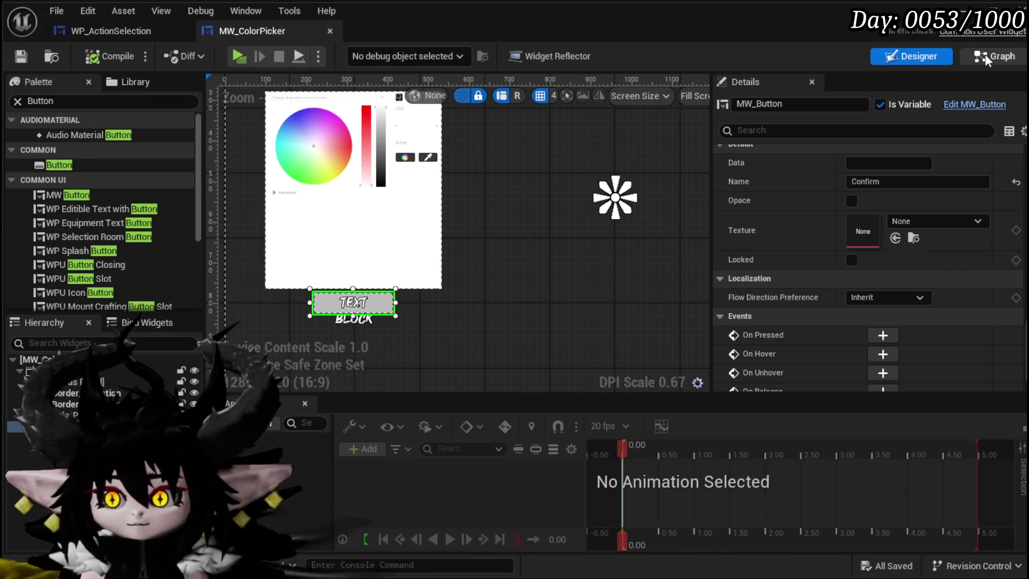
{"action": "left_click", "coordinate": [986, 53]}
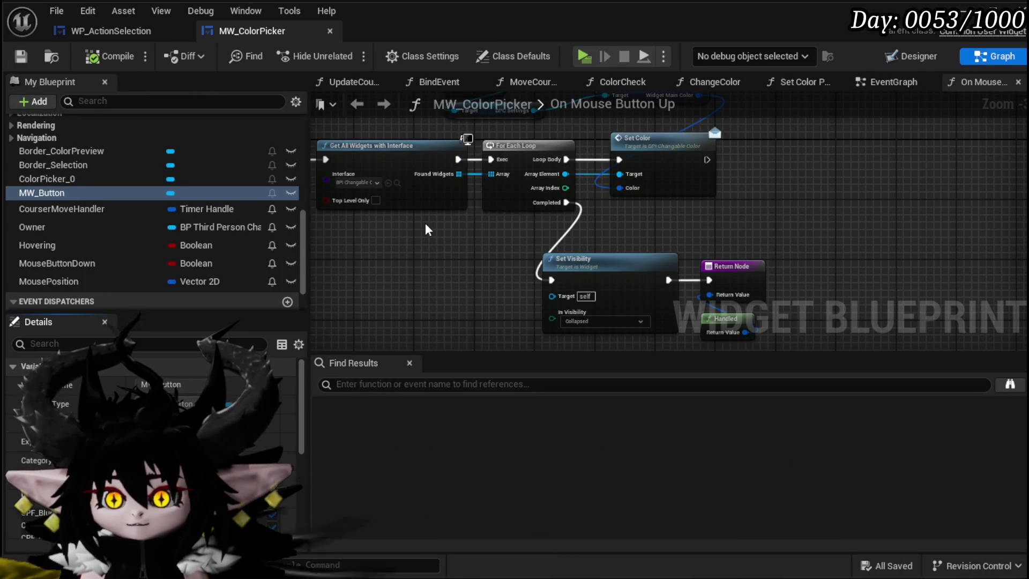
{"action": "scroll", "coordinate": [425, 223], "scroll_direction": "down", "scroll_amount": 5}
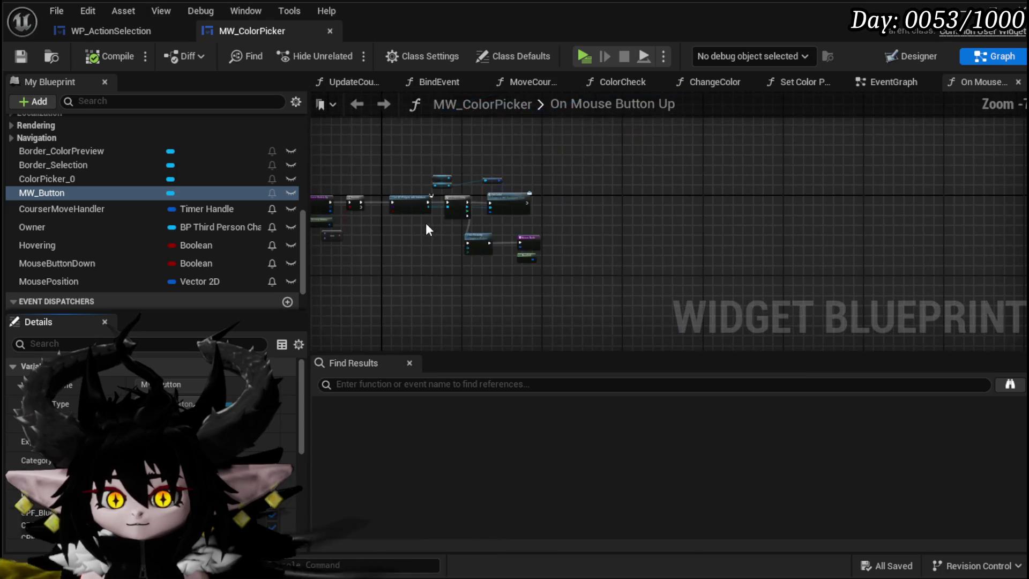
- Select Get All Widgets, For Each Loop, Set Color, Set Visibility and the Owner/BPC Settings nodes together
{"action": "scroll", "coordinate": [583, 159], "scroll_direction": "up", "scroll_amount": 5}
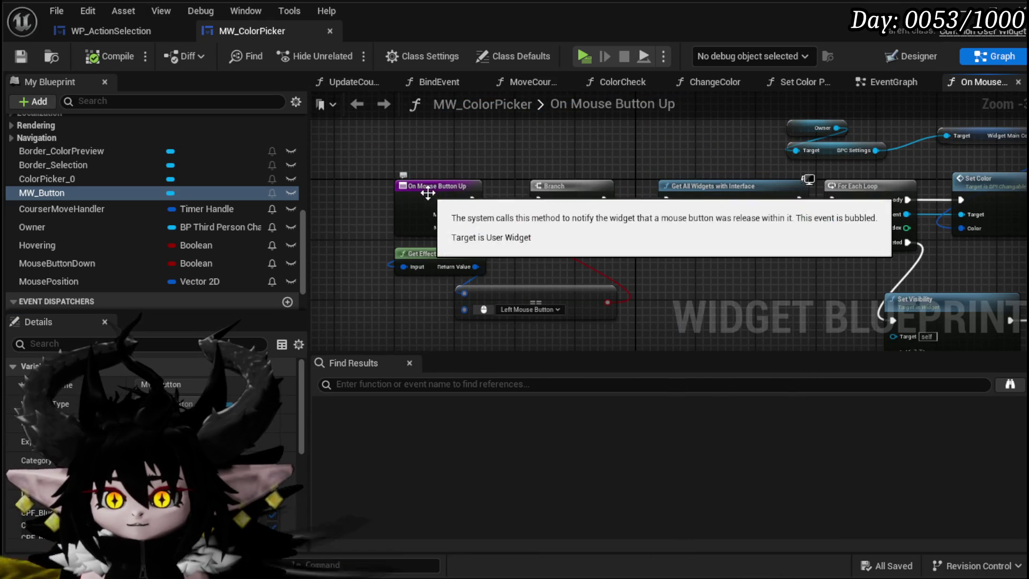
{"action": "scroll", "coordinate": [137, 156], "scroll_direction": "up", "scroll_amount": 5}
{"action": "scroll", "coordinate": [136, 155], "scroll_direction": "up", "scroll_amount": 3}
{"action": "left_click_drag", "start_coordinate": [723, 234], "coordinate": [530, 203]}
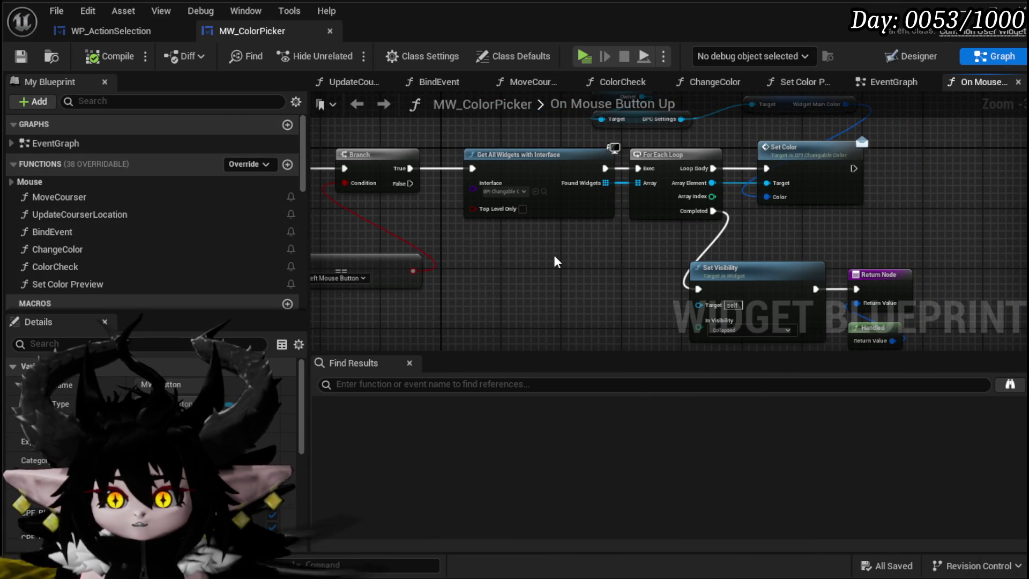
{"action": "left_click_drag", "start_coordinate": [554, 255], "coordinate": [761, 263]}
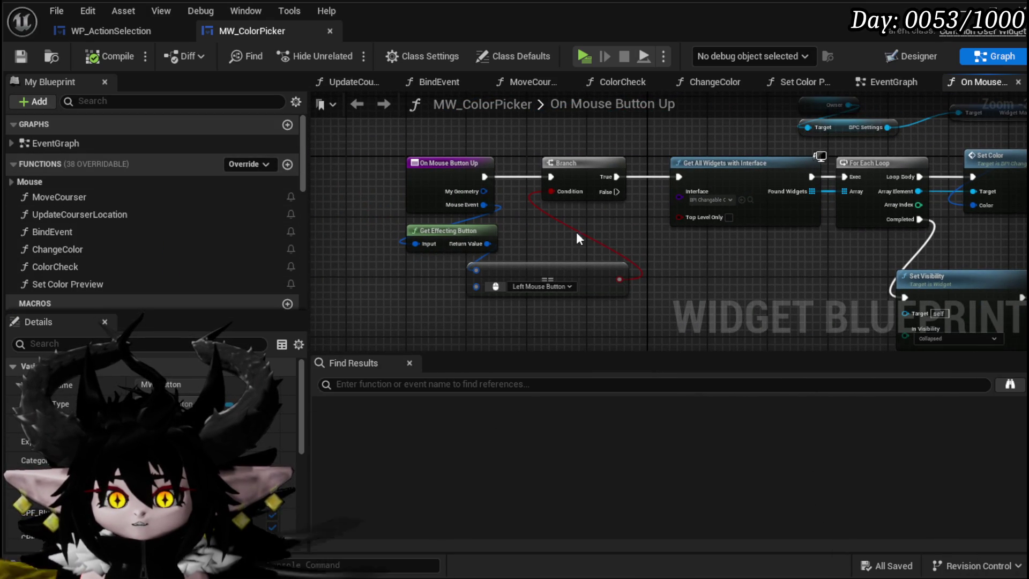
{"action": "mouse_move", "coordinate": [698, 333]}
{"action": "left_mouse_down"}
{"action": "mouse_move", "coordinate": [500, 333]}
{"action": "mouse_move", "coordinate": [697, 151]}
{"action": "left_mouse_up"}
{"action": "mouse_move", "coordinate": [758, 139]}
{"action": "left_mouse_down"}
{"action": "mouse_move", "coordinate": [828, 93]}
{"action": "mouse_move", "coordinate": [819, 189]}
{"action": "mouse_move", "coordinate": [876, 134]}
{"action": "mouse_move", "coordinate": [834, 11]}
{"action": "left_mouse_up"}
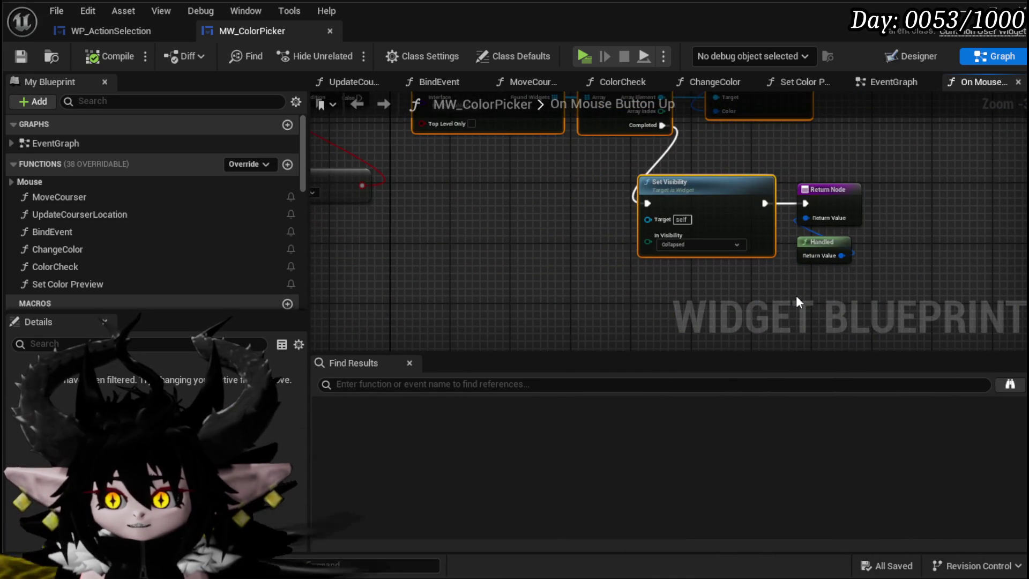
{"action": "left_click_drag", "start_coordinate": [797, 294], "coordinate": [814, 318]}
{"action": "scroll", "coordinate": [577, 306], "scroll_direction": "down", "scroll_amount": 1}
{"action": "left_click_drag", "start_coordinate": [537, 331], "coordinate": [742, 120]}
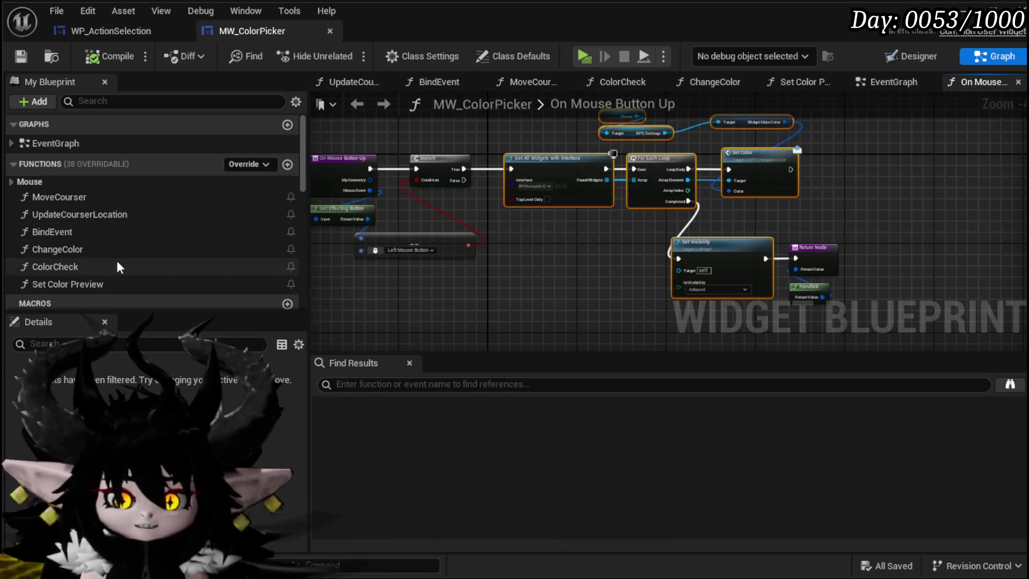
{"action": "left_click", "coordinate": [907, 59]}
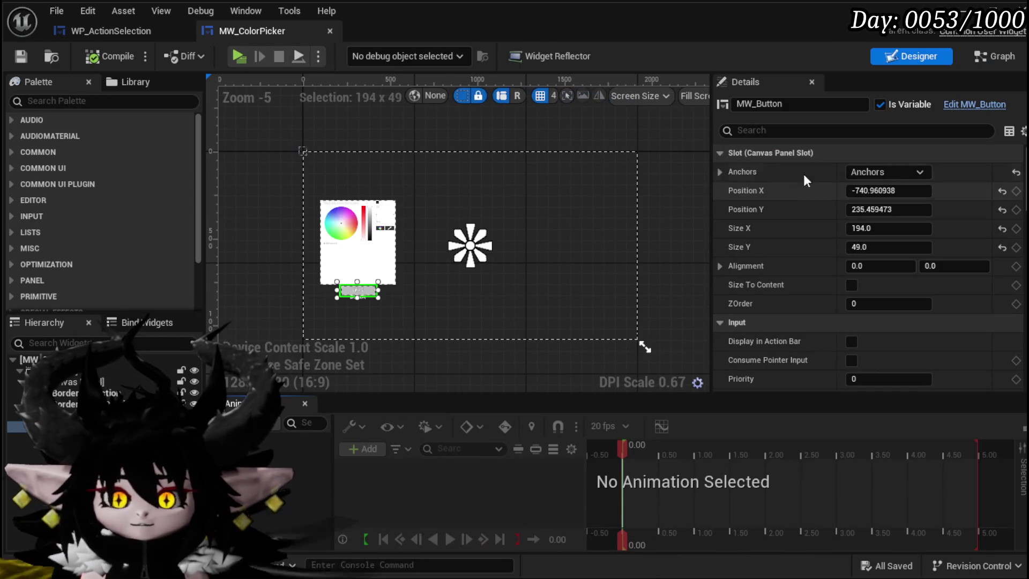
- Add an On Pressed (MW_Button) event, paste the recolouring nodes, and wire it into Get All Widgets
{"action": "scroll", "coordinate": [887, 282], "scroll_direction": "down", "scroll_amount": 15}
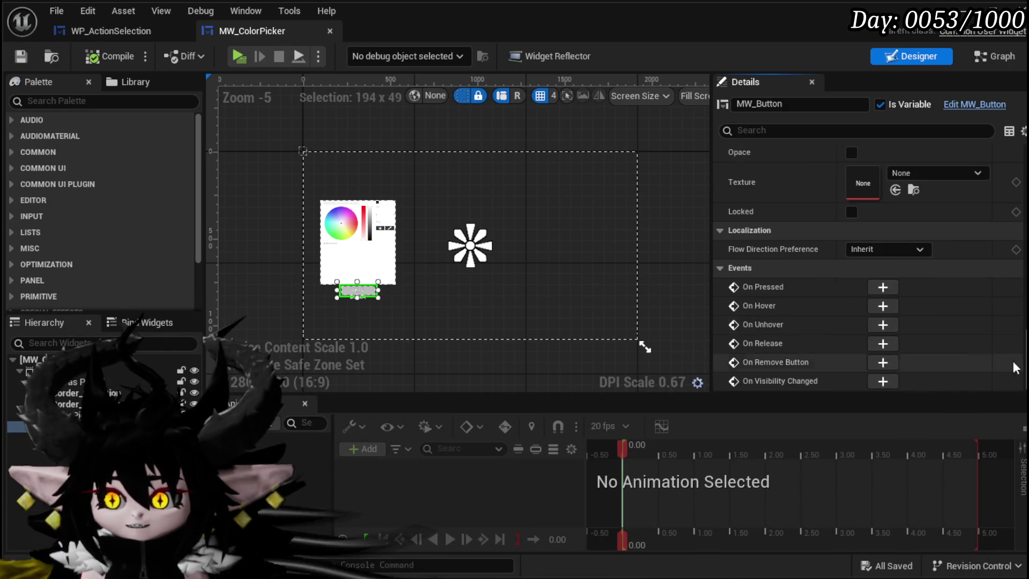
{"action": "left_click", "coordinate": [882, 289]}
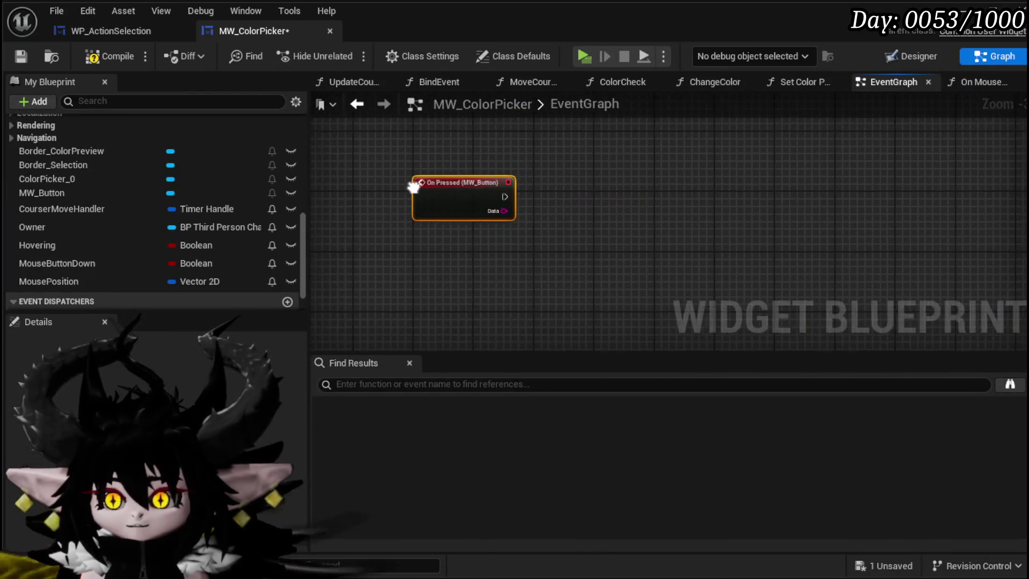
{"action": "key", "text": "ctrl+v"}
{"action": "mouse_move", "coordinate": [611, 201]}
{"action": "left_mouse_down"}
{"action": "mouse_move", "coordinate": [645, 184]}
{"action": "mouse_move", "coordinate": [764, 182]}
{"action": "mouse_move", "coordinate": [772, 231]}
{"action": "left_mouse_up"}
{"action": "mouse_move", "coordinate": [424, 228]}
{"action": "left_mouse_down"}
{"action": "mouse_move", "coordinate": [628, 230]}
{"action": "mouse_move", "coordinate": [621, 220]}
{"action": "left_mouse_up"}
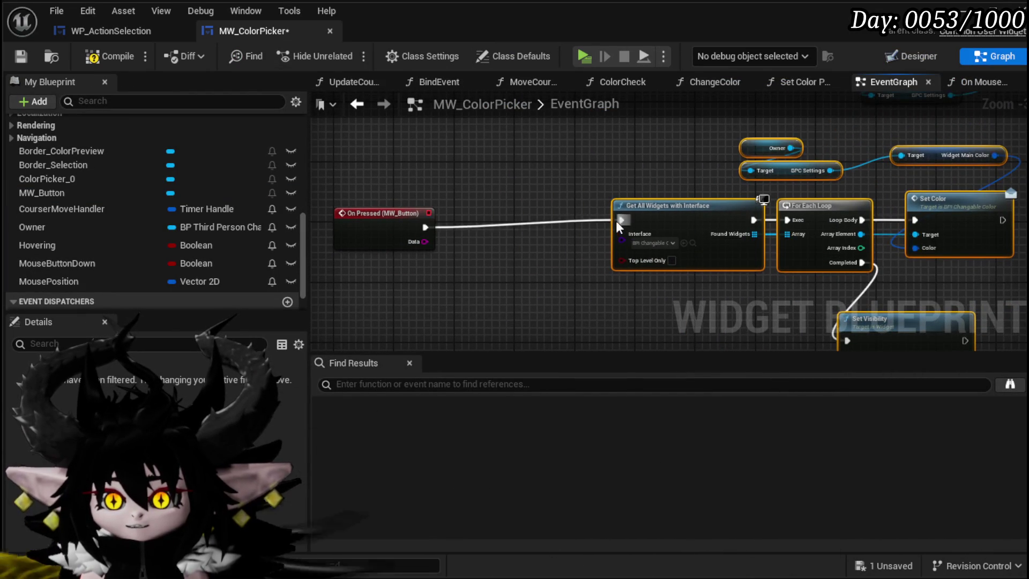
- Arrange the pasted node group and the Owner and BPC Settings nodes, then save
{"action": "scroll", "coordinate": [482, 220], "scroll_direction": "down", "scroll_amount": 4}
{"action": "left_click_drag", "start_coordinate": [499, 297], "coordinate": [651, 182]}
{"action": "mouse_move", "coordinate": [674, 192]}
{"action": "left_mouse_down"}
{"action": "mouse_move", "coordinate": [650, 224]}
{"action": "mouse_move", "coordinate": [673, 217]}
{"action": "left_mouse_up"}
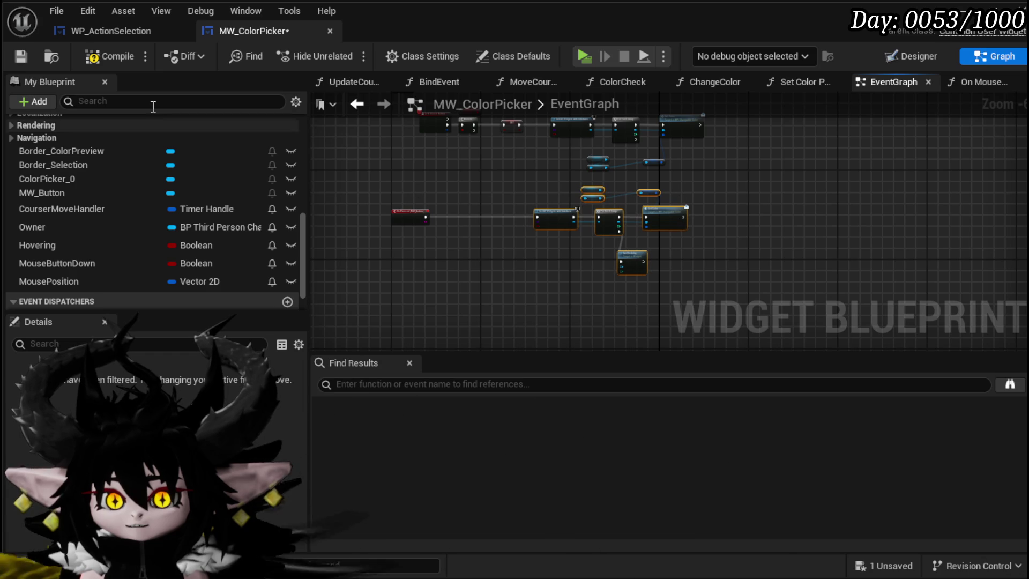
{"action": "left_click", "coordinate": [22, 57]}
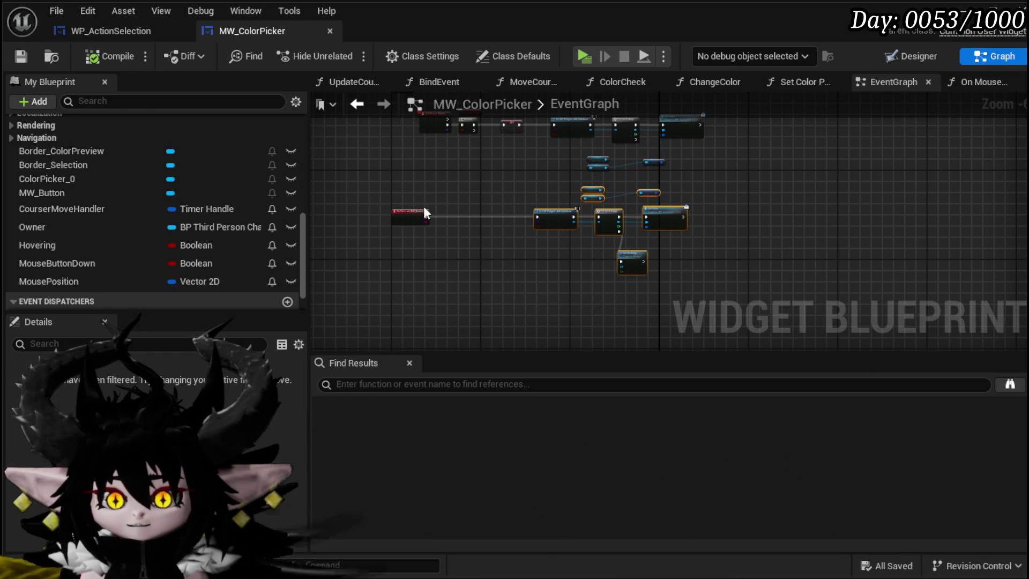
{"action": "scroll", "coordinate": [379, 211], "scroll_direction": "up", "scroll_amount": 4}
{"action": "left_click_drag", "start_coordinate": [439, 231], "coordinate": [530, 184]}
{"action": "mouse_move", "coordinate": [546, 218]}
{"action": "left_mouse_down"}
{"action": "mouse_move", "coordinate": [571, 198]}
{"action": "mouse_move", "coordinate": [450, 238]}
{"action": "mouse_move", "coordinate": [437, 260]}
{"action": "left_mouse_up"}
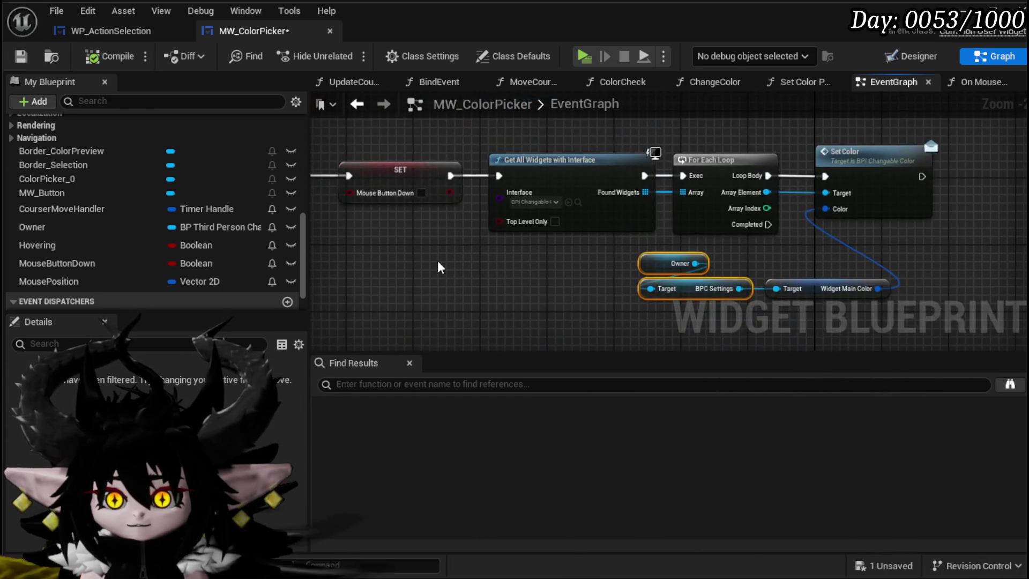
{"action": "scroll", "coordinate": [437, 260], "scroll_direction": "down", "scroll_amount": 3}
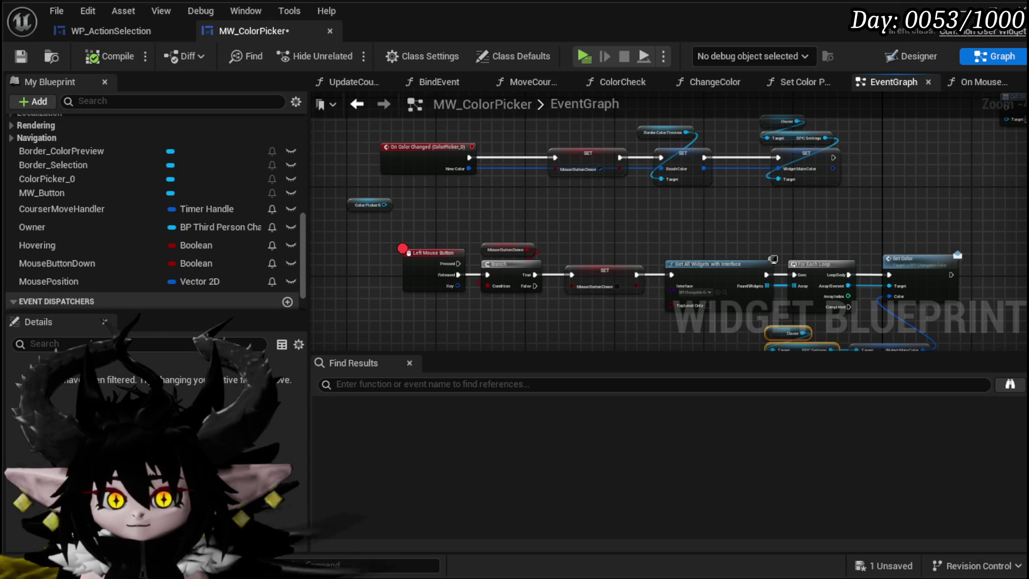
{"action": "key", "text": "ctrl+s"}
- Review the Left Mouse Button and On Pressed chains and make EventGraph the first graph tab
{"action": "scroll", "coordinate": [471, 233], "scroll_direction": "up", "scroll_amount": 2}
{"action": "mouse_move", "coordinate": [474, 230]}
{"action": "left_mouse_down"}
{"action": "mouse_move", "coordinate": [585, 291]}
{"action": "mouse_move", "coordinate": [674, 282]}
{"action": "mouse_move", "coordinate": [577, 191]}
{"action": "mouse_move", "coordinate": [453, 251]}
{"action": "left_mouse_up"}
{"action": "scroll", "coordinate": [616, 269], "scroll_direction": "down", "scroll_amount": 2}
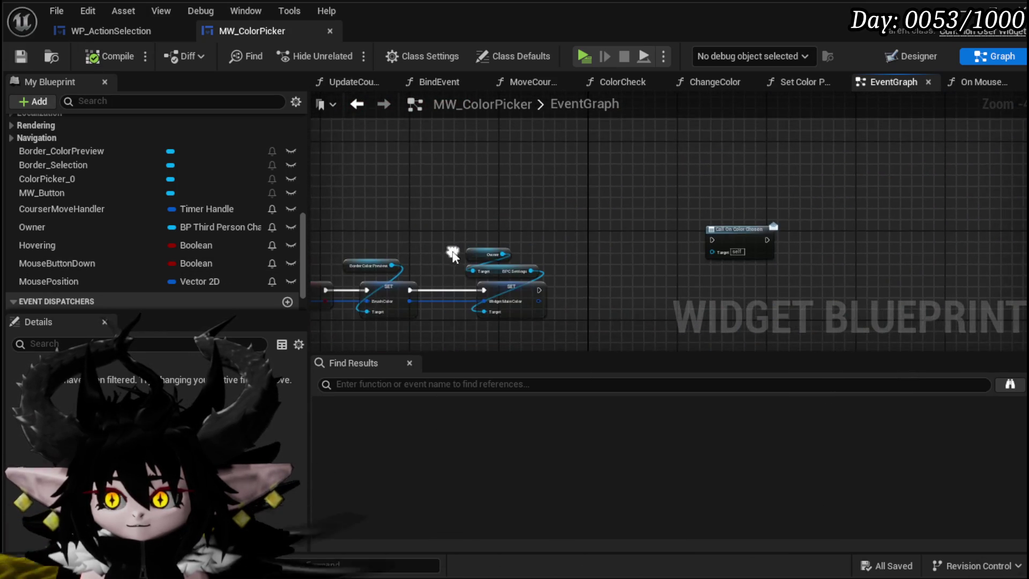
{"action": "scroll", "coordinate": [453, 252], "scroll_direction": "up", "scroll_amount": 2}
{"action": "mouse_move", "coordinate": [542, 191]}
{"action": "left_mouse_down"}
{"action": "mouse_move", "coordinate": [571, 226]}
{"action": "mouse_move", "coordinate": [501, 210]}
{"action": "left_mouse_up"}
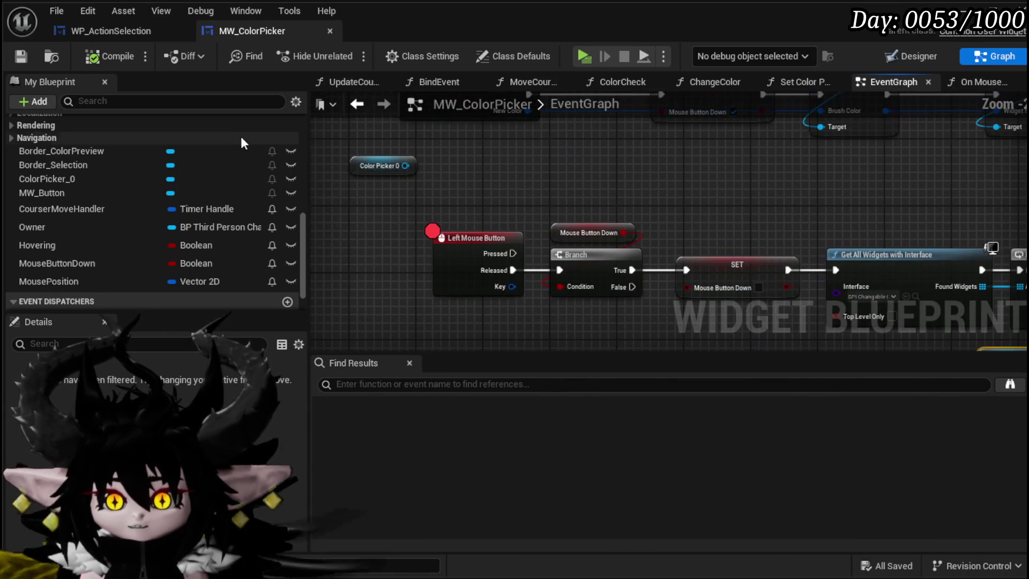
{"action": "scroll", "coordinate": [158, 164], "scroll_direction": "up", "scroll_amount": 2}
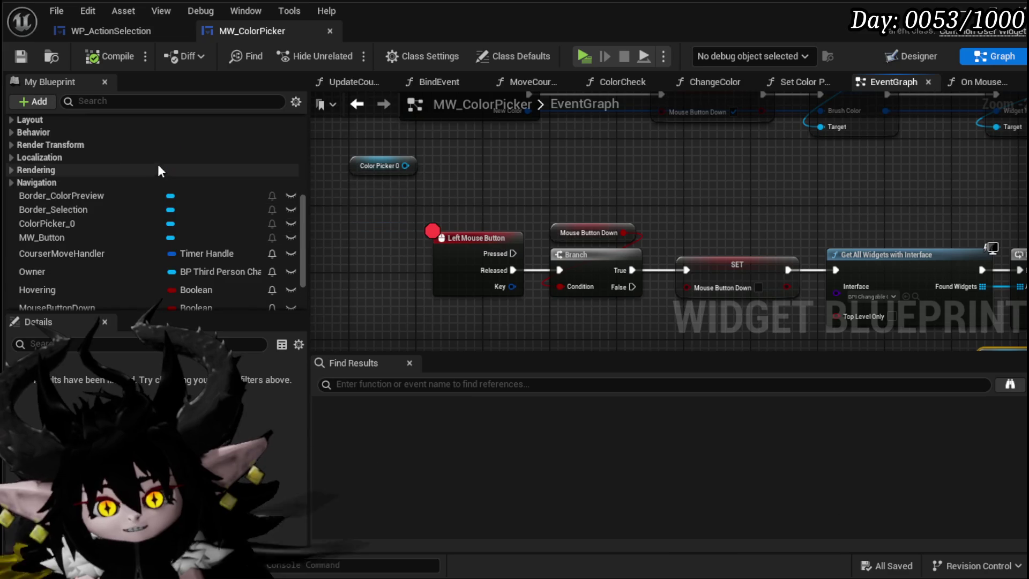
{"action": "scroll", "coordinate": [193, 182], "scroll_direction": "up", "scroll_amount": 3}
{"action": "left_click_drag", "start_coordinate": [404, 290], "coordinate": [478, 207]}
{"action": "scroll", "coordinate": [192, 189], "scroll_direction": "up", "scroll_amount": 5}
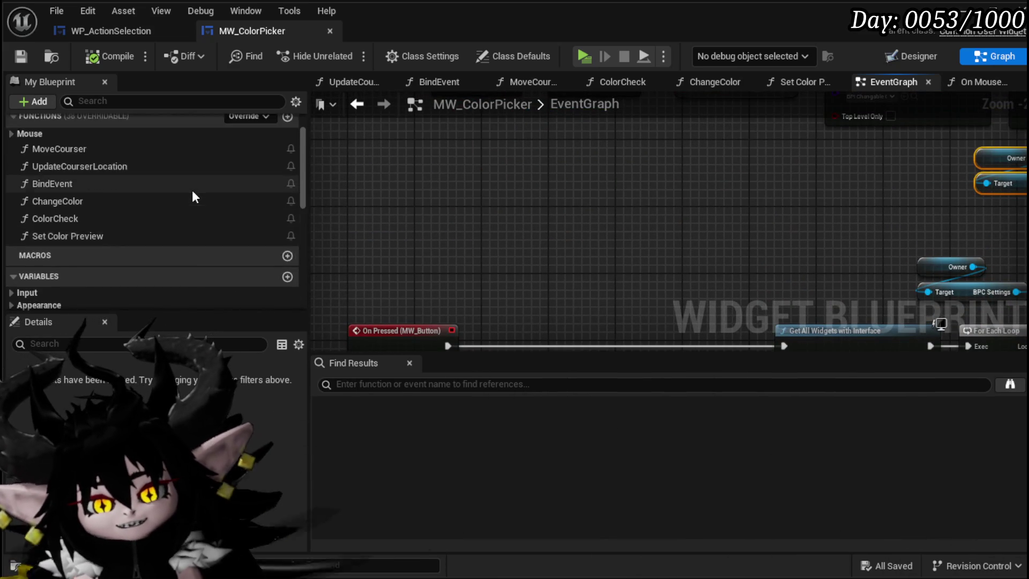
{"action": "mouse_move", "coordinate": [566, 232]}
{"action": "left_mouse_down"}
{"action": "mouse_move", "coordinate": [556, 193]}
{"action": "mouse_move", "coordinate": [402, 143]}
{"action": "mouse_move", "coordinate": [494, 143]}
{"action": "mouse_move", "coordinate": [469, 143]}
{"action": "left_mouse_up"}
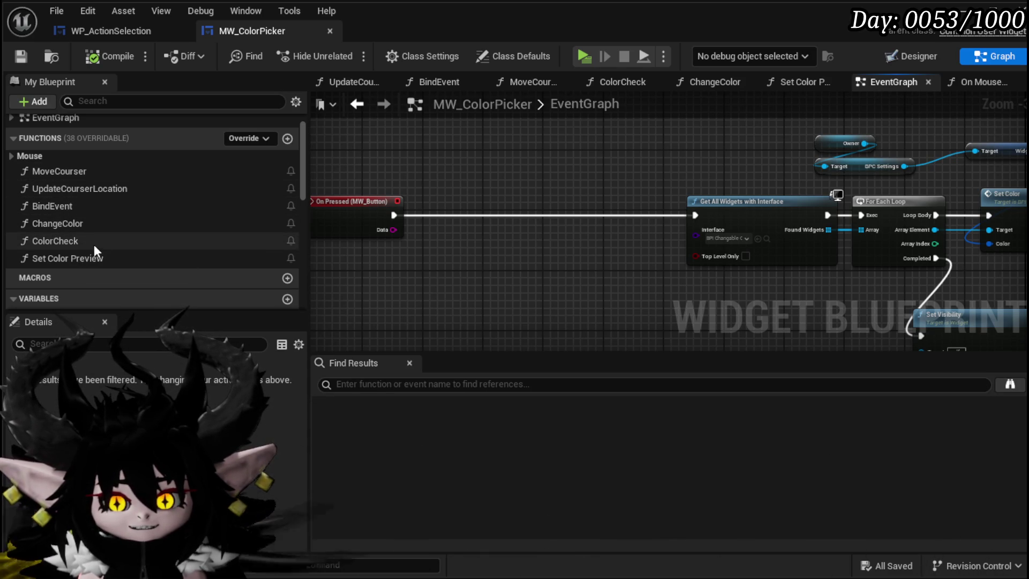
{"action": "scroll", "coordinate": [54, 150], "scroll_direction": "up", "scroll_amount": 1}
{"action": "left_click", "coordinate": [12, 143]}
{"action": "left_click", "coordinate": [12, 143]}
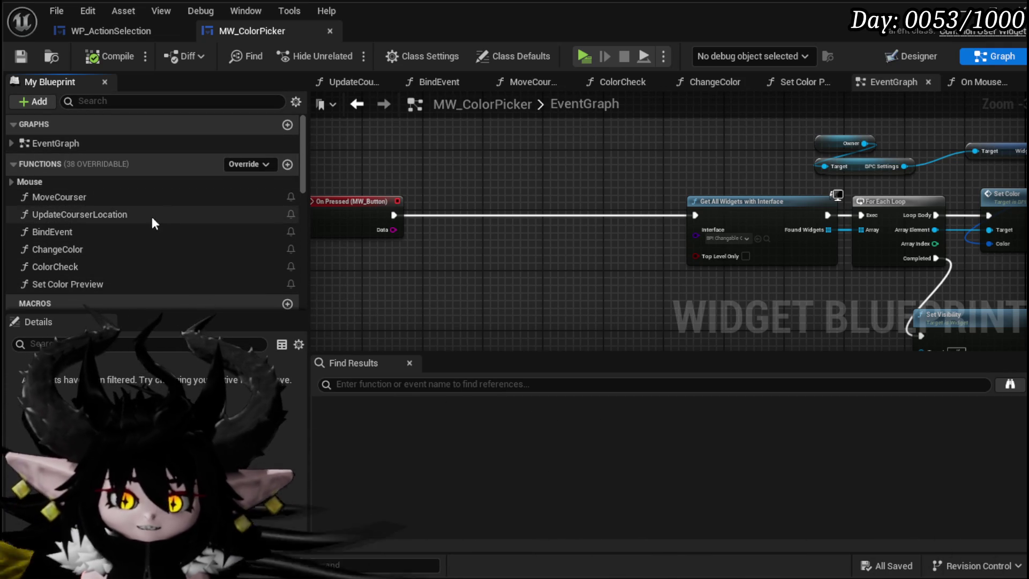
{"action": "mouse_move", "coordinate": [866, 83]}
{"action": "left_mouse_down"}
{"action": "mouse_move", "coordinate": [369, 98]}
{"action": "mouse_move", "coordinate": [357, 82]}
{"action": "left_mouse_up"}
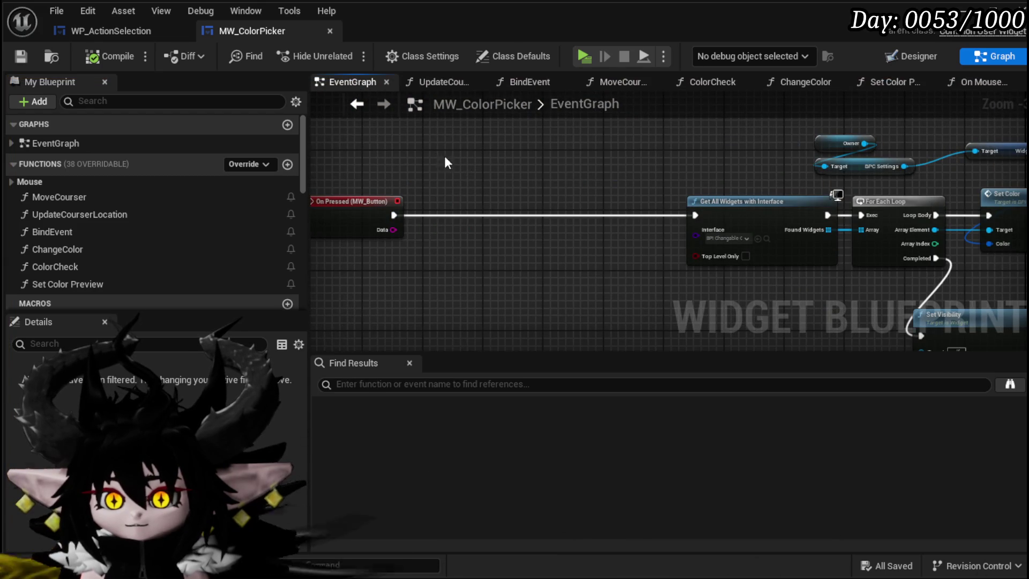
- Pan and zoom the EventGraph to inspect On Pressed feeding Get All Widgets with Interface and For Each Loop
{"action": "scroll", "coordinate": [573, 188], "scroll_direction": "up", "scroll_amount": 1}
{"action": "left_click_drag", "start_coordinate": [574, 187], "coordinate": [538, 187]}
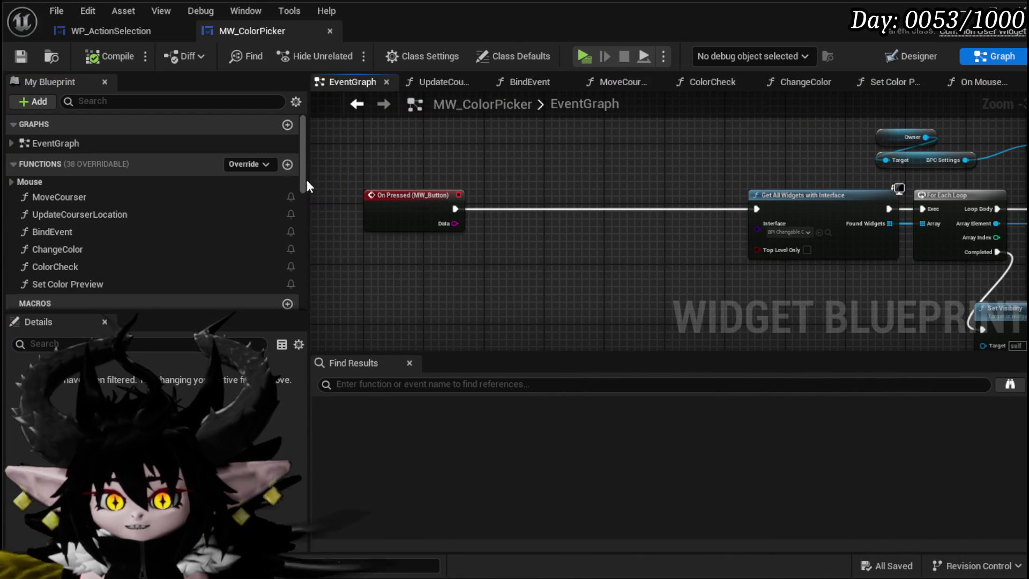
{"action": "scroll", "coordinate": [516, 166], "scroll_direction": "down", "scroll_amount": 1}
{"action": "scroll", "coordinate": [455, 158], "scroll_direction": "up", "scroll_amount": 1}
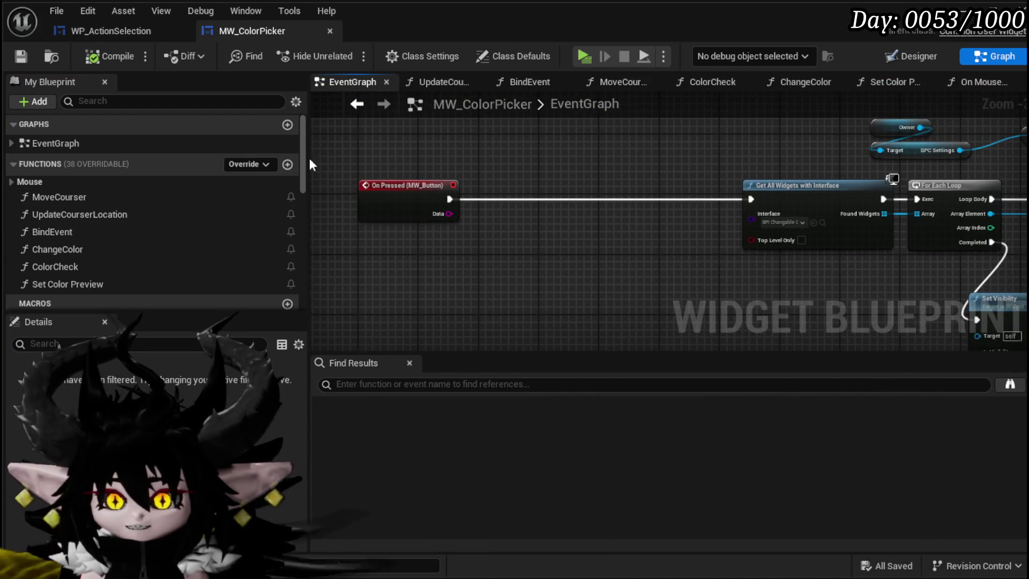
{"action": "scroll", "coordinate": [147, 185], "scroll_direction": "down", "scroll_amount": 5}
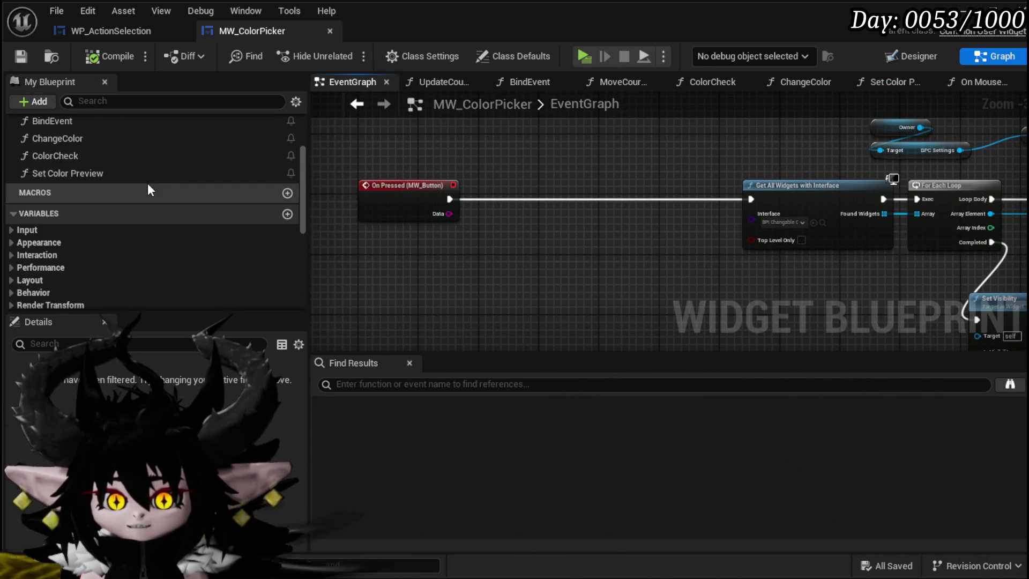
{"action": "scroll", "coordinate": [147, 182], "scroll_direction": "down", "scroll_amount": 3}
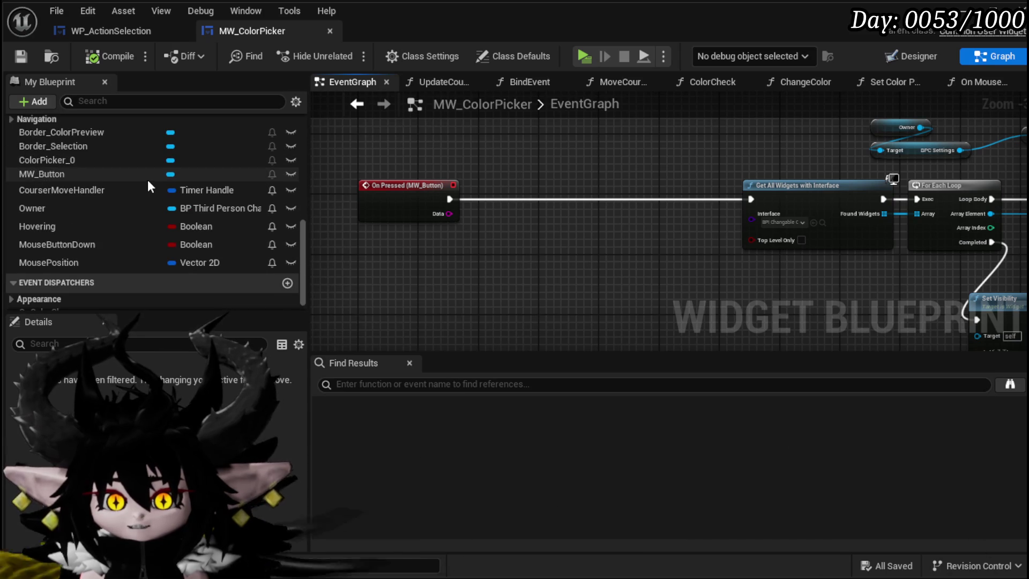
{"action": "scroll", "coordinate": [147, 182], "scroll_direction": "up", "scroll_amount": 1}
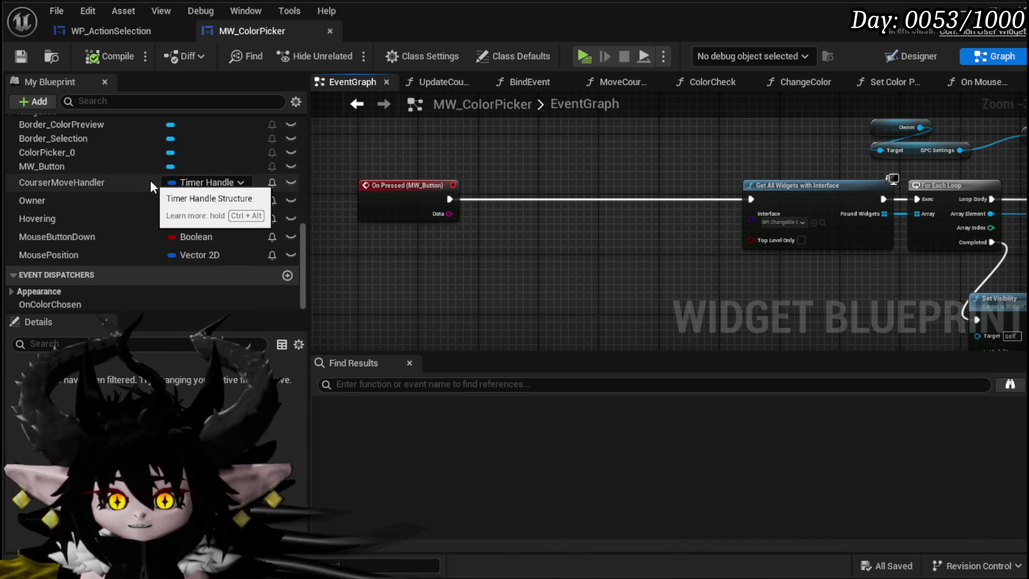
{"action": "scroll", "coordinate": [303, 228], "scroll_direction": "up", "scroll_amount": 1}
{"action": "scroll", "coordinate": [301, 225], "scroll_direction": "down", "scroll_amount": 1}
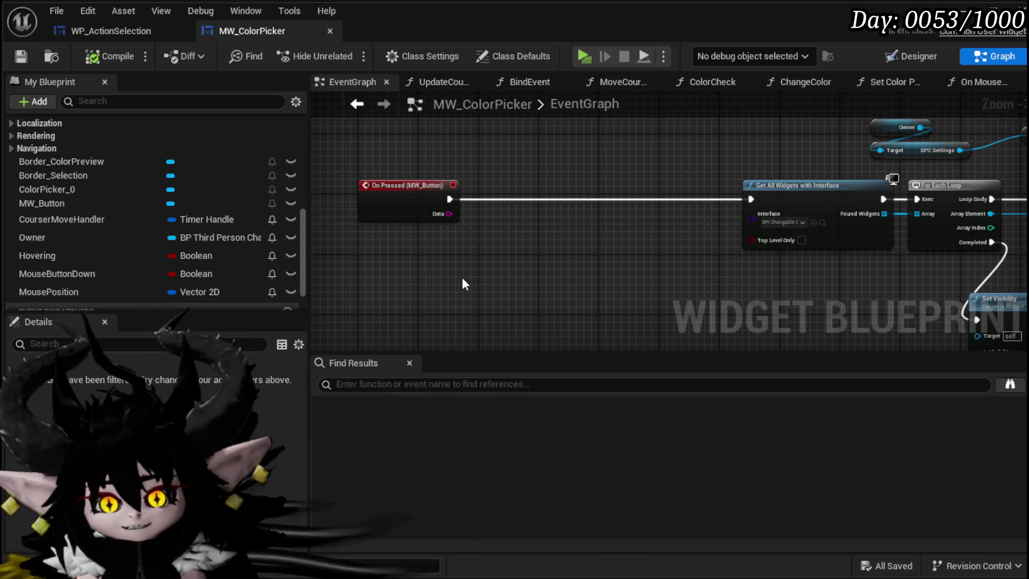
{"action": "left_click_drag", "start_coordinate": [462, 278], "coordinate": [452, 282]}
{"action": "left_click_drag", "start_coordinate": [430, 180], "coordinate": [444, 187]}
{"action": "scroll", "coordinate": [154, 174], "scroll_direction": "up", "scroll_amount": 10}
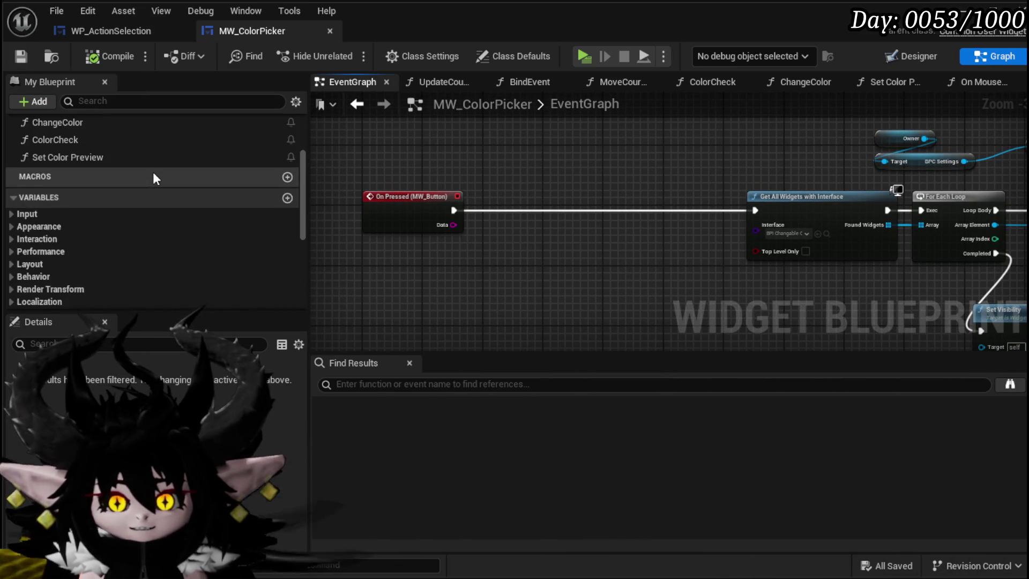
{"action": "scroll", "coordinate": [156, 160], "scroll_direction": "up", "scroll_amount": 2}
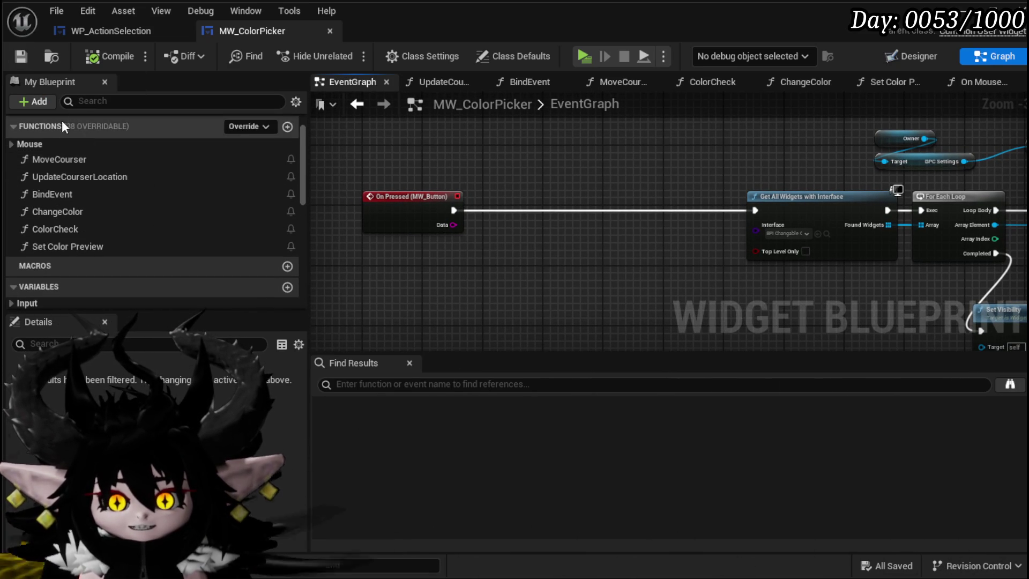
{"action": "scroll", "coordinate": [63, 115], "scroll_direction": "up", "scroll_amount": 2}
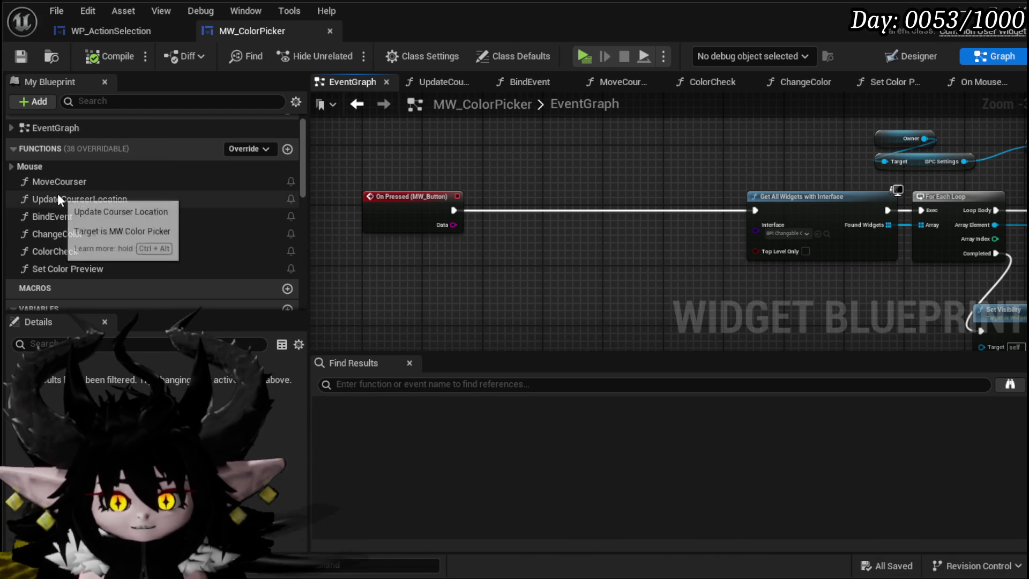
{"action": "mouse_move", "coordinate": [488, 295]}
{"action": "left_mouse_down"}
{"action": "mouse_move", "coordinate": [444, 298]}
{"action": "mouse_move", "coordinate": [498, 185]}
{"action": "left_mouse_up"}
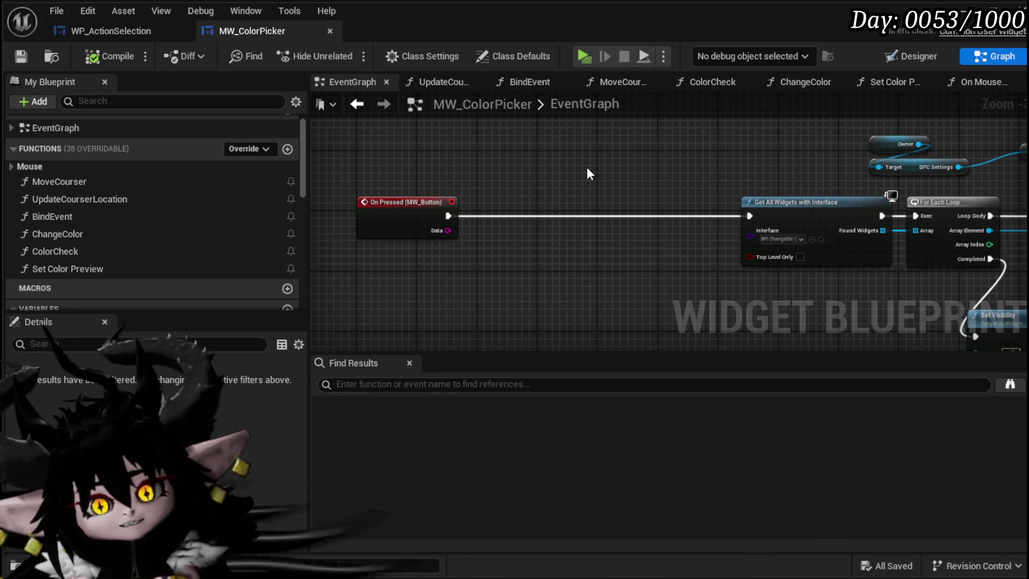
{"action": "left_click_drag", "start_coordinate": [468, 157], "coordinate": [495, 157]}
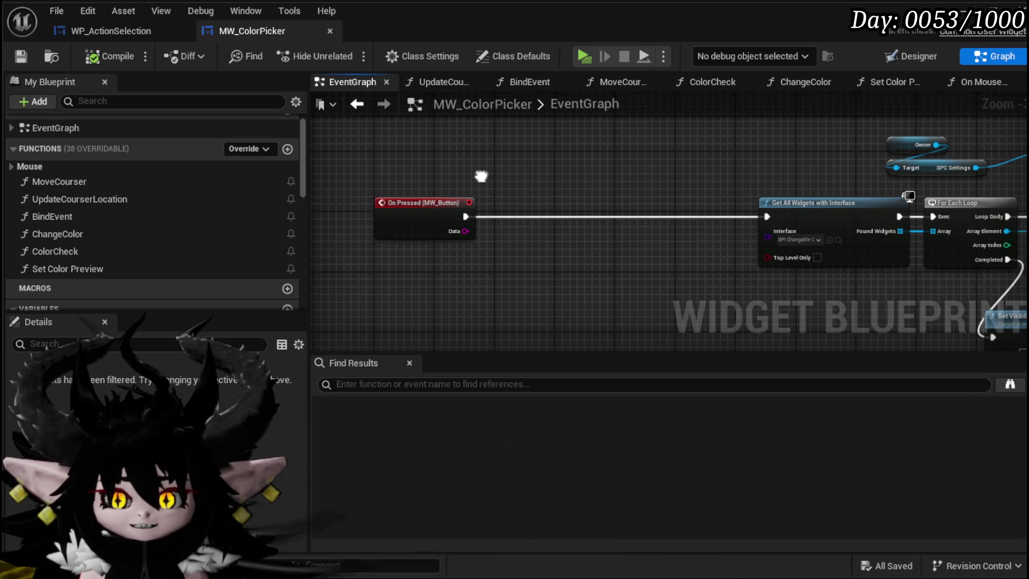
{"action": "left_click_drag", "start_coordinate": [492, 177], "coordinate": [497, 171]}
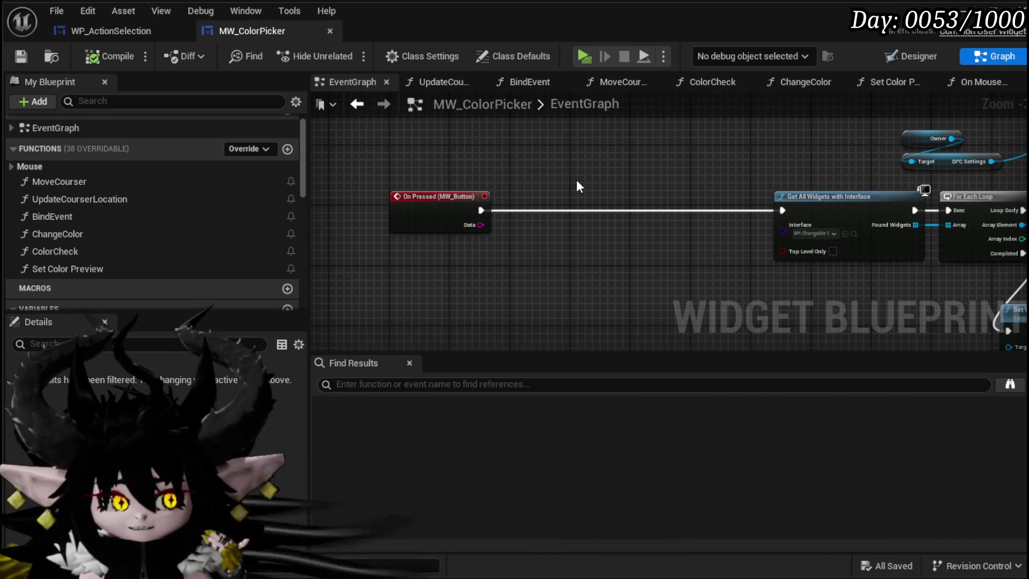
{"action": "scroll", "coordinate": [517, 160], "scroll_direction": "down", "scroll_amount": 5}
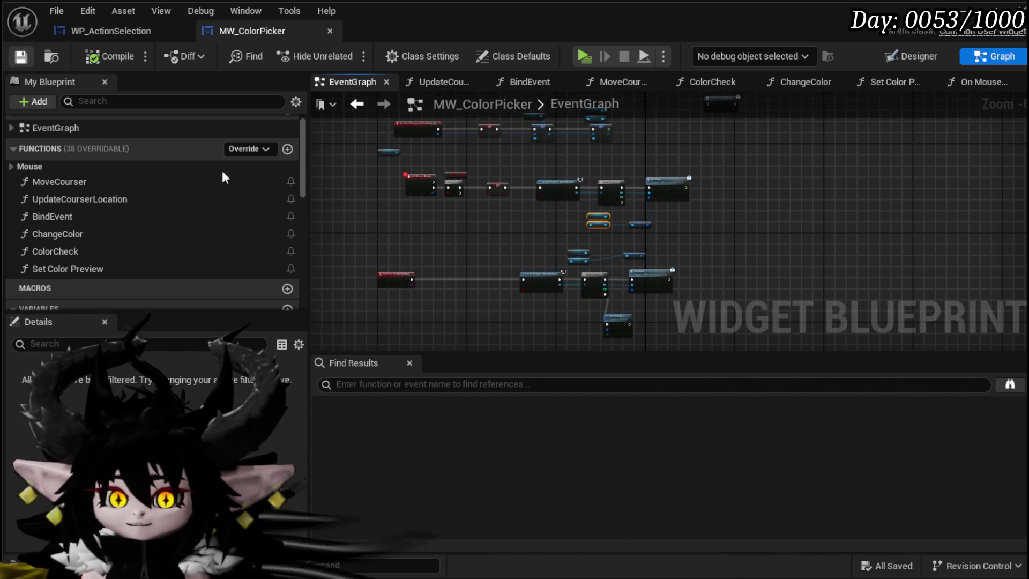
{"action": "scroll", "coordinate": [439, 273], "scroll_direction": "up", "scroll_amount": 5}
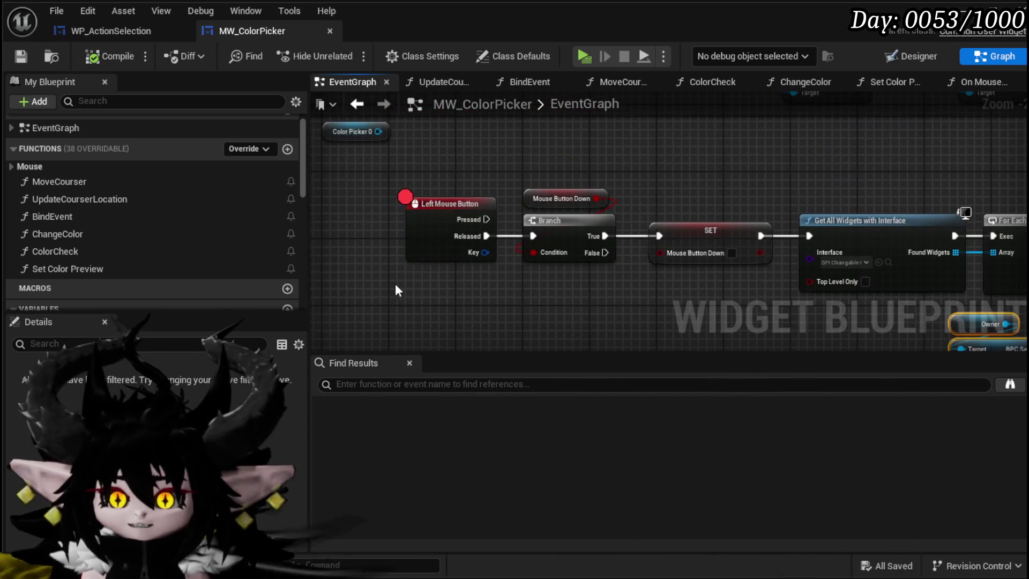
{"action": "scroll", "coordinate": [479, 277], "scroll_direction": "down", "scroll_amount": 2}
{"action": "left_click_drag", "start_coordinate": [480, 277], "coordinate": [404, 263]}
{"action": "scroll", "coordinate": [524, 283], "scroll_direction": "down", "scroll_amount": 4}
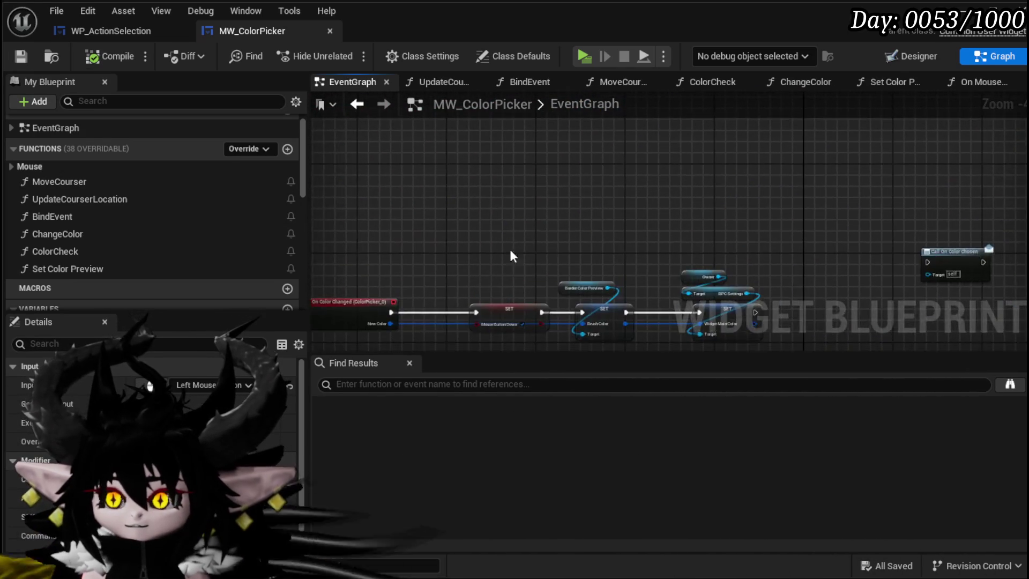
{"action": "scroll", "coordinate": [482, 231], "scroll_direction": "up", "scroll_amount": 5}
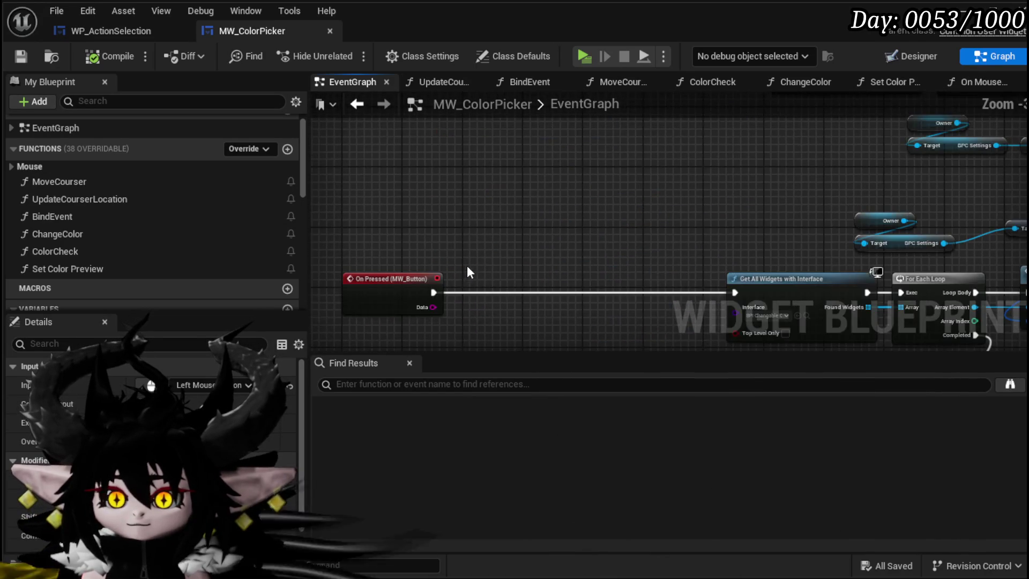
{"action": "left_click_drag", "start_coordinate": [497, 187], "coordinate": [489, 171]}
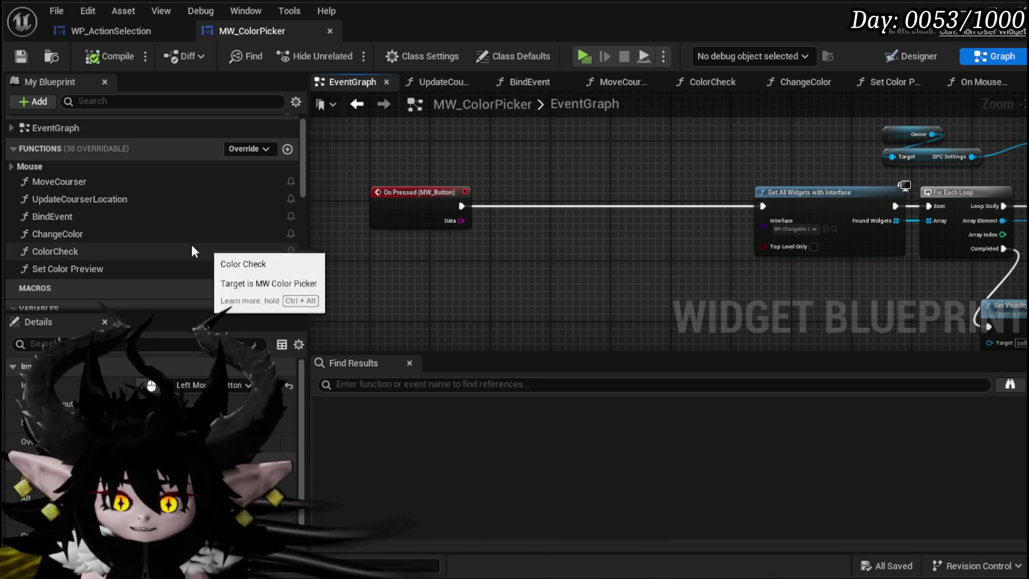
{"action": "mouse_move", "coordinate": [473, 266]}
{"action": "left_mouse_down"}
{"action": "mouse_move", "coordinate": [343, 258]}
{"action": "mouse_move", "coordinate": [419, 258]}
{"action": "left_mouse_up"}
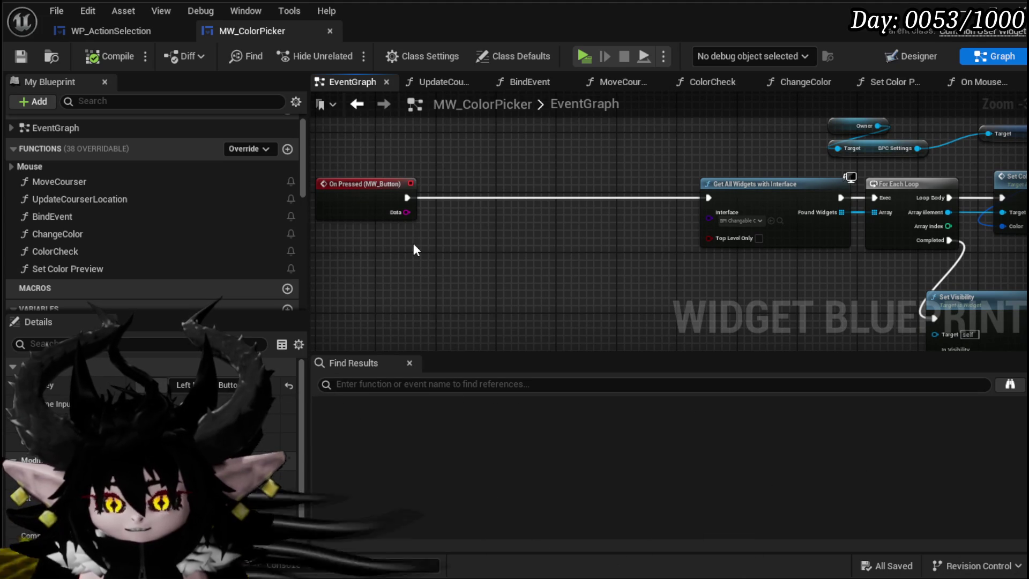
{"action": "left_click", "coordinate": [888, 62]}
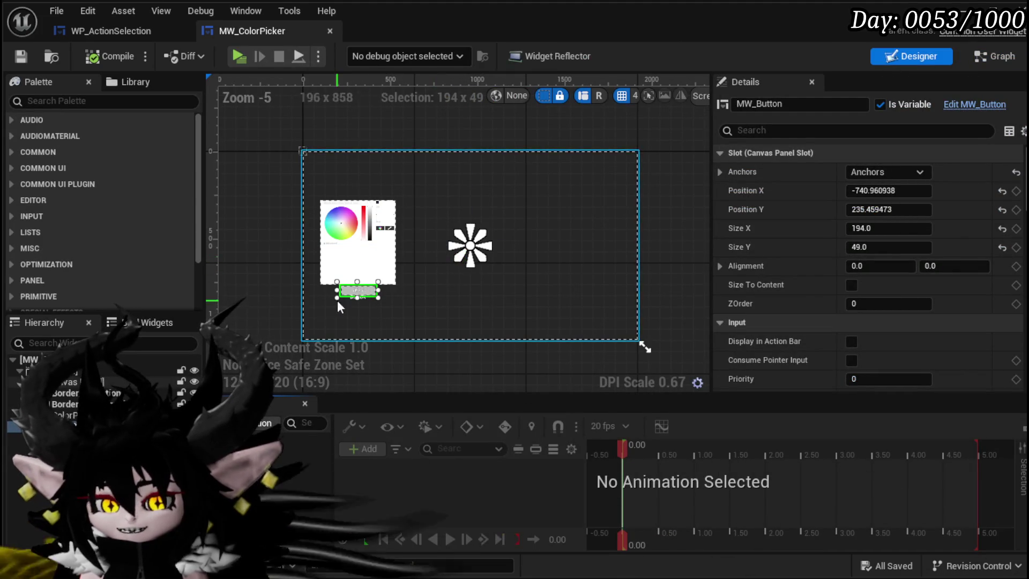
{"action": "scroll", "coordinate": [931, 158], "scroll_direction": "down", "scroll_amount": 3}
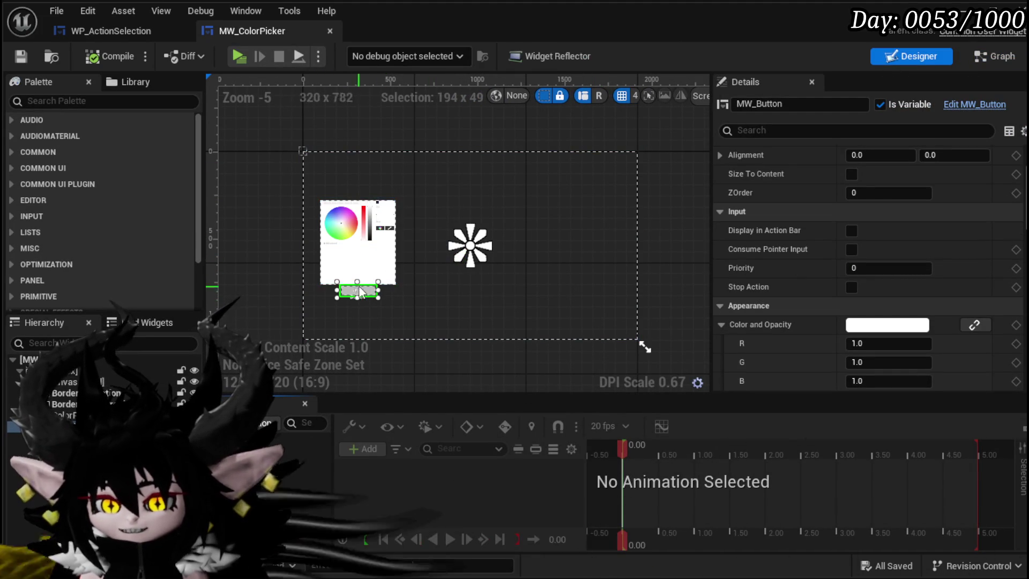
{"action": "key", "text": "ctrl+shift+g"}
{"action": "scroll", "coordinate": [53, 181], "scroll_direction": "up", "scroll_amount": 5}
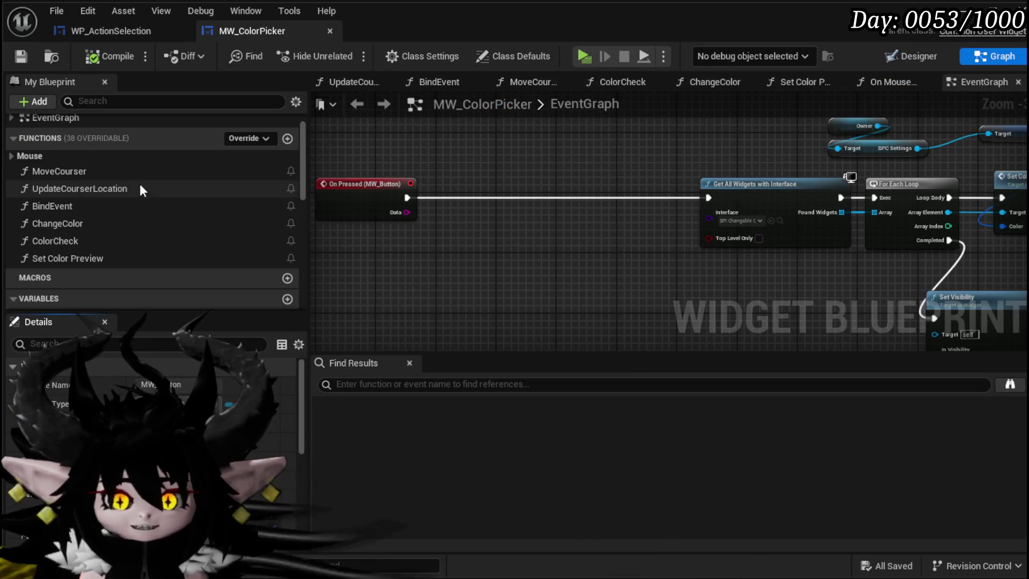
- Create a new function named InitialSetup, then compile and save
{"action": "left_click", "coordinate": [287, 139]}
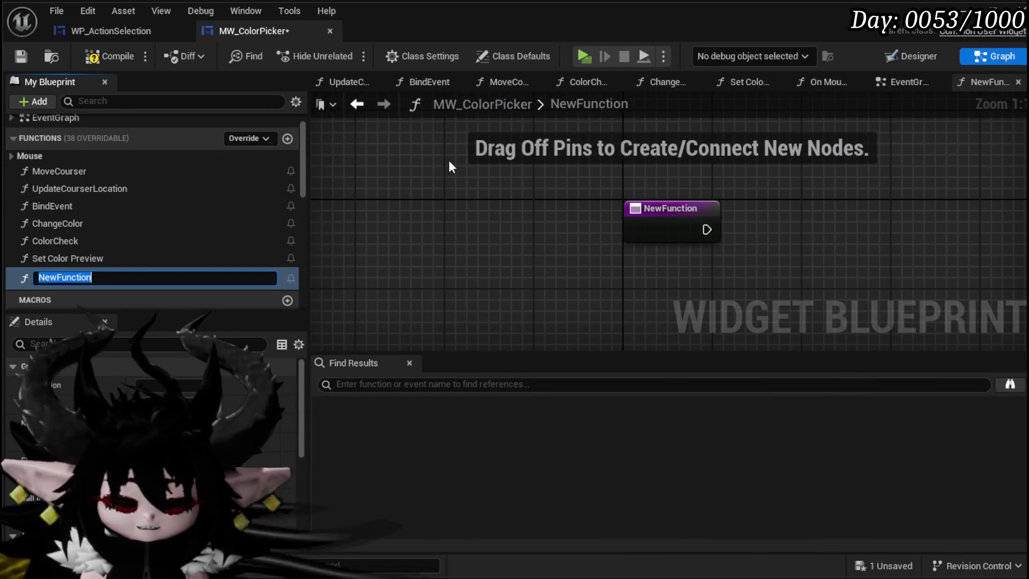
{"action": "type", "text": "Init"}
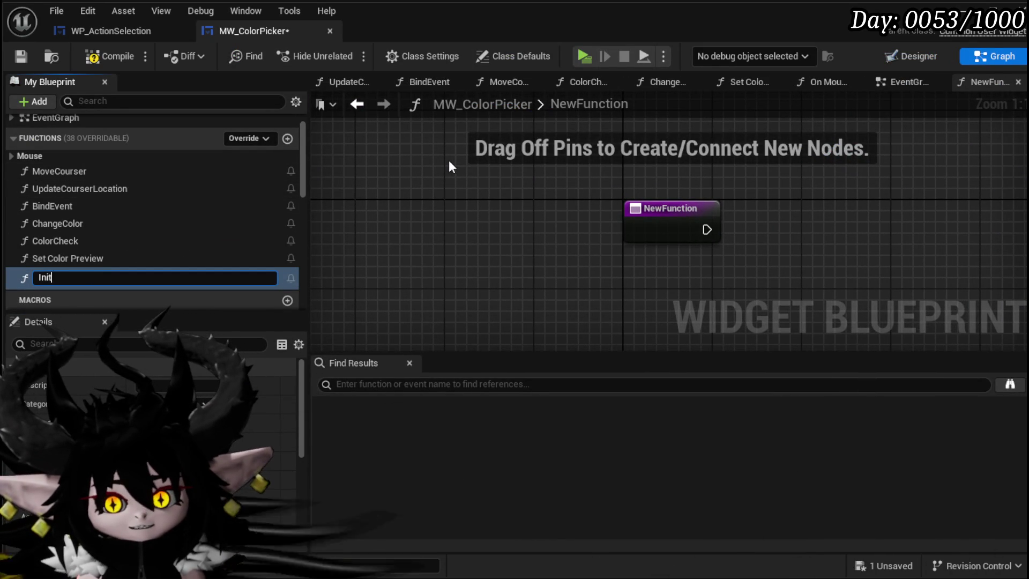
{"action": "type", "text": "ialSet"}
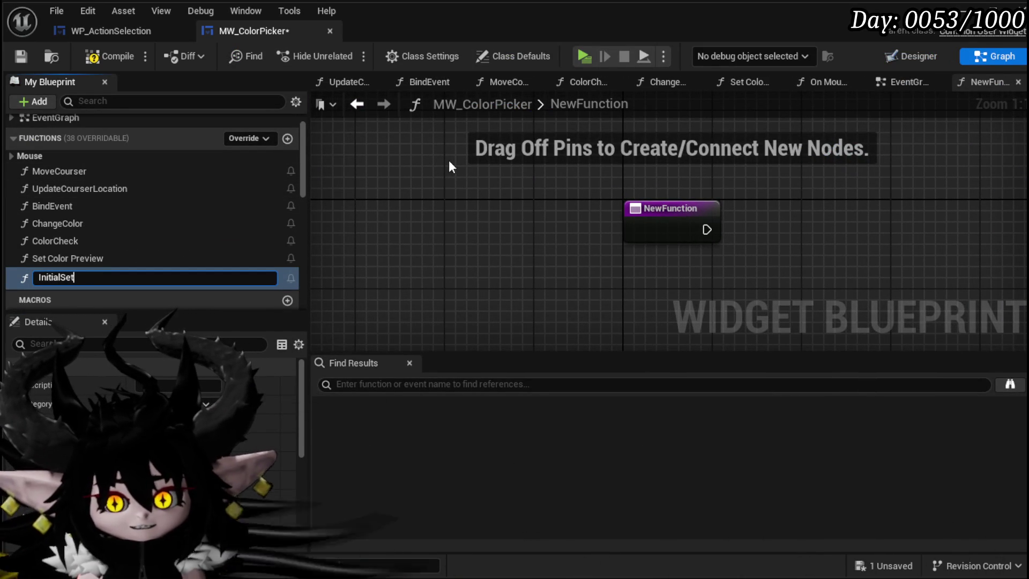
{"action": "type", "text": "up"}
{"action": "key", "text": "Return"}
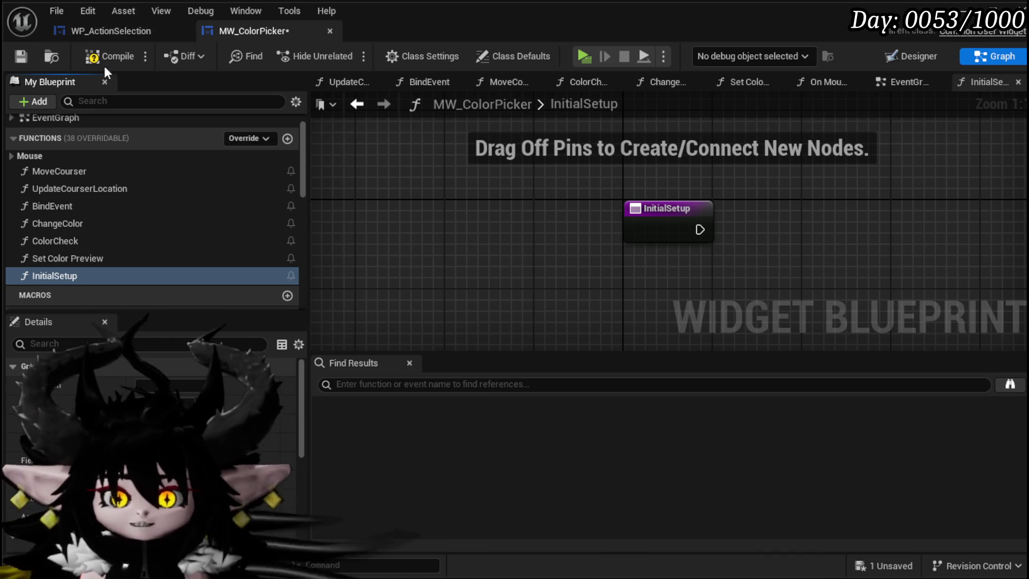
{"action": "left_click", "coordinate": [30, 61]}
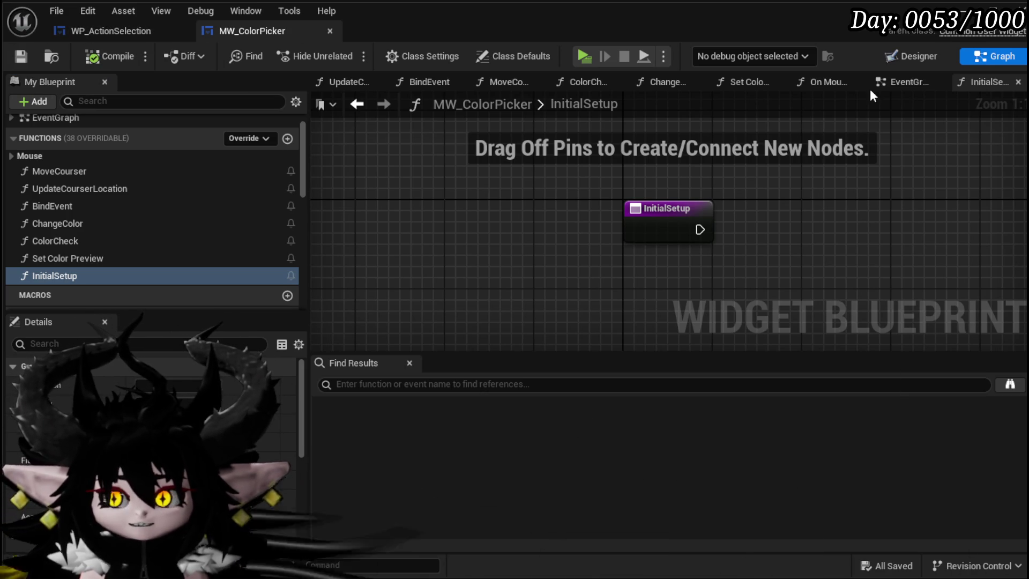
- Add a ColorPicker_0 reference with a Set Initial Color node in InitialSetup
{"action": "left_click", "coordinate": [908, 58]}
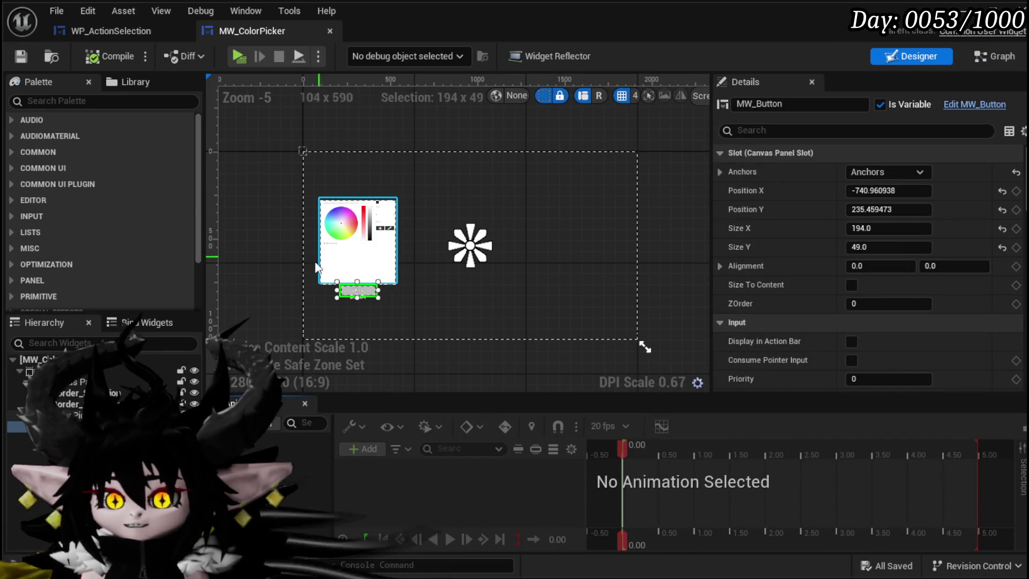
{"action": "left_click", "coordinate": [65, 415]}
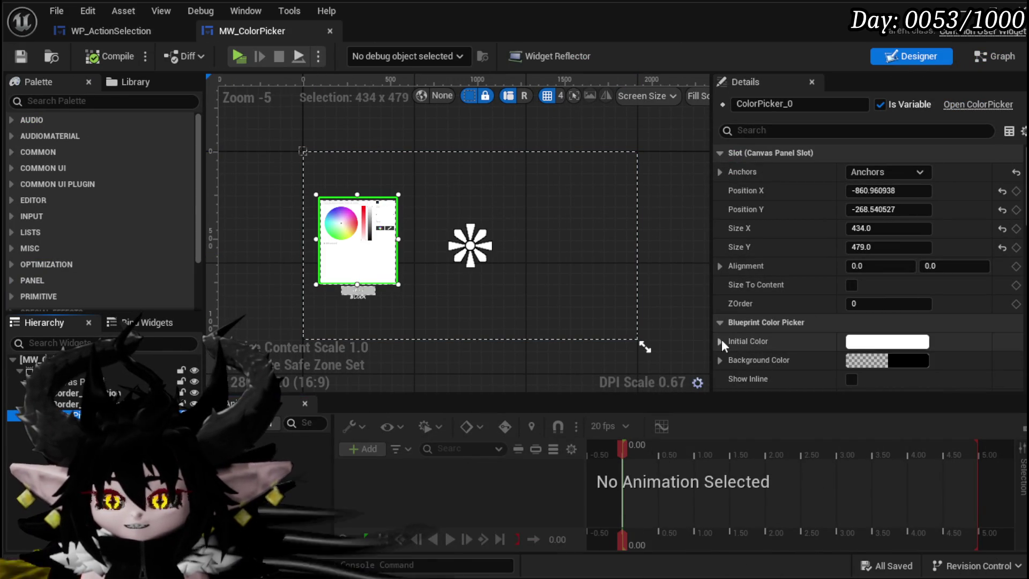
{"action": "left_click", "coordinate": [983, 58]}
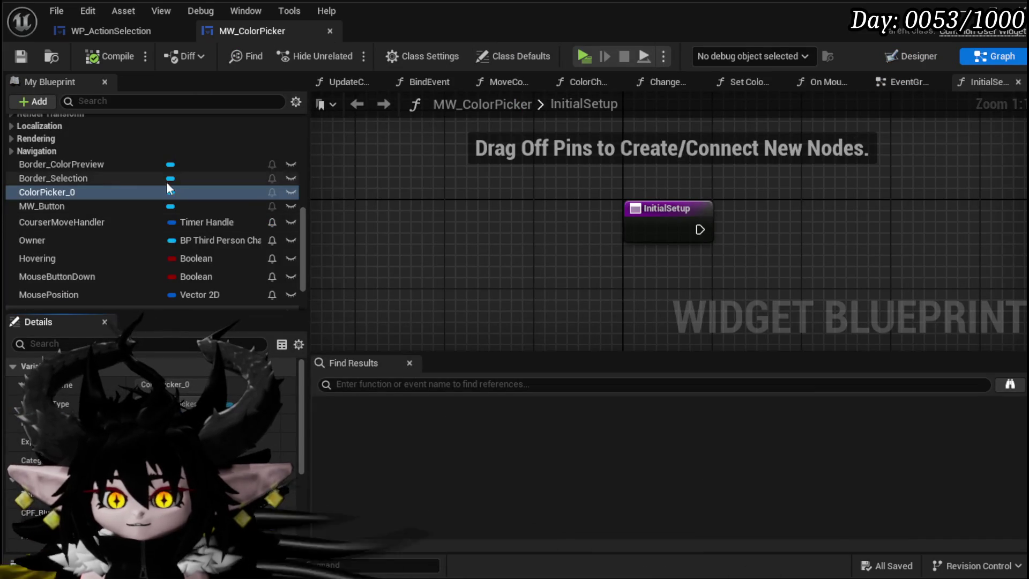
{"action": "left_click_drag", "start_coordinate": [143, 194], "coordinate": [566, 182]}
{"action": "left_click_drag", "start_coordinate": [427, 188], "coordinate": [522, 174]}
{"action": "type", "text": "set Ini"}
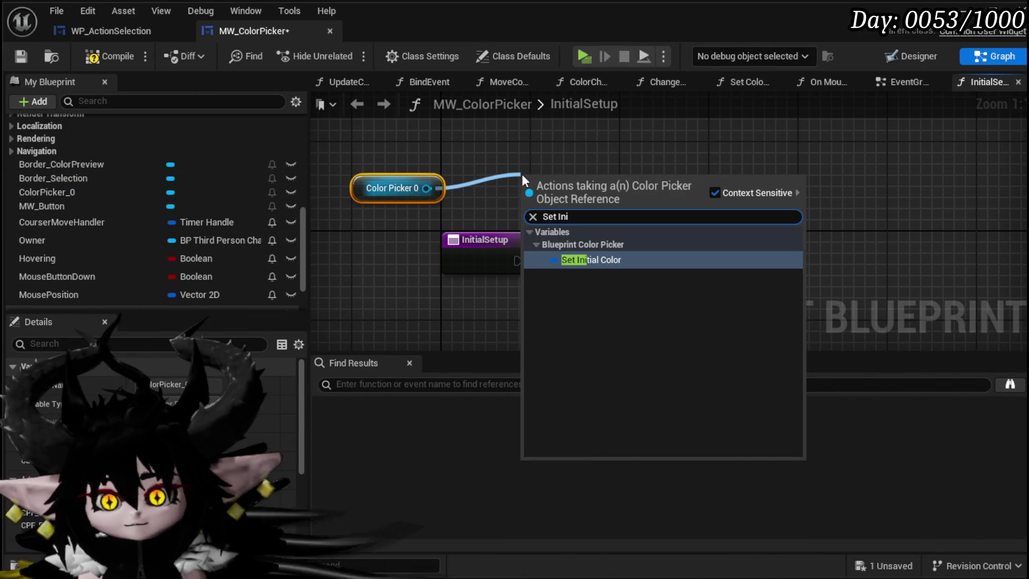
{"action": "key", "text": "Return"}
{"action": "left_click_drag", "start_coordinate": [558, 184], "coordinate": [645, 241]}
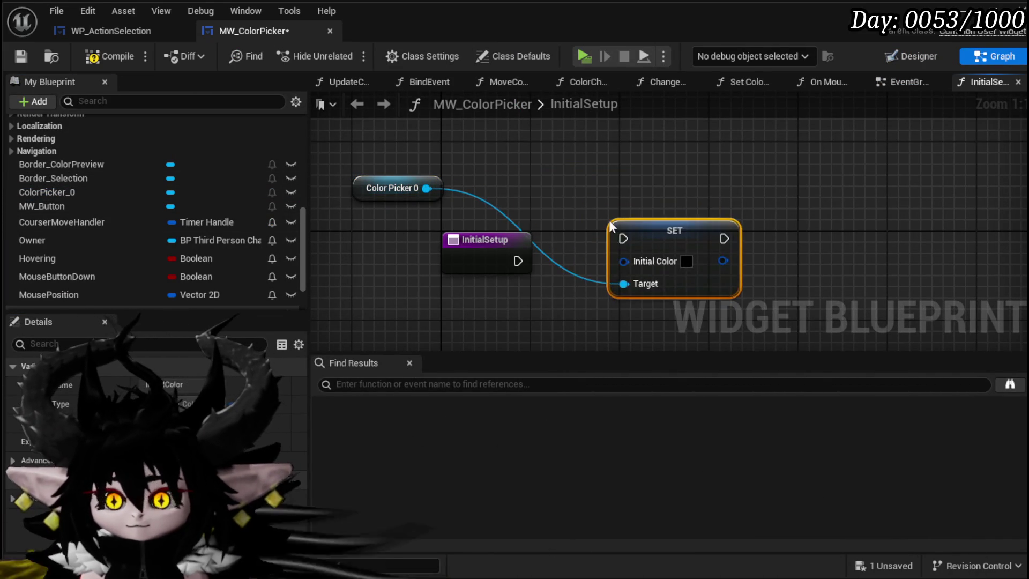
- Add an MW Button reference with a Set Color call targeting it
{"action": "left_click", "coordinate": [64, 208]}
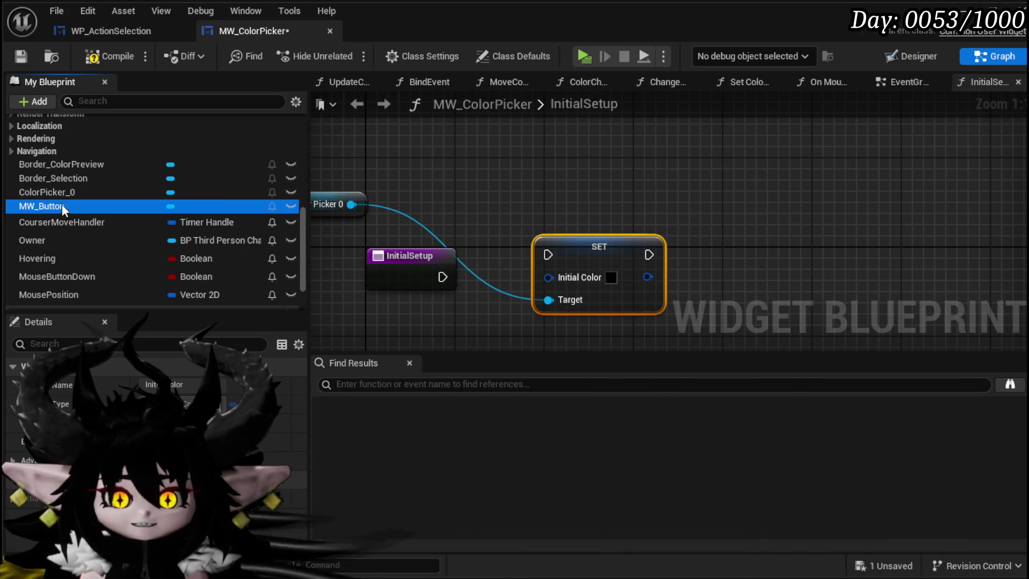
{"action": "left_click_drag", "start_coordinate": [504, 140], "coordinate": [504, 141]}
{"action": "left_click_drag", "start_coordinate": [577, 138], "coordinate": [650, 178]}
{"action": "type", "text": "Set Color"}
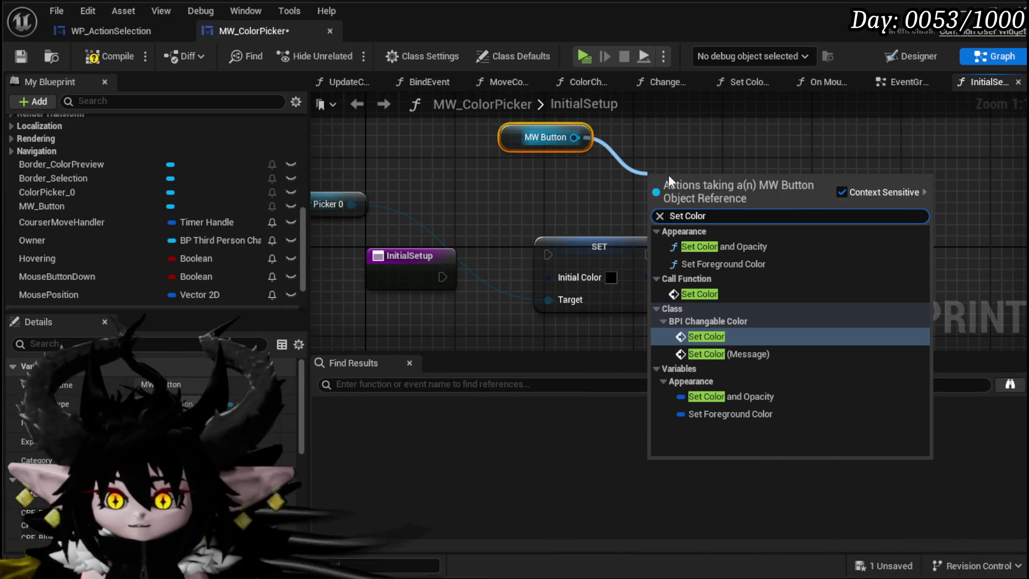
{"action": "left_click", "coordinate": [700, 294]}
{"action": "mouse_move", "coordinate": [678, 185]}
{"action": "left_mouse_down"}
{"action": "mouse_move", "coordinate": [743, 257]}
{"action": "mouse_move", "coordinate": [722, 252]}
{"action": "left_mouse_up"}
- Add a Border_ColorPreview getter with Set Brush Color, chained after Set Color
{"action": "mouse_move", "coordinate": [84, 164]}
{"action": "left_mouse_down"}
{"action": "mouse_move", "coordinate": [621, 156]}
{"action": "mouse_move", "coordinate": [725, 135]}
{"action": "left_mouse_up"}
{"action": "left_click", "coordinate": [749, 168]}
{"action": "left_click_drag", "start_coordinate": [548, 139], "coordinate": [645, 221]}
{"action": "type", "text": "Set Color"}
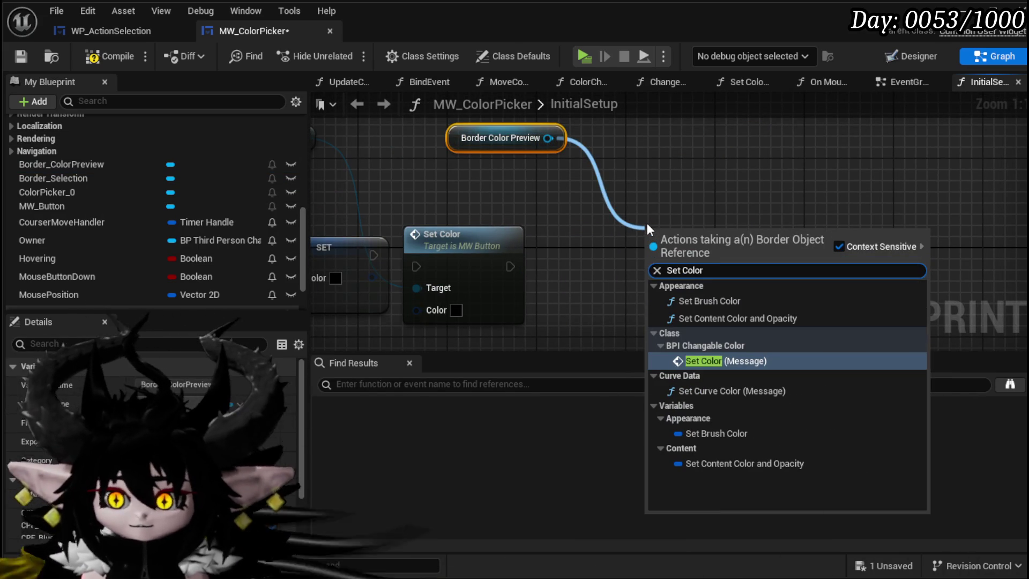
{"action": "left_click", "coordinate": [707, 301]}
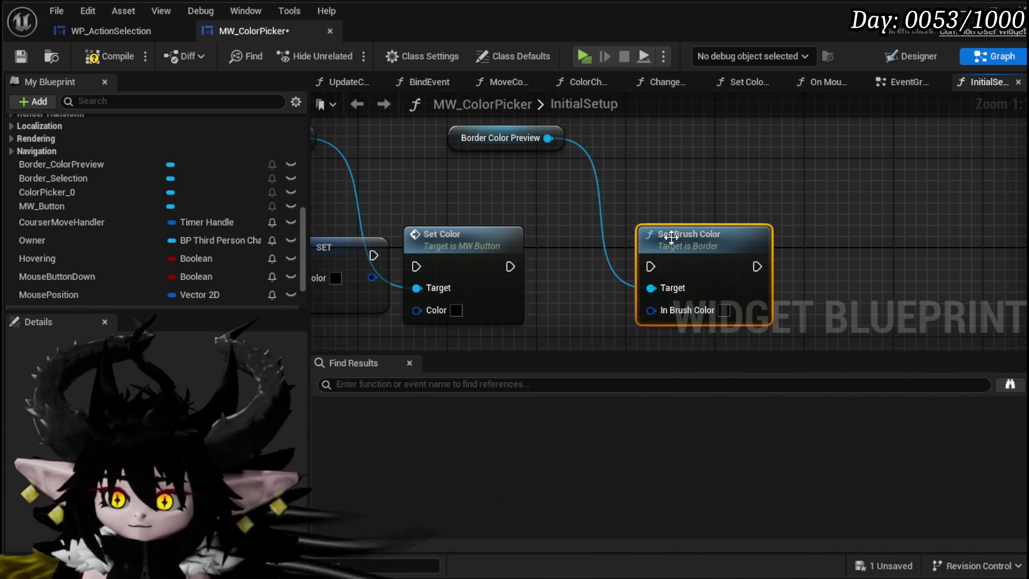
{"action": "left_click_drag", "start_coordinate": [510, 267], "coordinate": [650, 266]}
{"action": "left_click_drag", "start_coordinate": [690, 270], "coordinate": [590, 270]}
- Chain the SET node into Set Color and tidy the InitialSetup and picker node positions
{"action": "left_click_drag", "start_coordinate": [502, 253], "coordinate": [543, 254]}
{"action": "left_click", "coordinate": [607, 230]}
{"action": "left_click_drag", "start_coordinate": [605, 226], "coordinate": [594, 226]}
{"action": "left_click_drag", "start_coordinate": [447, 234], "coordinate": [426, 222]}
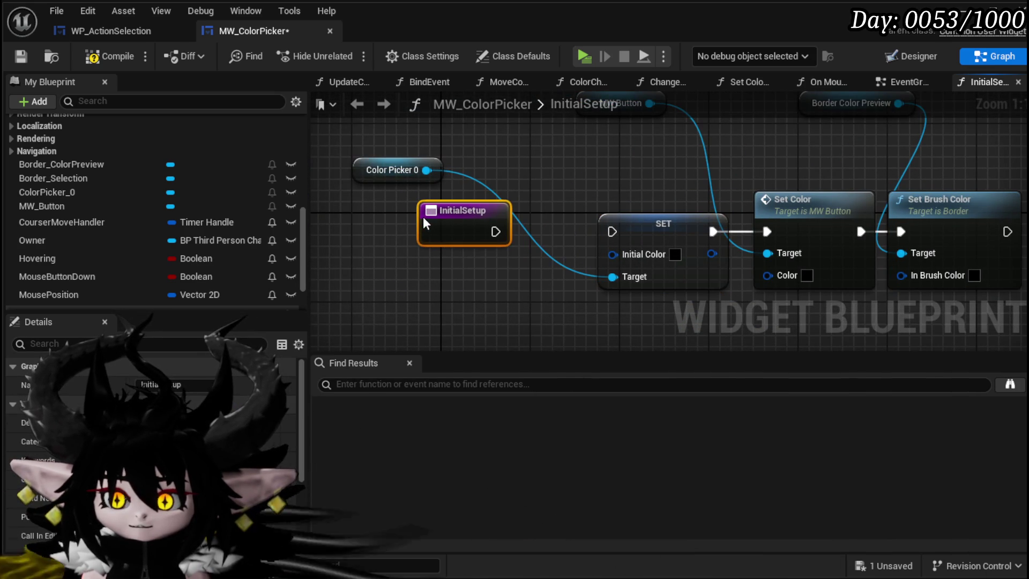
{"action": "left_click_drag", "start_coordinate": [418, 174], "coordinate": [496, 152]}
{"action": "mouse_move", "coordinate": [451, 232]}
{"action": "left_mouse_down"}
{"action": "mouse_move", "coordinate": [449, 244]}
{"action": "mouse_move", "coordinate": [412, 240]}
{"action": "left_mouse_up"}
{"action": "key", "text": "Escape"}
- Add an Initial Color input feeding the brush colour, link execution to SET, and compile and save
{"action": "mouse_move", "coordinate": [617, 255]}
{"action": "left_mouse_down"}
{"action": "mouse_move", "coordinate": [403, 236]}
{"action": "mouse_move", "coordinate": [464, 264]}
{"action": "mouse_move", "coordinate": [773, 276]}
{"action": "left_mouse_up"}
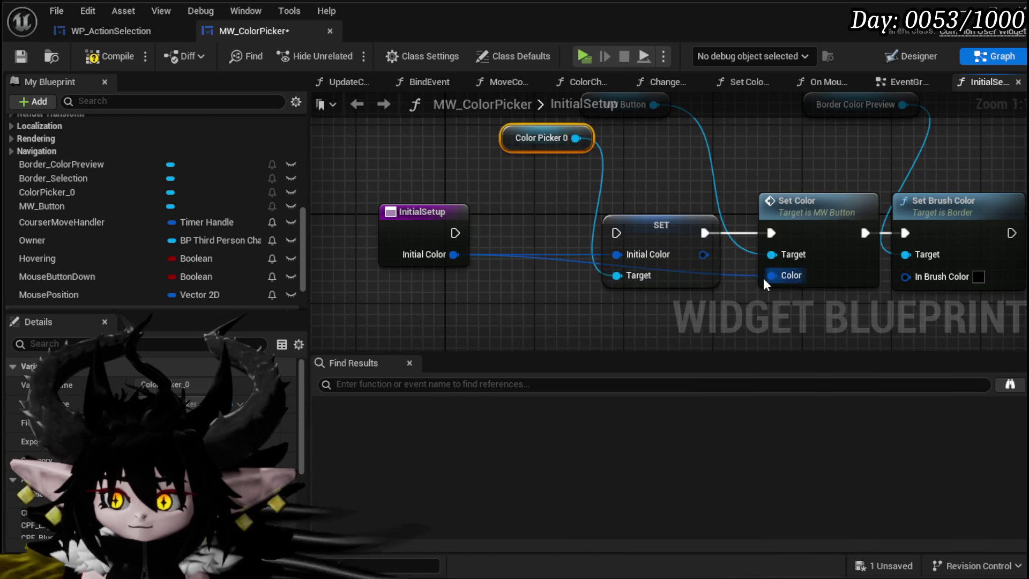
{"action": "left_click_drag", "start_coordinate": [908, 276], "coordinate": [908, 276]}
{"action": "mouse_move", "coordinate": [455, 233]}
{"action": "left_mouse_down"}
{"action": "mouse_move", "coordinate": [641, 243]}
{"action": "mouse_move", "coordinate": [628, 235]}
{"action": "left_mouse_up"}
{"action": "scroll", "coordinate": [632, 182], "scroll_direction": "down", "scroll_amount": 2}
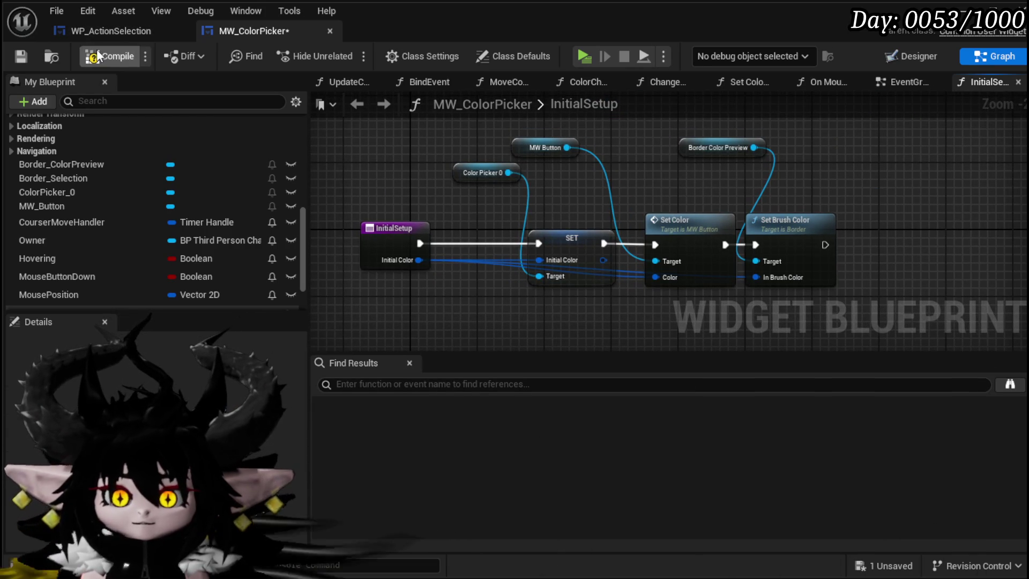
{"action": "left_click", "coordinate": [27, 53]}
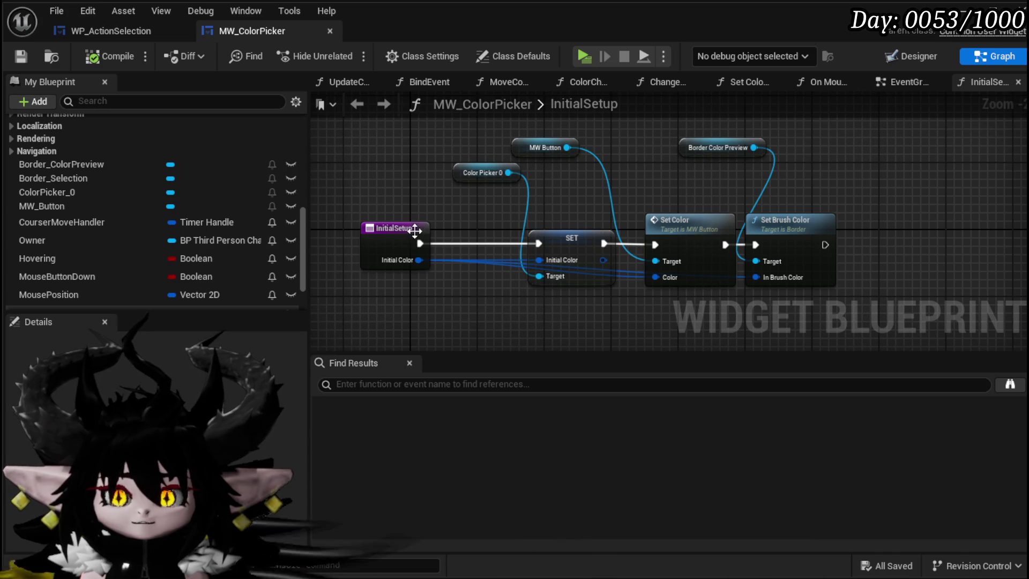
- Remove the breakpoint from the Left Mouse Button event node in the EventGraph
{"action": "scroll", "coordinate": [143, 175], "scroll_direction": "up", "scroll_amount": 10}
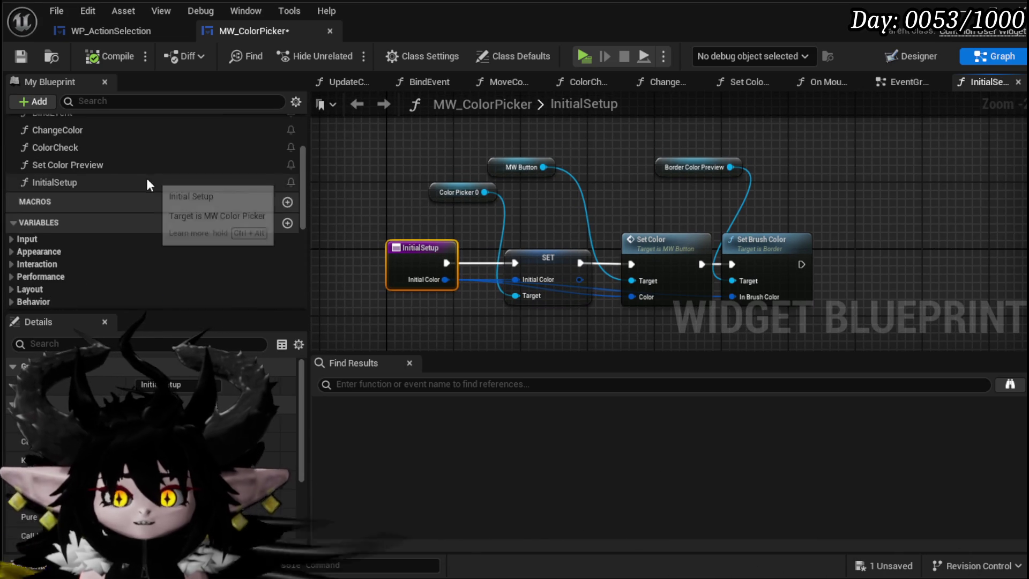
{"action": "left_click", "coordinate": [887, 83]}
{"action": "scroll", "coordinate": [648, 194], "scroll_direction": "down", "scroll_amount": 5}
{"action": "scroll", "coordinate": [541, 212], "scroll_direction": "up", "scroll_amount": 5}
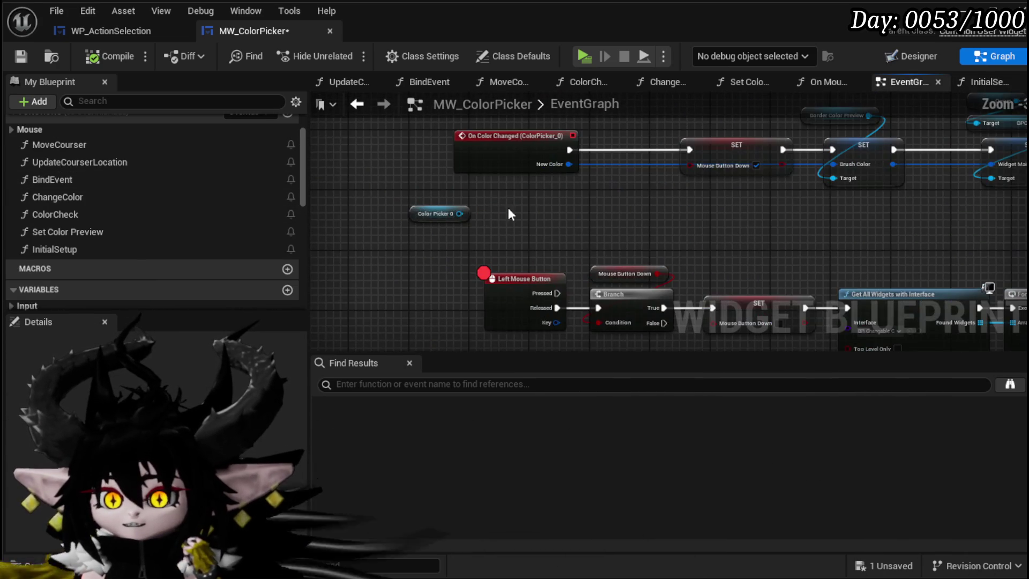
{"action": "scroll", "coordinate": [658, 195], "scroll_direction": "down", "scroll_amount": 6}
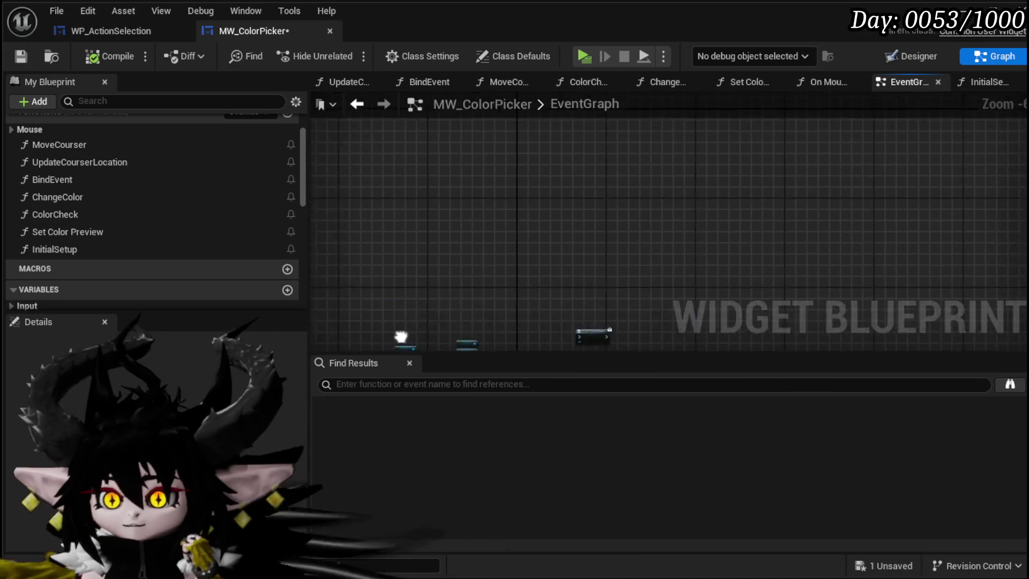
{"action": "scroll", "coordinate": [755, 260], "scroll_direction": "up", "scroll_amount": 4}
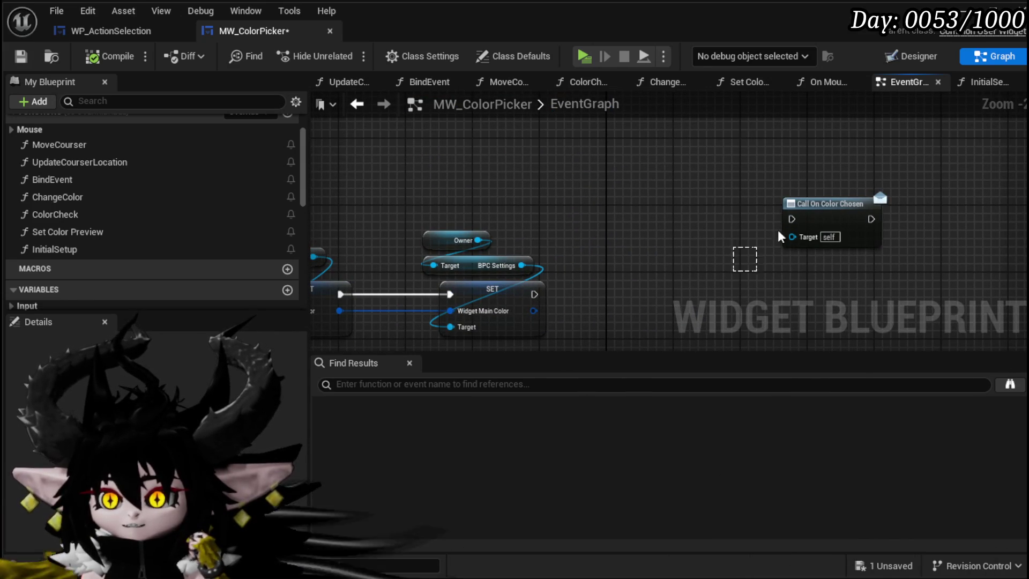
{"action": "mouse_move", "coordinate": [728, 168]}
{"action": "left_mouse_down"}
{"action": "mouse_move", "coordinate": [625, 209]}
{"action": "mouse_move", "coordinate": [758, 188]}
{"action": "mouse_move", "coordinate": [823, 195]}
{"action": "left_mouse_up"}
{"action": "mouse_move", "coordinate": [520, 203]}
{"action": "left_mouse_down"}
{"action": "mouse_move", "coordinate": [628, 184]}
{"action": "mouse_move", "coordinate": [582, 174]}
{"action": "left_mouse_up"}
{"action": "mouse_move", "coordinate": [401, 275]}
{"action": "left_mouse_down"}
{"action": "mouse_move", "coordinate": [421, 231]}
{"action": "mouse_move", "coordinate": [444, 259]}
{"action": "mouse_move", "coordinate": [400, 234]}
{"action": "left_mouse_up"}
{"action": "left_click", "coordinate": [483, 236]}
{"action": "left_click_drag", "start_coordinate": [509, 273], "coordinate": [476, 210]}
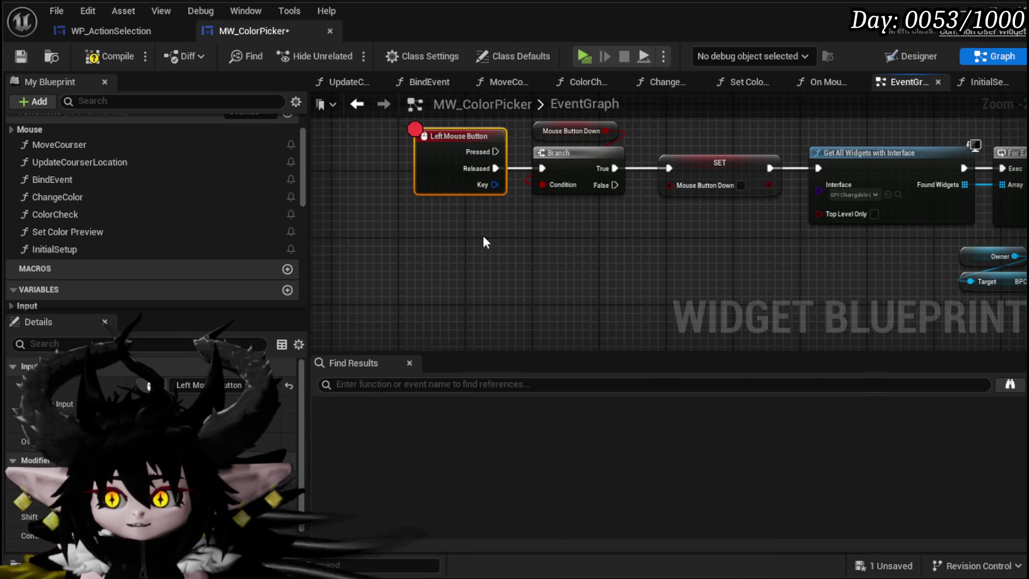
{"action": "right_click", "coordinate": [451, 162]}
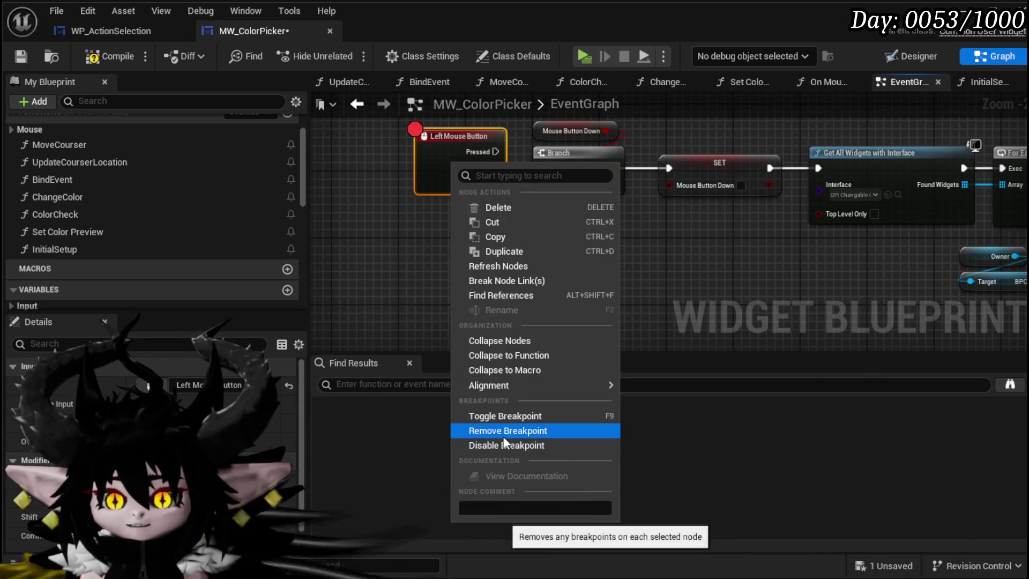
{"action": "left_click", "coordinate": [541, 431]}
- Centre and select the On Pressed (MW_Button) chain, then save MW_ColorPicker
{"action": "scroll", "coordinate": [457, 292], "scroll_direction": "down", "scroll_amount": 3}
{"action": "left_click_drag", "start_coordinate": [457, 291], "coordinate": [482, 177]}
{"action": "scroll", "coordinate": [509, 307], "scroll_direction": "up", "scroll_amount": 3}
{"action": "mouse_move", "coordinate": [509, 306]}
{"action": "left_mouse_down"}
{"action": "mouse_move", "coordinate": [471, 193]}
{"action": "mouse_move", "coordinate": [455, 250]}
{"action": "left_mouse_up"}
{"action": "left_click", "coordinate": [394, 183]}
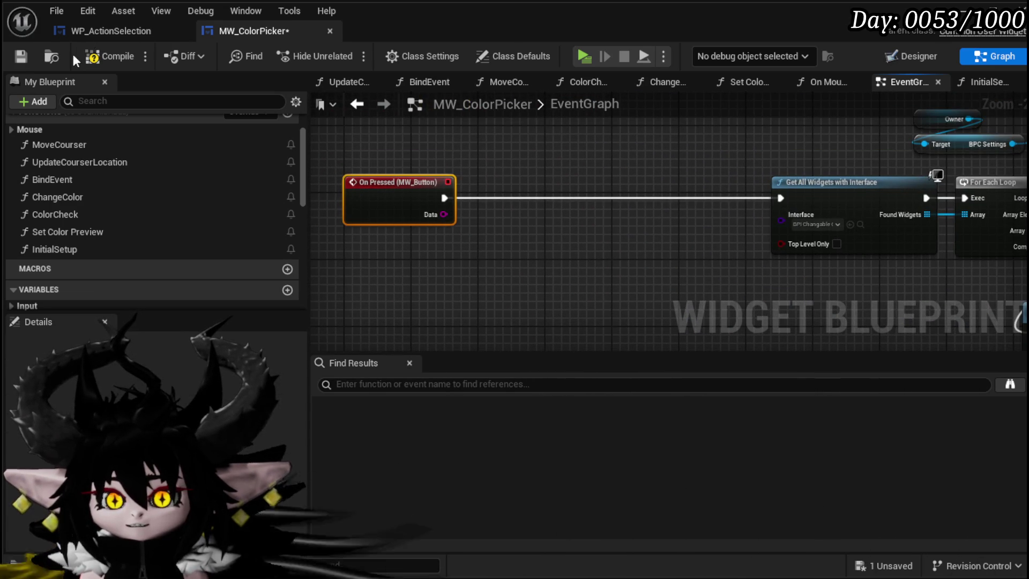
{"action": "left_click", "coordinate": [28, 58]}
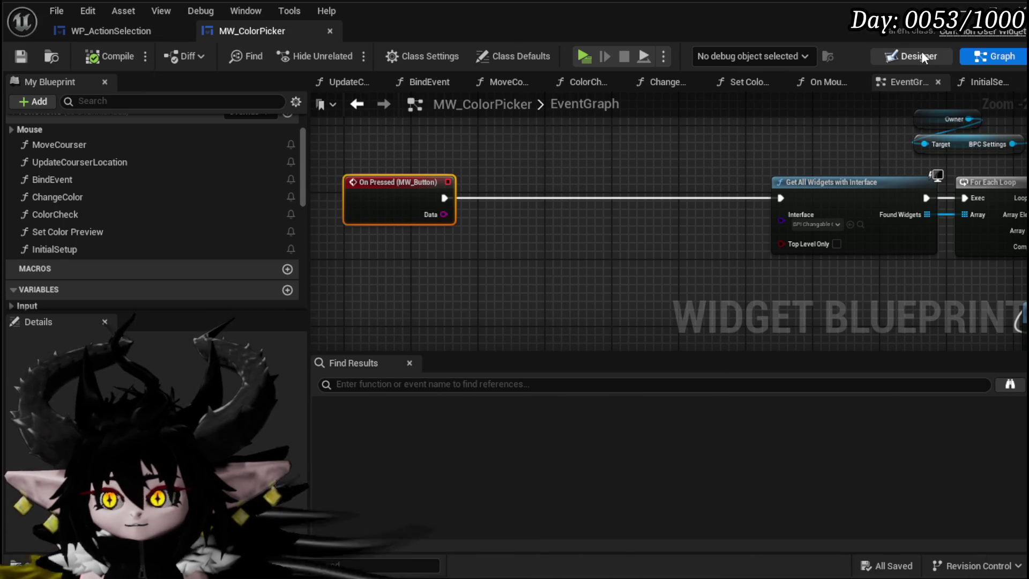
- Rename the button below the picker to MW_Button_Confirm in Designer and compile
{"action": "left_click", "coordinate": [922, 51]}
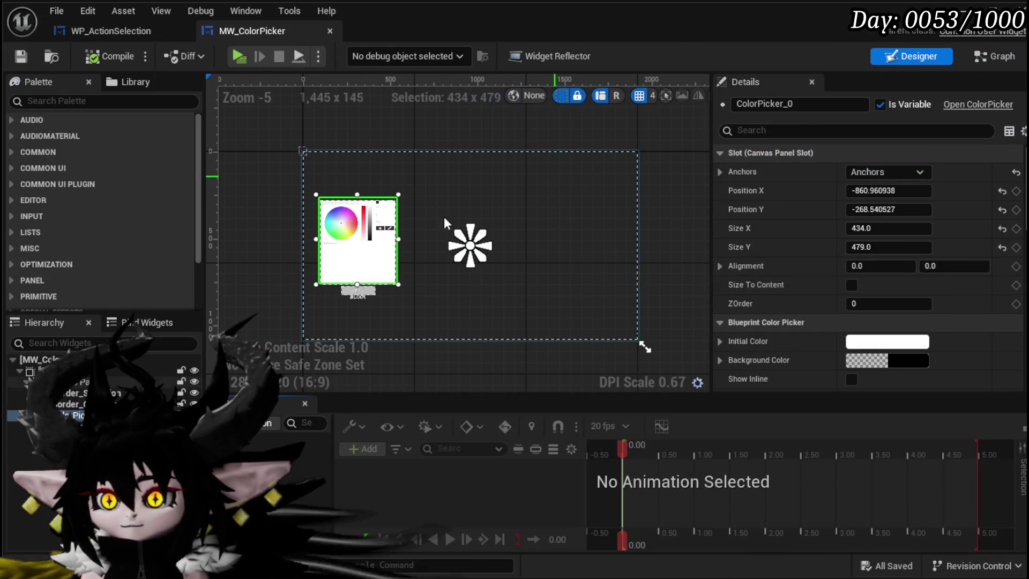
{"action": "left_click", "coordinate": [350, 292]}
{"action": "left_click", "coordinate": [350, 292]}
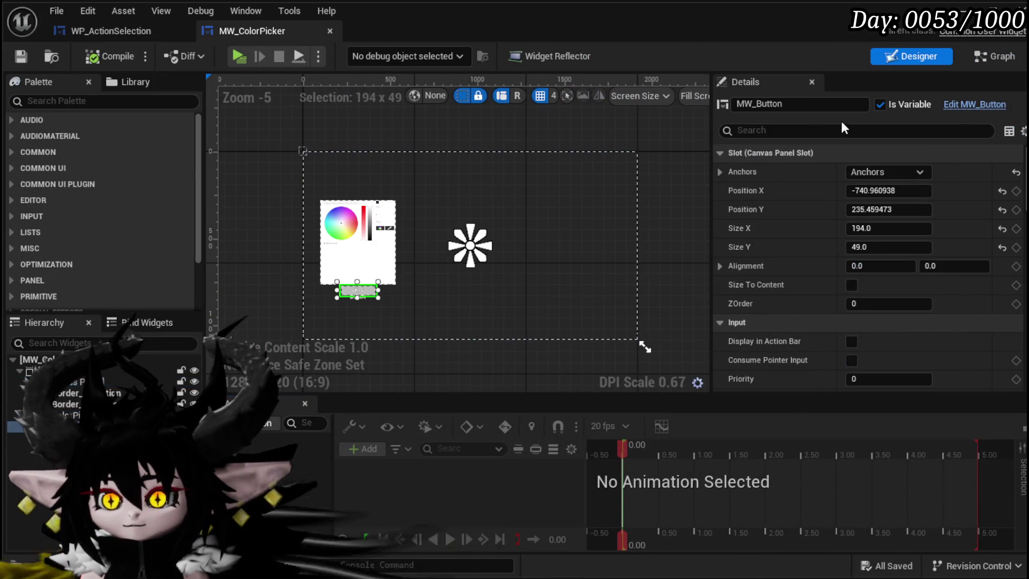
{"action": "left_click", "coordinate": [799, 107]}
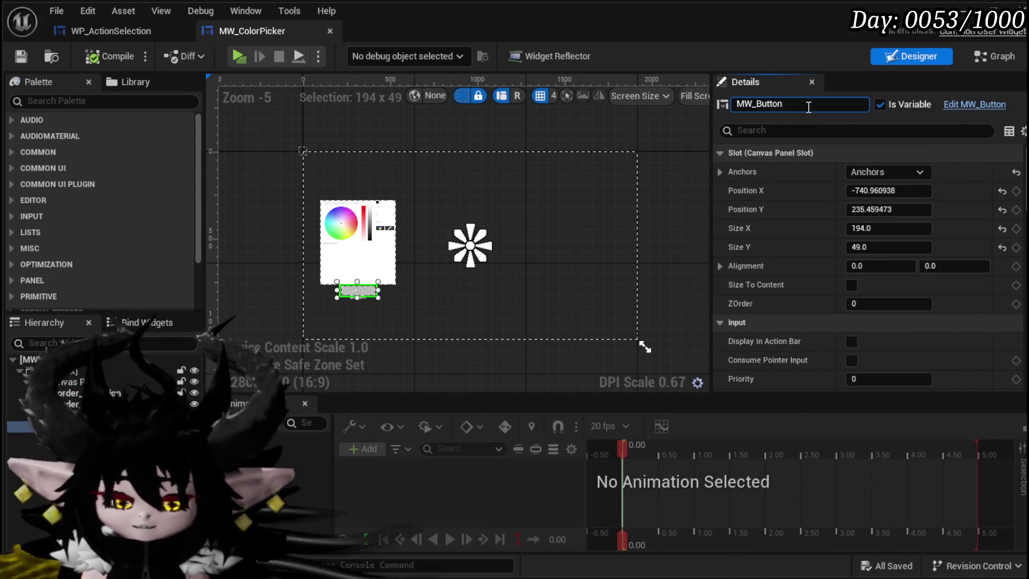
{"action": "type", "text": "_Confirm"}
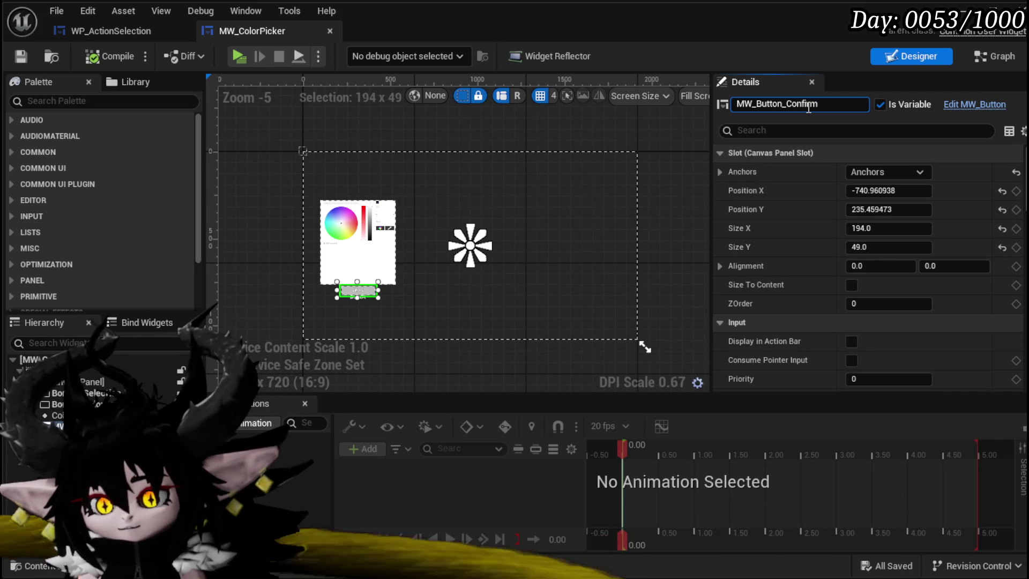
{"action": "key", "text": "Return"}
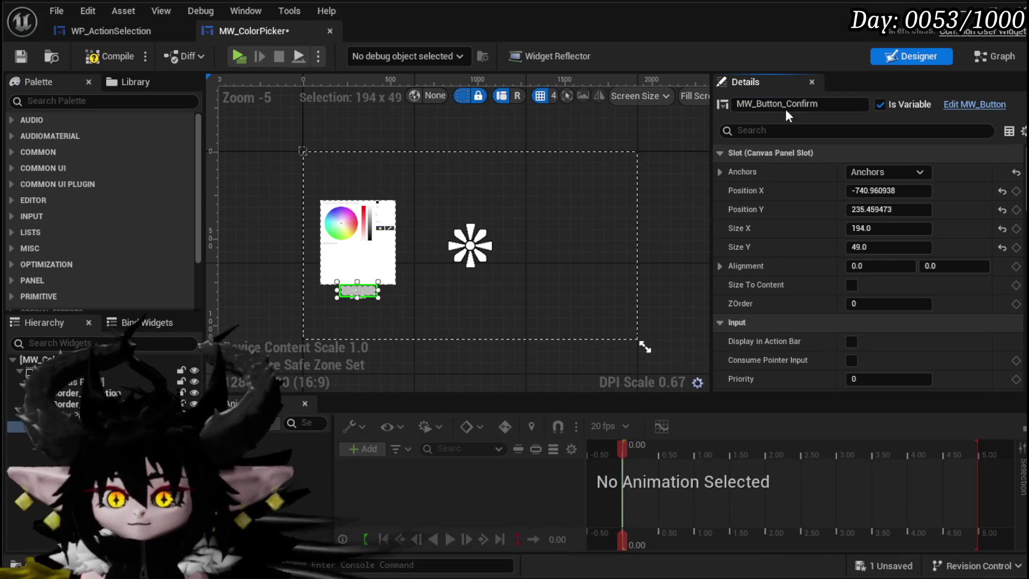
{"action": "left_click", "coordinate": [115, 57]}
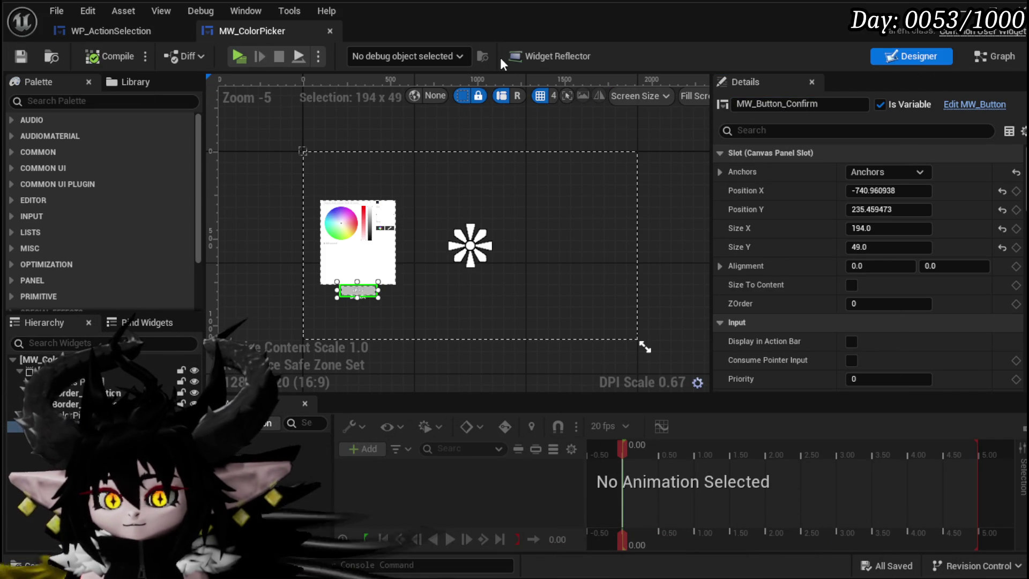
- Place a Call On Color Chosen node beside the confirm button's For Each Loop
{"action": "left_click", "coordinate": [988, 58]}
{"action": "mouse_move", "coordinate": [685, 160]}
{"action": "left_mouse_down"}
{"action": "mouse_move", "coordinate": [456, 264]}
{"action": "mouse_move", "coordinate": [524, 230]}
{"action": "mouse_move", "coordinate": [634, 256]}
{"action": "mouse_move", "coordinate": [610, 218]}
{"action": "mouse_move", "coordinate": [603, 176]}
{"action": "left_mouse_up"}
{"action": "scroll", "coordinate": [206, 256], "scroll_direction": "down", "scroll_amount": 2}
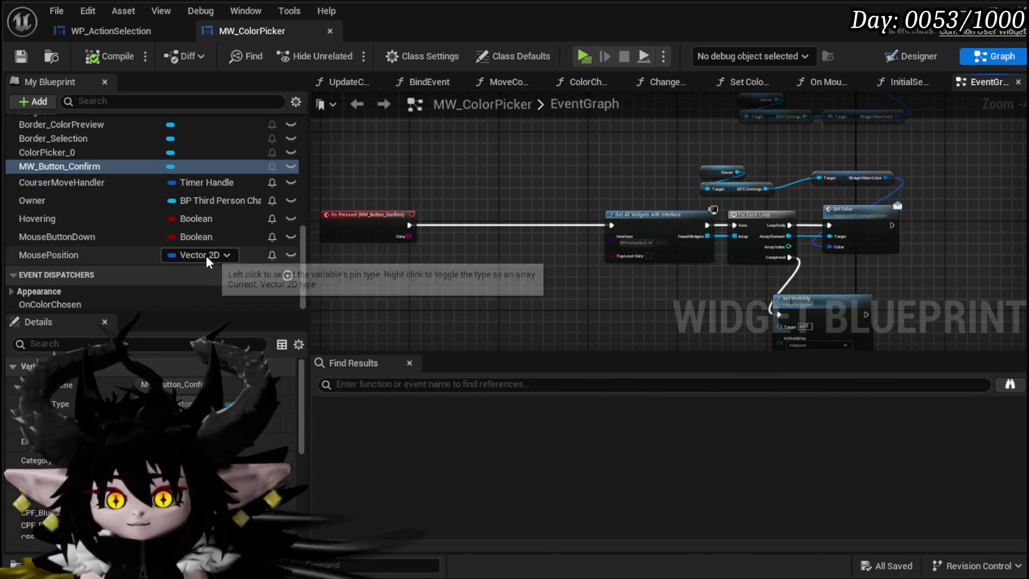
{"action": "mouse_move", "coordinate": [156, 304]}
{"action": "left_mouse_down"}
{"action": "mouse_move", "coordinate": [453, 295]}
{"action": "mouse_move", "coordinate": [458, 215]}
{"action": "mouse_move", "coordinate": [606, 272]}
{"action": "left_mouse_up"}
{"action": "left_click", "coordinate": [501, 315]}
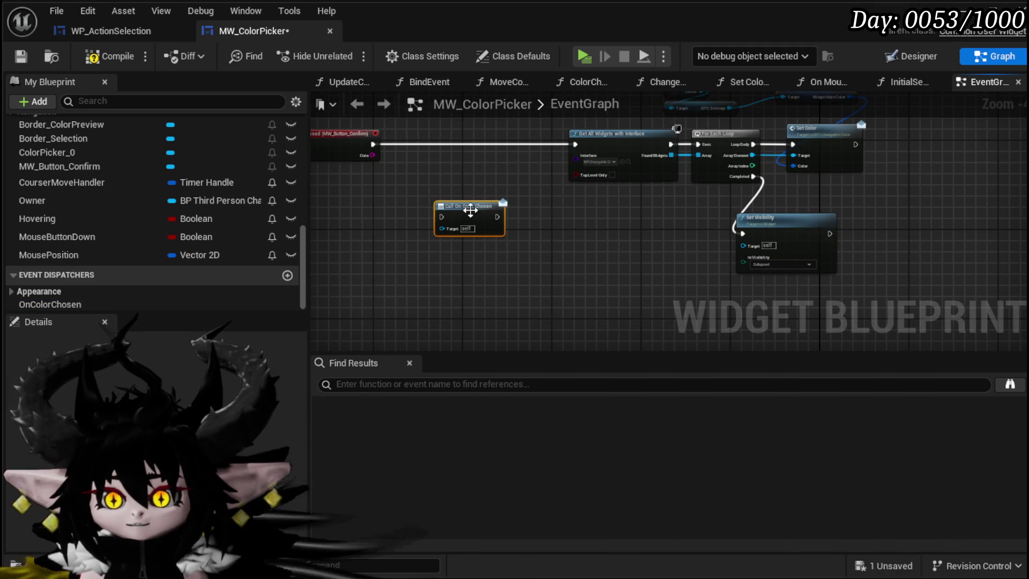
{"action": "left_click_drag", "start_coordinate": [869, 229], "coordinate": [885, 229]}
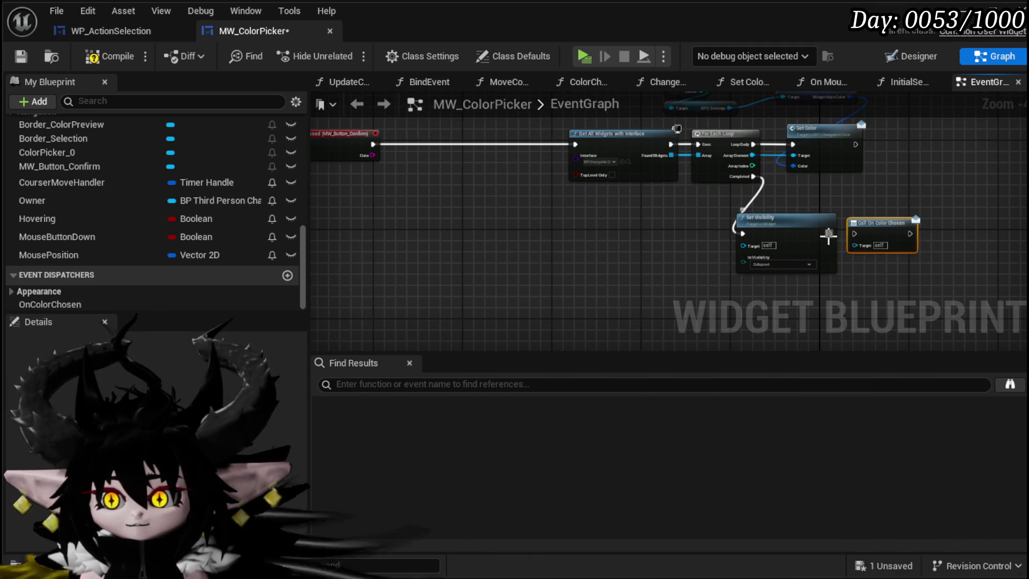
- Wire the loop's Completed pin to Call On Color Chosen, move Set Visibility aside, and compile
{"action": "scroll", "coordinate": [758, 210], "scroll_direction": "up", "scroll_amount": 3}
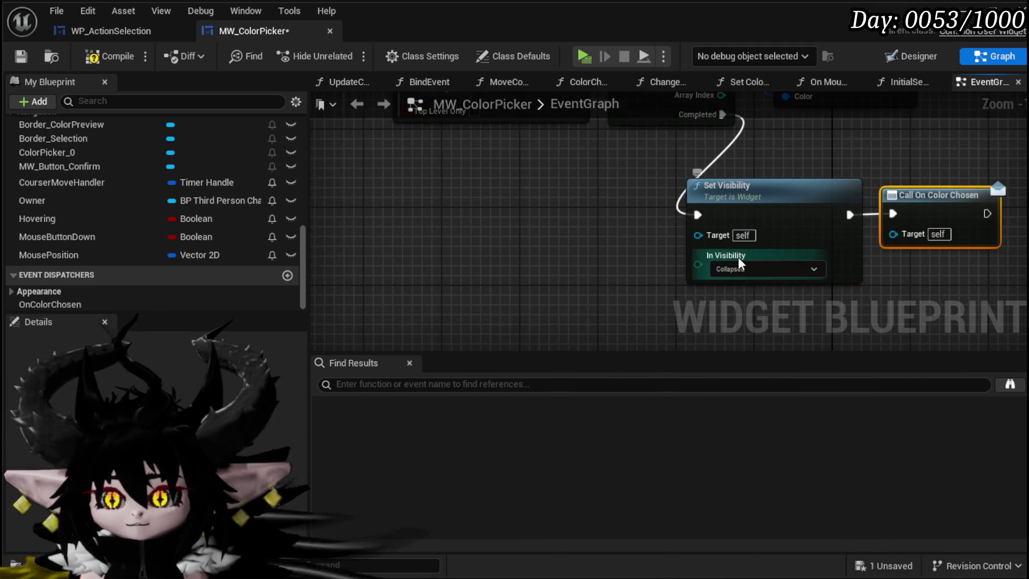
{"action": "left_click", "coordinate": [737, 289]}
{"action": "left_click_drag", "start_coordinate": [622, 179], "coordinate": [536, 239]}
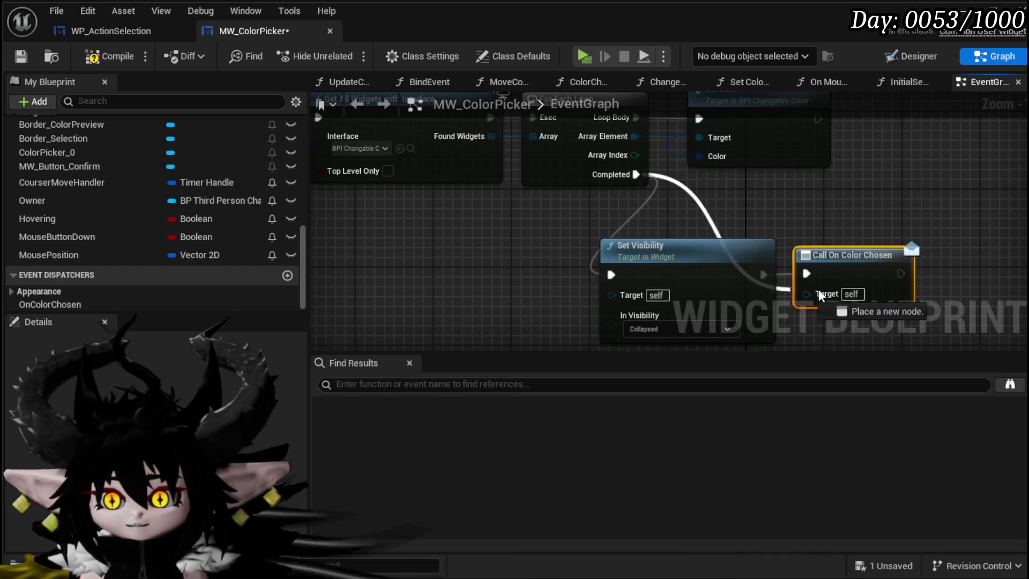
{"action": "left_click_drag", "start_coordinate": [813, 275], "coordinate": [807, 273]}
{"action": "left_click_drag", "start_coordinate": [640, 245], "coordinate": [241, 250]}
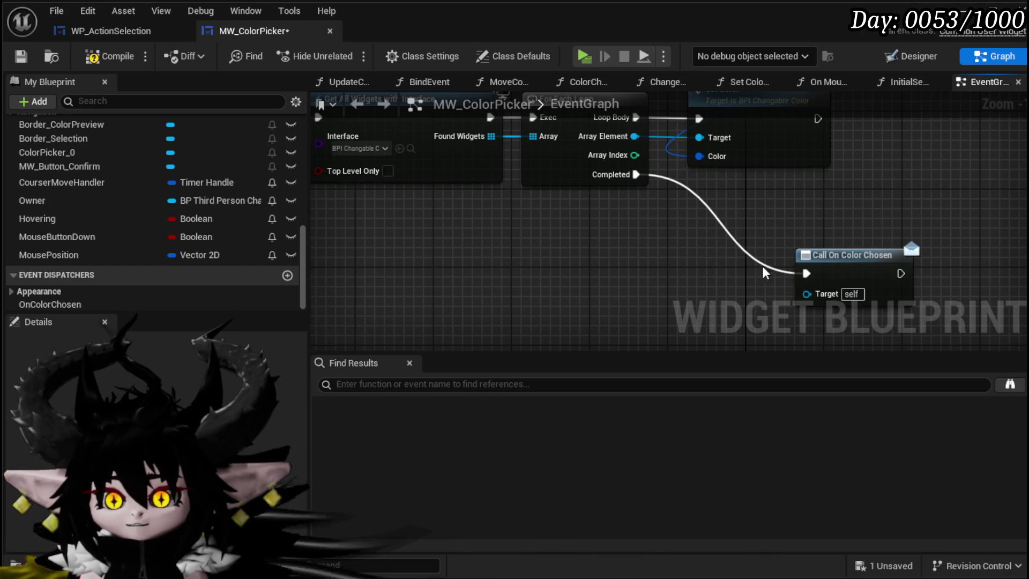
{"action": "left_click_drag", "start_coordinate": [805, 275], "coordinate": [746, 275]}
{"action": "scroll", "coordinate": [761, 273], "scroll_direction": "down", "scroll_amount": 5}
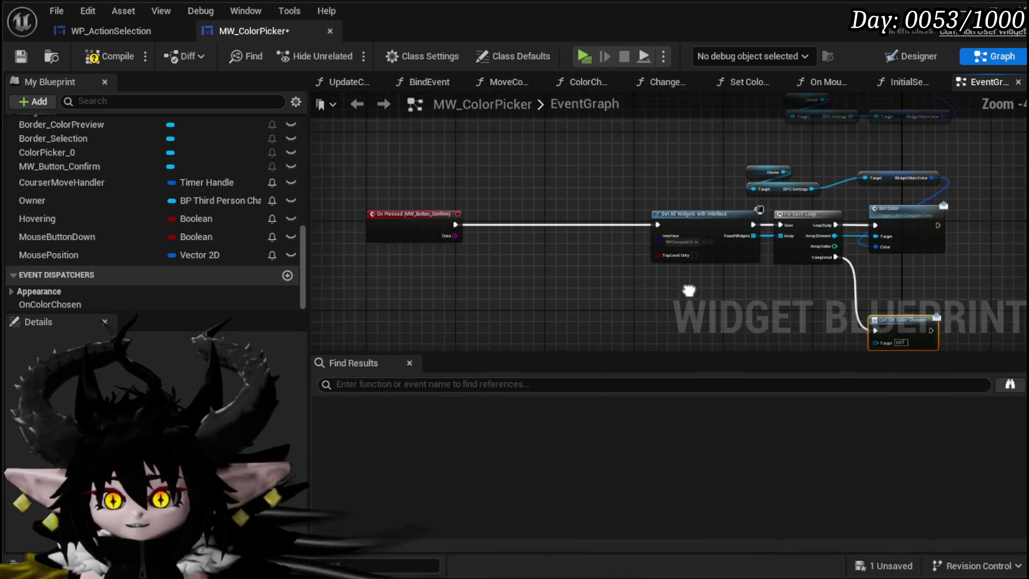
{"action": "left_click", "coordinate": [90, 52]}
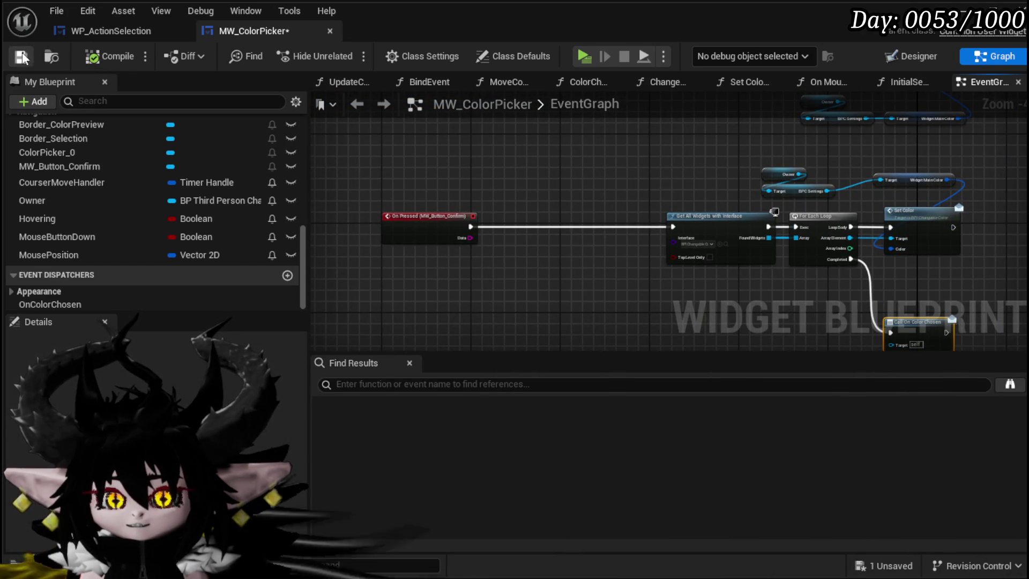
{"action": "scroll", "coordinate": [153, 192], "scroll_direction": "up", "scroll_amount": 8}
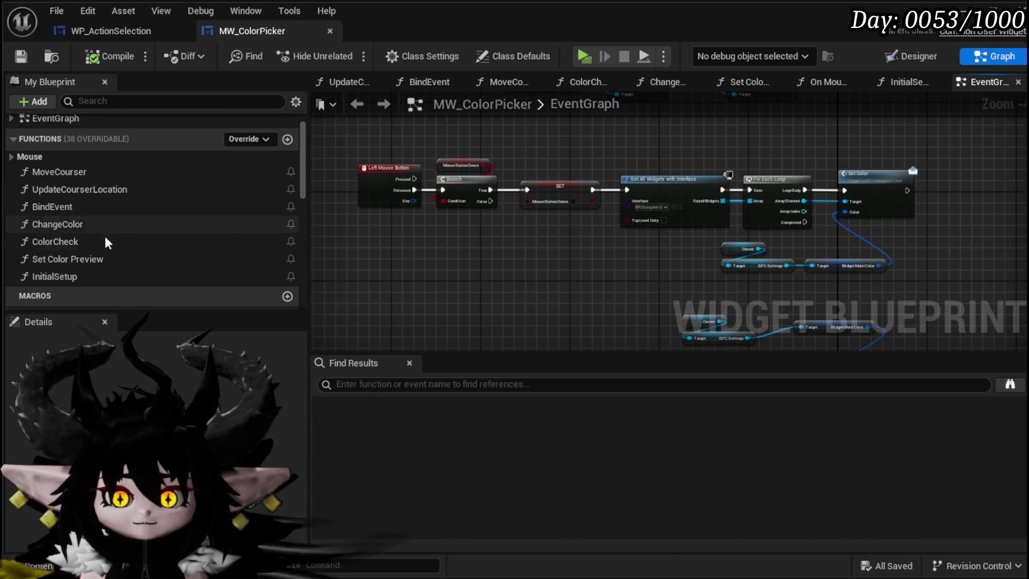
- Delete the On Mouse Button Up override function and compile
{"action": "left_click", "coordinate": [80, 172]}
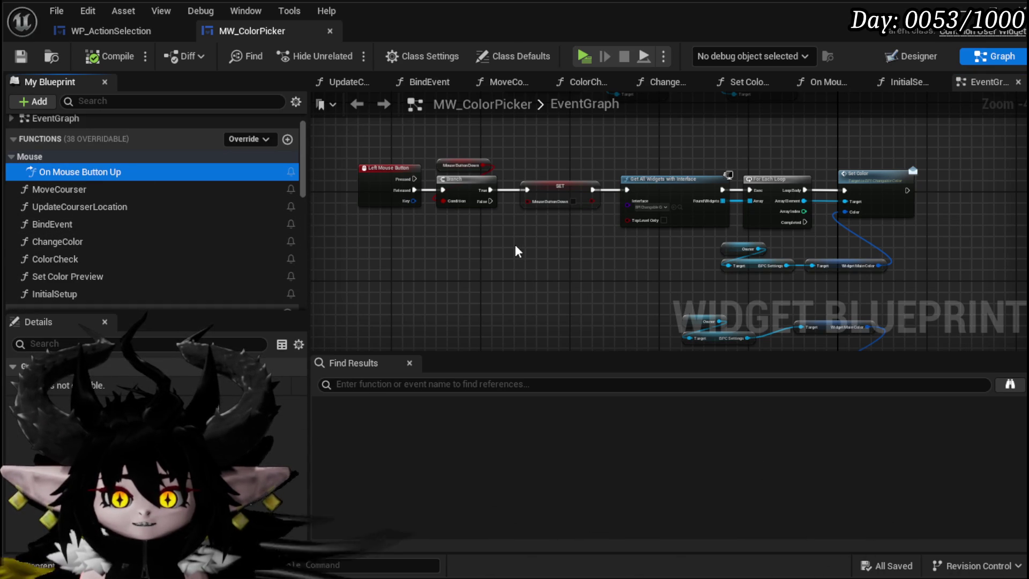
{"action": "key", "text": "Delete"}
{"action": "left_click", "coordinate": [110, 56]}
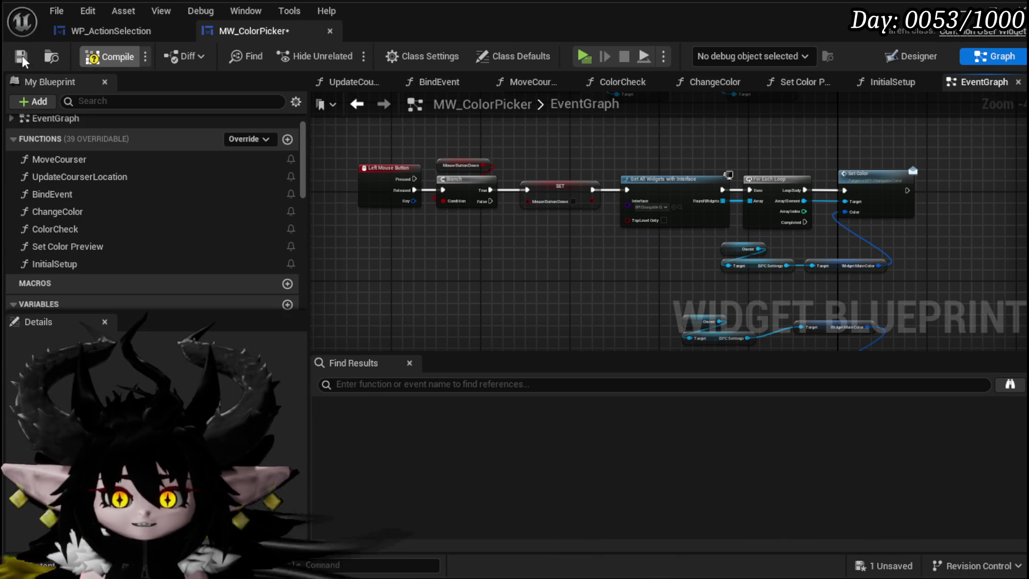
- Delete the entire Left Mouse Button event chain from the EventGraph and recompile
{"action": "left_click_drag", "start_coordinate": [633, 253], "coordinate": [510, 224]}
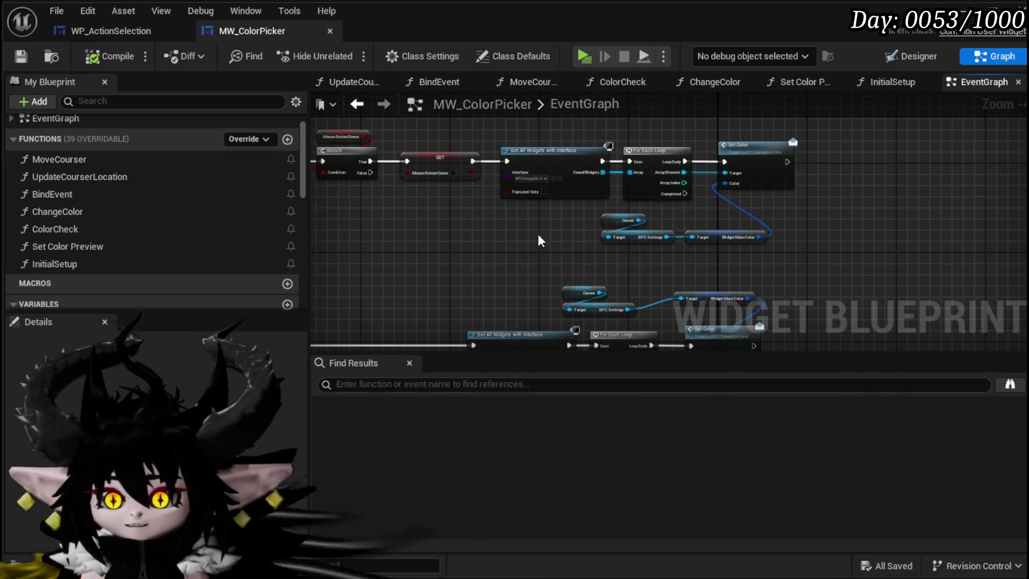
{"action": "scroll", "coordinate": [506, 266], "scroll_direction": "up", "scroll_amount": 3}
{"action": "mouse_move", "coordinate": [507, 266]}
{"action": "left_mouse_down"}
{"action": "mouse_move", "coordinate": [613, 140]}
{"action": "mouse_move", "coordinate": [572, 192]}
{"action": "mouse_move", "coordinate": [504, 139]}
{"action": "mouse_move", "coordinate": [497, 291]}
{"action": "mouse_move", "coordinate": [586, 280]}
{"action": "left_mouse_up"}
{"action": "scroll", "coordinate": [497, 291], "scroll_direction": "down", "scroll_amount": 1}
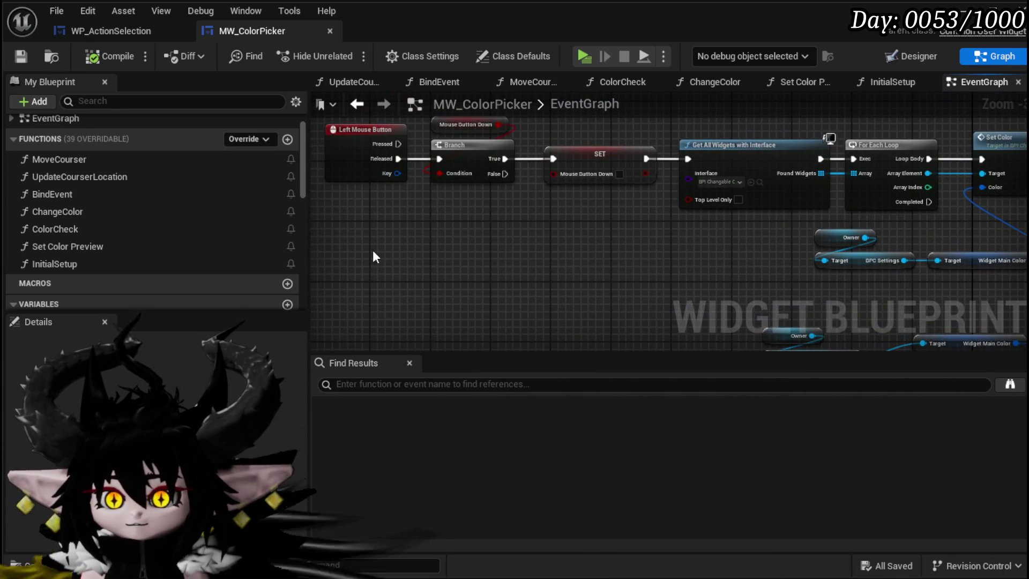
{"action": "left_click_drag", "start_coordinate": [375, 253], "coordinate": [368, 269]}
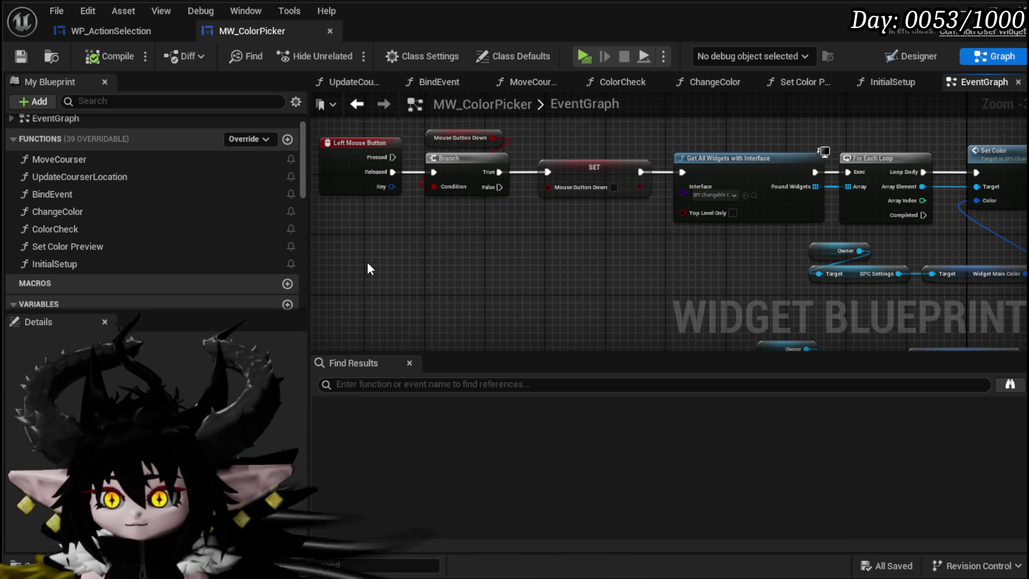
{"action": "scroll", "coordinate": [368, 264], "scroll_direction": "down", "scroll_amount": 1}
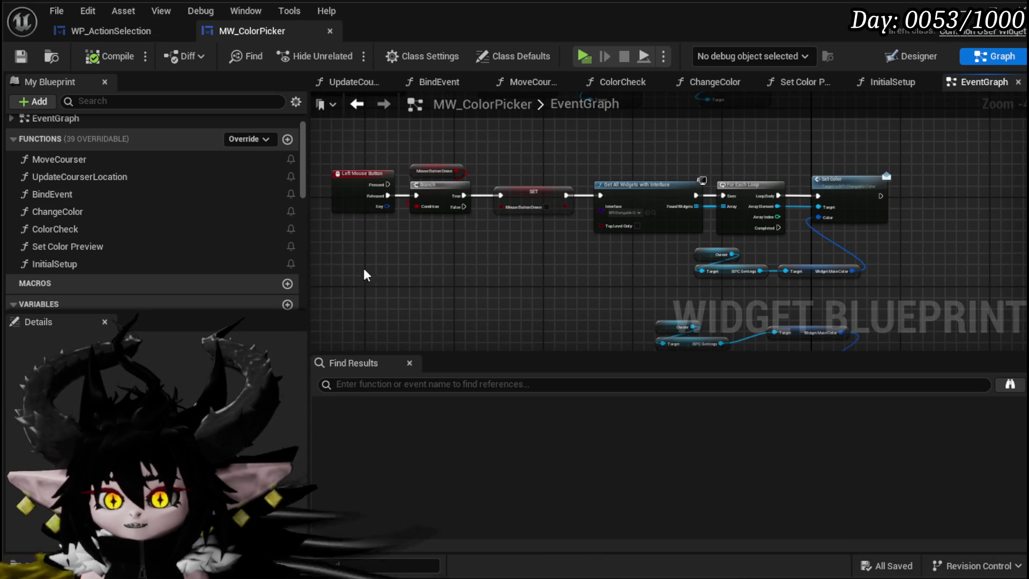
{"action": "left_click_drag", "start_coordinate": [860, 148], "coordinate": [858, 148]}
{"action": "key", "text": "Delete"}
{"action": "scroll", "coordinate": [488, 266], "scroll_direction": "up", "scroll_amount": 3}
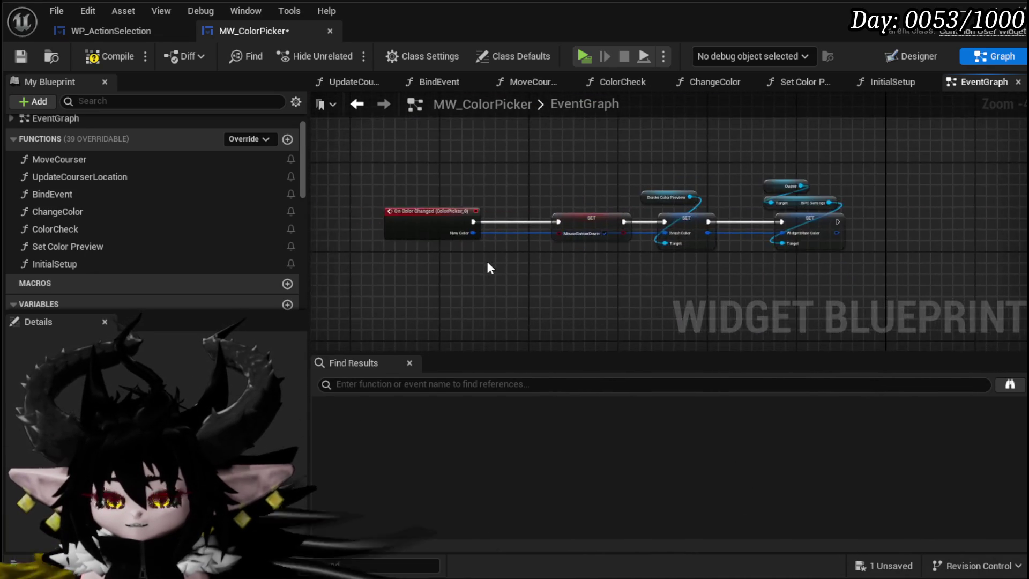
{"action": "scroll", "coordinate": [487, 264], "scroll_direction": "down", "scroll_amount": 1}
{"action": "left_click_drag", "start_coordinate": [487, 256], "coordinate": [448, 251]}
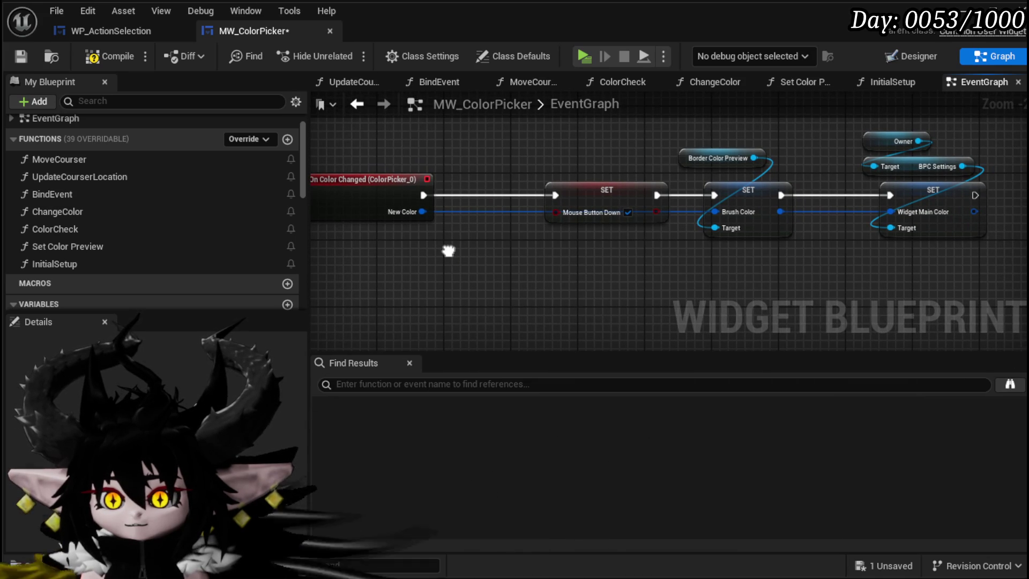
{"action": "mouse_move", "coordinate": [448, 251]}
{"action": "left_mouse_down"}
{"action": "mouse_move", "coordinate": [442, 241]}
{"action": "mouse_move", "coordinate": [539, 210]}
{"action": "mouse_move", "coordinate": [861, 127]}
{"action": "left_mouse_up"}
{"action": "scroll", "coordinate": [443, 240], "scroll_direction": "down", "scroll_amount": 1}
{"action": "scroll", "coordinate": [627, 247], "scroll_direction": "down", "scroll_amount": 4}
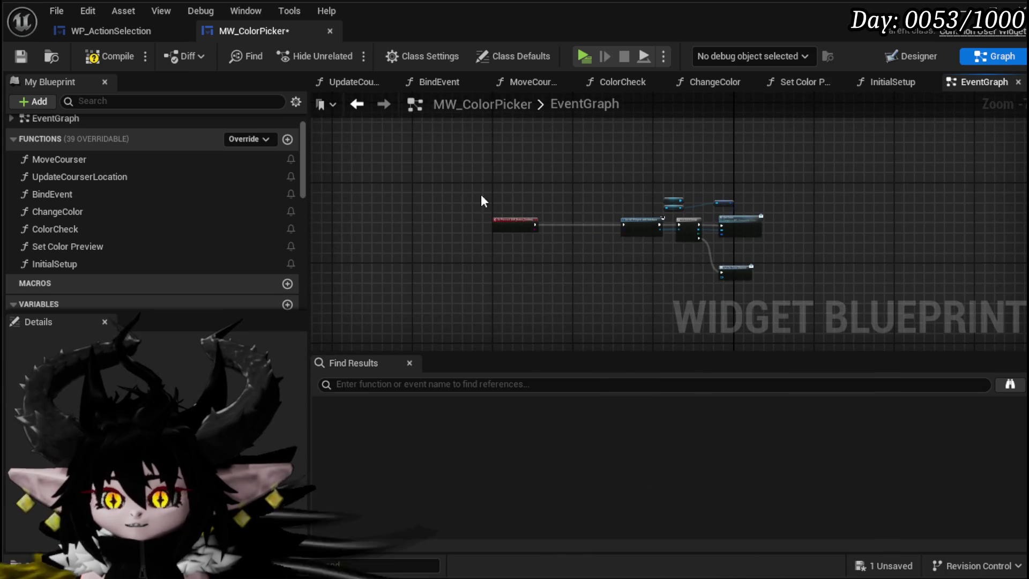
{"action": "left_click", "coordinate": [105, 57]}
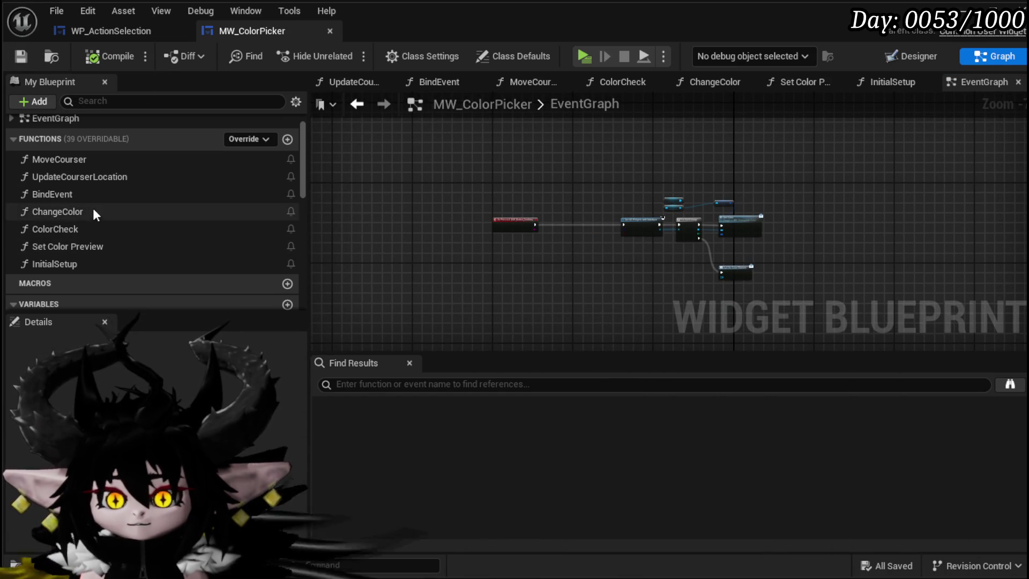
- Add an On Color Changed (ColorPicker_0) event to the EventGraph from ColorPicker_0's Details panel
{"action": "scroll", "coordinate": [100, 214], "scroll_direction": "down", "scroll_amount": 3}
{"action": "scroll", "coordinate": [104, 217], "scroll_direction": "down", "scroll_amount": 3}
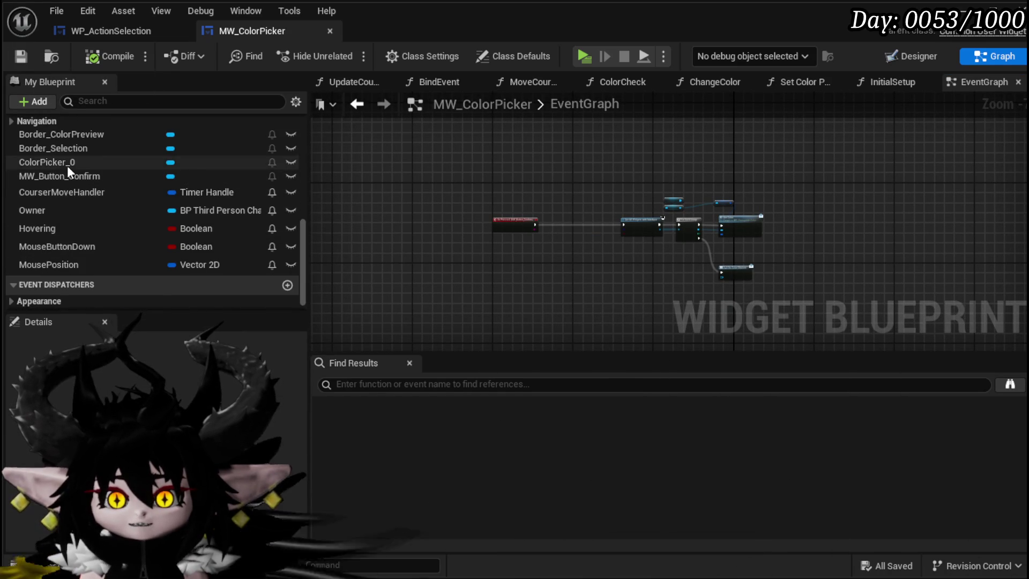
{"action": "scroll", "coordinate": [145, 428], "scroll_direction": "down", "scroll_amount": 3}
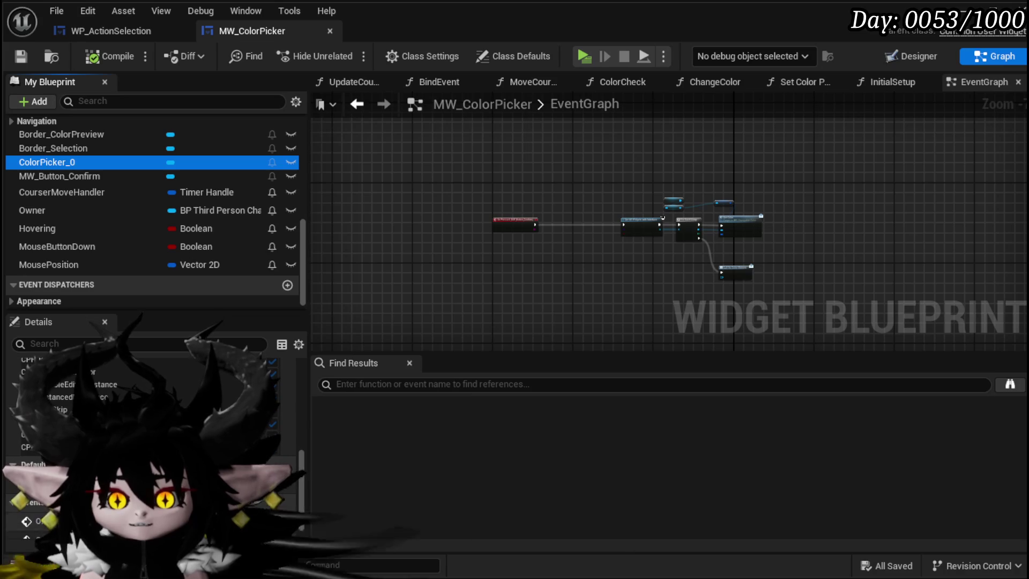
{"action": "left_click", "coordinate": [263, 520]}
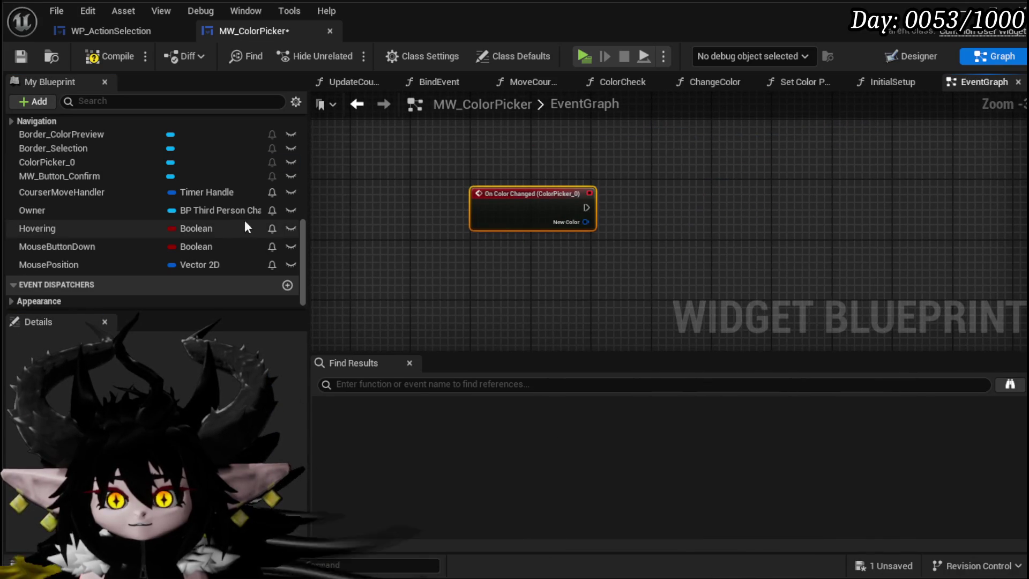
{"action": "scroll", "coordinate": [114, 255], "scroll_direction": "up", "scroll_amount": 3}
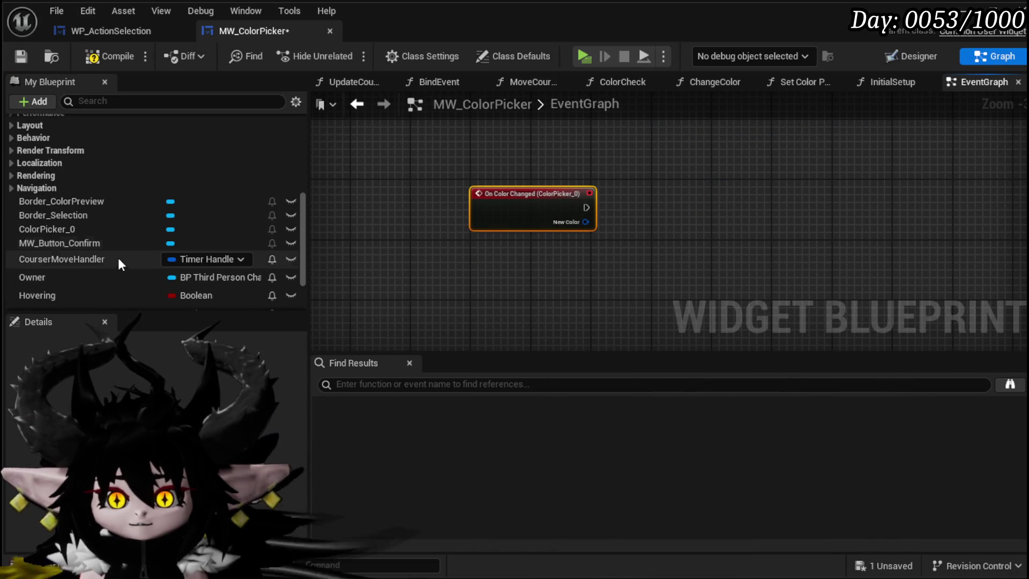
{"action": "scroll", "coordinate": [249, 221], "scroll_direction": "down", "scroll_amount": 2}
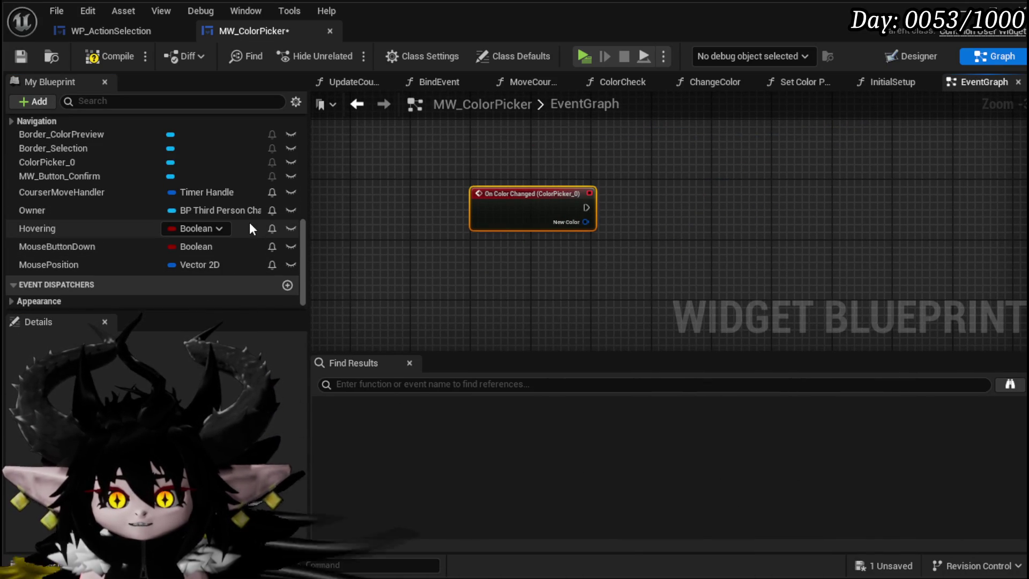
{"action": "scroll", "coordinate": [120, 227], "scroll_direction": "up", "scroll_amount": 3}
{"action": "scroll", "coordinate": [120, 226], "scroll_direction": "up", "scroll_amount": 5}
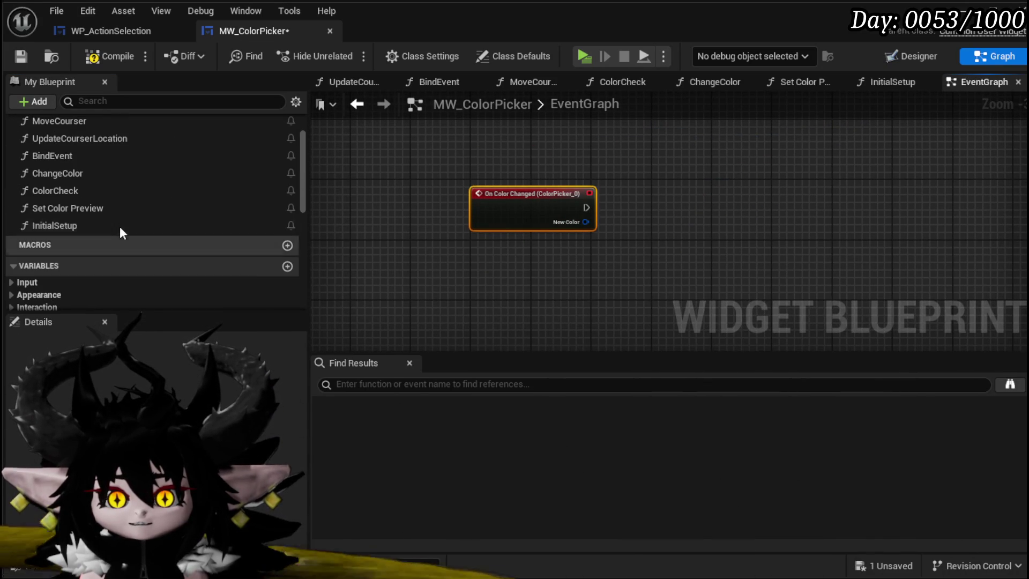
- Select the final colour-setting SET nodes in ChangeColor, then compile and save
{"action": "double_click", "coordinate": [73, 172]}
{"action": "scroll", "coordinate": [445, 234], "scroll_direction": "down", "scroll_amount": 5}
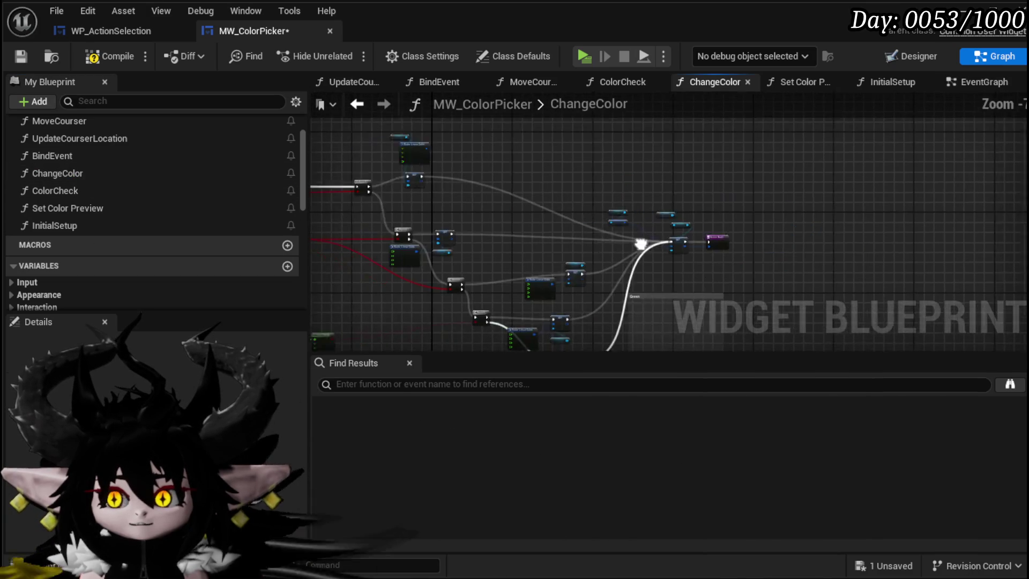
{"action": "scroll", "coordinate": [445, 235], "scroll_direction": "up", "scroll_amount": 4}
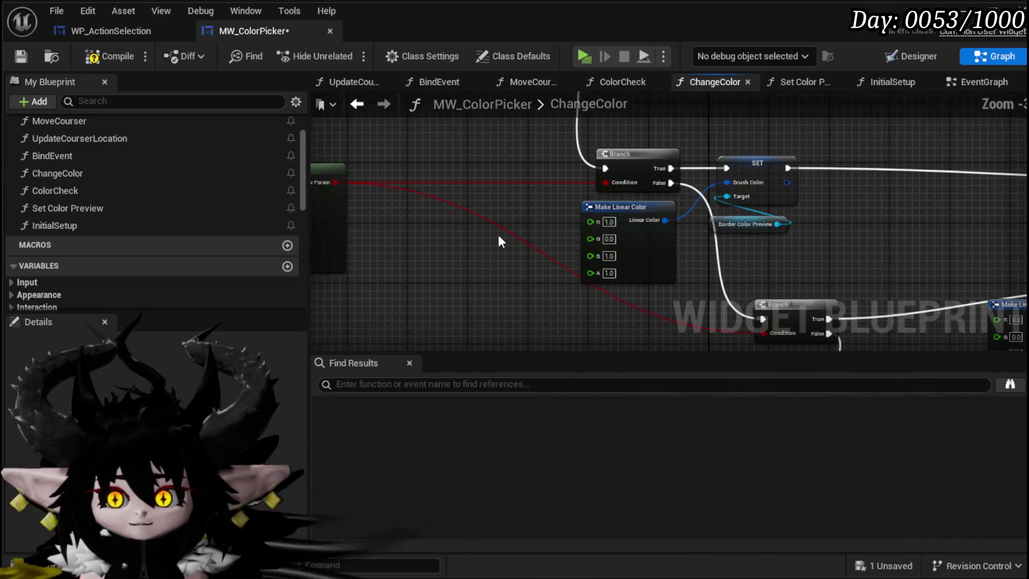
{"action": "scroll", "coordinate": [498, 234], "scroll_direction": "down", "scroll_amount": 4}
{"action": "scroll", "coordinate": [482, 266], "scroll_direction": "up", "scroll_amount": 4}
{"action": "mouse_move", "coordinate": [481, 266]}
{"action": "left_mouse_down"}
{"action": "mouse_move", "coordinate": [447, 312]}
{"action": "mouse_move", "coordinate": [473, 336]}
{"action": "left_mouse_up"}
{"action": "left_click_drag", "start_coordinate": [390, 156], "coordinate": [630, 289]}
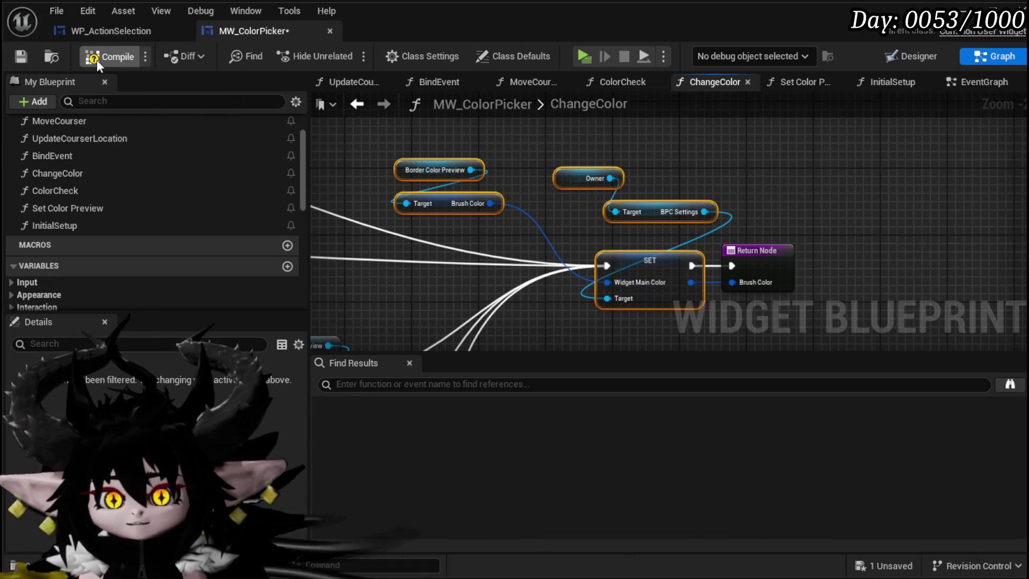
{"action": "left_click", "coordinate": [20, 56]}
- Delete the ChangeColor function from My Blueprint
{"action": "scroll", "coordinate": [676, 232], "scroll_direction": "down", "scroll_amount": 5}
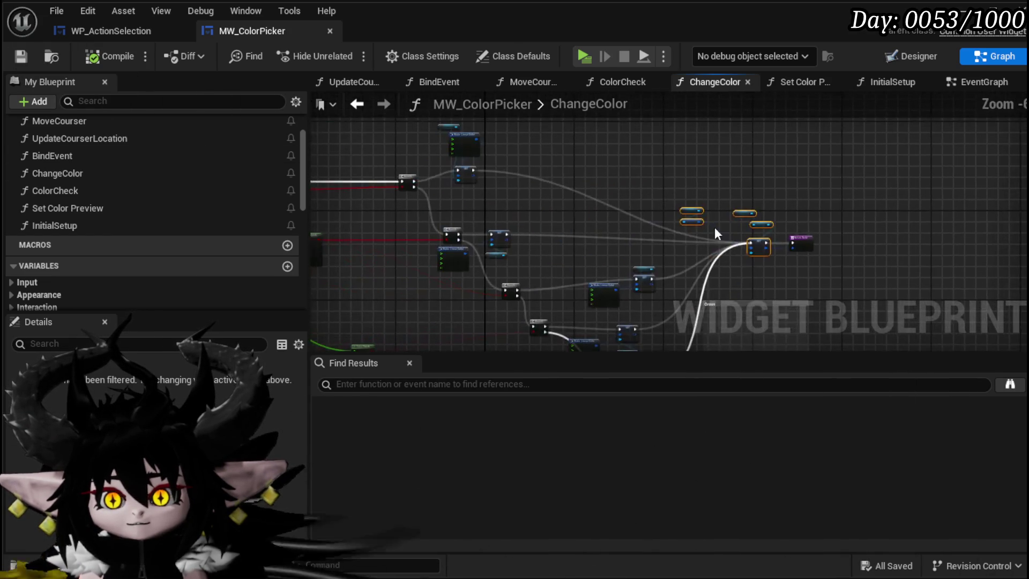
{"action": "scroll", "coordinate": [516, 226], "scroll_direction": "up", "scroll_amount": 5}
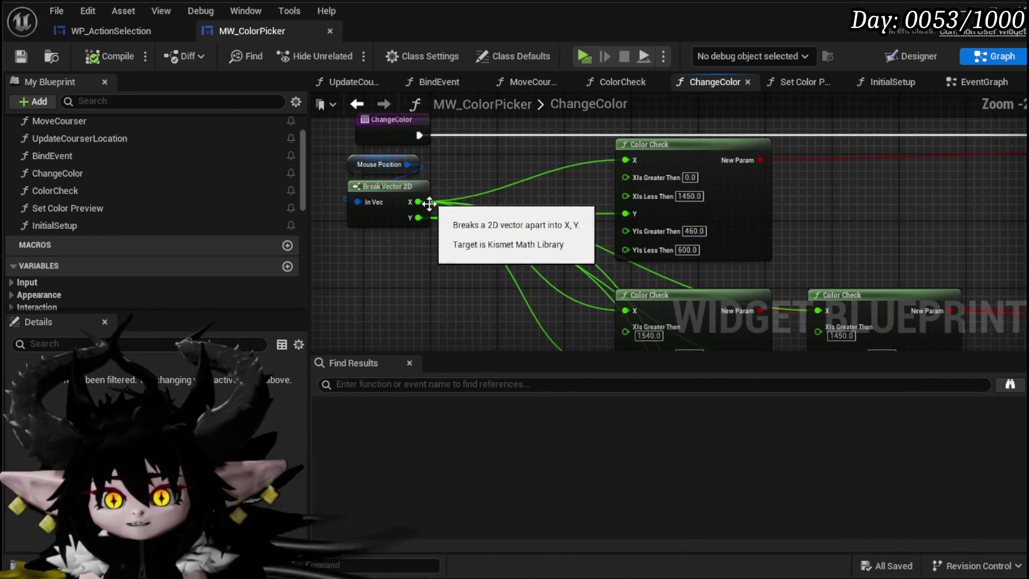
{"action": "scroll", "coordinate": [423, 235], "scroll_direction": "down", "scroll_amount": 3}
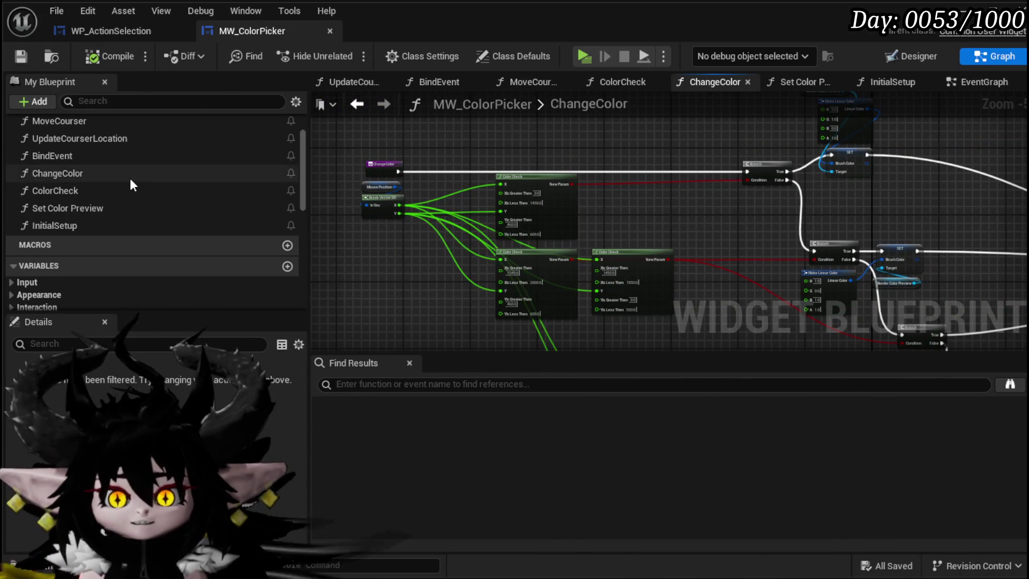
{"action": "left_click", "coordinate": [131, 179]}
{"action": "key", "text": "Delete"}
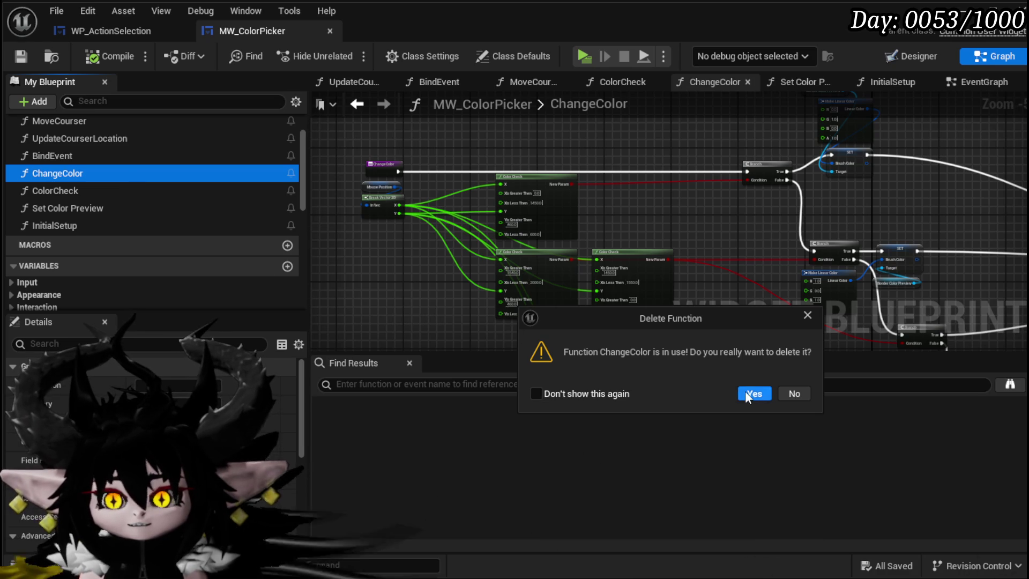
- Confirm the ChangeColor deletion, then delete the ColorCheck function
{"action": "left_click", "coordinate": [760, 392]}
{"action": "double_click", "coordinate": [82, 173]}
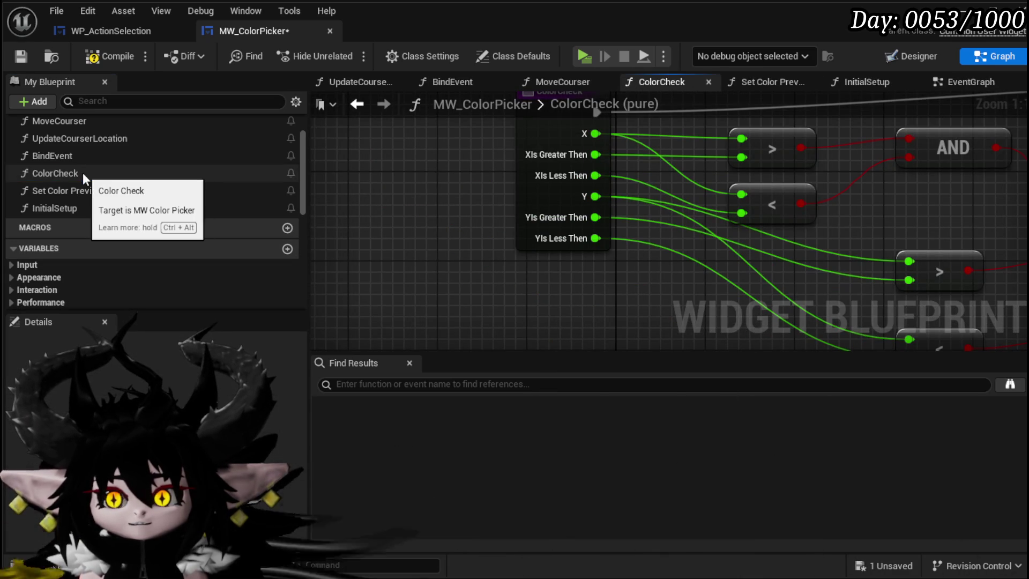
{"action": "scroll", "coordinate": [651, 224], "scroll_direction": "down", "scroll_amount": 1}
{"action": "scroll", "coordinate": [650, 218], "scroll_direction": "down", "scroll_amount": 2}
{"action": "mouse_move", "coordinate": [651, 218]}
{"action": "left_mouse_down"}
{"action": "mouse_move", "coordinate": [368, 230]}
{"action": "mouse_move", "coordinate": [487, 241]}
{"action": "left_mouse_up"}
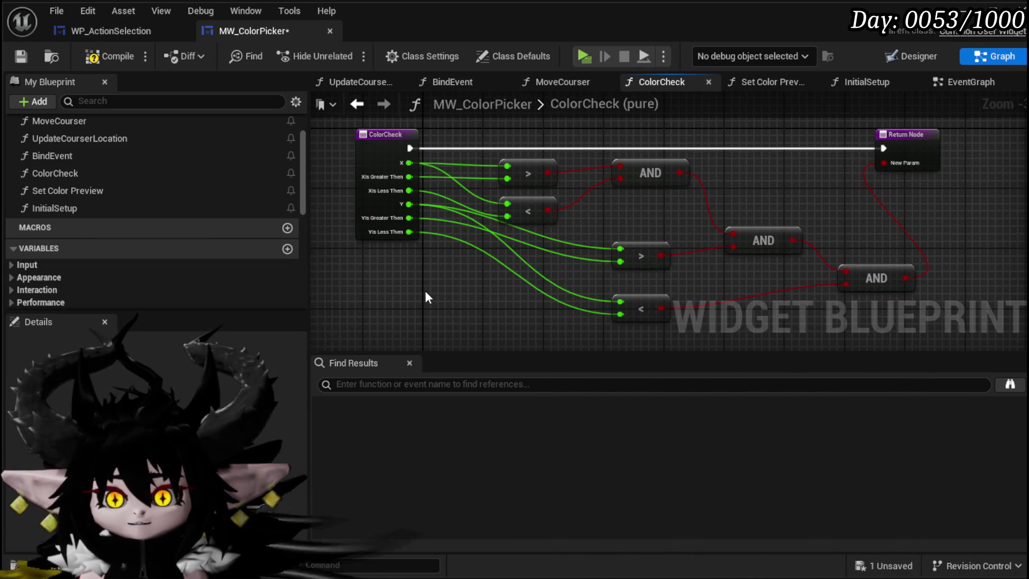
{"action": "left_click", "coordinate": [111, 178]}
{"action": "key", "text": "Delete"}
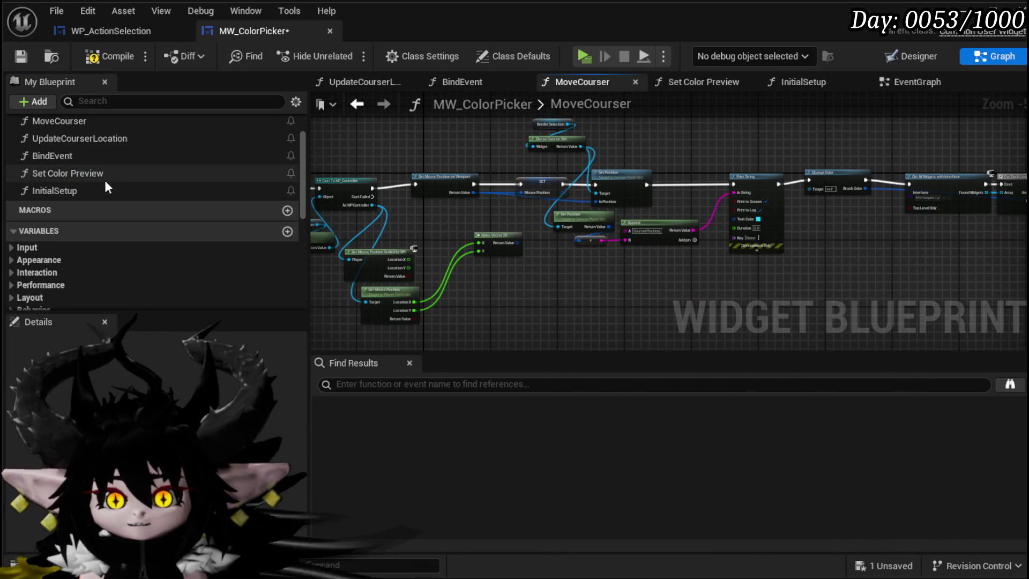
- Review the Set Color Preview graph, compile, and locate the broken Change Color call
{"action": "left_click", "coordinate": [108, 172]}
{"action": "double_click", "coordinate": [108, 172]}
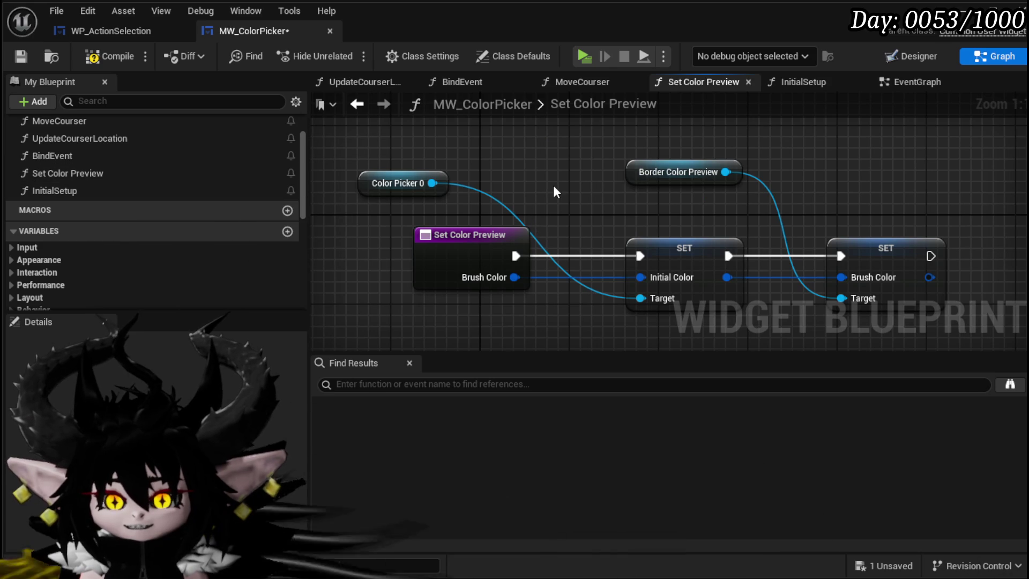
{"action": "left_click_drag", "start_coordinate": [403, 156], "coordinate": [879, 313]}
{"action": "left_click", "coordinate": [332, 189]}
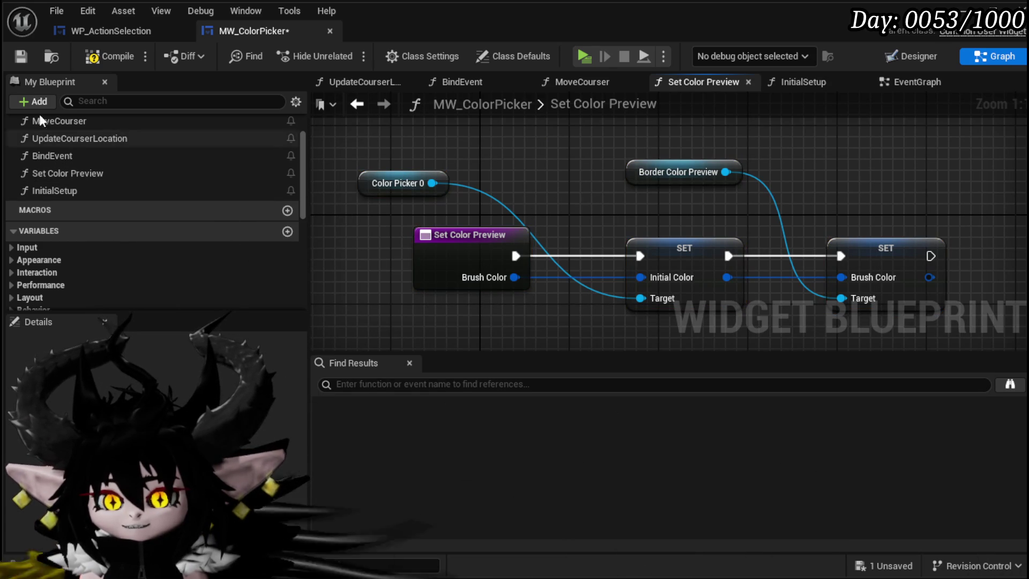
{"action": "left_click", "coordinate": [89, 59]}
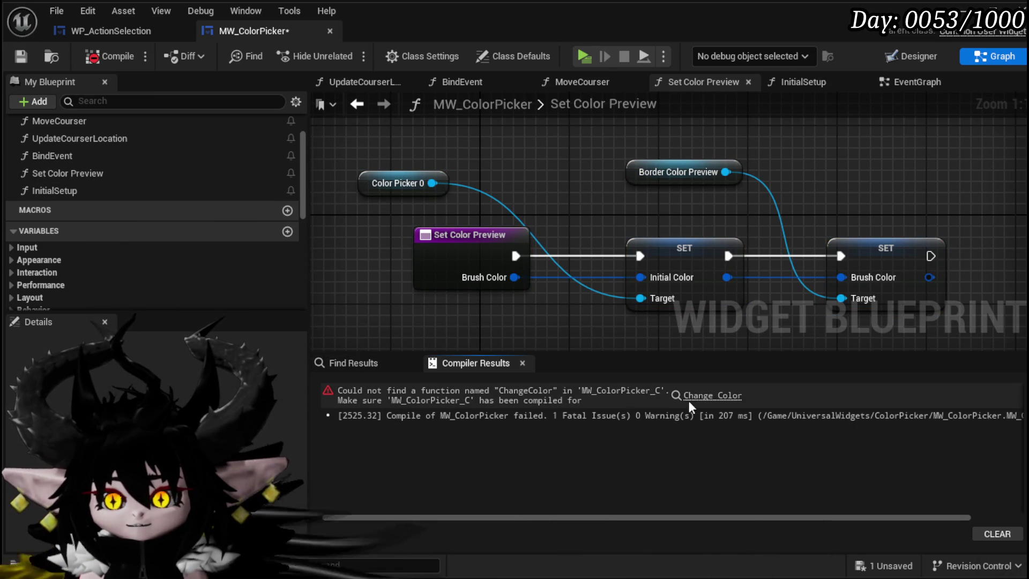
{"action": "left_click", "coordinate": [684, 395]}
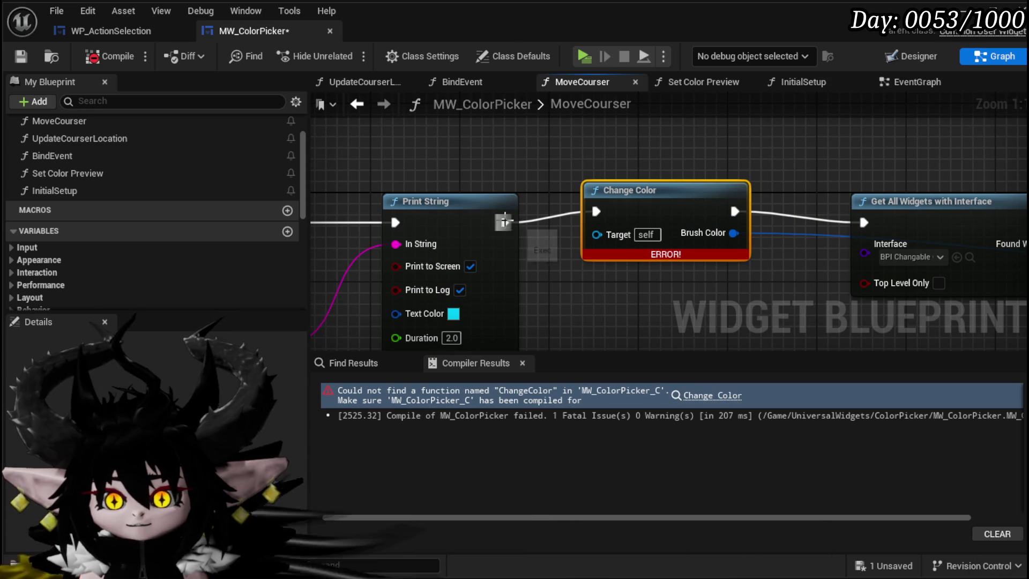
{"action": "left_click_drag", "start_coordinate": [870, 234], "coordinate": [864, 223]}
{"action": "scroll", "coordinate": [613, 265], "scroll_direction": "down", "scroll_amount": 5}
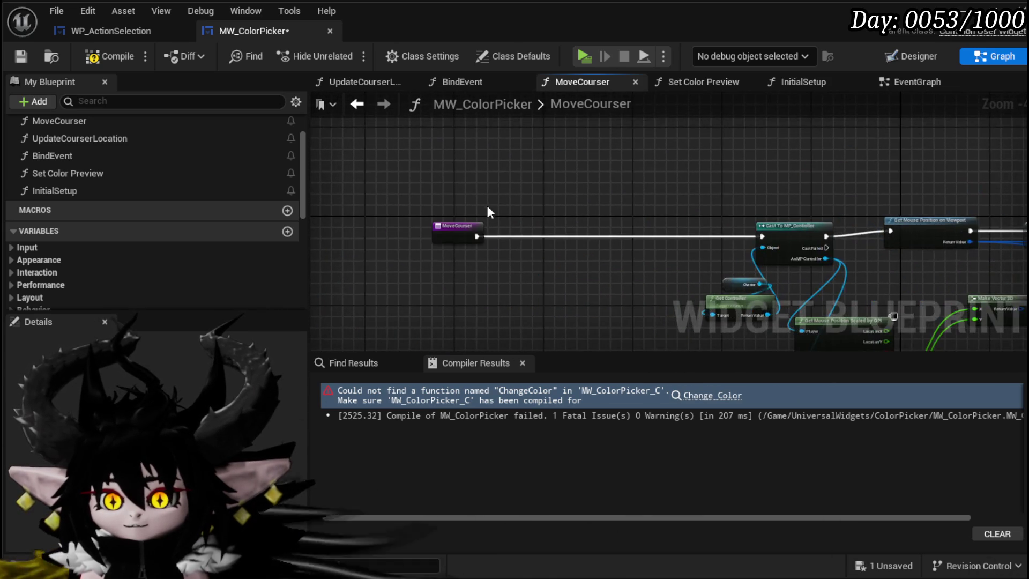
{"action": "scroll", "coordinate": [488, 215], "scroll_direction": "up", "scroll_amount": 3}
{"action": "scroll", "coordinate": [129, 206], "scroll_direction": "up", "scroll_amount": 3}
- Delete the MoveCourser and UpdateCourserLocation functions and recompile without errors
{"action": "left_click", "coordinate": [85, 183]}
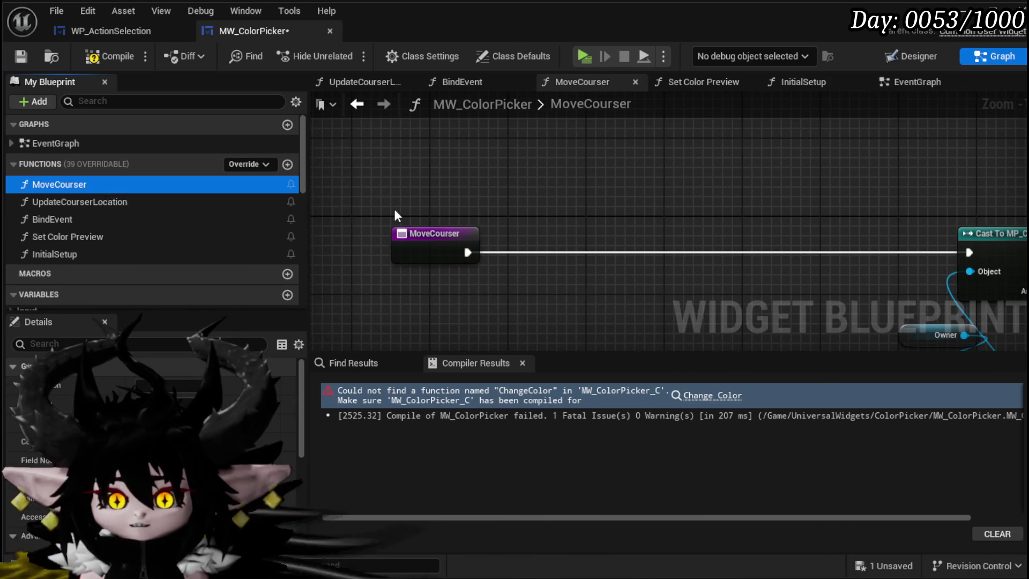
{"action": "key", "text": "Delete"}
{"action": "left_click", "coordinate": [756, 394]}
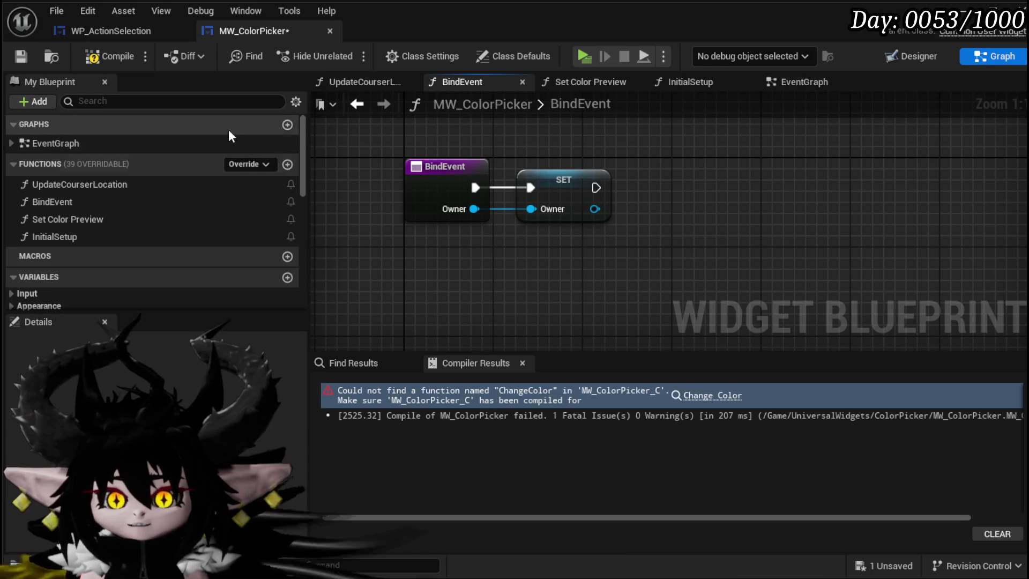
{"action": "key", "text": "Delete"}
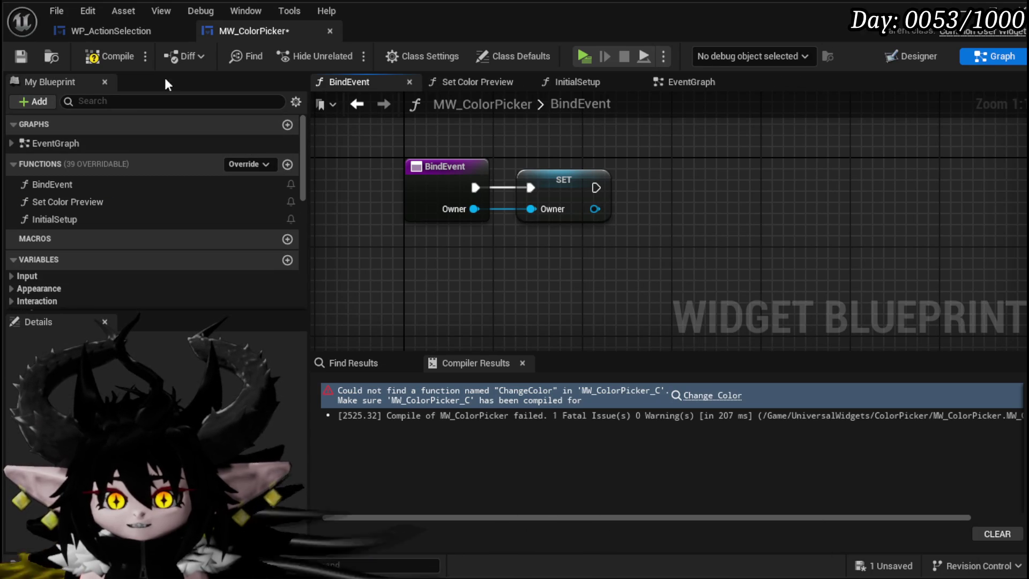
{"action": "left_click", "coordinate": [99, 62]}
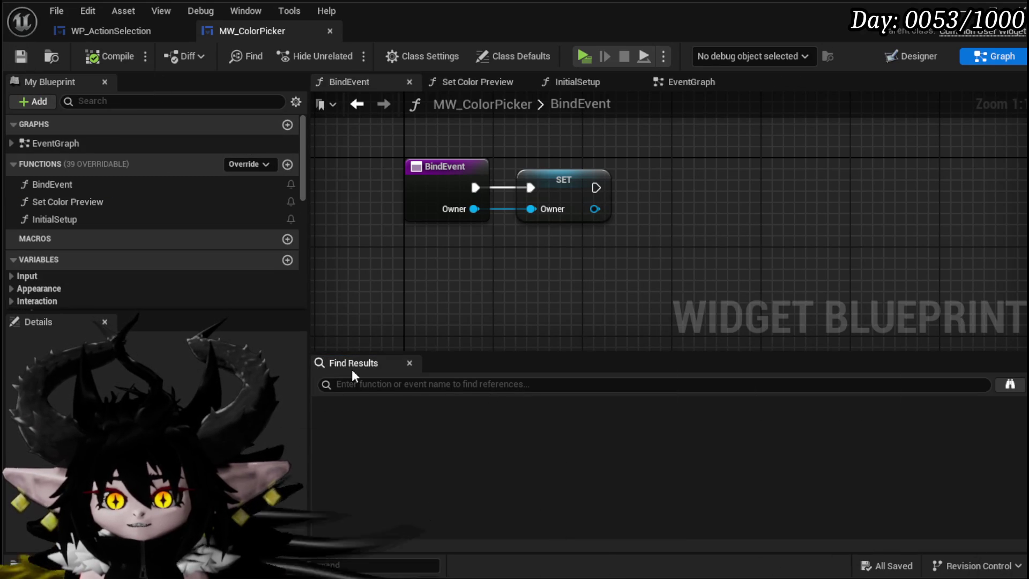
{"action": "left_click", "coordinate": [690, 82]}
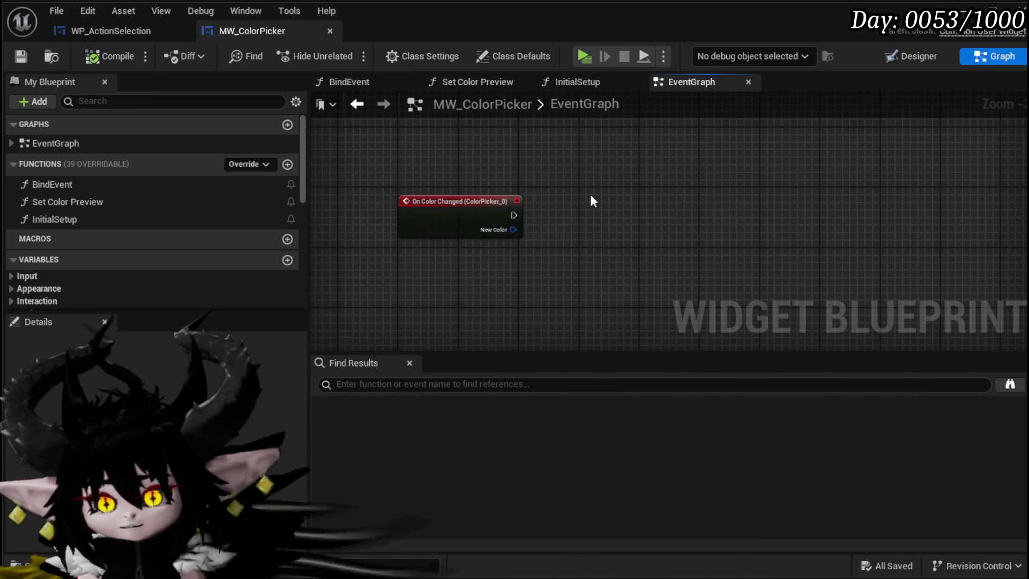
- Paste the colour-setting nodes and wire On Color Changed's execution and New Color into SET Widget Main Color
{"action": "key", "text": "ctrl+v"}
{"action": "left_click_drag", "start_coordinate": [676, 253], "coordinate": [579, 215]}
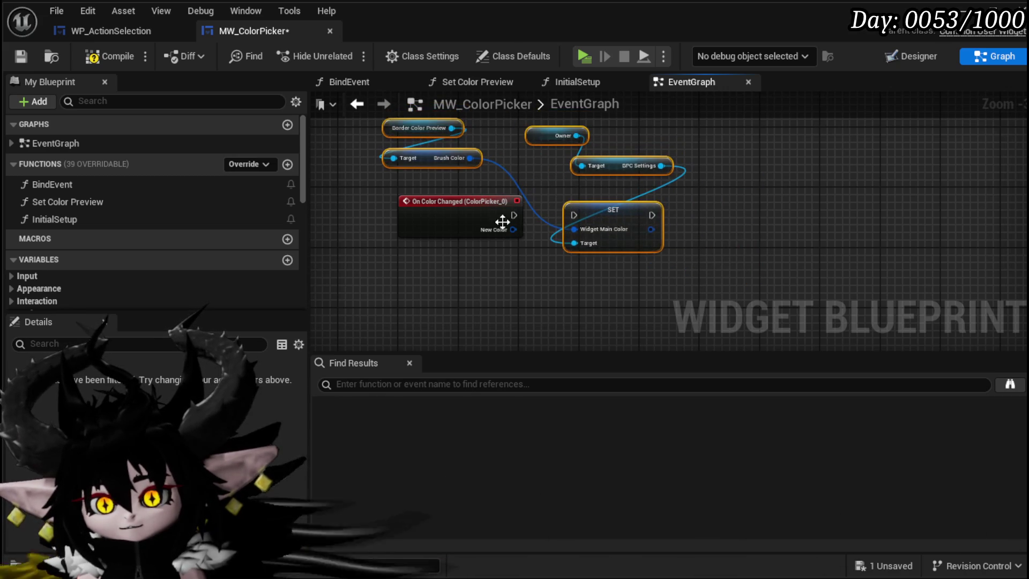
{"action": "left_click_drag", "start_coordinate": [513, 230], "coordinate": [576, 234]}
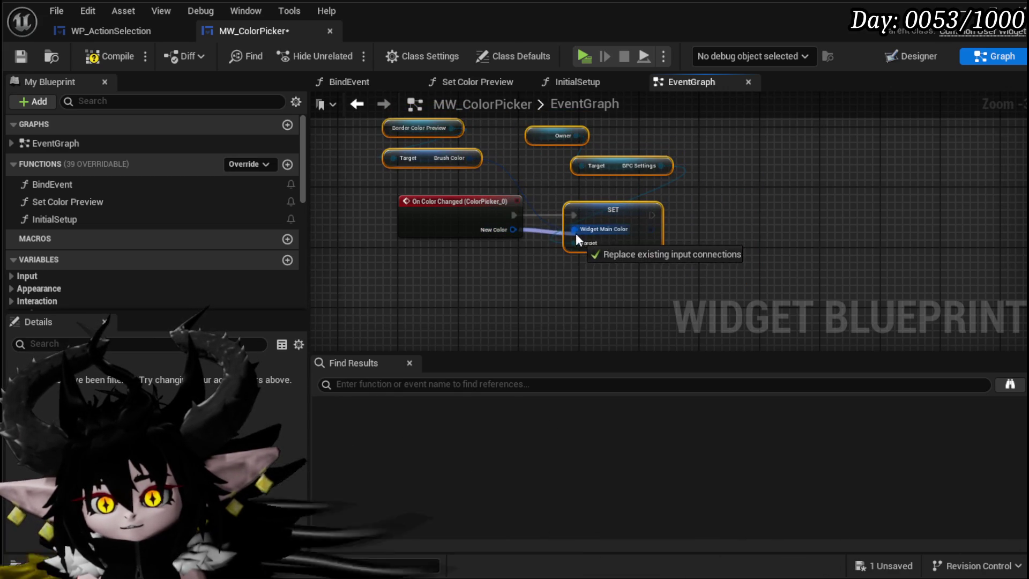
{"action": "left_click_drag", "start_coordinate": [527, 264], "coordinate": [526, 263]}
{"action": "left_click_drag", "start_coordinate": [451, 202], "coordinate": [397, 201]}
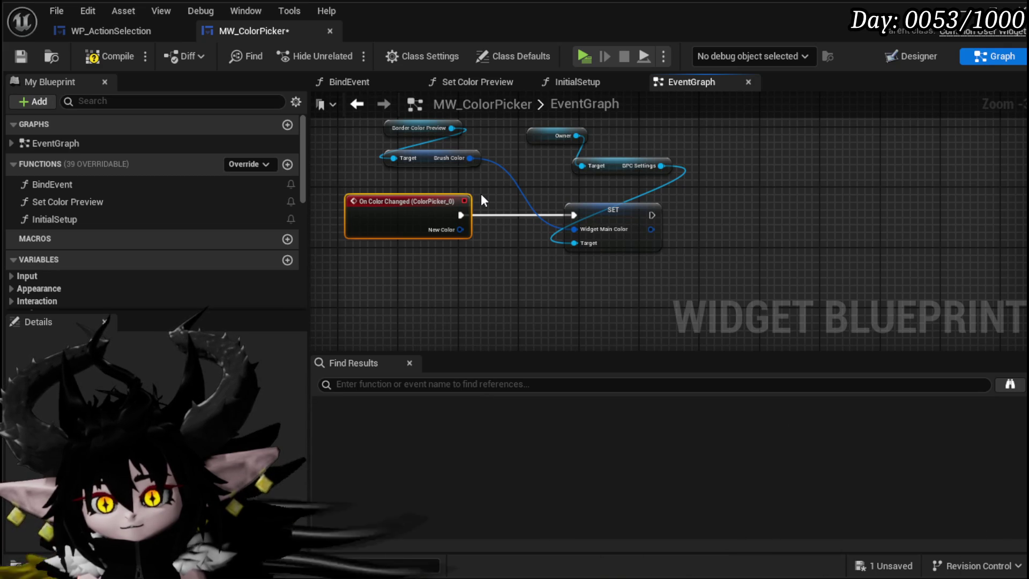
{"action": "scroll", "coordinate": [481, 194], "scroll_direction": "down", "scroll_amount": 2}
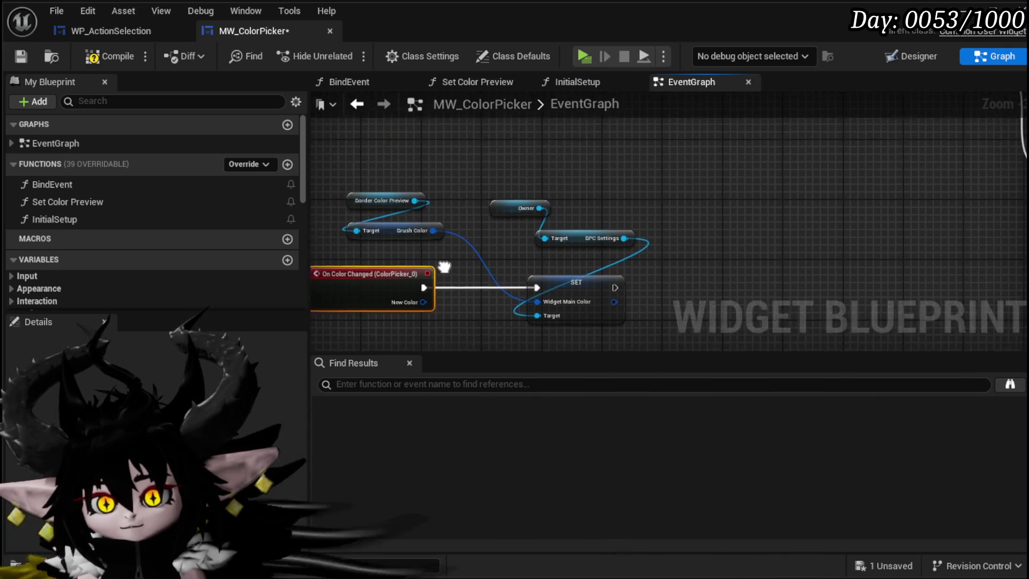
{"action": "scroll", "coordinate": [439, 218], "scroll_direction": "down", "scroll_amount": 2}
{"action": "scroll", "coordinate": [530, 214], "scroll_direction": "up", "scroll_amount": 3}
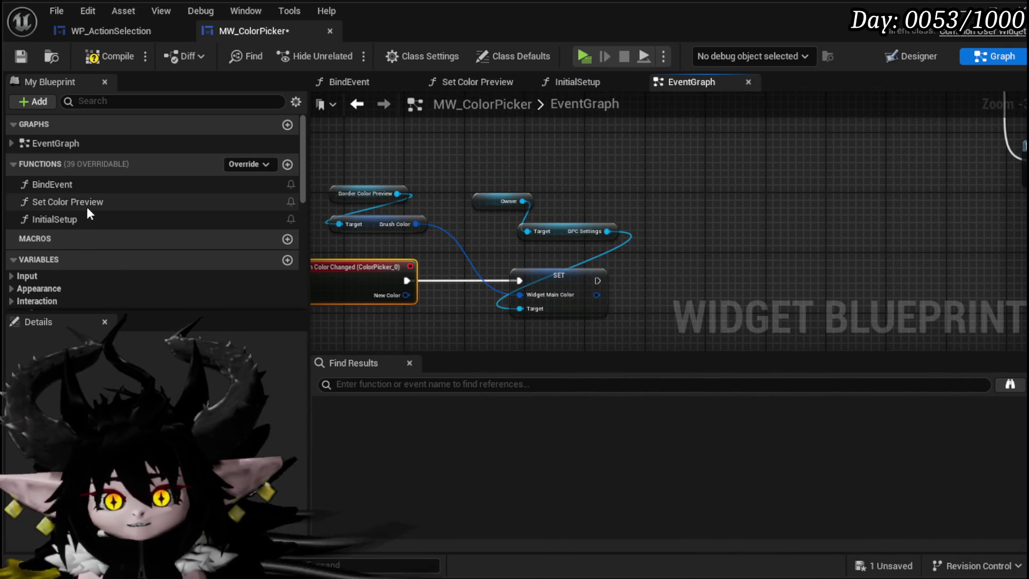
{"action": "double_click", "coordinate": [88, 208]}
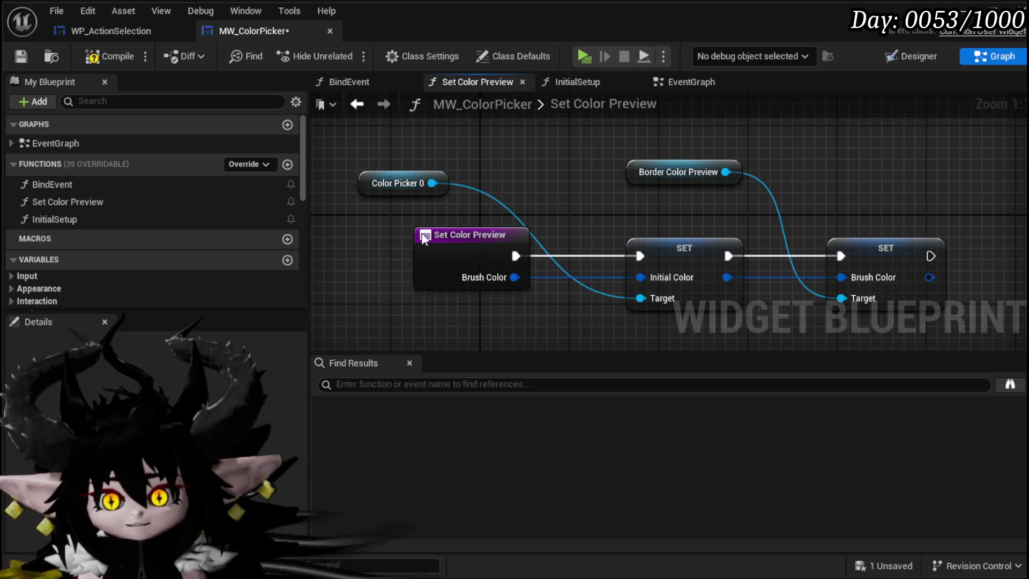
{"action": "mouse_move", "coordinate": [484, 224]}
{"action": "left_mouse_down"}
{"action": "mouse_move", "coordinate": [409, 208]}
{"action": "mouse_move", "coordinate": [509, 212]}
{"action": "left_mouse_up"}
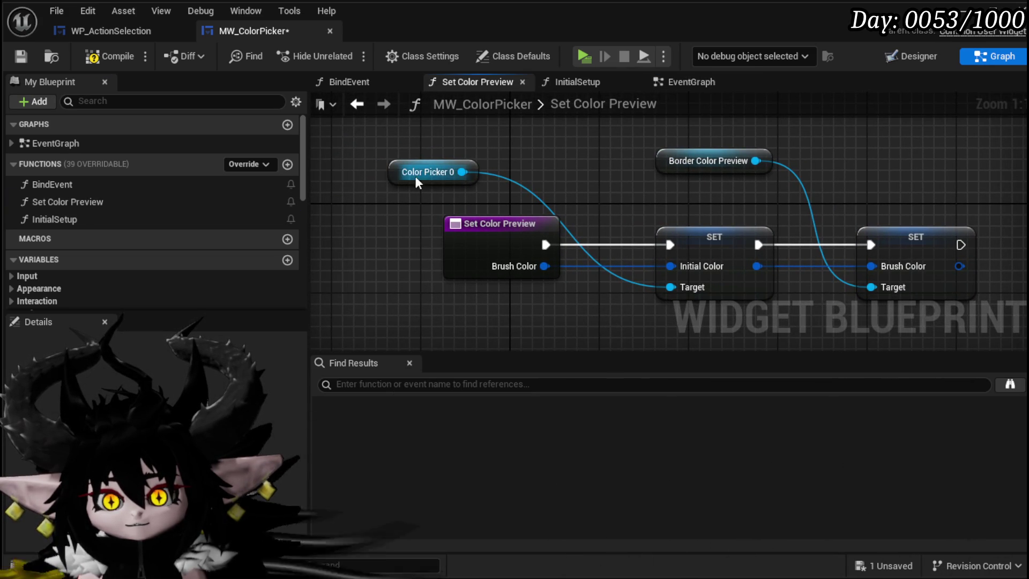
{"action": "double_click", "coordinate": [139, 212]}
{"action": "left_click", "coordinate": [691, 167]}
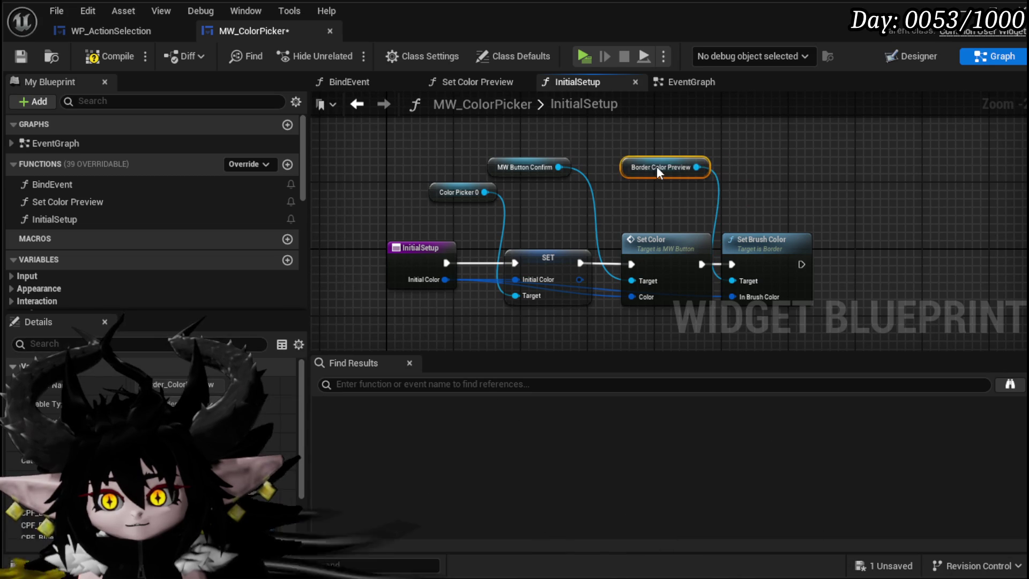
{"action": "left_click_drag", "start_coordinate": [539, 166], "coordinate": [546, 167]}
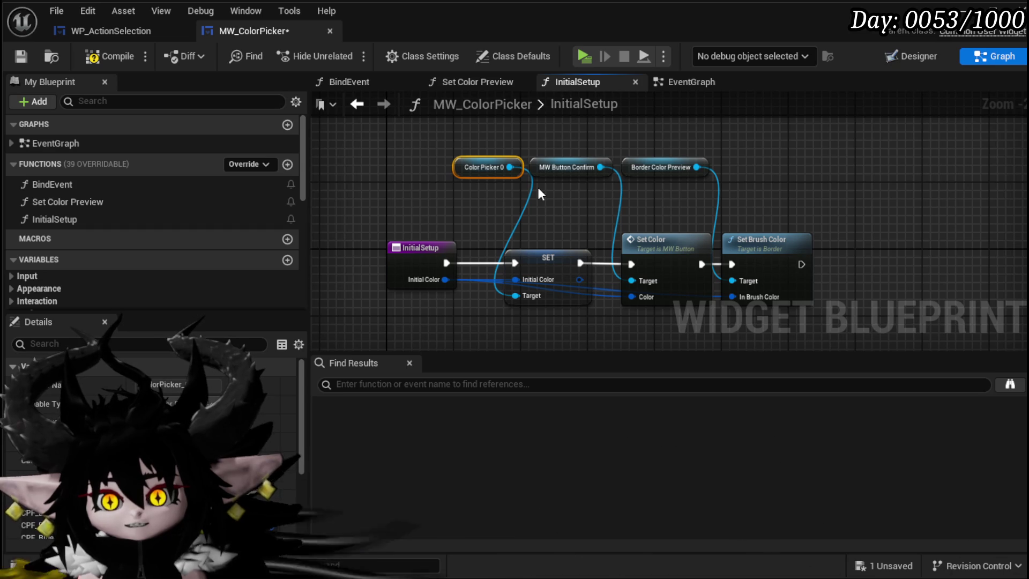
{"action": "left_click", "coordinate": [162, 204]}
{"action": "double_click", "coordinate": [162, 203]}
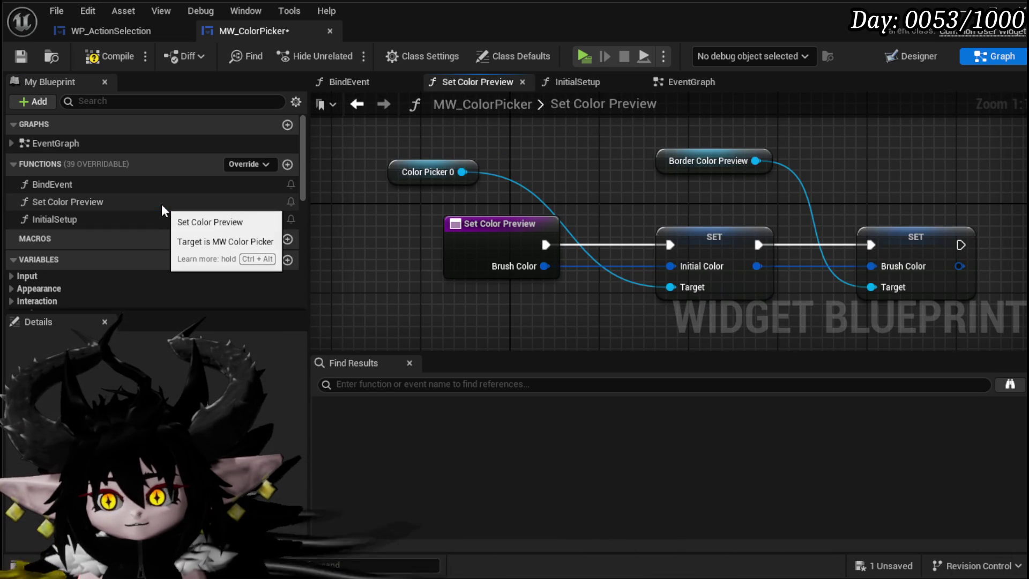
{"action": "mouse_move", "coordinate": [877, 179]}
{"action": "left_mouse_down"}
{"action": "mouse_move", "coordinate": [919, 236]}
{"action": "mouse_move", "coordinate": [920, 297]}
{"action": "left_mouse_up"}
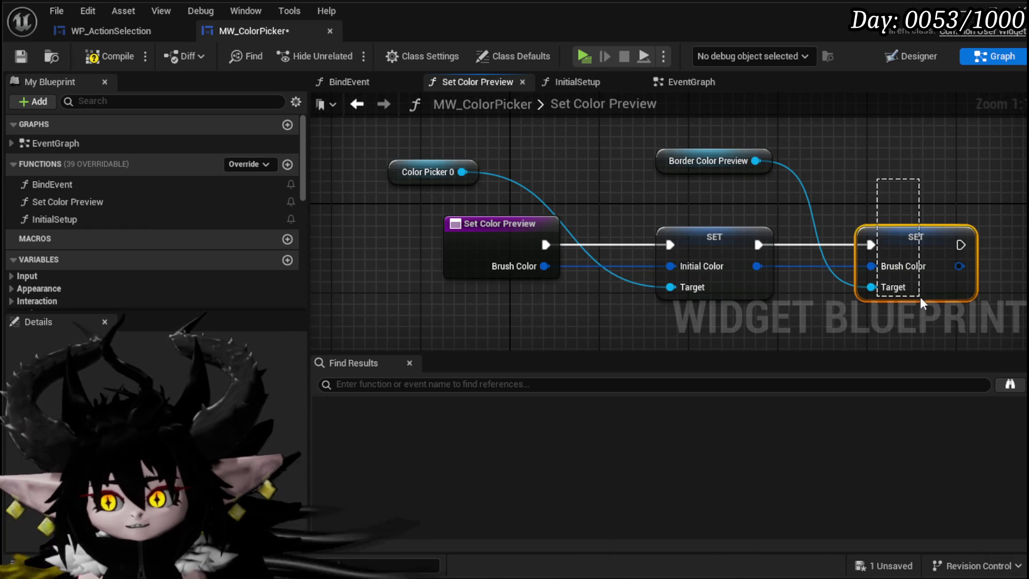
{"action": "double_click", "coordinate": [160, 219]}
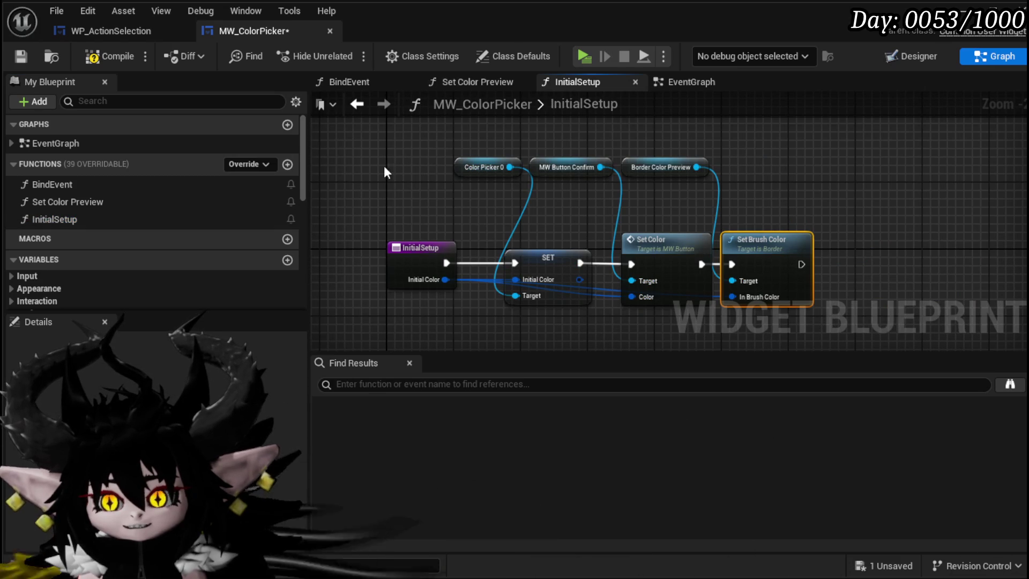
{"action": "left_click", "coordinate": [364, 107]}
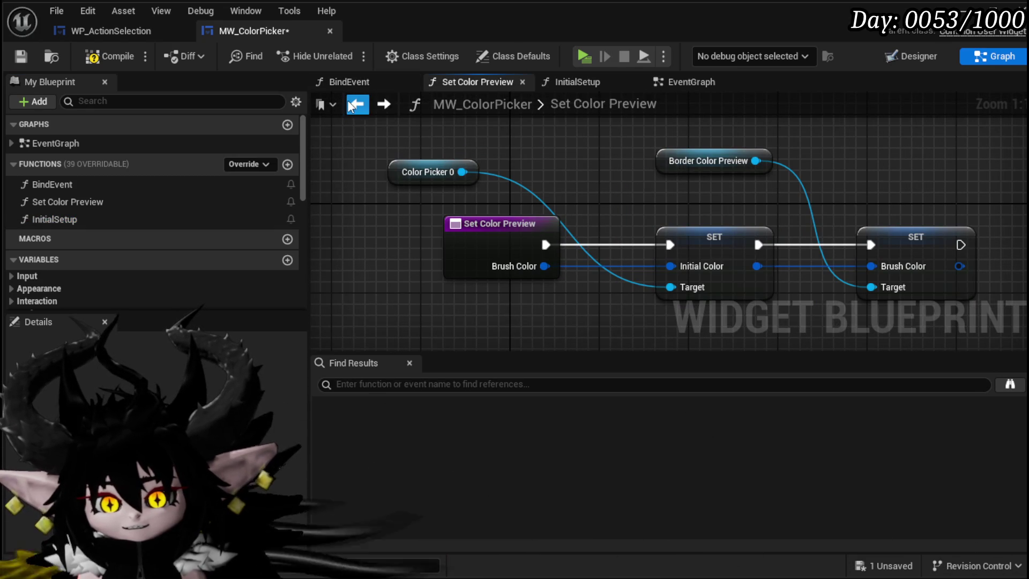
{"action": "left_click", "coordinate": [362, 106]}
{"action": "left_click", "coordinate": [691, 82]}
- Move the Border Color Preview and Brush Color nodes to the On Pressed chain and wire On Pressed into their SET
{"action": "mouse_move", "coordinate": [595, 194]}
{"action": "left_mouse_down"}
{"action": "mouse_move", "coordinate": [583, 163]}
{"action": "mouse_move", "coordinate": [509, 191]}
{"action": "left_mouse_up"}
{"action": "left_click_drag", "start_coordinate": [466, 150], "coordinate": [495, 224]}
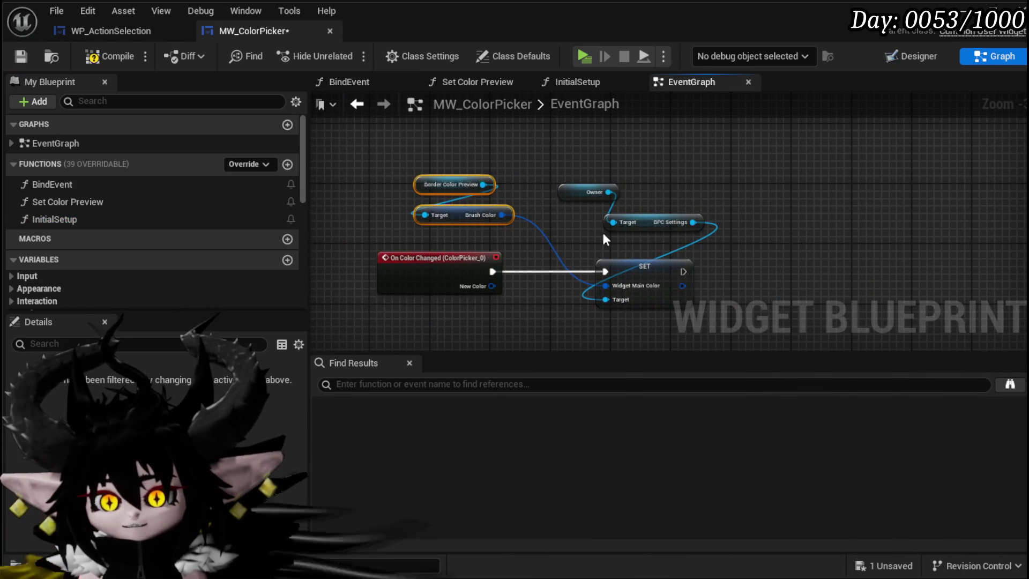
{"action": "mouse_move", "coordinate": [632, 227]}
{"action": "left_mouse_down"}
{"action": "mouse_move", "coordinate": [661, 287]}
{"action": "mouse_move", "coordinate": [681, 264]}
{"action": "mouse_move", "coordinate": [764, 274]}
{"action": "left_mouse_up"}
{"action": "mouse_move", "coordinate": [668, 141]}
{"action": "left_mouse_down"}
{"action": "mouse_move", "coordinate": [752, 252]}
{"action": "mouse_move", "coordinate": [775, 173]}
{"action": "mouse_move", "coordinate": [760, 179]}
{"action": "left_mouse_up"}
{"action": "mouse_move", "coordinate": [584, 198]}
{"action": "left_mouse_down"}
{"action": "mouse_move", "coordinate": [547, 228]}
{"action": "mouse_move", "coordinate": [570, 237]}
{"action": "left_mouse_up"}
{"action": "mouse_move", "coordinate": [400, 169]}
{"action": "left_mouse_down"}
{"action": "mouse_move", "coordinate": [462, 264]}
{"action": "mouse_move", "coordinate": [492, 193]}
{"action": "mouse_move", "coordinate": [600, 201]}
{"action": "left_mouse_up"}
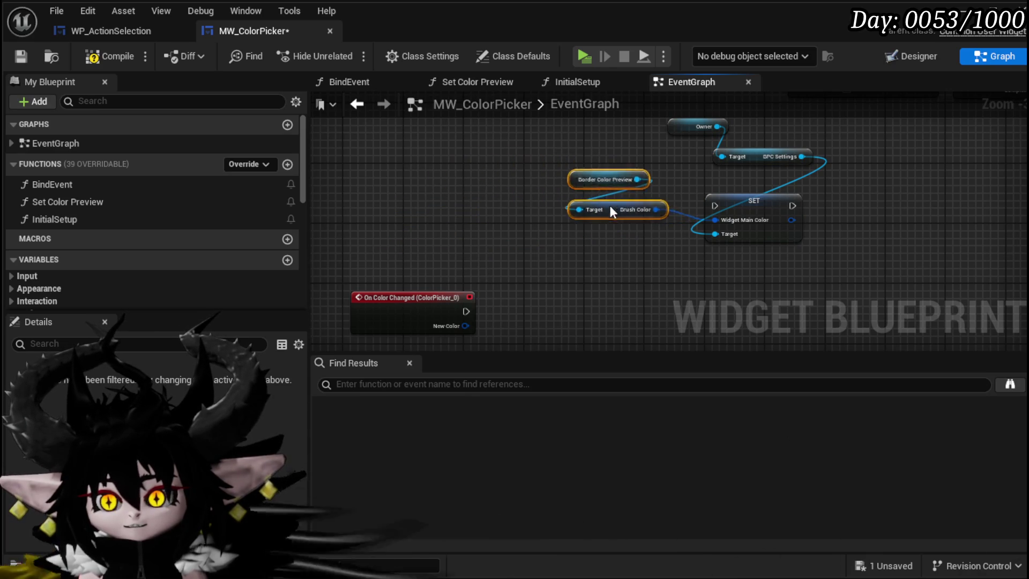
{"action": "scroll", "coordinate": [601, 253], "scroll_direction": "down", "scroll_amount": 1}
{"action": "left_click_drag", "start_coordinate": [506, 307], "coordinate": [544, 353]}
{"action": "mouse_move", "coordinate": [648, 300]}
{"action": "left_mouse_down"}
{"action": "mouse_move", "coordinate": [600, 167]}
{"action": "mouse_move", "coordinate": [599, 195]}
{"action": "left_mouse_up"}
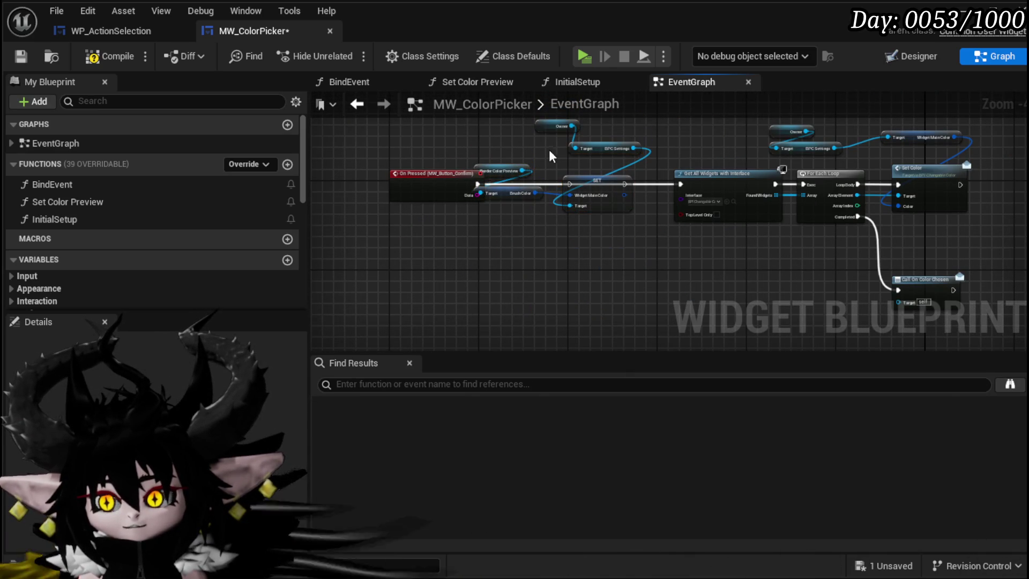
{"action": "mouse_move", "coordinate": [502, 156]}
{"action": "left_mouse_down"}
{"action": "mouse_move", "coordinate": [523, 199]}
{"action": "mouse_move", "coordinate": [494, 153]}
{"action": "left_mouse_up"}
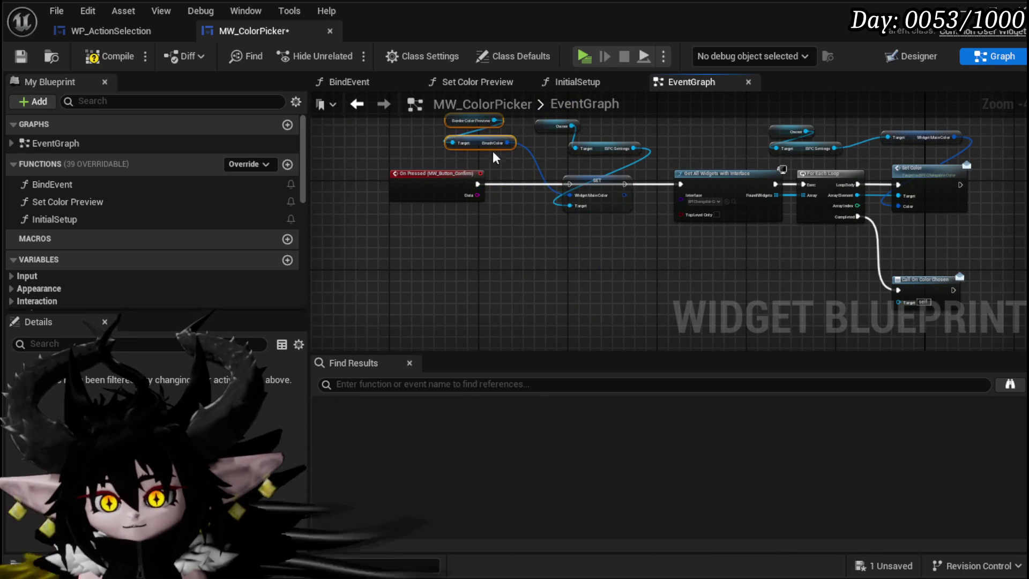
{"action": "left_click_drag", "start_coordinate": [539, 191], "coordinate": [570, 184]}
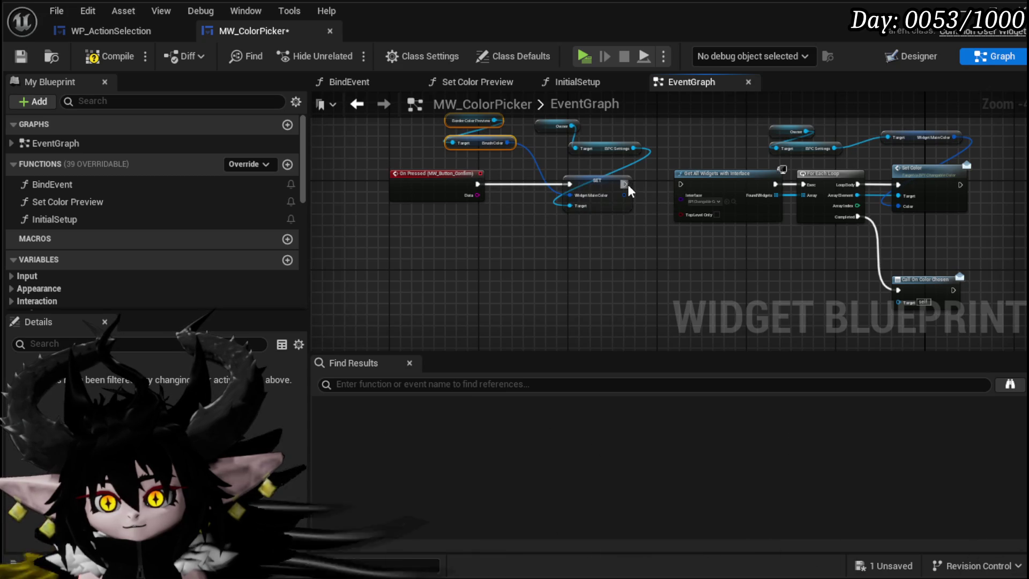
- Call Set Color Preview after On Color Changed, then compile and save MW_ColorPicker
{"action": "left_click_drag", "start_coordinate": [682, 189], "coordinate": [677, 143]}
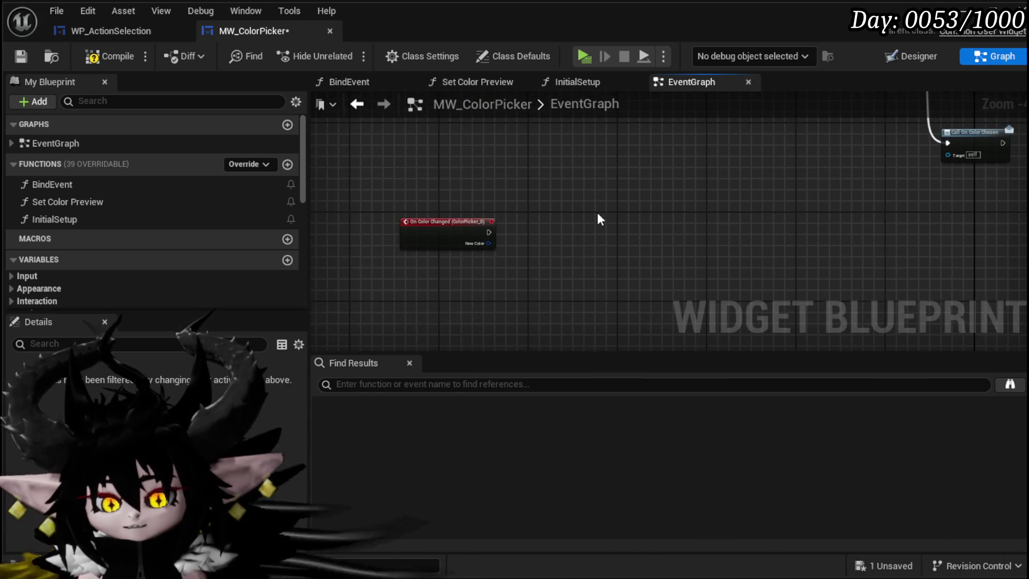
{"action": "mouse_move", "coordinate": [78, 207]}
{"action": "left_mouse_down"}
{"action": "mouse_move", "coordinate": [453, 223]}
{"action": "mouse_move", "coordinate": [486, 244]}
{"action": "mouse_move", "coordinate": [531, 230]}
{"action": "mouse_move", "coordinate": [509, 253]}
{"action": "mouse_move", "coordinate": [524, 256]}
{"action": "left_mouse_up"}
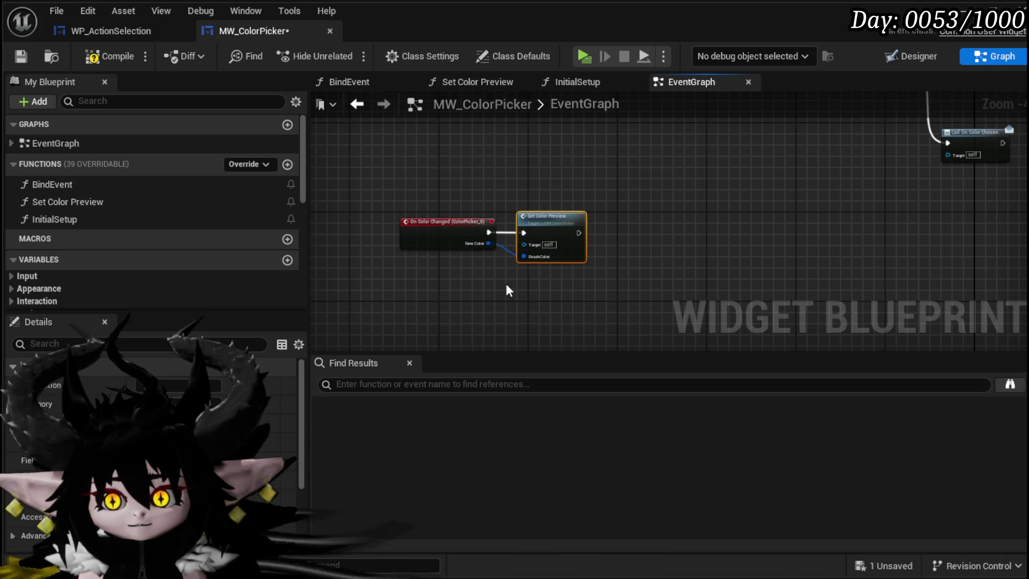
{"action": "left_click", "coordinate": [114, 56]}
{"action": "key", "text": "ctrl+s"}
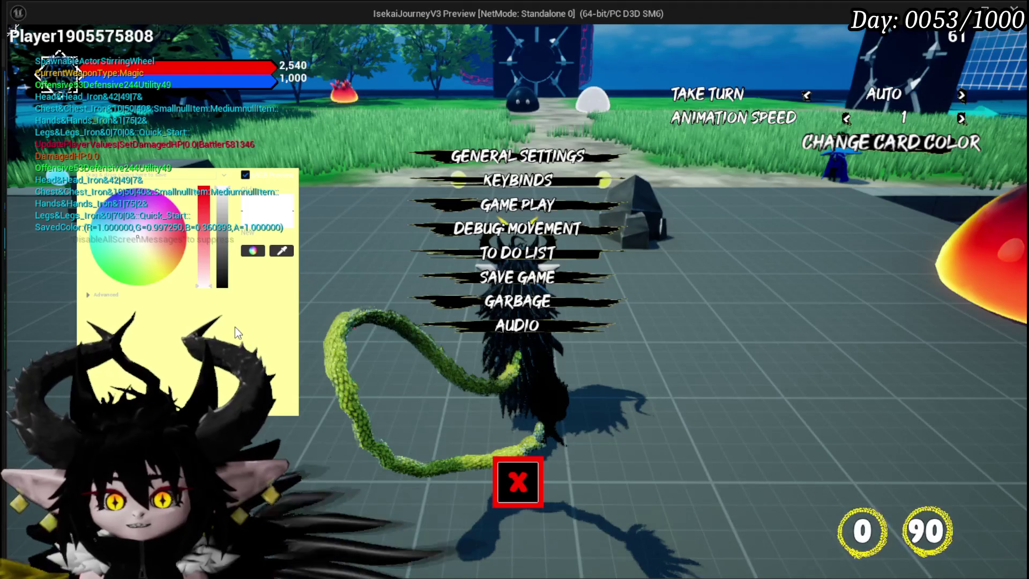
- Pick magenta, yellow and paler yellow shades on the colour wheel to watch the panel recolour
{"action": "mouse_move", "coordinate": [147, 255]}
{"action": "left_mouse_down"}
{"action": "mouse_move", "coordinate": [129, 255]}
{"action": "mouse_move", "coordinate": [157, 241]}
{"action": "mouse_move", "coordinate": [156, 222]}
{"action": "mouse_move", "coordinate": [115, 274]}
{"action": "left_mouse_up"}
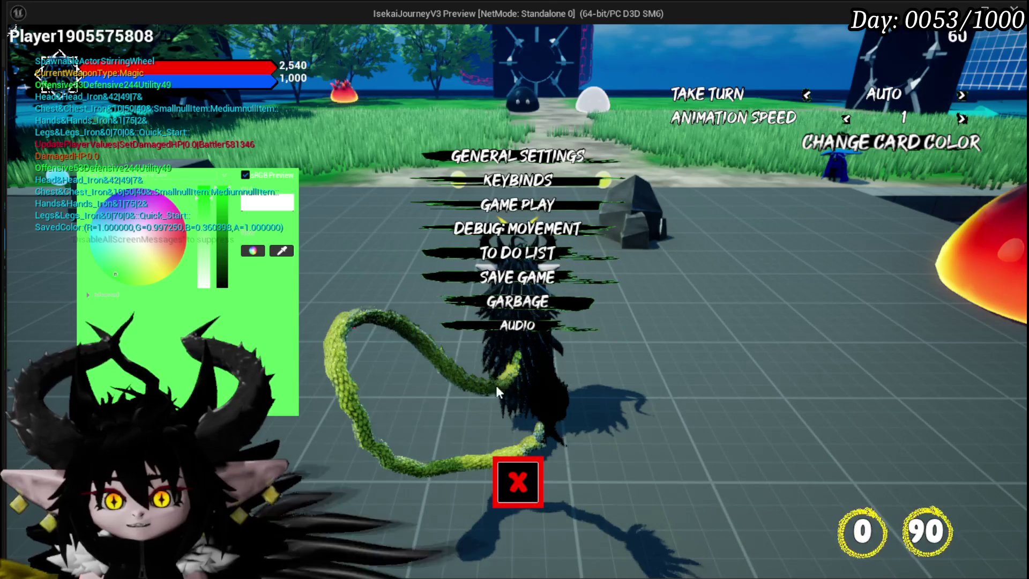
{"action": "left_click", "coordinate": [164, 201]}
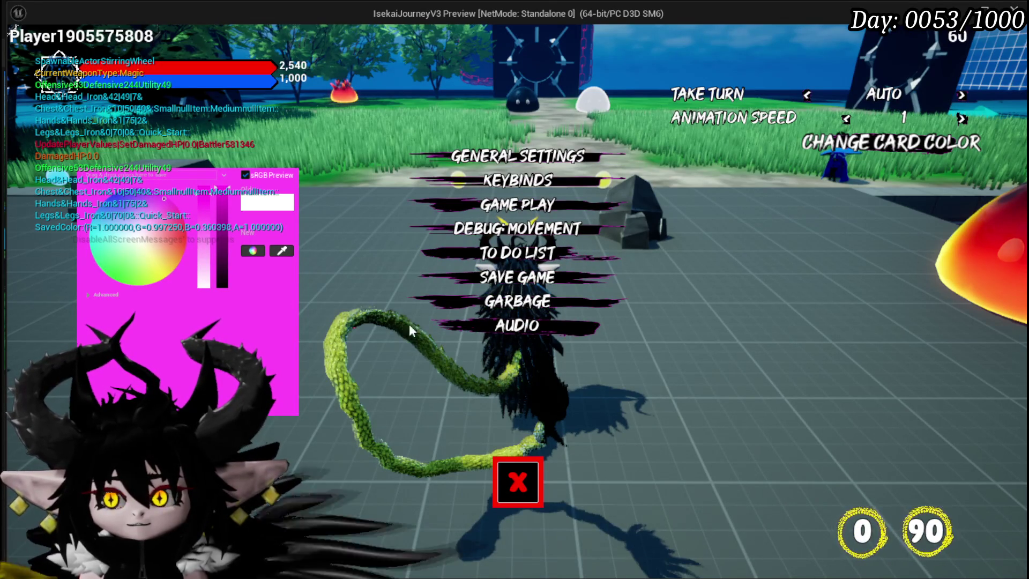
{"action": "left_click", "coordinate": [170, 271]}
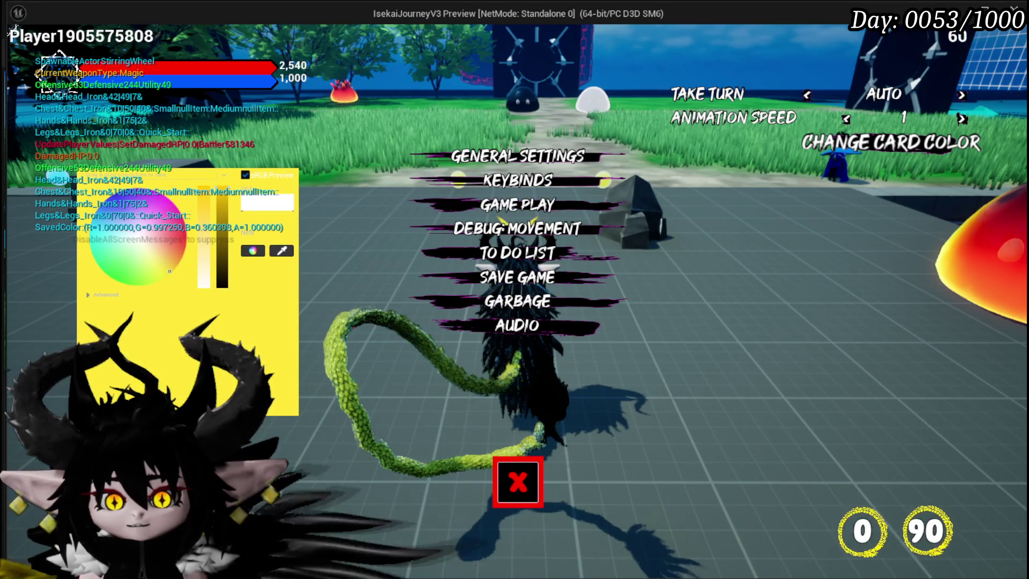
{"action": "left_click", "coordinate": [157, 258]}
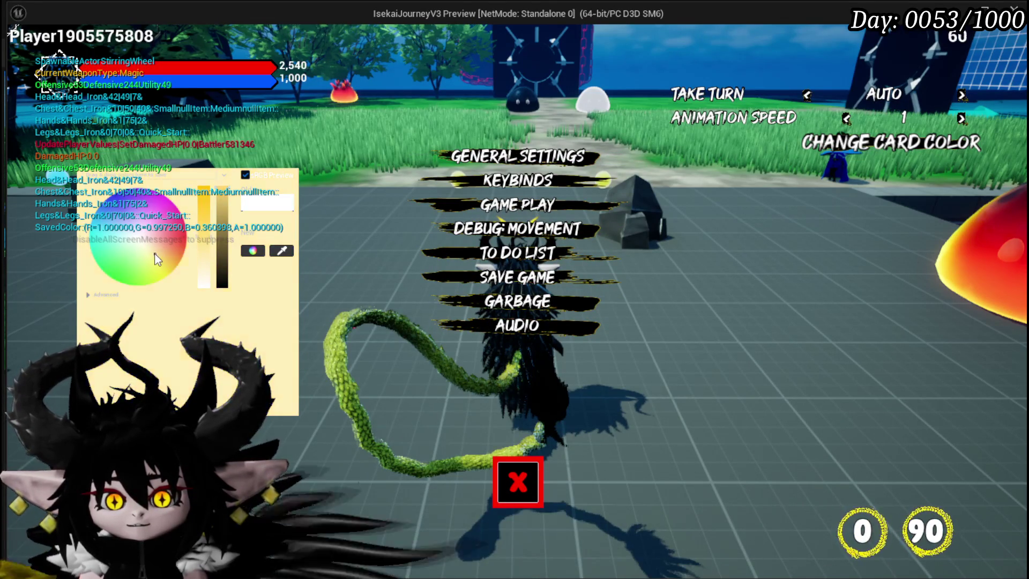
{"action": "left_click", "coordinate": [159, 266]}
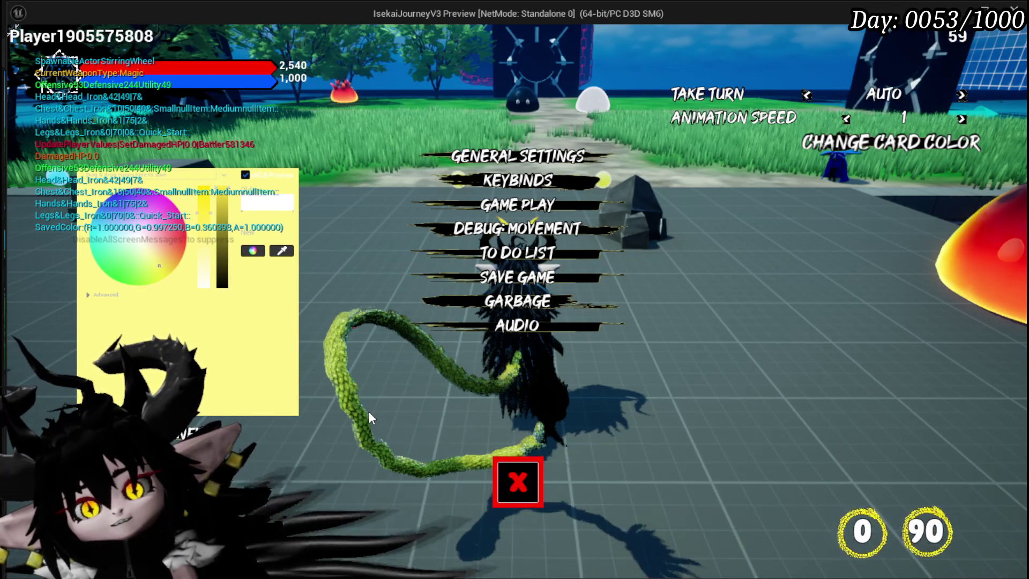
- Close the settings and equipment menus and stop the play session
{"action": "key", "text": "Escape"}
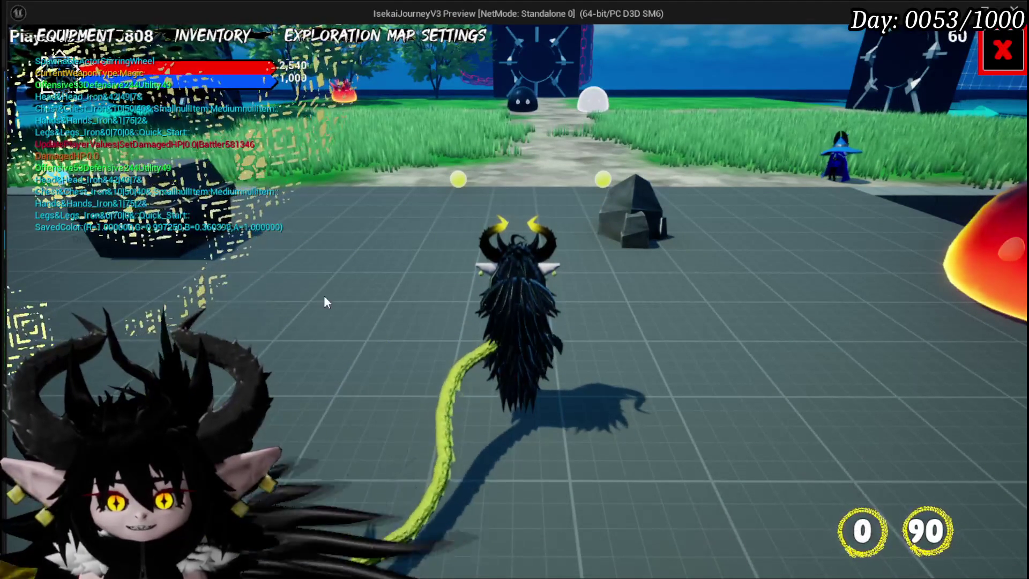
{"action": "left_click", "coordinate": [989, 65]}
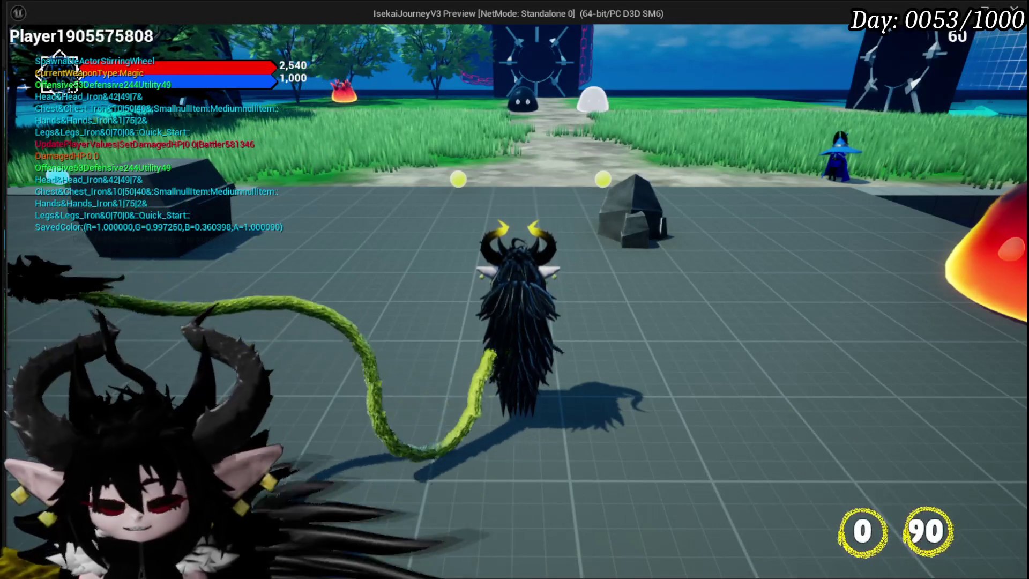
{"action": "key", "text": "Escape"}
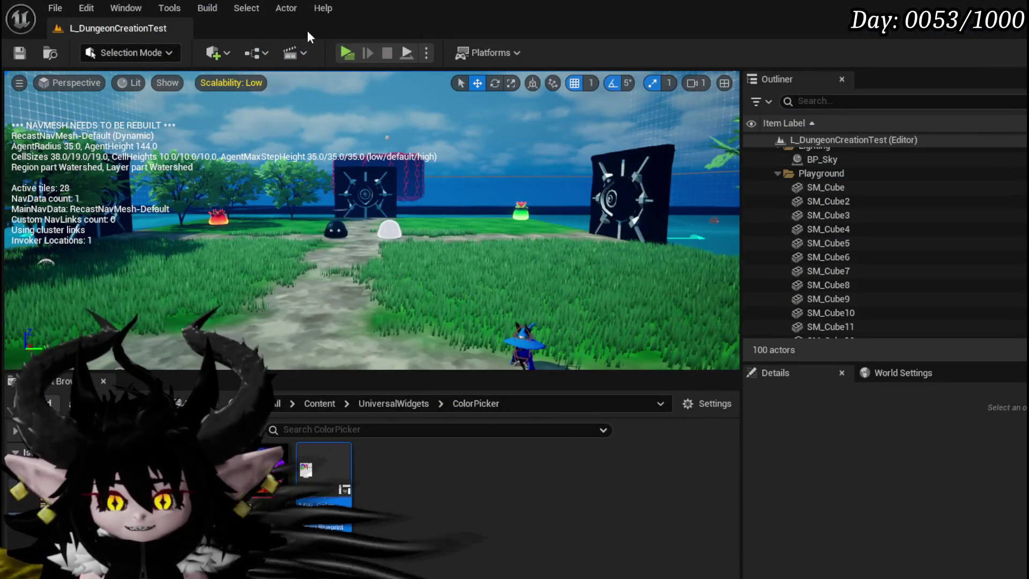
- Start a new play session, open Game Play settings and Change Card Color, then show Keybinds
{"action": "key", "text": "alt+p"}
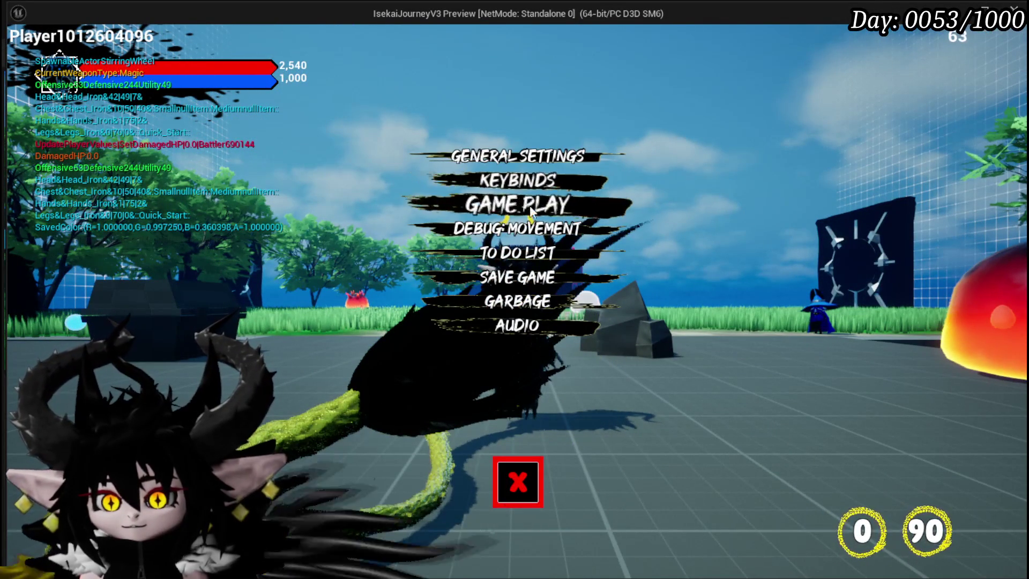
{"action": "left_click", "coordinate": [516, 207]}
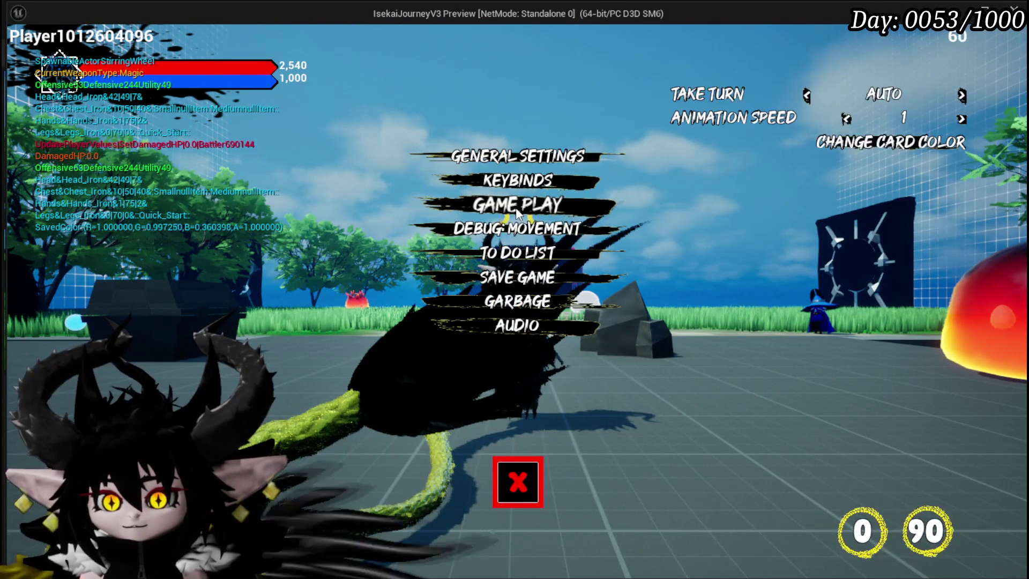
{"action": "left_click", "coordinate": [877, 149]}
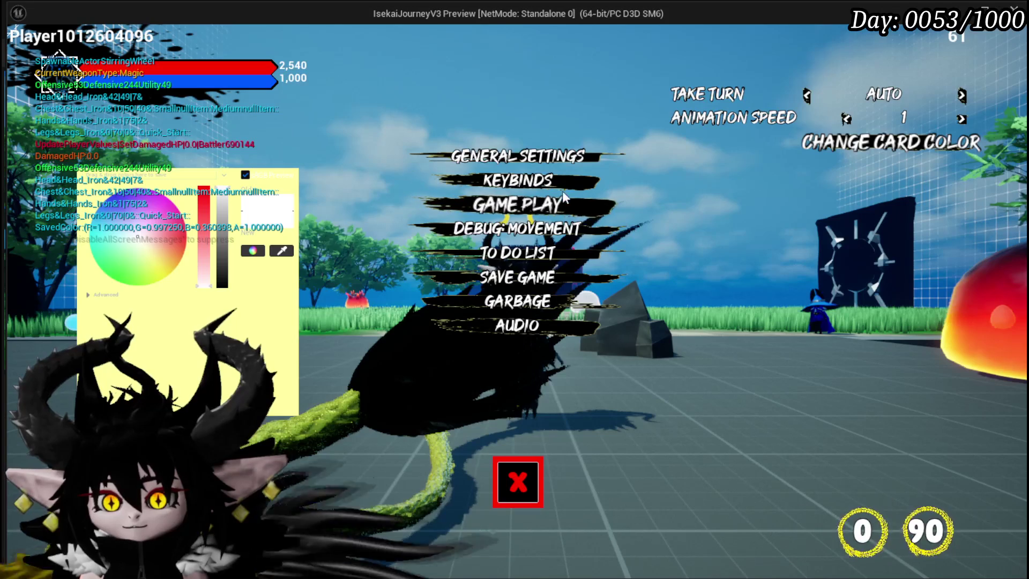
{"action": "left_click", "coordinate": [560, 182]}
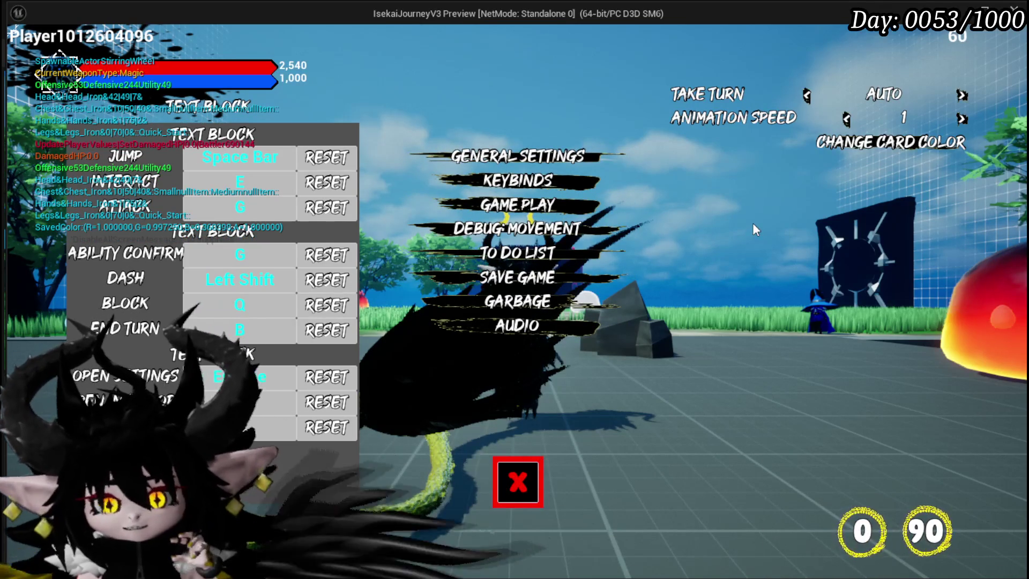
- Switch between Audio and gameplay settings several times, then stop the preview and save all
{"action": "left_click", "coordinate": [547, 320]}
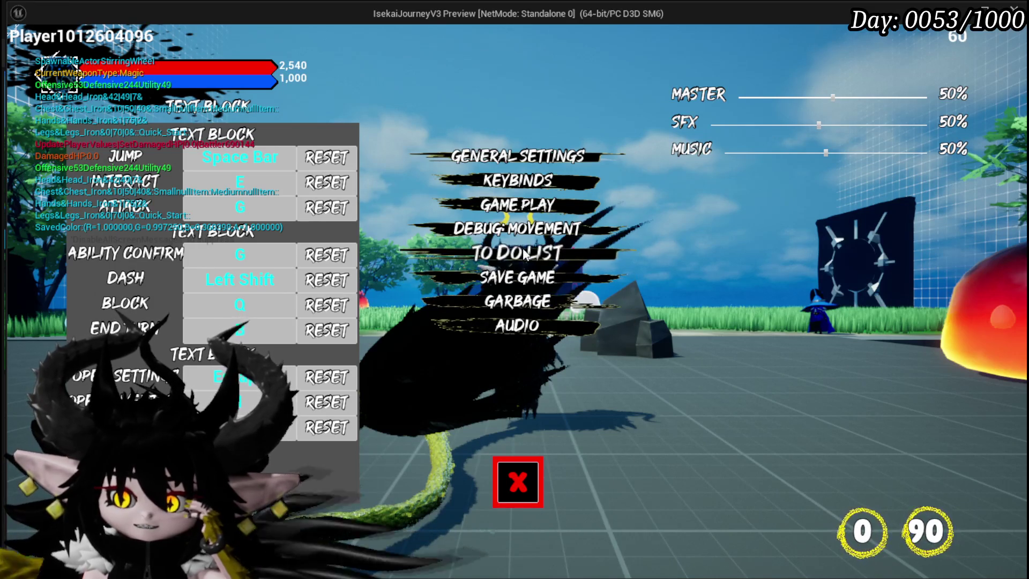
{"action": "left_click", "coordinate": [521, 201]}
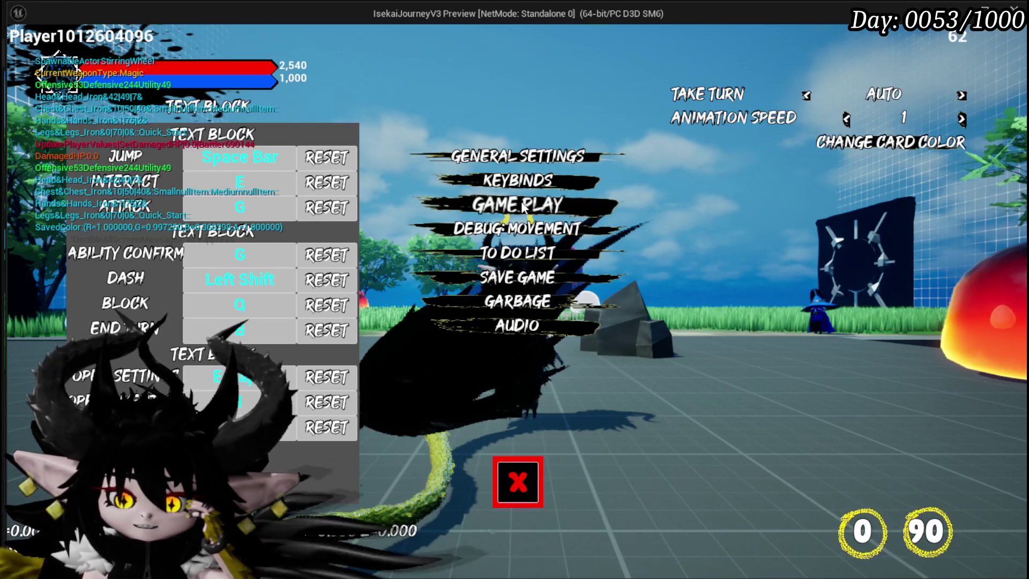
{"action": "left_click", "coordinate": [512, 328]}
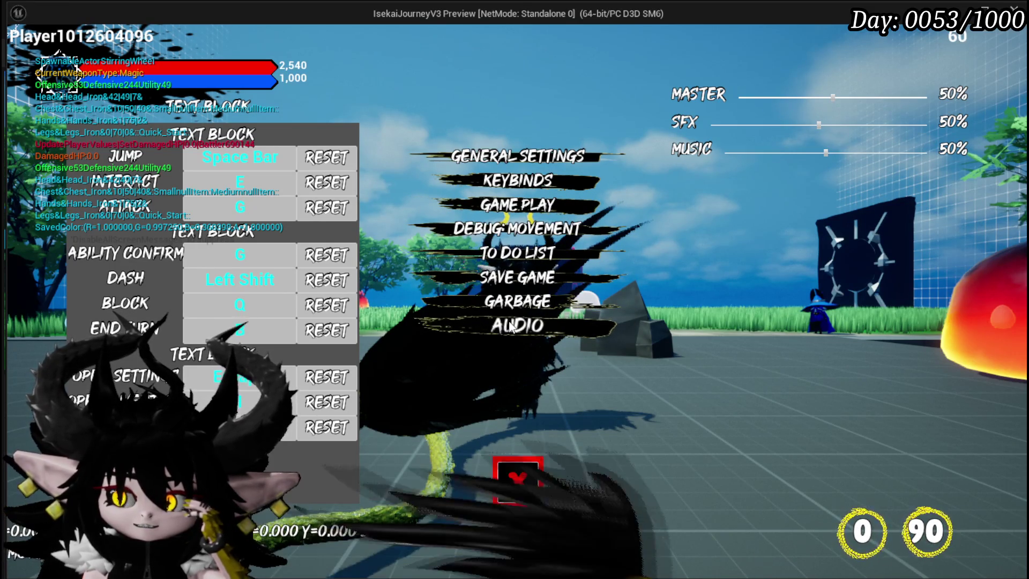
{"action": "left_click", "coordinate": [526, 211]}
{"action": "left_click", "coordinate": [528, 331]}
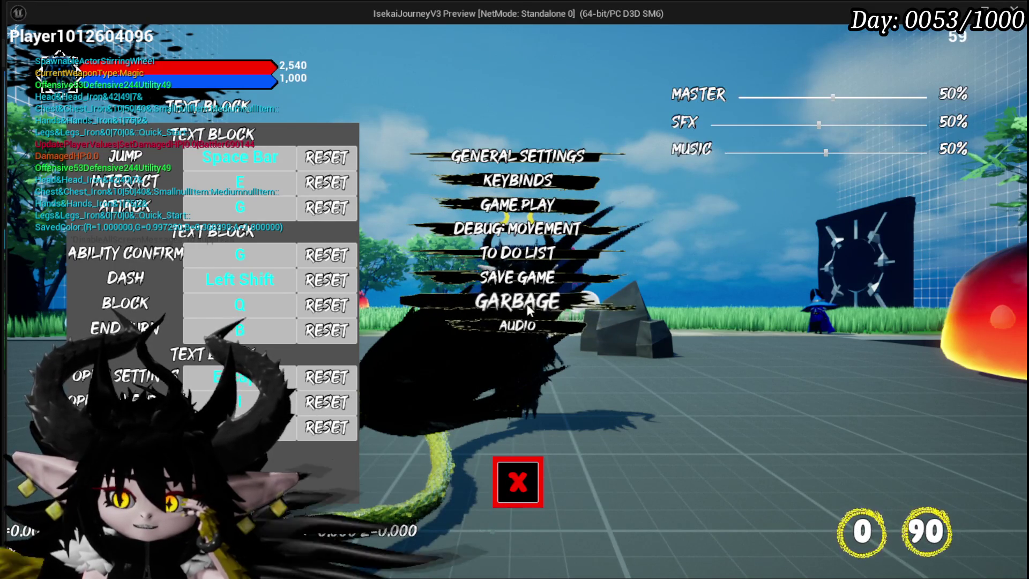
{"action": "left_click", "coordinate": [518, 204]}
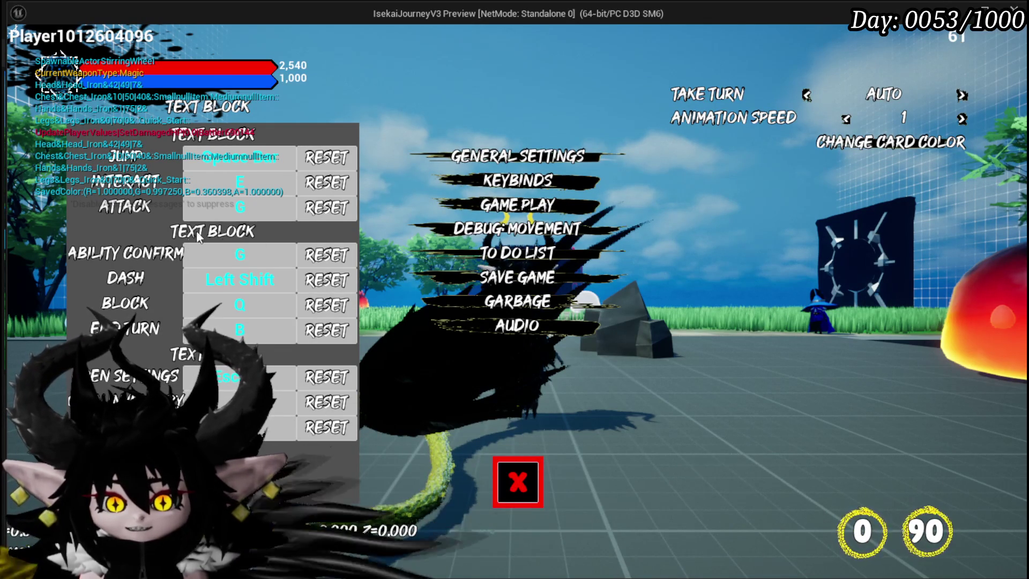
{"action": "key", "text": "Escape"}
{"action": "key", "text": "ctrl+s"}
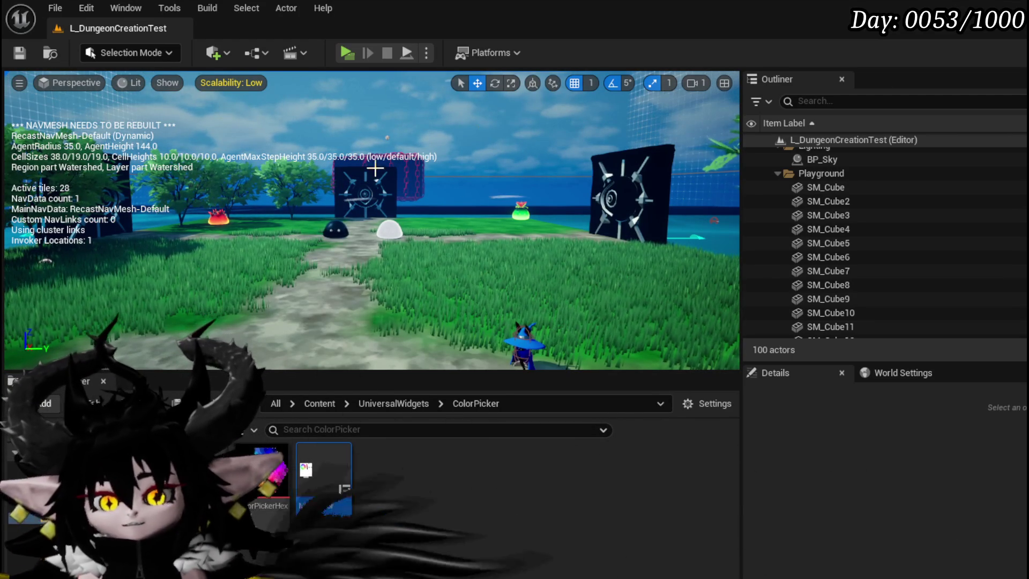
- Save the level and assets, then start a new game preview
{"action": "key", "text": "ctrl+s"}
{"action": "left_click_drag", "start_coordinate": [508, 161], "coordinate": [508, 193]}
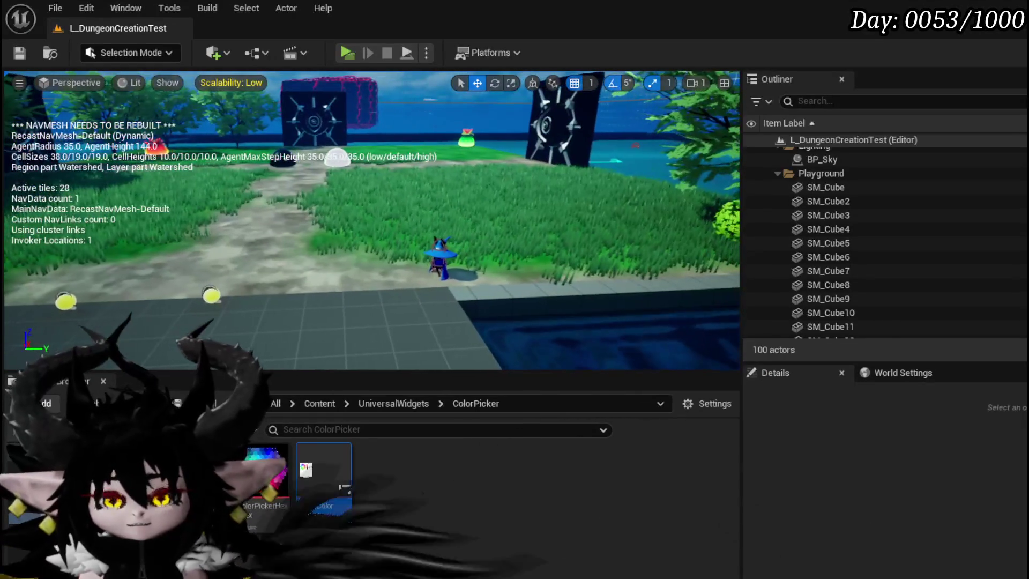
{"action": "left_click", "coordinate": [348, 52]}
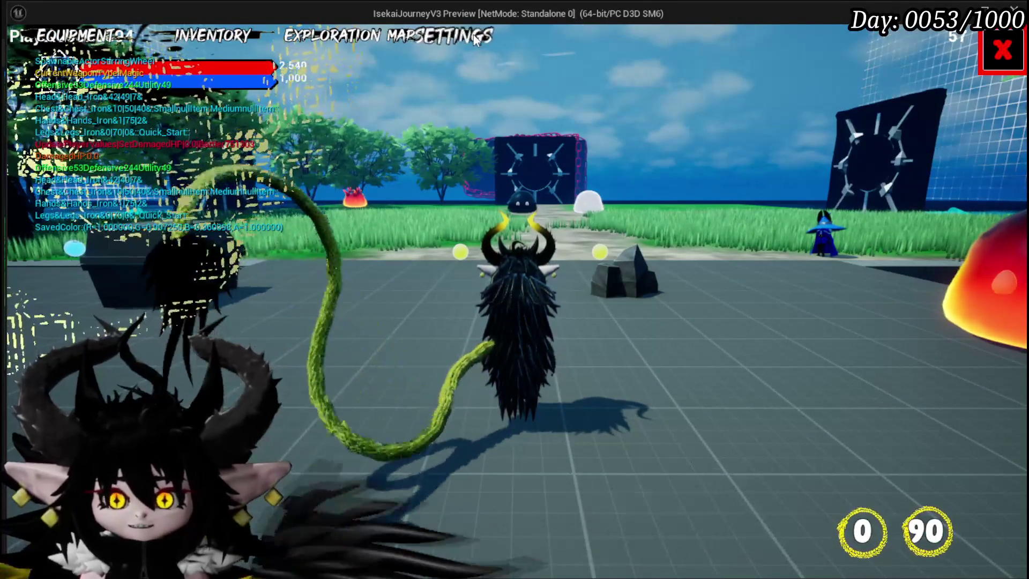
- Recolour the card panel from pink to blue in Game Play settings, then end the preview and save
{"action": "left_click", "coordinate": [474, 35]}
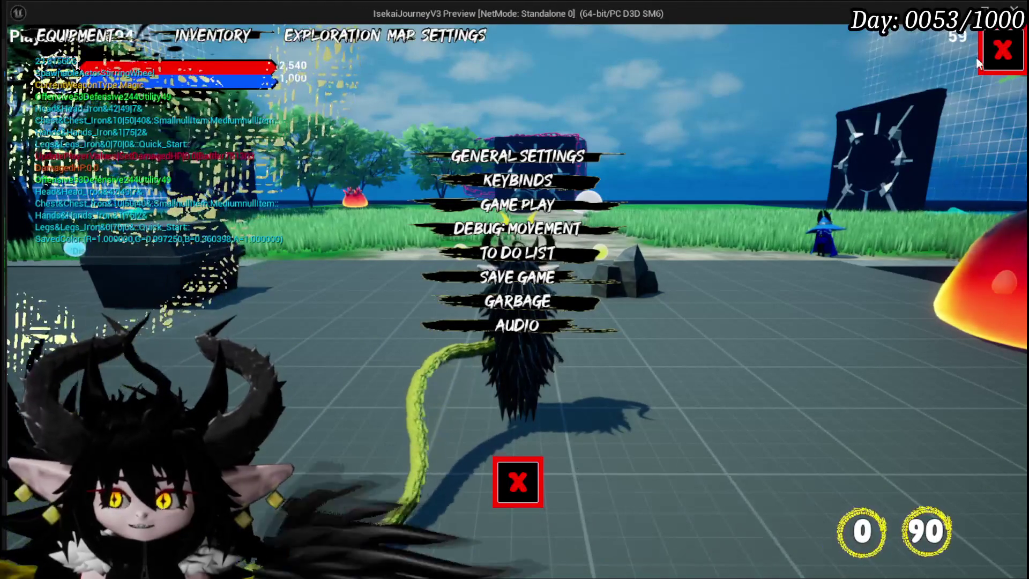
{"action": "left_click", "coordinate": [510, 204]}
{"action": "left_click", "coordinate": [866, 153]}
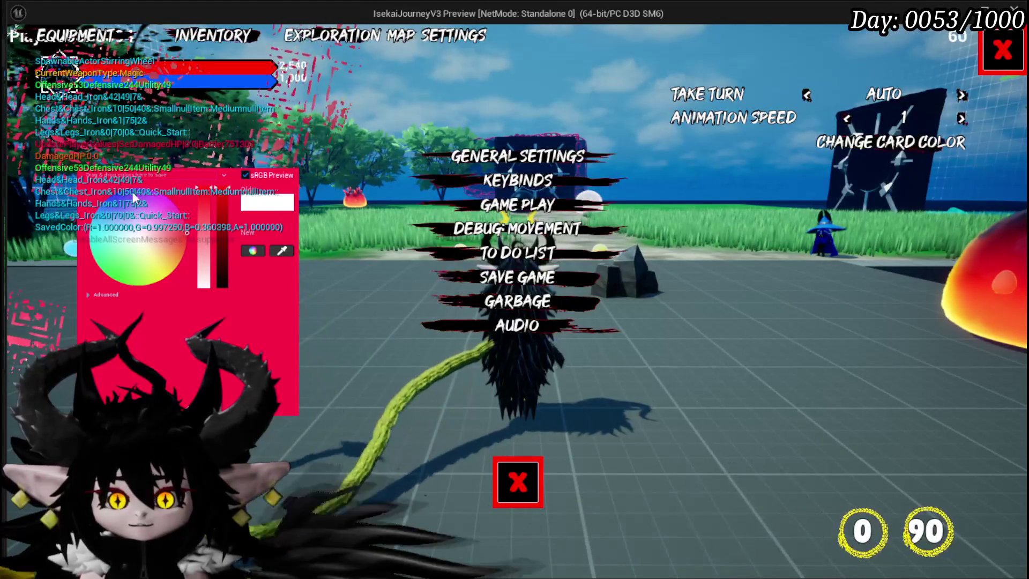
{"action": "mouse_move", "coordinate": [119, 251]}
{"action": "left_mouse_down"}
{"action": "mouse_move", "coordinate": [94, 271]}
{"action": "mouse_move", "coordinate": [102, 191]}
{"action": "left_mouse_up"}
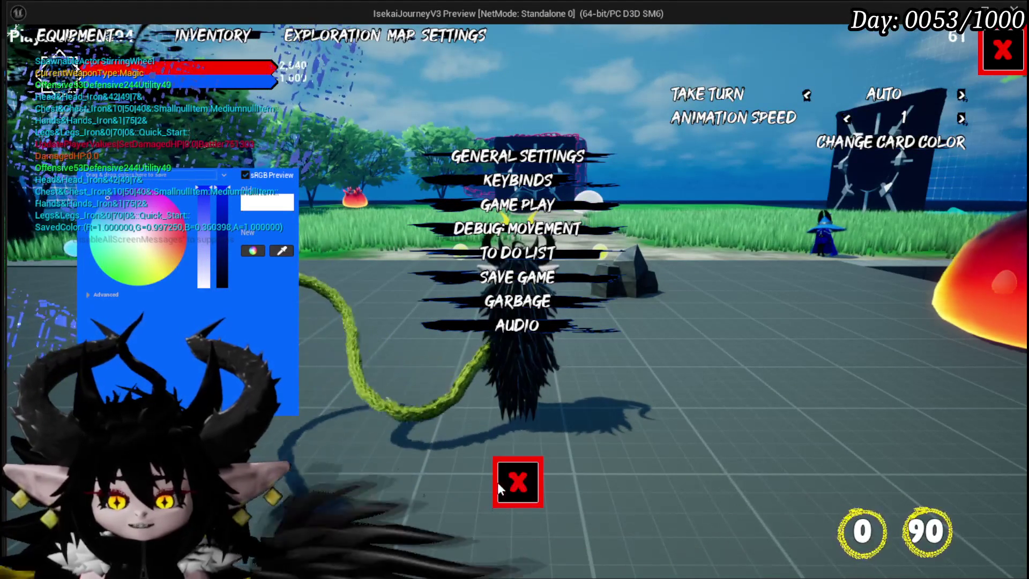
{"action": "left_click", "coordinate": [499, 482]}
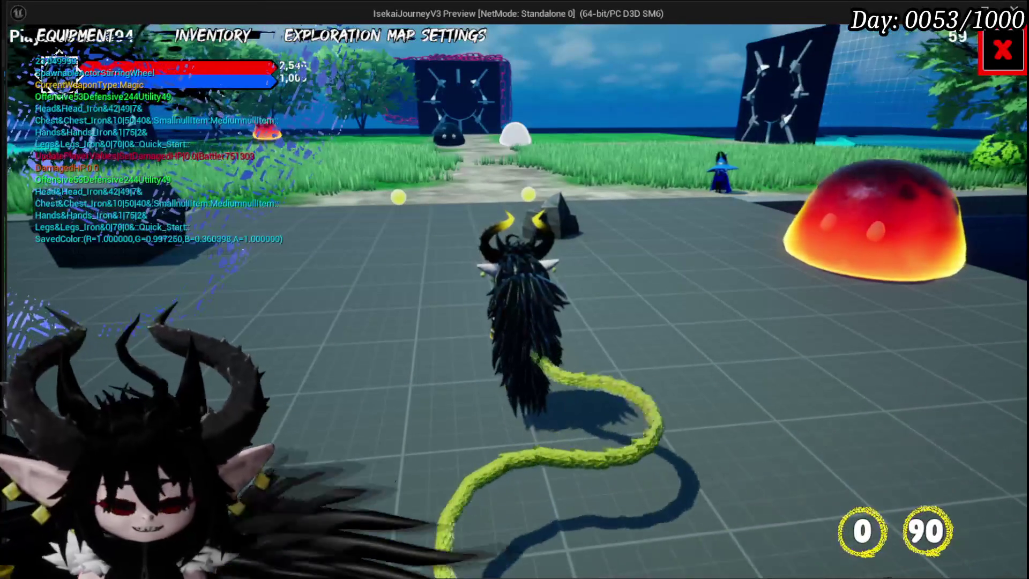
{"action": "key", "text": "Escape"}
{"action": "key", "text": "ctrl+s"}
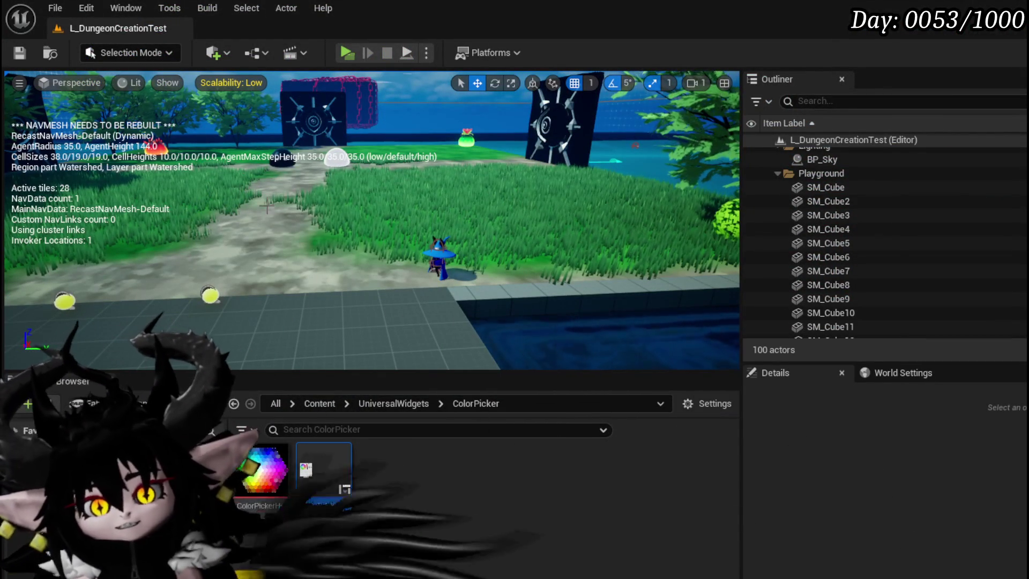
- In a new game preview, remove the Show Controlls/Inputs Widget/Texture entry from the settings To Do List
{"action": "left_click", "coordinate": [356, 49]}
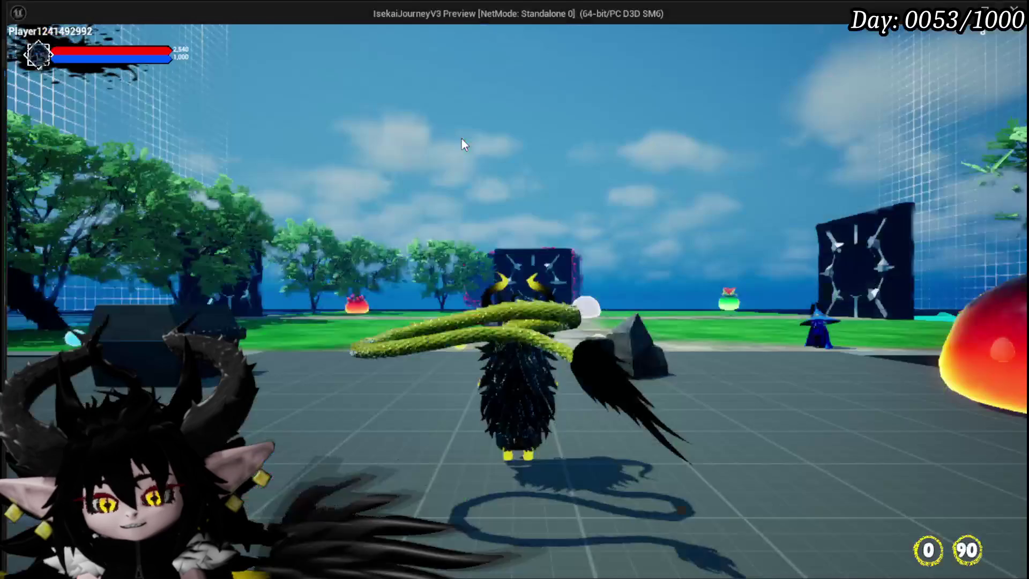
{"action": "left_click", "coordinate": [431, 37]}
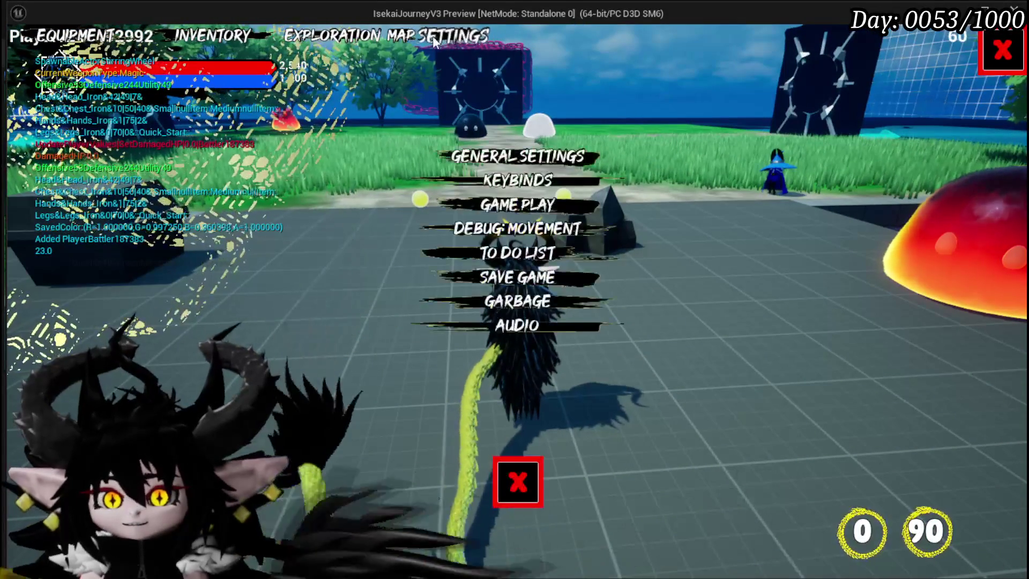
{"action": "left_click", "coordinate": [517, 253]}
{"action": "scroll", "coordinate": [854, 253], "scroll_direction": "down", "scroll_amount": 2}
{"action": "scroll", "coordinate": [854, 253], "scroll_direction": "down", "scroll_amount": 2}
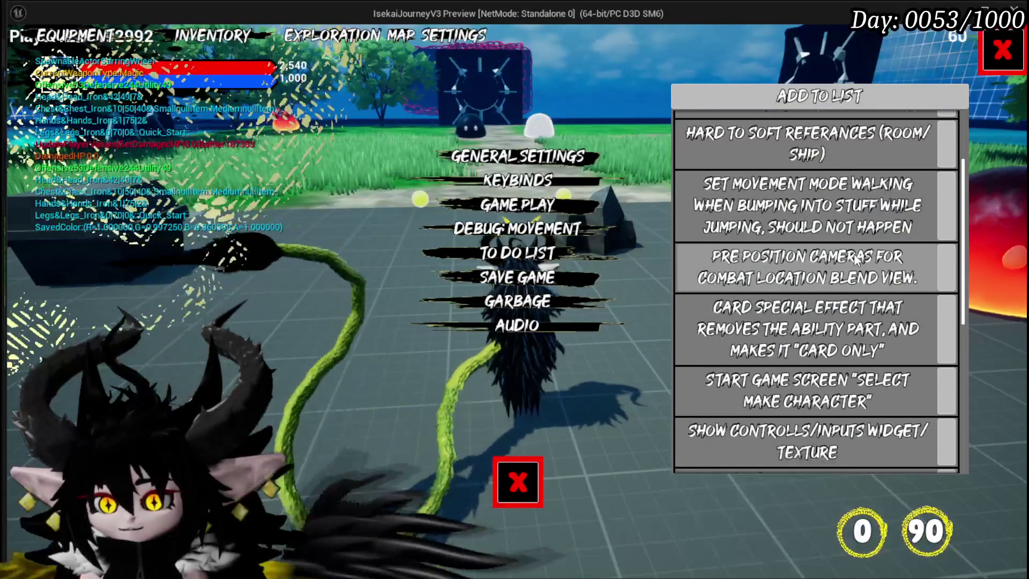
{"action": "scroll", "coordinate": [856, 259], "scroll_direction": "down", "scroll_amount": 1}
{"action": "scroll", "coordinate": [857, 259], "scroll_direction": "down", "scroll_amount": 3}
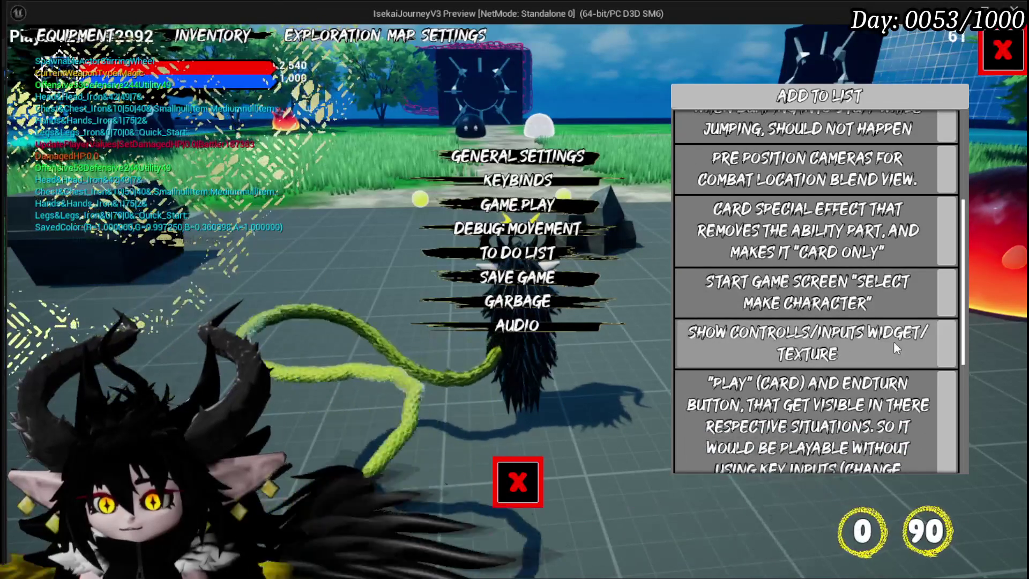
{"action": "scroll", "coordinate": [893, 342], "scroll_direction": "down", "scroll_amount": 1}
{"action": "left_click", "coordinate": [905, 322]}
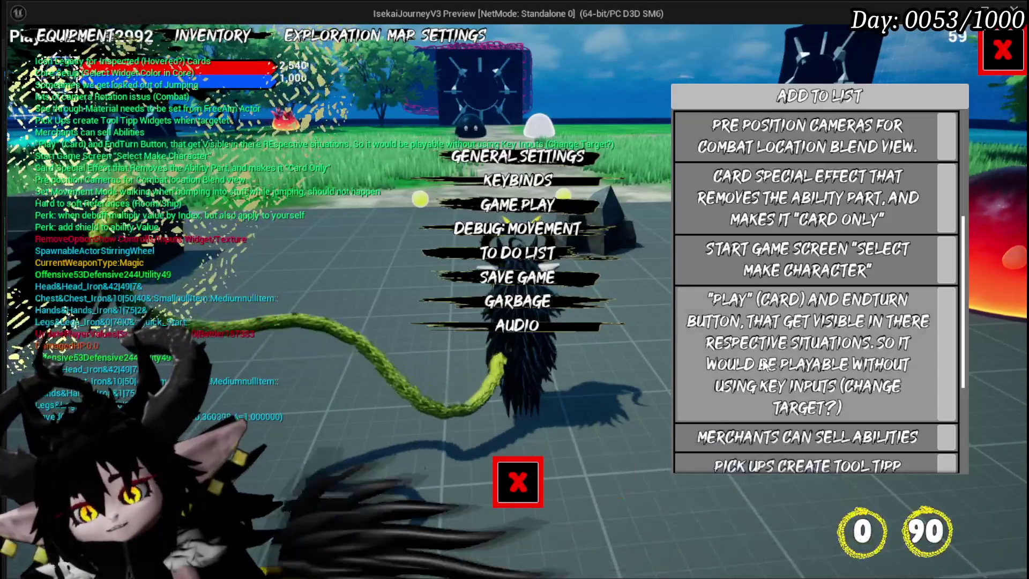
- Close the settings menu, walk toward the rock and slimes, and bring the editor forward
{"action": "key", "text": "Escape"}
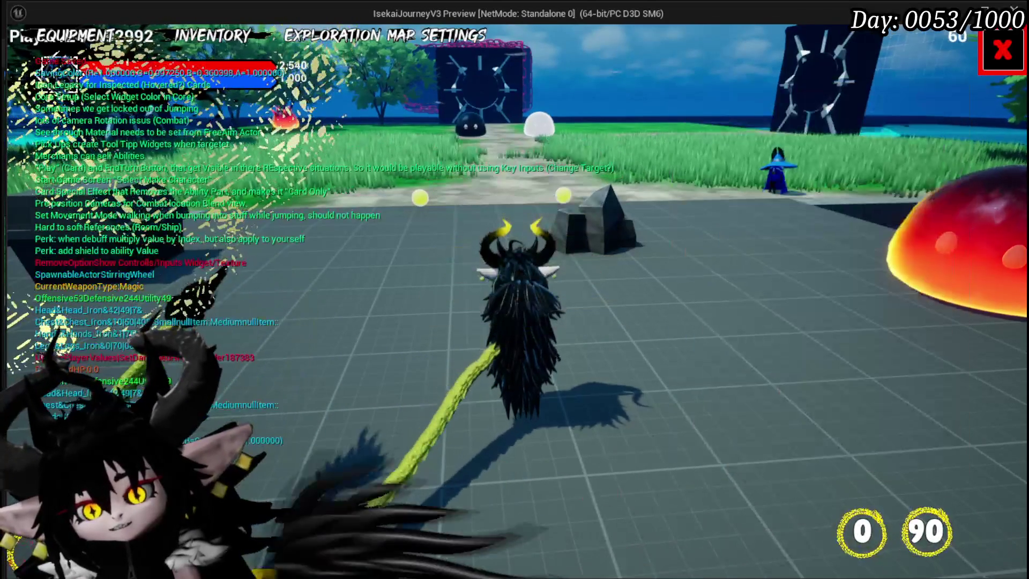
{"action": "key", "text": "w"}
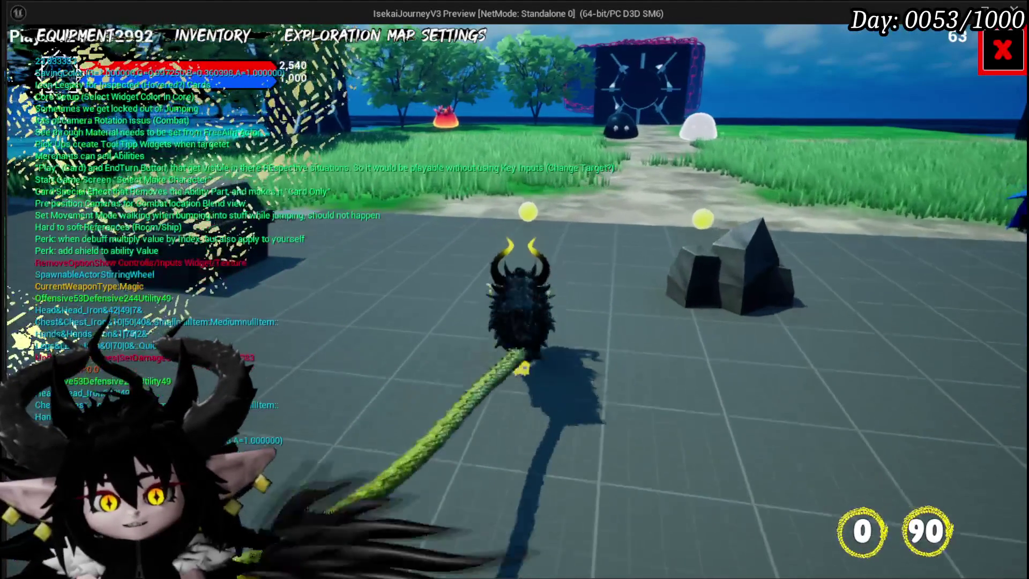
{"action": "key", "text": "alt+Tab"}
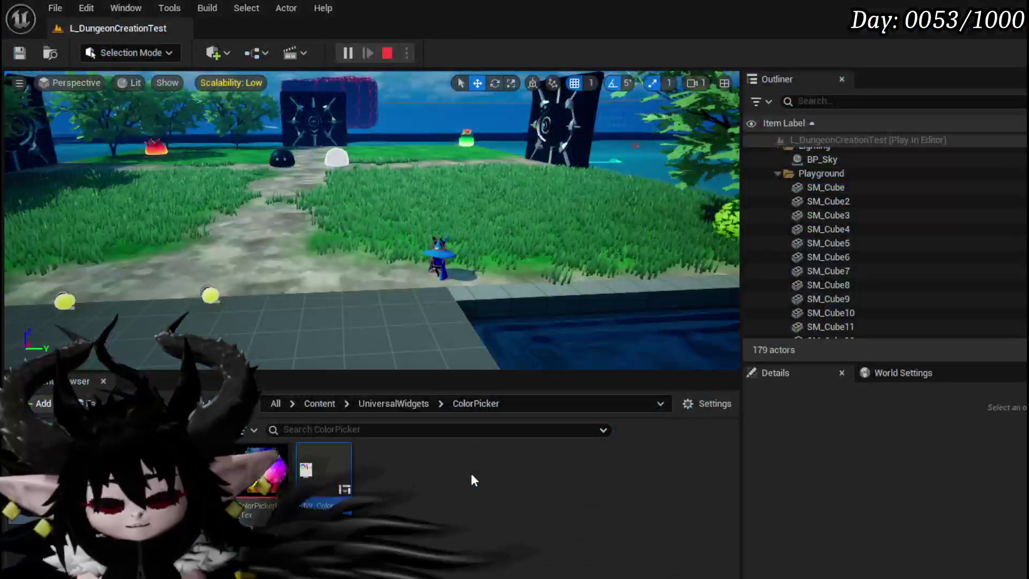
- Save, then attack a fire slime to start a card battle and begin the turn
{"action": "left_click", "coordinate": [23, 54]}
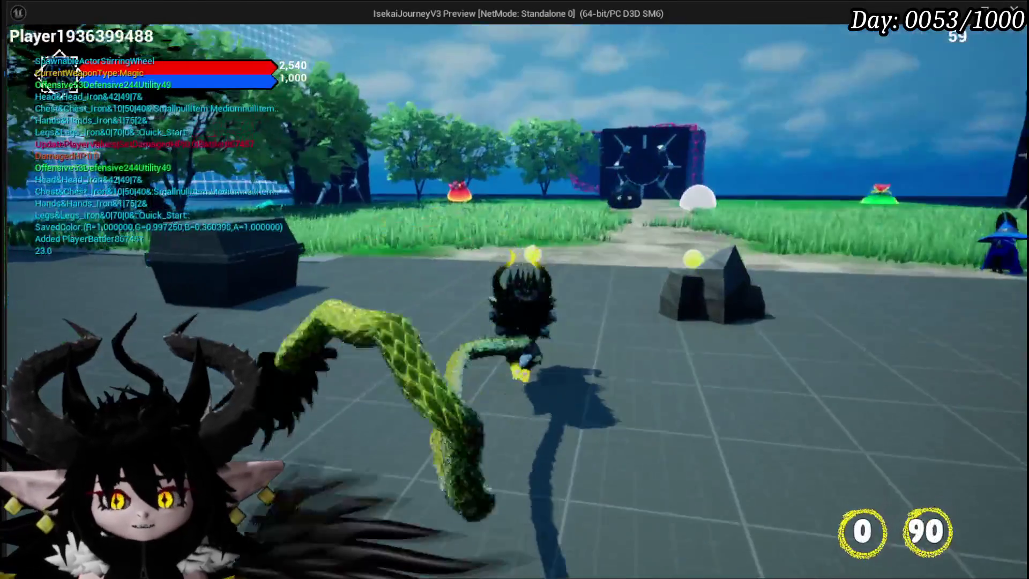
{"action": "key", "text": "space"}
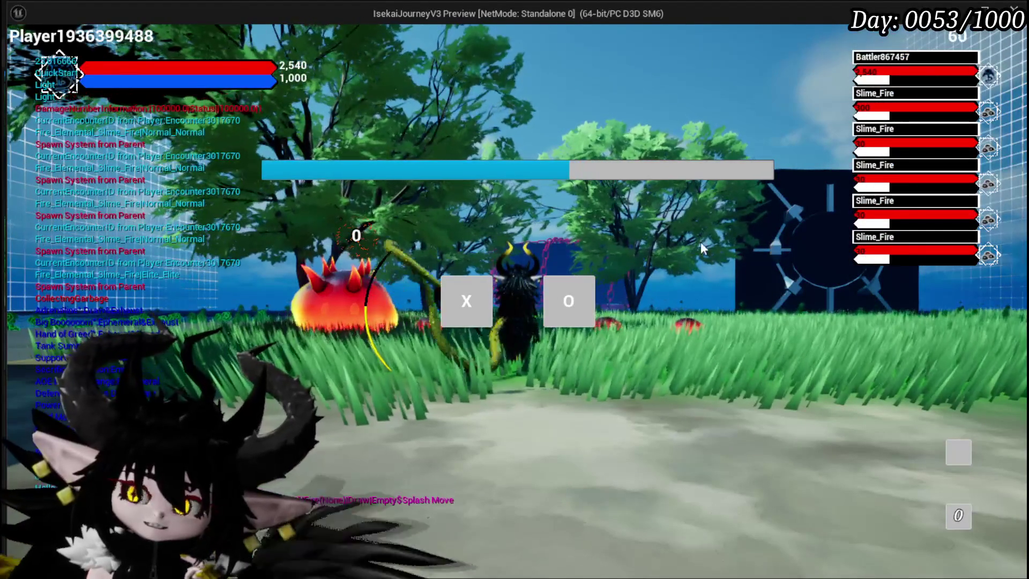
{"action": "left_click", "coordinate": [455, 291]}
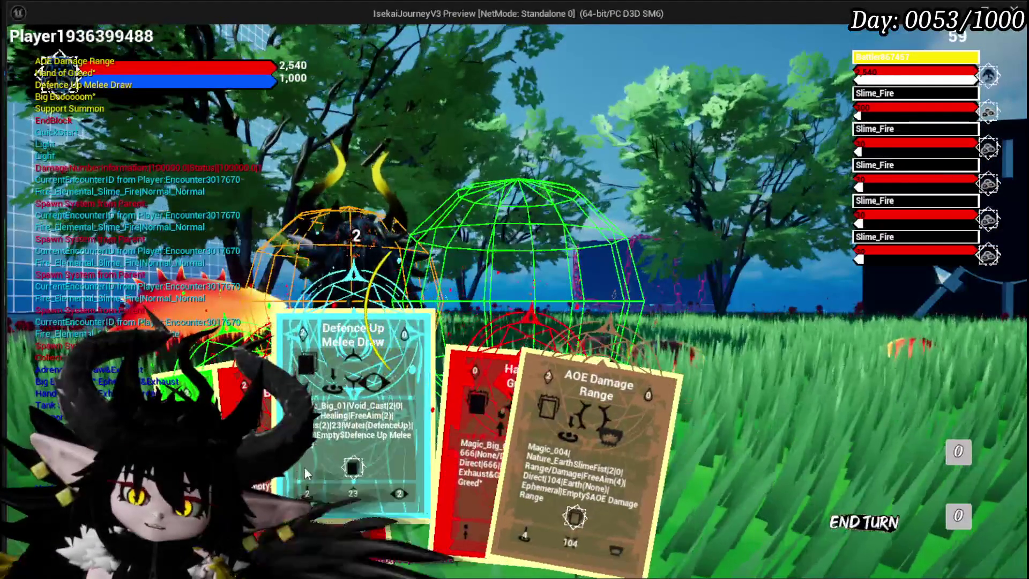
- Play the Hand of Greed card, aiming it at the third and fourth Slime_Fire enemies
{"action": "left_click", "coordinate": [436, 417]}
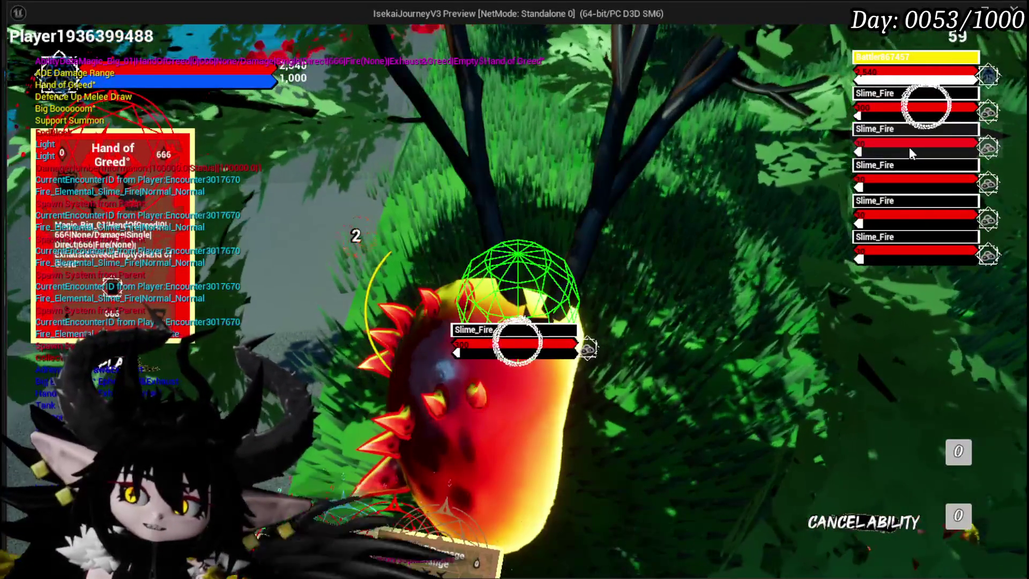
{"action": "left_click", "coordinate": [903, 188]}
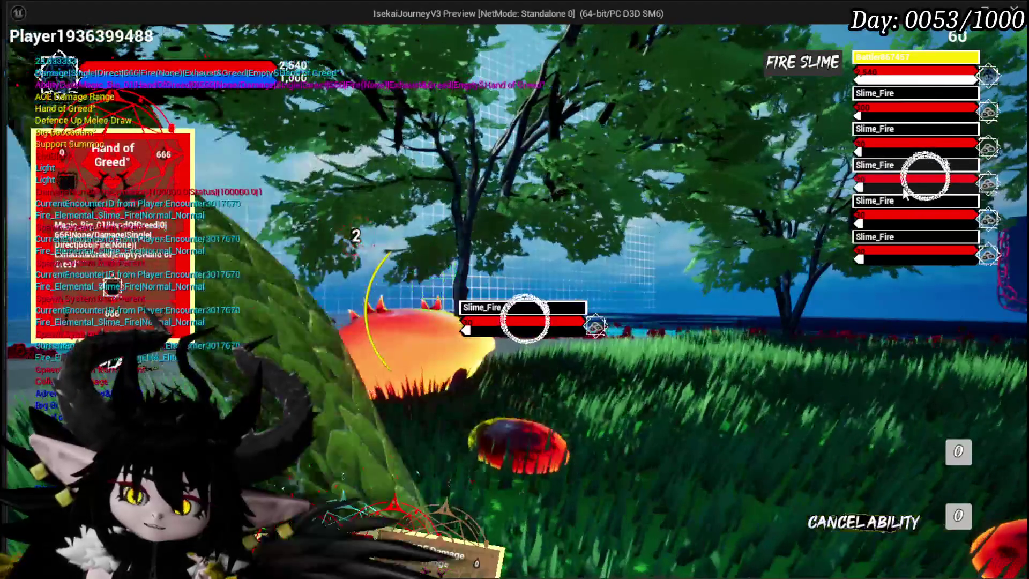
{"action": "left_click", "coordinate": [906, 199]}
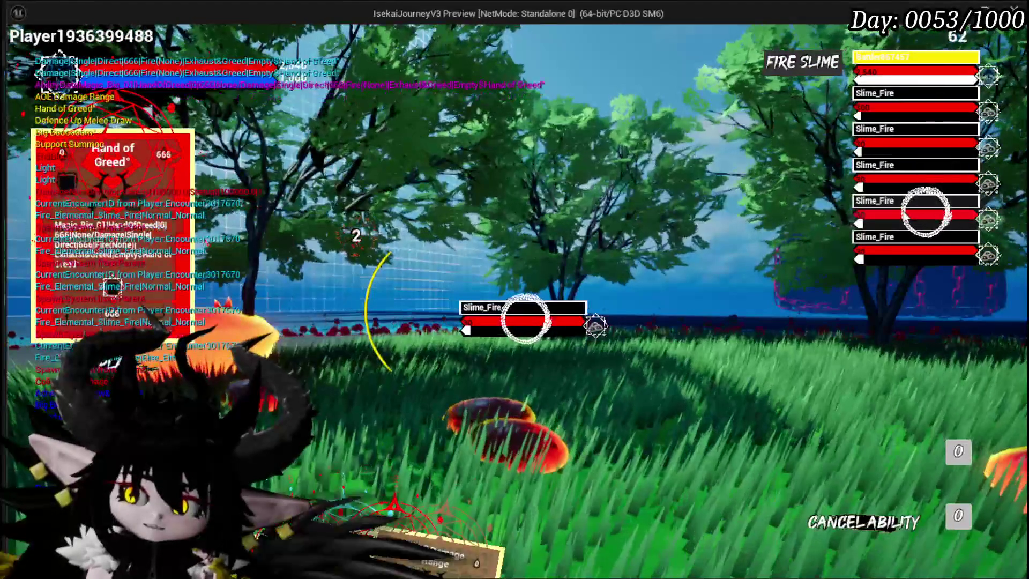
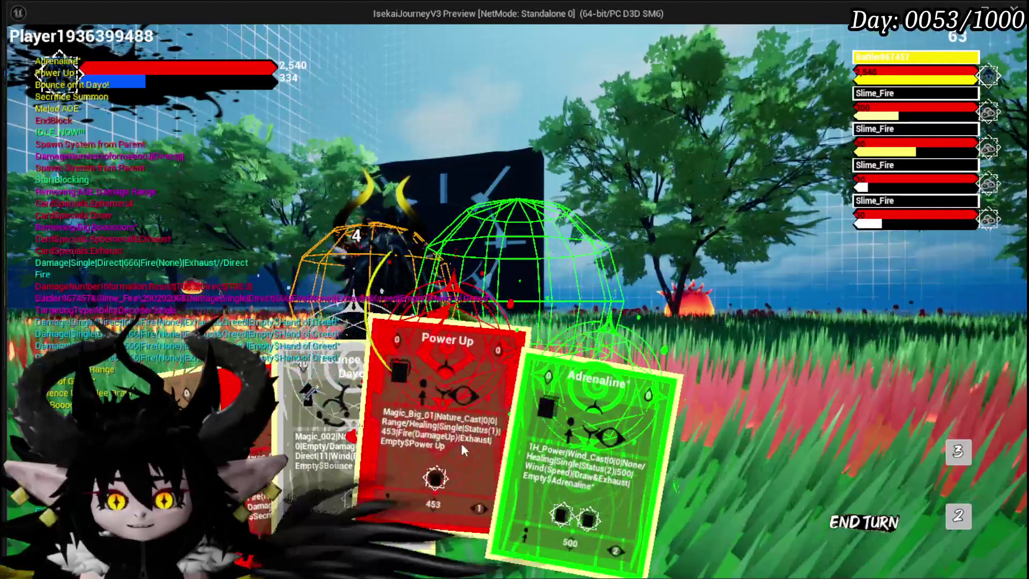
- Play the Bounce on it Dayo card in the test game, then stop play with Esc
{"action": "left_click", "coordinate": [301, 417]}
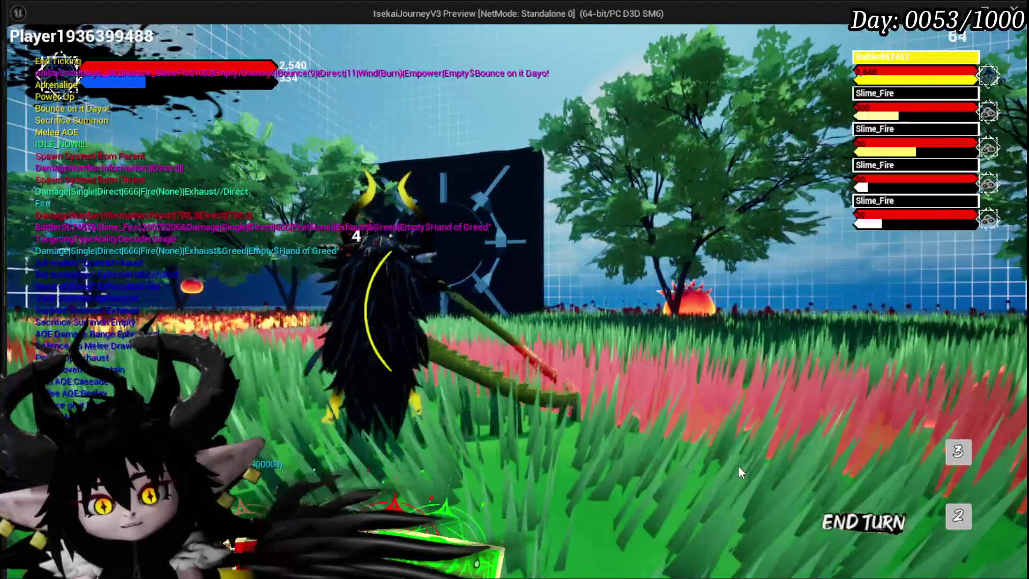
{"action": "key", "text": "Escape"}
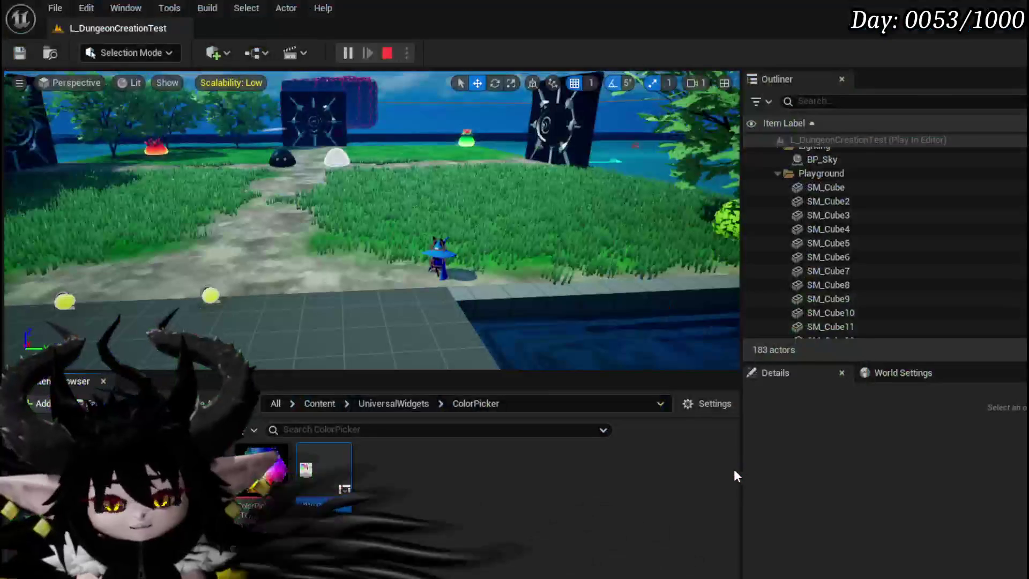
- Save the level and browse the Content Browser to the Systems/CombatSystem/UI folder
{"action": "key", "text": "ctrl+s"}
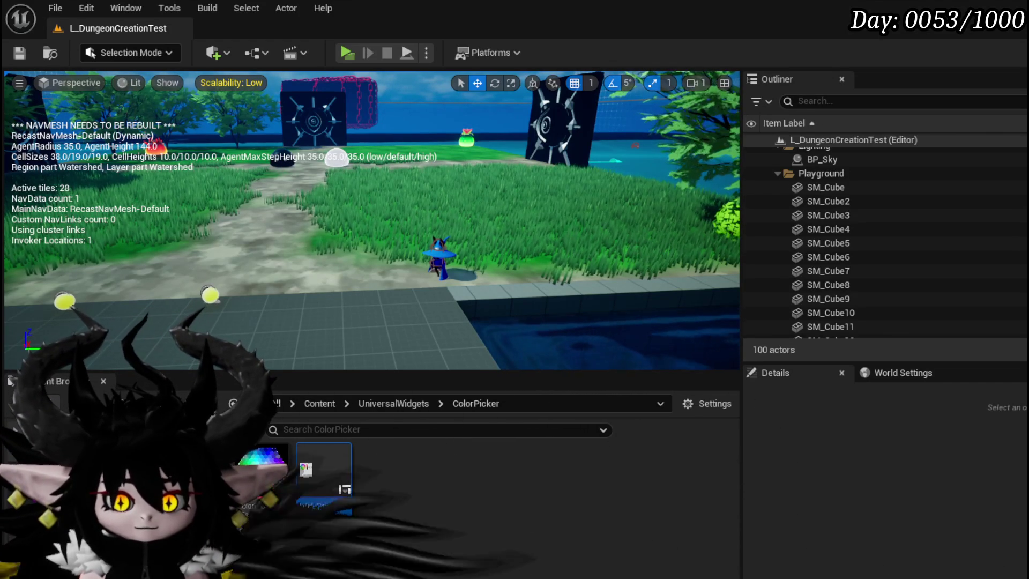
{"action": "left_click", "coordinate": [97, 461]}
{"action": "left_click", "coordinate": [96, 475]}
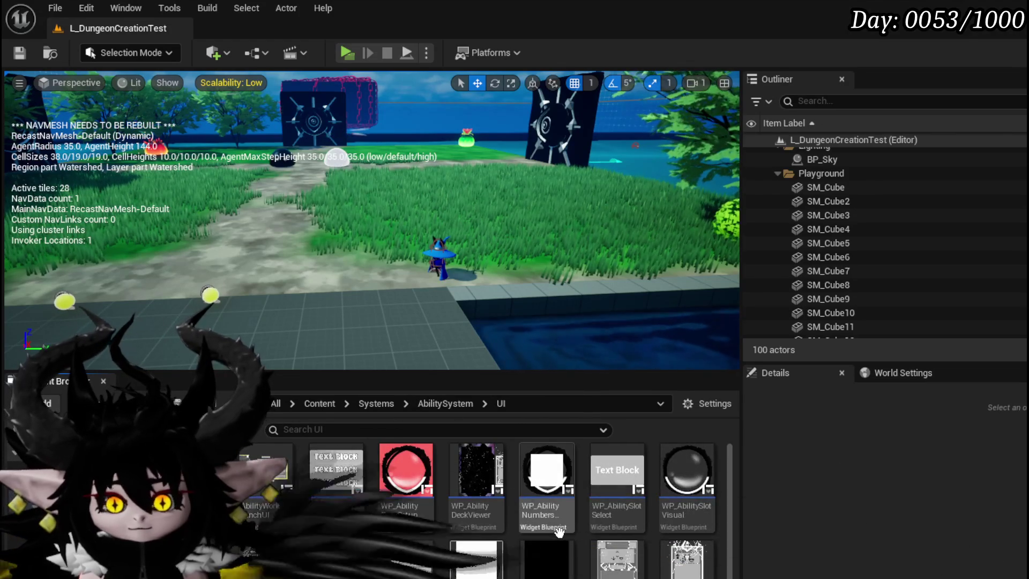
{"action": "mouse_move", "coordinate": [559, 531]}
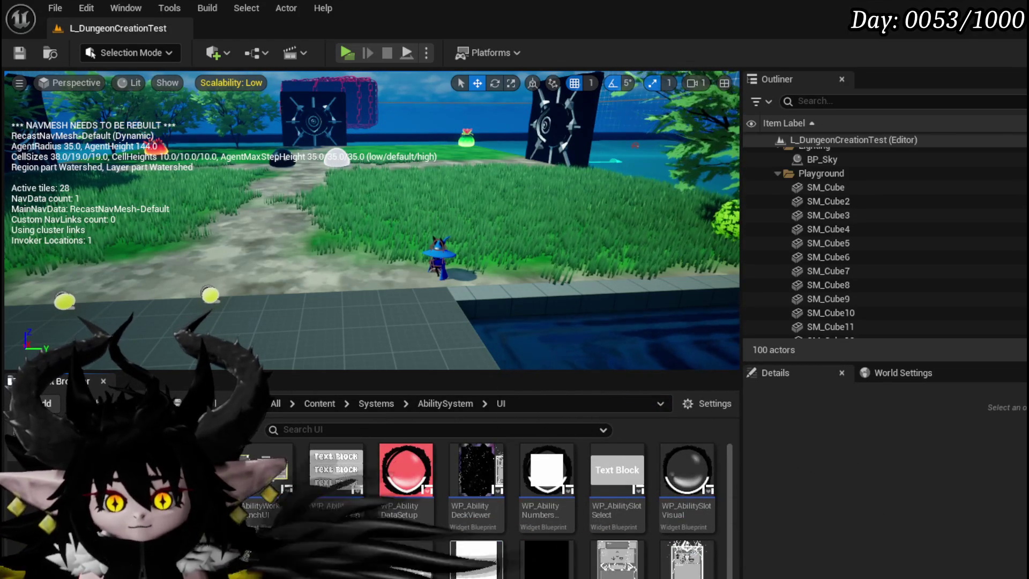
{"action": "key", "text": "alt+Left"}
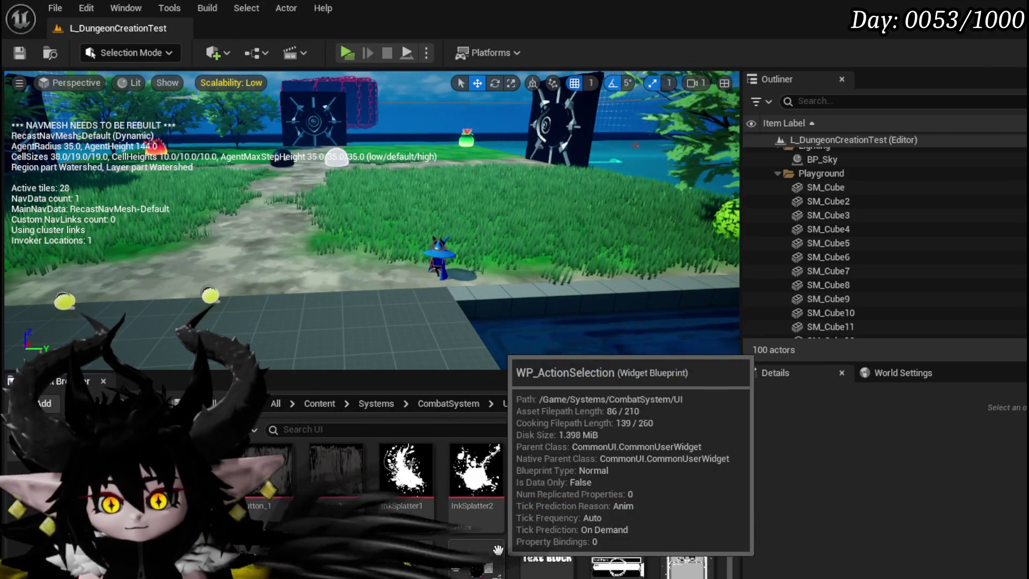
- Open WP_ActionSelection, then open WP_Card_HUD and hide its centre and right cards in the designer
{"action": "double_click", "coordinate": [498, 550]}
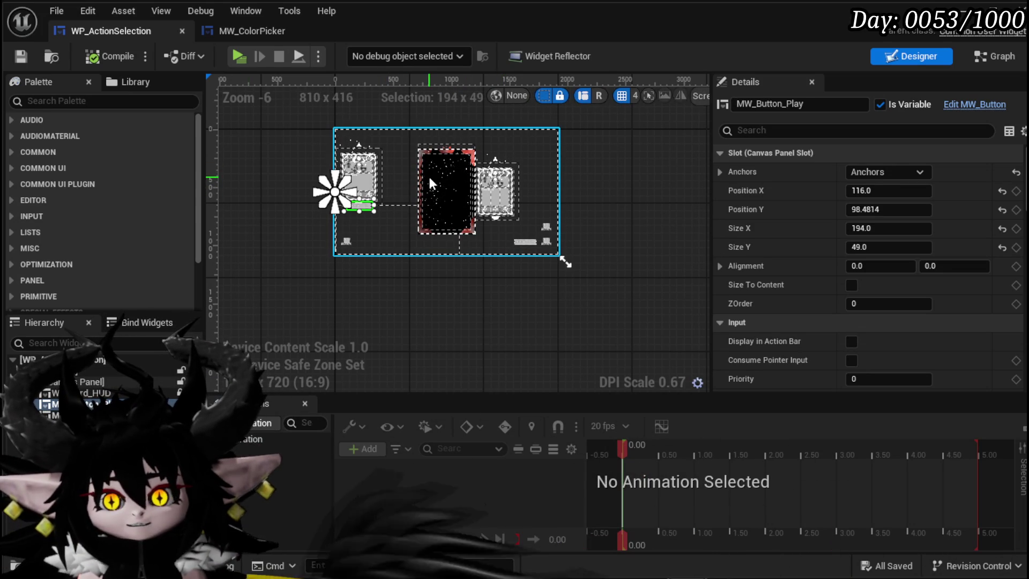
{"action": "left_click", "coordinate": [91, 382]}
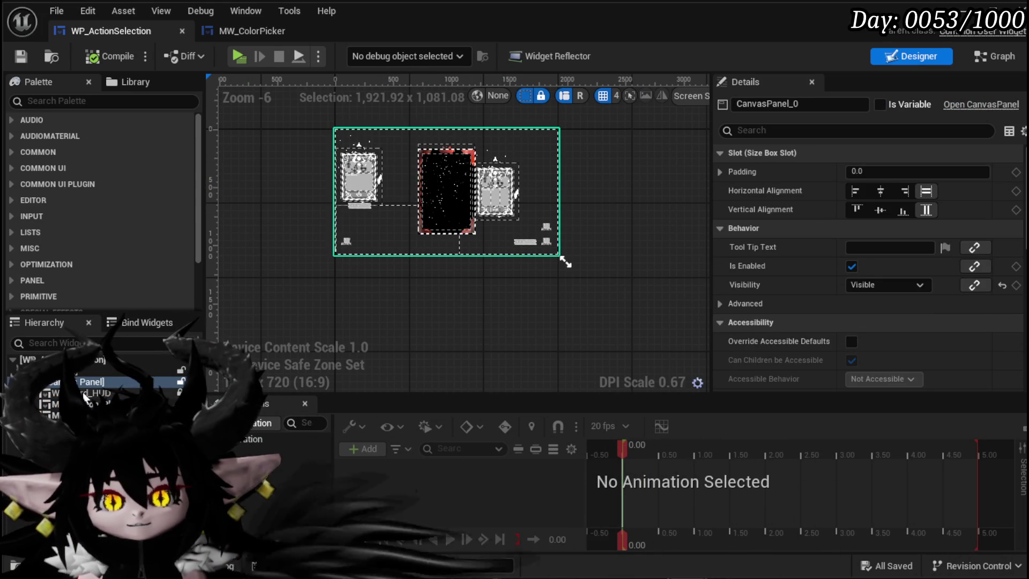
{"action": "left_click", "coordinate": [513, 239]}
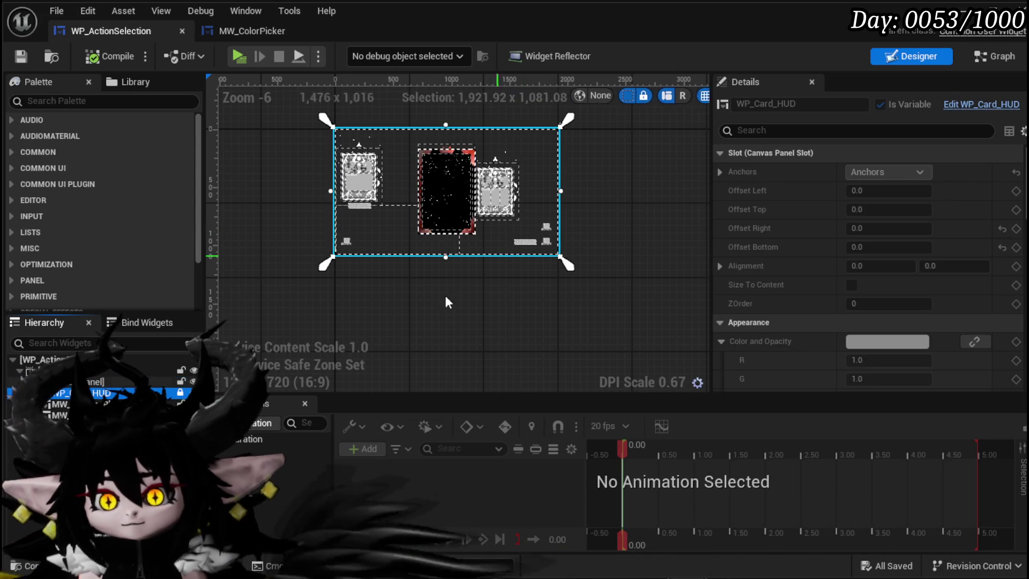
{"action": "left_click", "coordinate": [970, 105]}
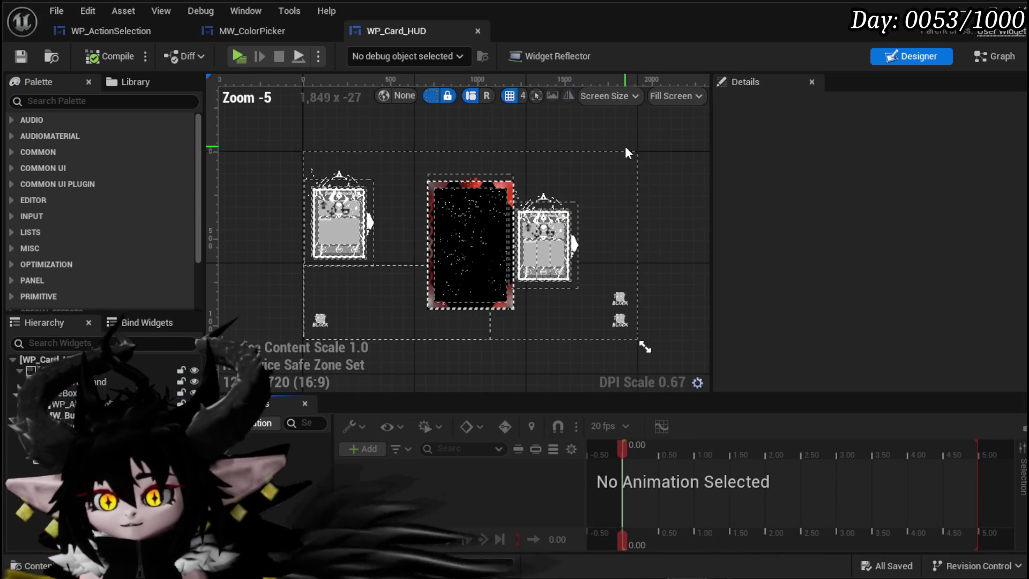
{"action": "left_click", "coordinate": [466, 201]}
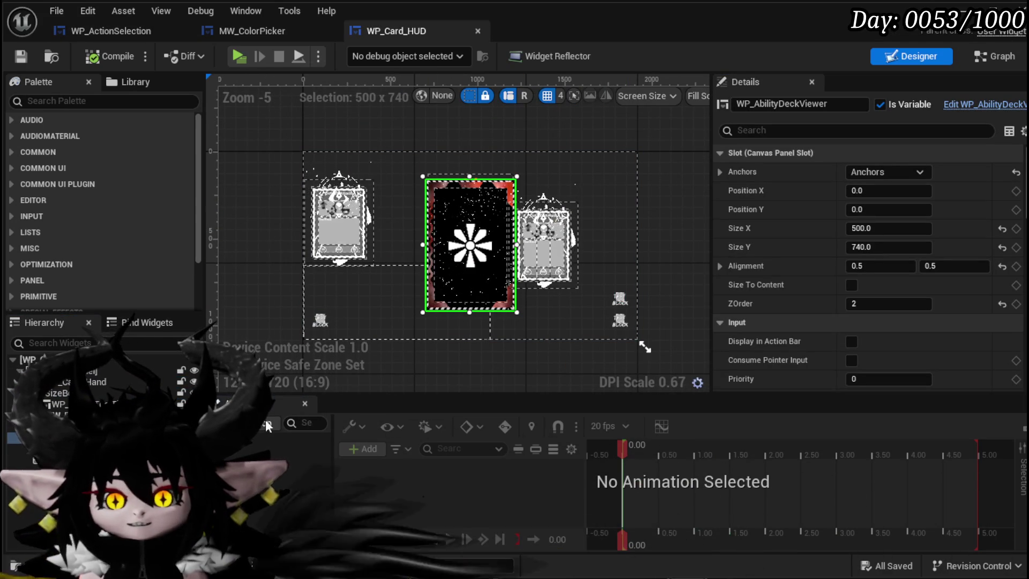
{"action": "left_click", "coordinate": [194, 381]}
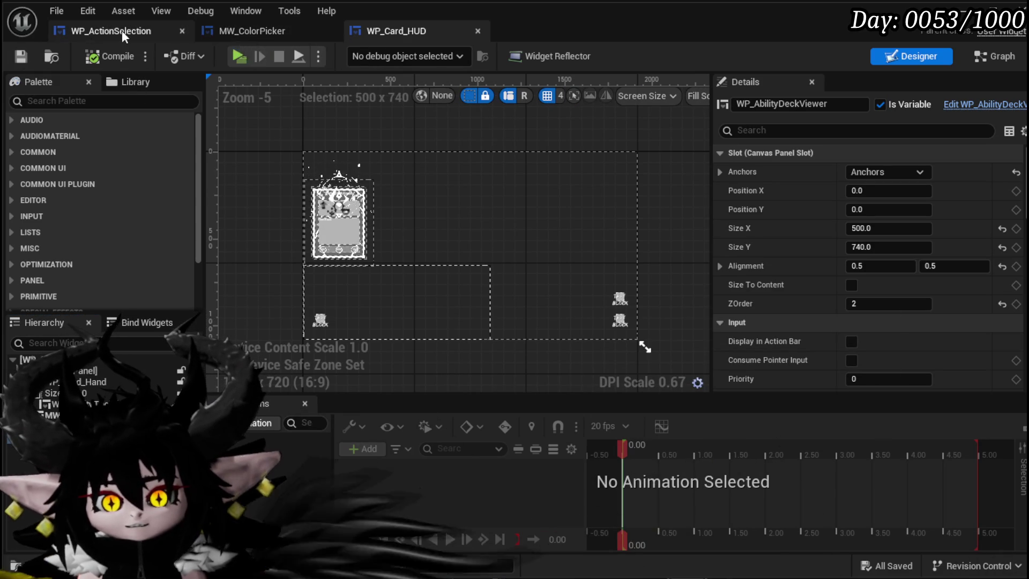
- Close the MW_ColorPicker and WP_ActionSelection editors after comparing layouts, then reopen WP_ActionSelection
{"action": "left_click", "coordinate": [329, 31]}
{"action": "left_click", "coordinate": [121, 31]}
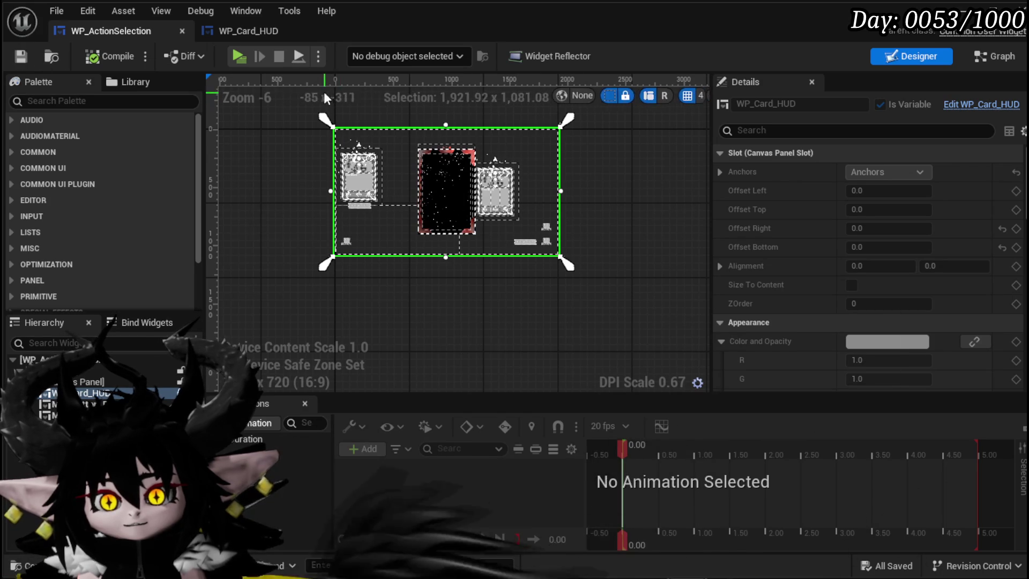
{"action": "left_click", "coordinate": [210, 34]}
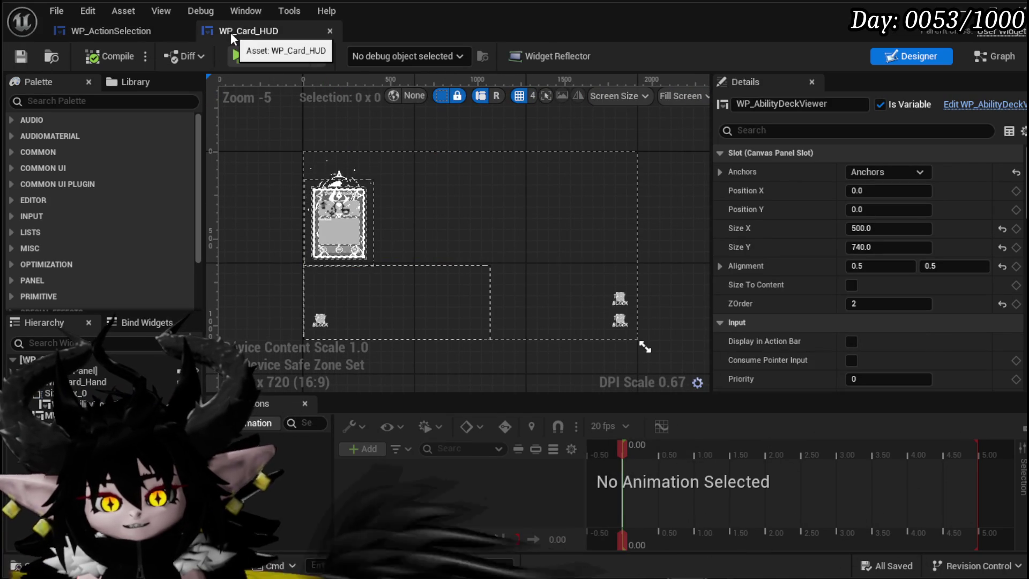
{"action": "left_click", "coordinate": [146, 31]}
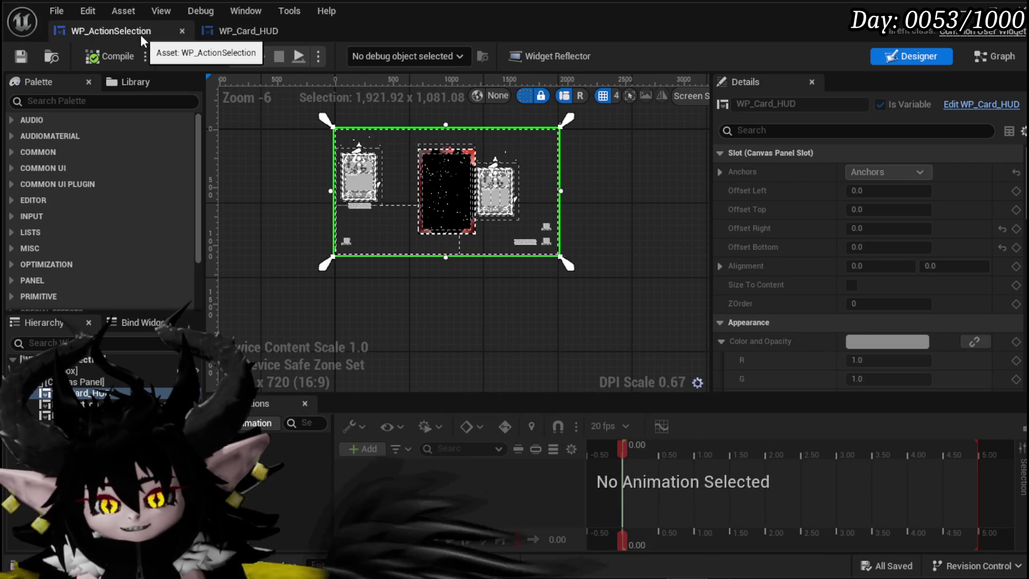
{"action": "left_click", "coordinate": [231, 33]}
{"action": "left_click", "coordinate": [80, 32]}
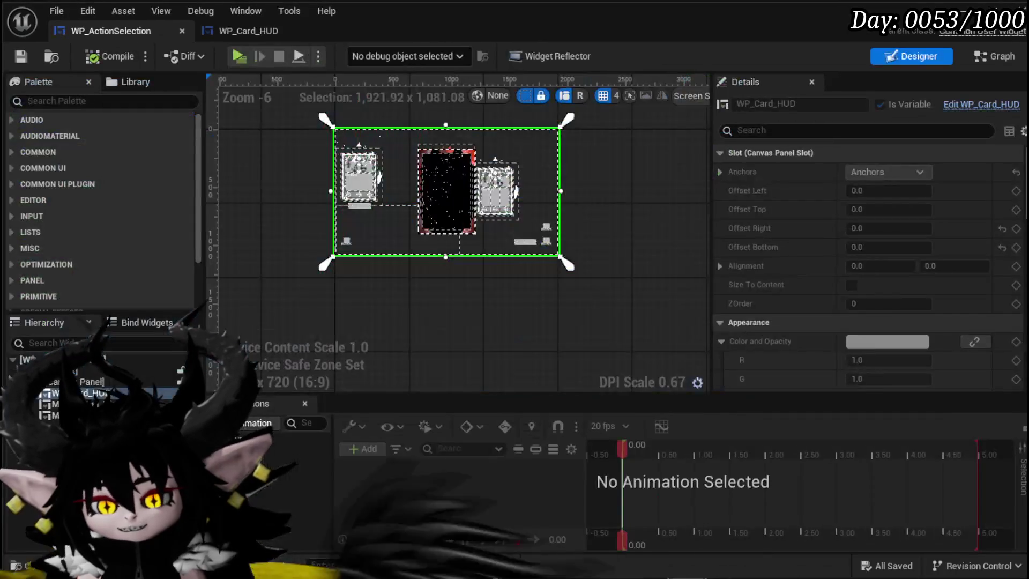
{"action": "left_click", "coordinate": [179, 32]}
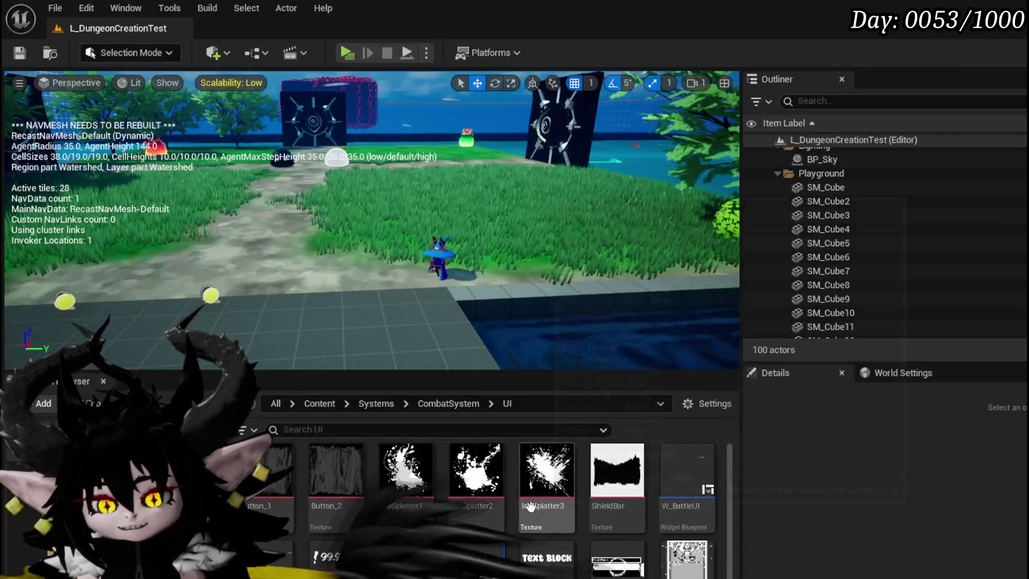
{"action": "double_click", "coordinate": [491, 561]}
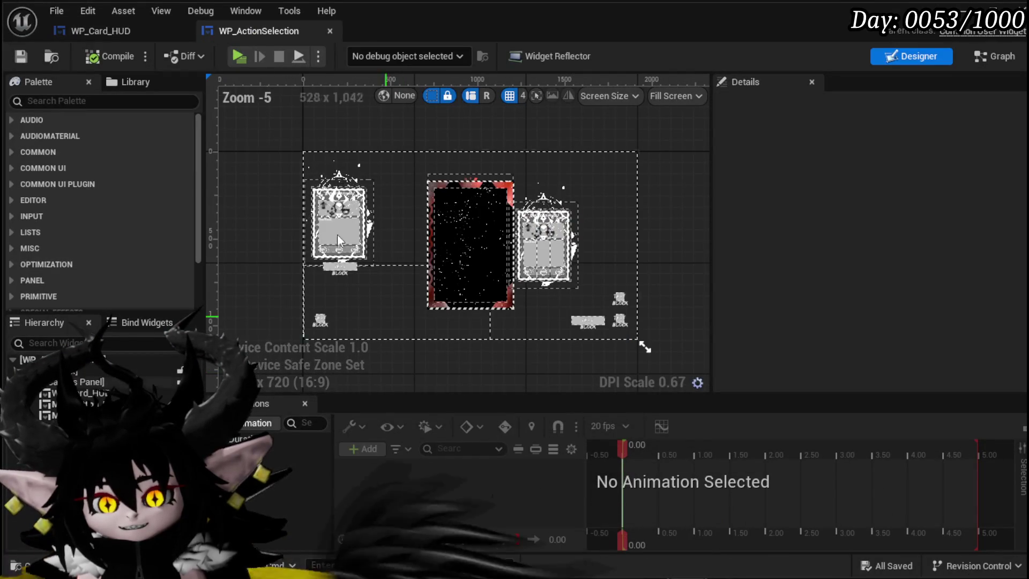
- Add an MW Button from the Palette to the canvas panel and anchor it to centre
{"action": "left_click_drag", "start_coordinate": [233, 31], "coordinate": [132, 35]}
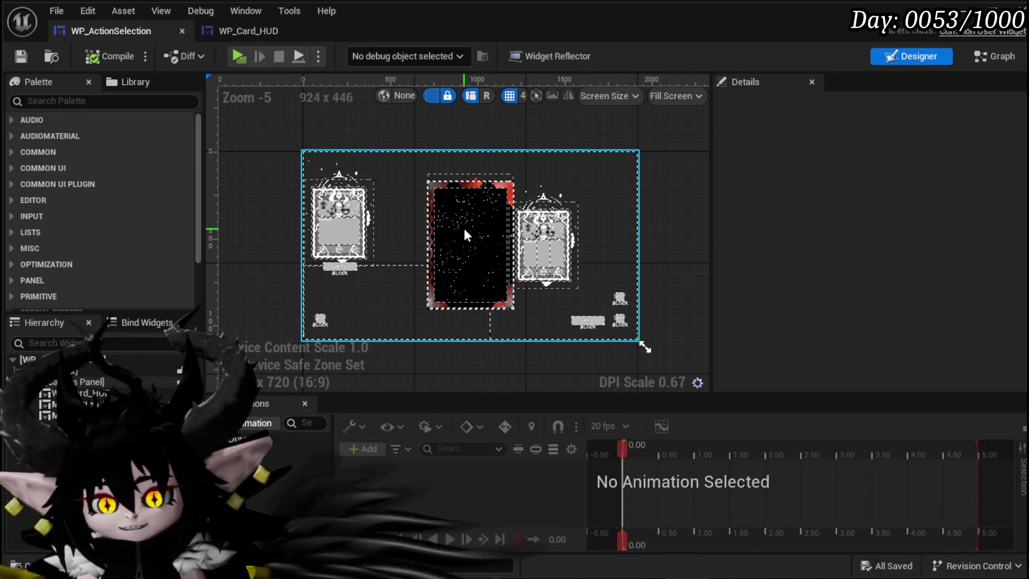
{"action": "left_click", "coordinate": [75, 101]}
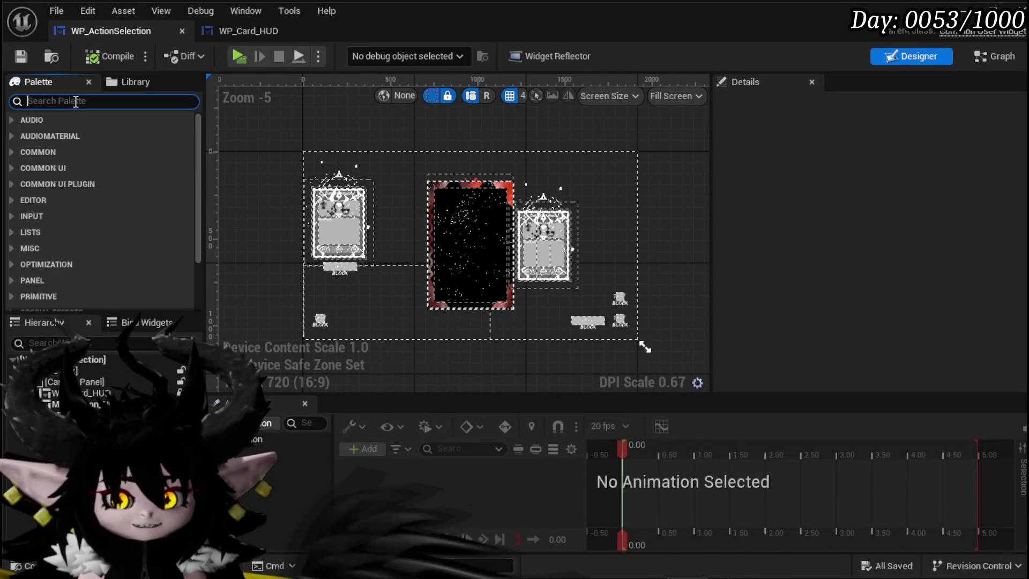
{"action": "type", "text": "Button"}
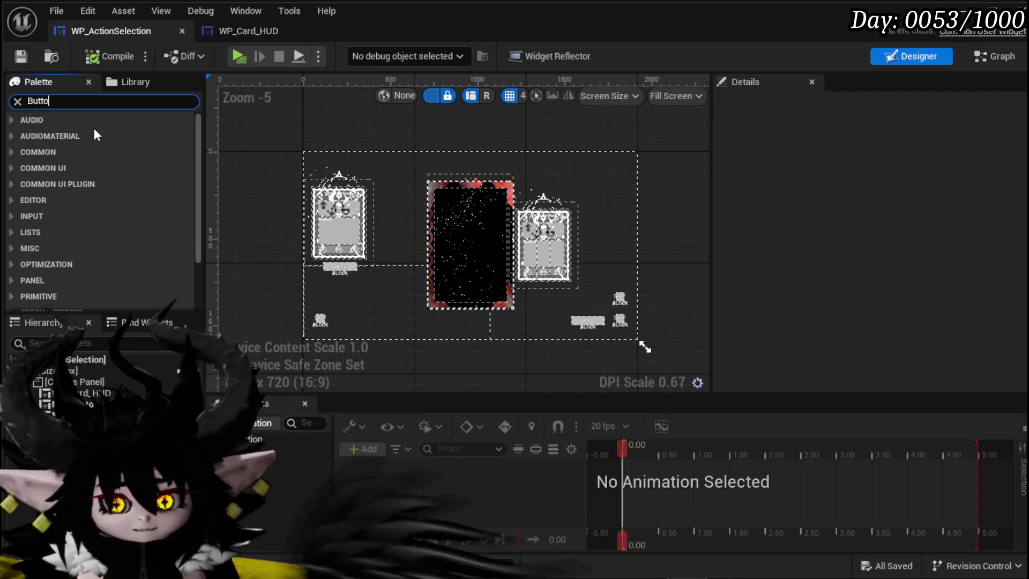
{"action": "mouse_move", "coordinate": [69, 195]}
{"action": "left_mouse_down"}
{"action": "mouse_move", "coordinate": [92, 268]}
{"action": "mouse_move", "coordinate": [78, 382]}
{"action": "left_mouse_up"}
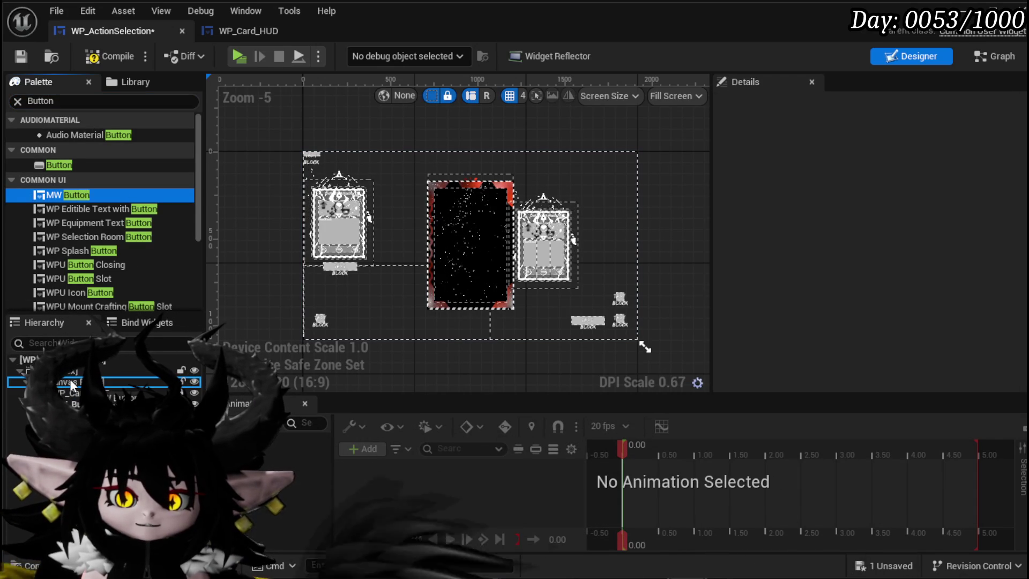
{"action": "left_click", "coordinate": [64, 426]}
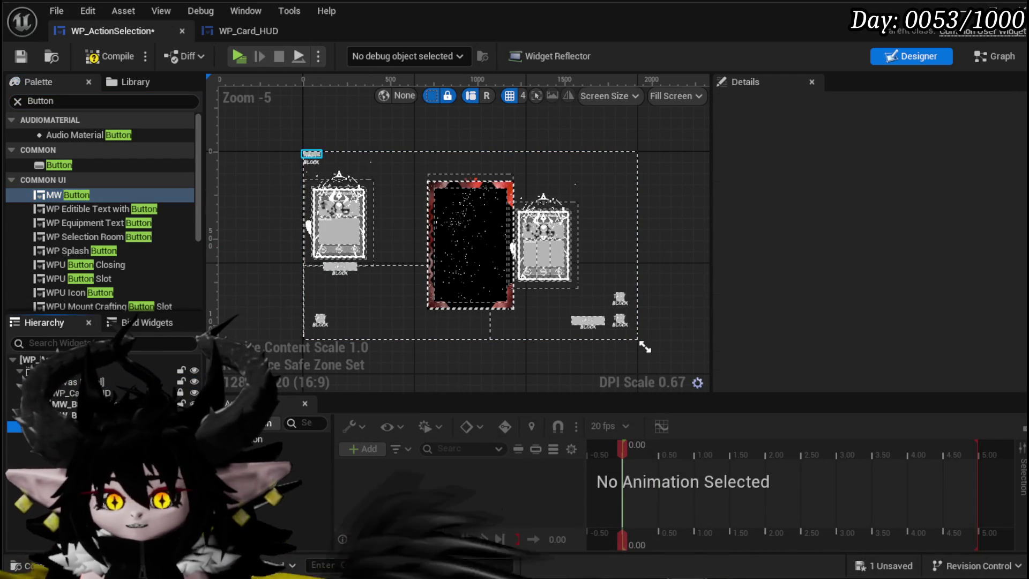
{"action": "left_click", "coordinate": [885, 172]}
{"action": "left_click", "coordinate": [909, 241]}
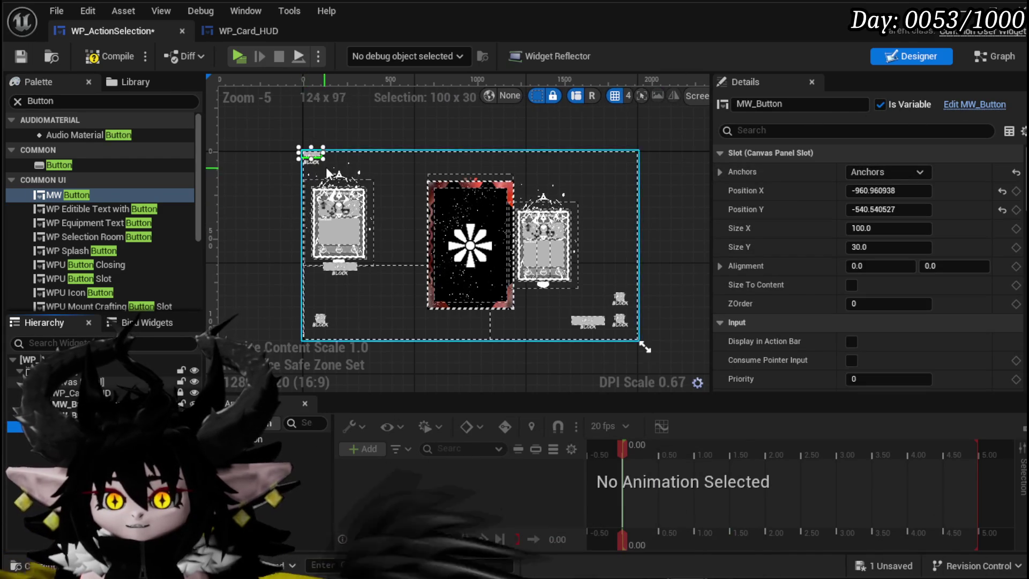
- Add a second centre-anchored button beside the left card and move the first onto the right card
{"action": "scroll", "coordinate": [321, 156], "scroll_direction": "up", "scroll_amount": 4}
{"action": "left_click_drag", "start_coordinate": [278, 122], "coordinate": [526, 339]}
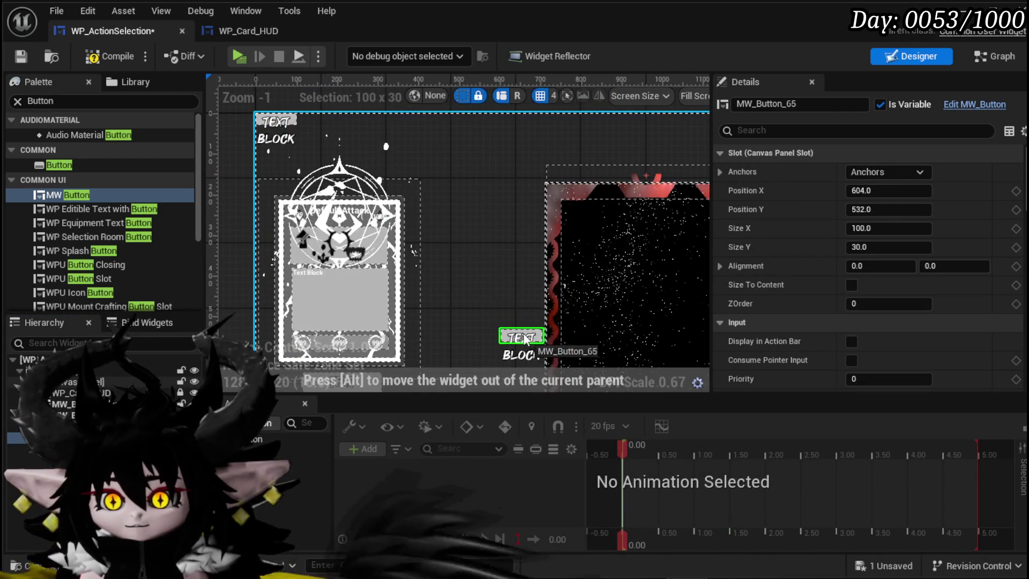
{"action": "scroll", "coordinate": [525, 339], "scroll_direction": "down", "scroll_amount": 3}
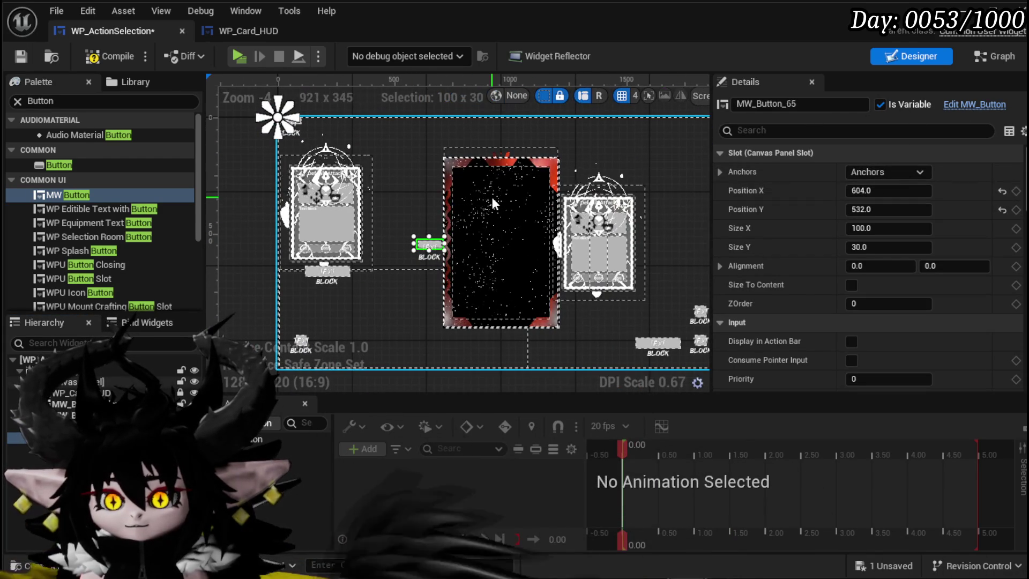
{"action": "left_click", "coordinate": [888, 173]}
{"action": "left_click", "coordinate": [911, 257]}
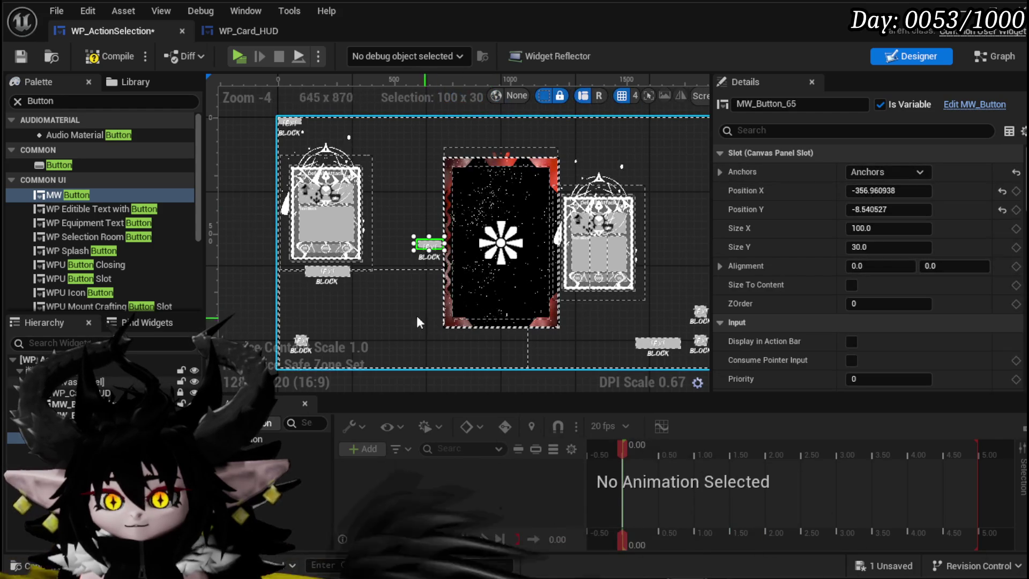
{"action": "mouse_move", "coordinate": [429, 246]}
{"action": "left_mouse_down"}
{"action": "mouse_move", "coordinate": [425, 177]}
{"action": "mouse_move", "coordinate": [289, 124]}
{"action": "mouse_move", "coordinate": [516, 207]}
{"action": "mouse_move", "coordinate": [572, 253]}
{"action": "left_mouse_up"}
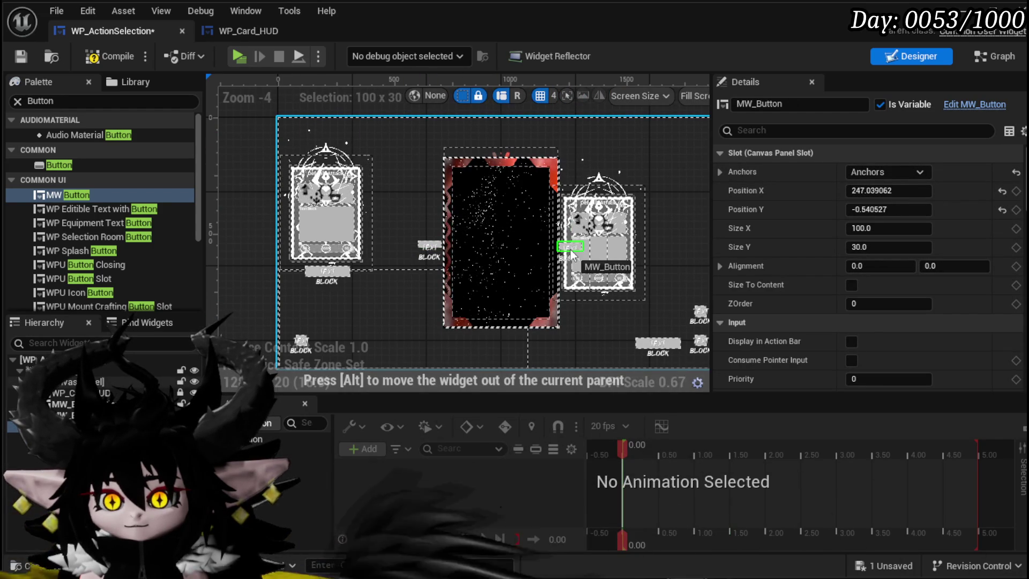
{"action": "scroll", "coordinate": [488, 273], "scroll_direction": "up", "scroll_amount": 4}
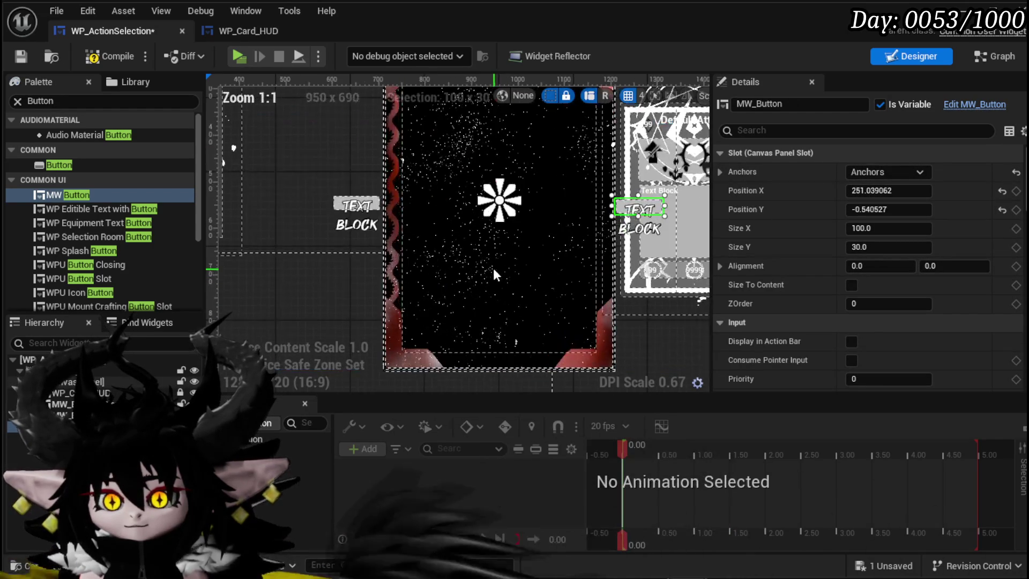
- Set the Alignment of both target buttons to 0.5, 0.5
{"action": "left_click", "coordinate": [860, 266]}
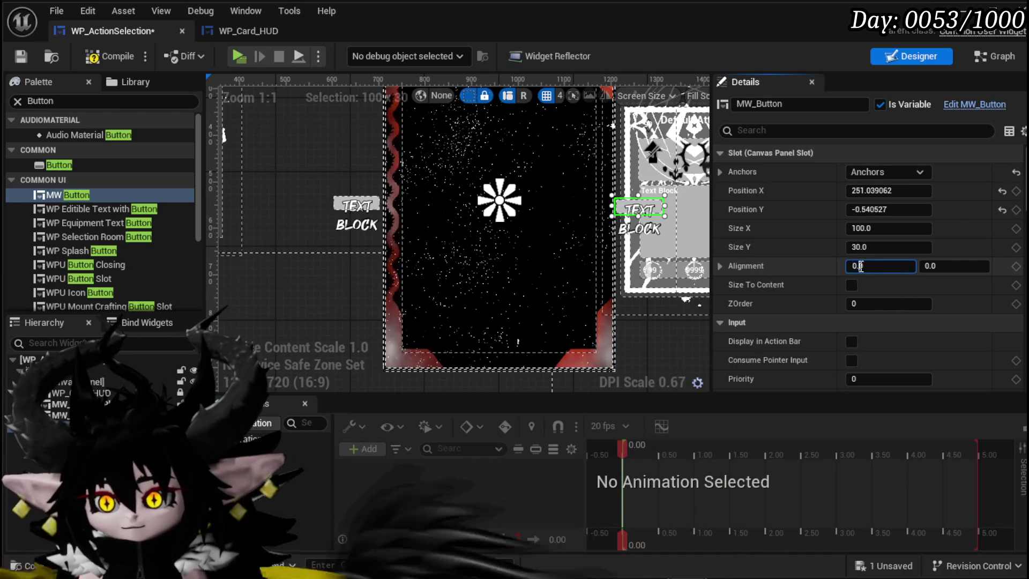
{"action": "type", "text": "0.5"}
{"action": "left_click", "coordinate": [953, 266]}
{"action": "type", "text": "0.5"}
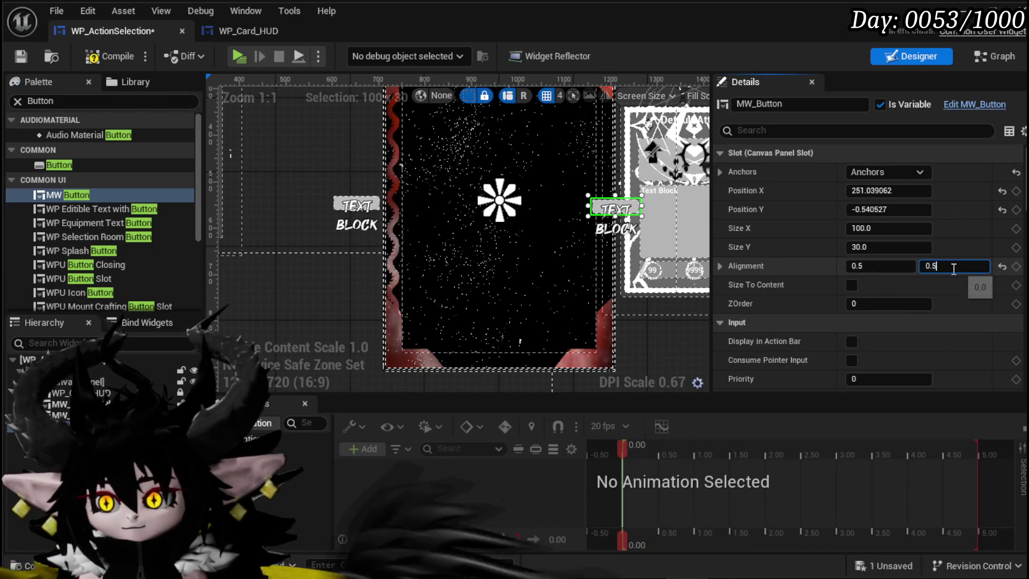
{"action": "left_click", "coordinate": [356, 205]}
{"action": "left_click", "coordinate": [867, 267]}
{"action": "type", "text": "0.5"}
{"action": "key", "text": "Return"}
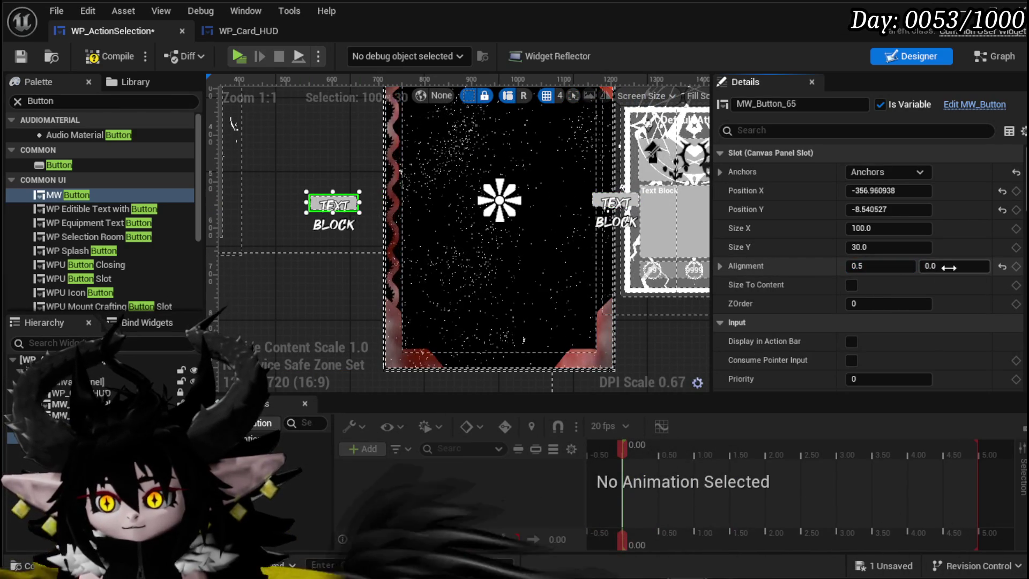
{"action": "type", "text": "5"}
{"action": "key", "text": "Return"}
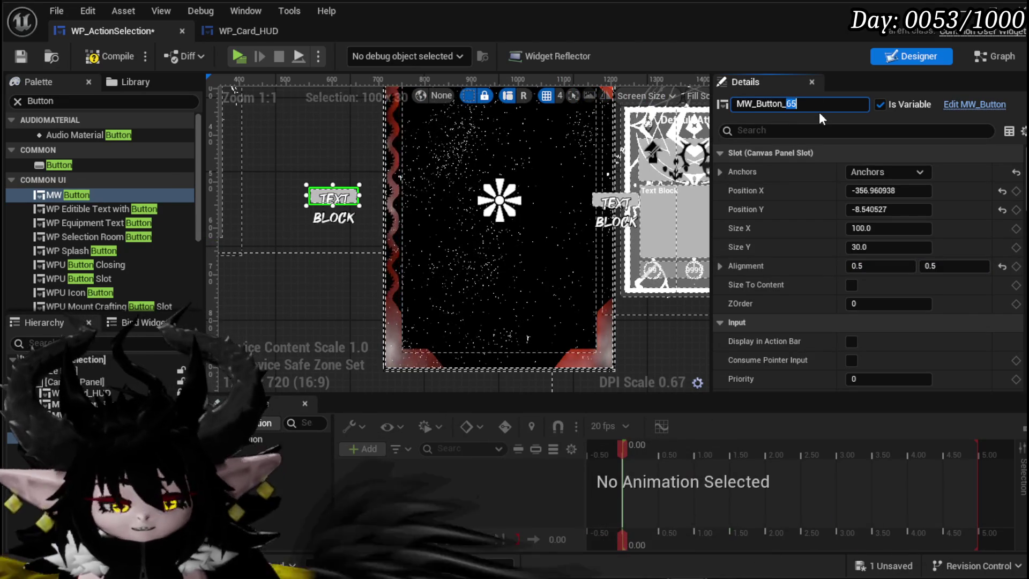
{"action": "type", "text": "Le"}
- Rename the buttons MW_Button_TargetLeft and MW_Button_TargetRight
{"action": "key", "text": "BackSpace"}
{"action": "key", "text": "BackSpace"}
{"action": "type", "text": "_"}
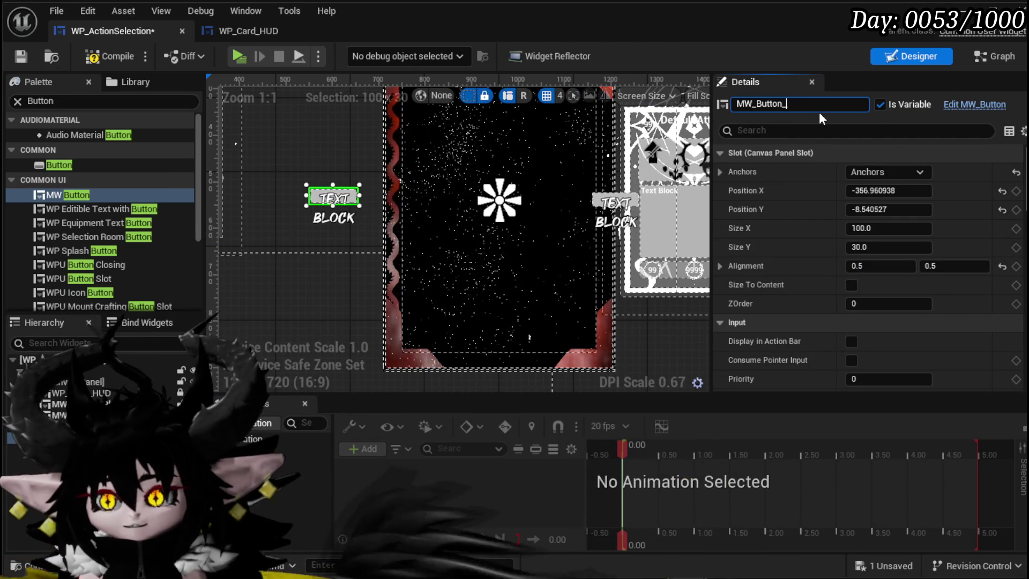
{"action": "type", "text": "TargetLeft"}
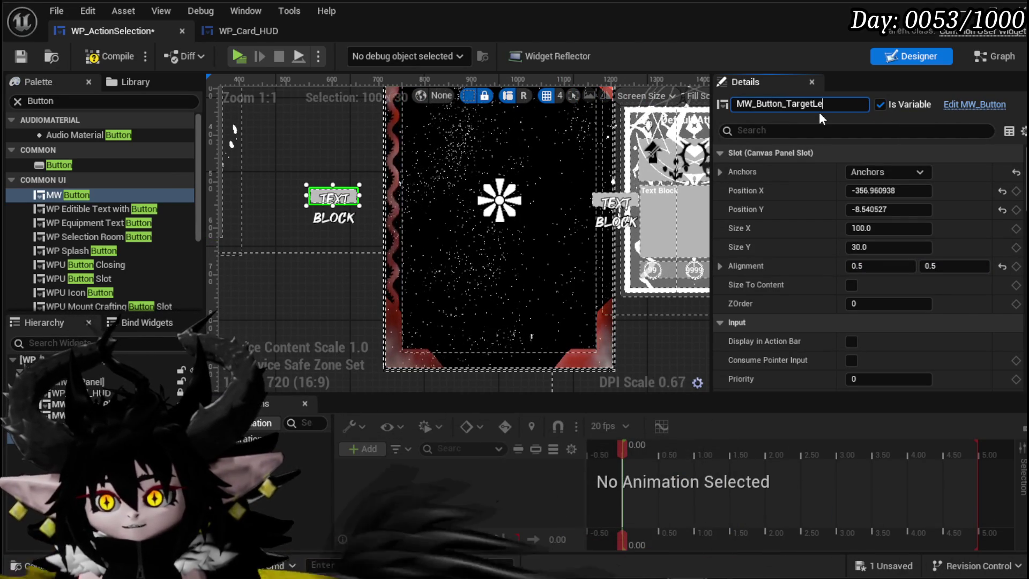
{"action": "key", "text": "Return"}
{"action": "left_click", "coordinate": [627, 201]}
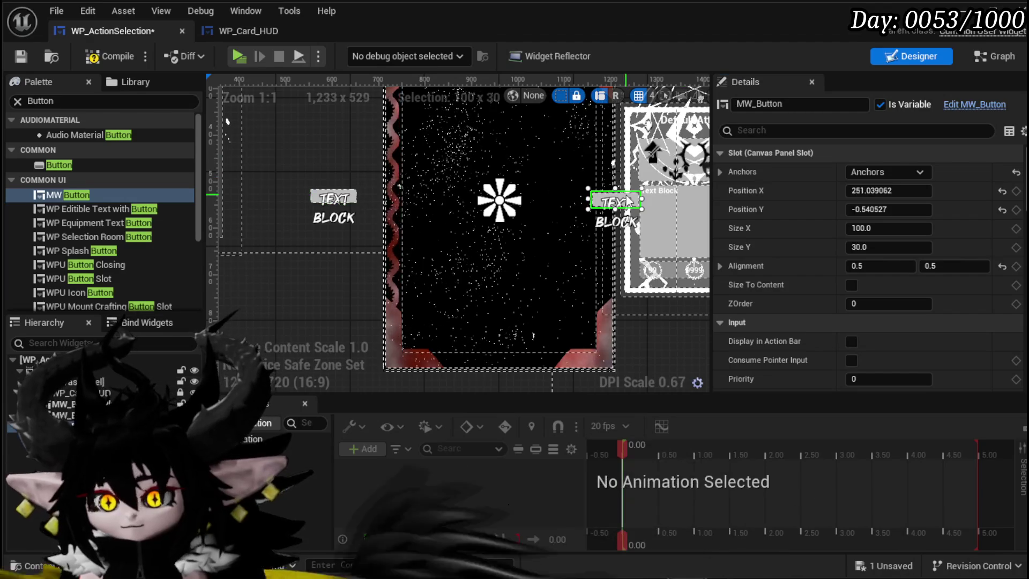
{"action": "type", "text": "_T"}
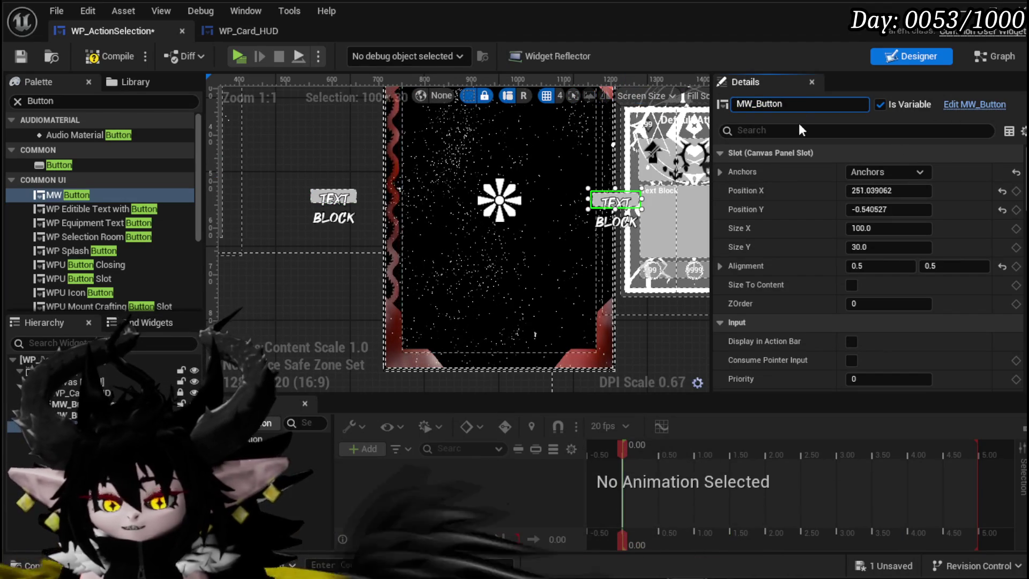
{"action": "type", "text": "arget"}
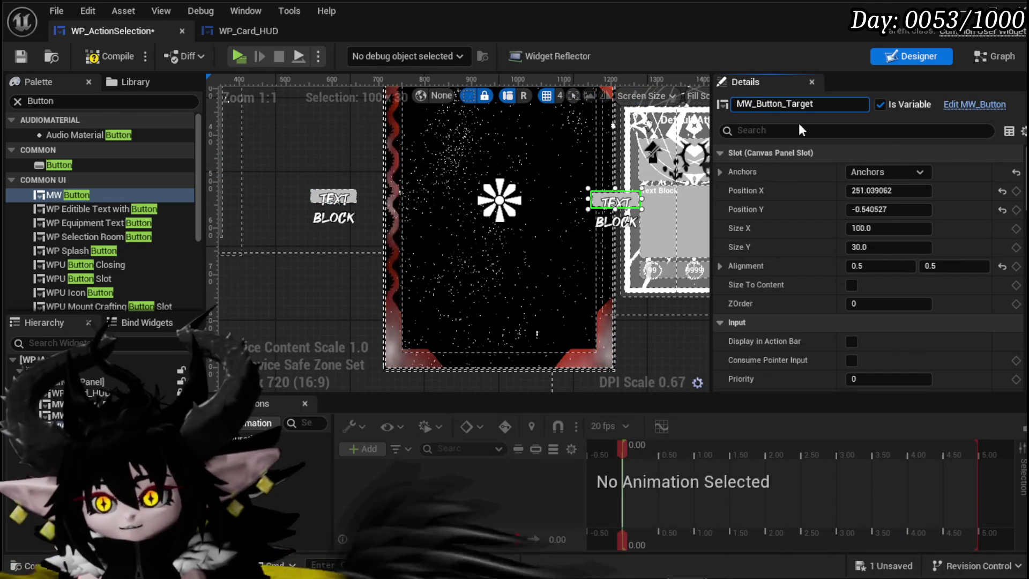
{"action": "type", "text": "_"}
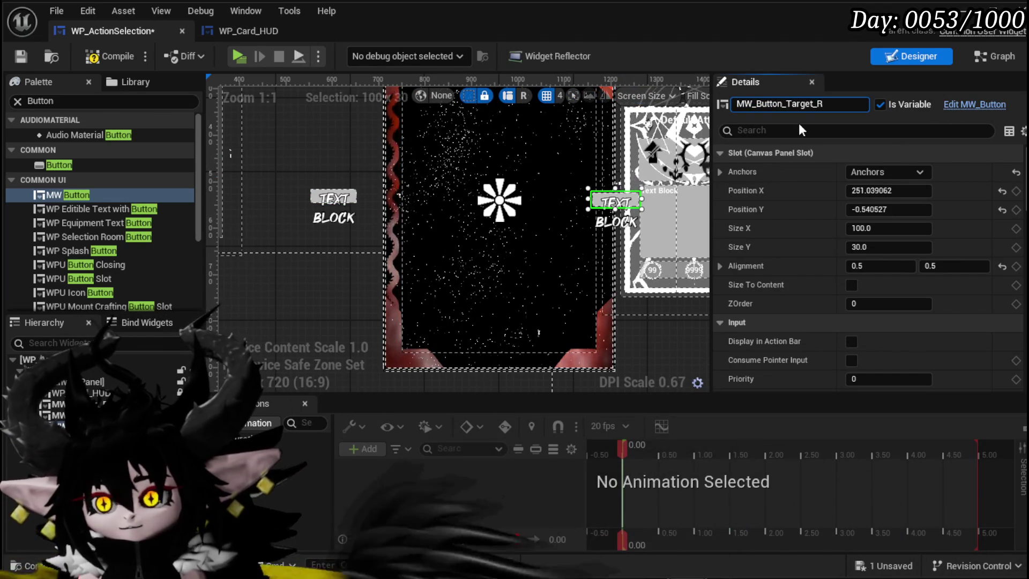
{"action": "key", "text": "BackSpace"}
{"action": "type", "text": "Right"}
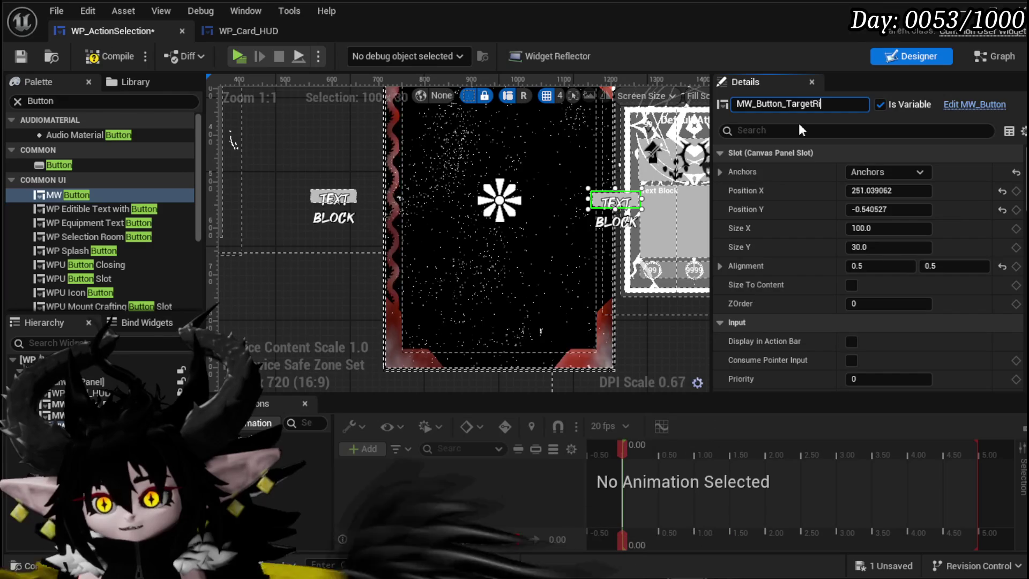
{"action": "key", "text": "Return"}
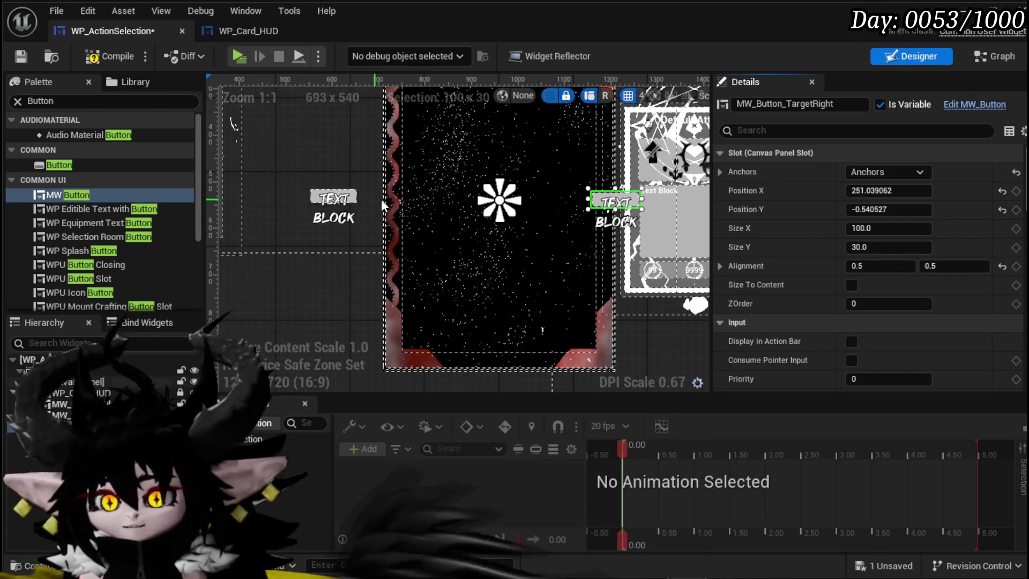
- Give the right button Name value > and the left button <, then compile
{"action": "scroll", "coordinate": [887, 234], "scroll_direction": "down", "scroll_amount": 3}
{"action": "scroll", "coordinate": [886, 226], "scroll_direction": "down", "scroll_amount": 12}
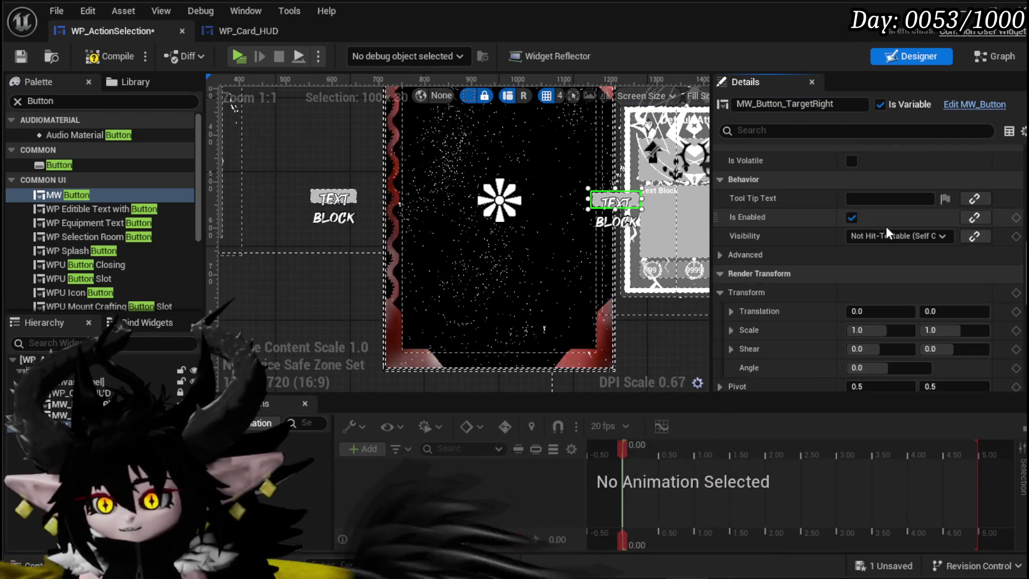
{"action": "scroll", "coordinate": [886, 226], "scroll_direction": "down", "scroll_amount": 9}
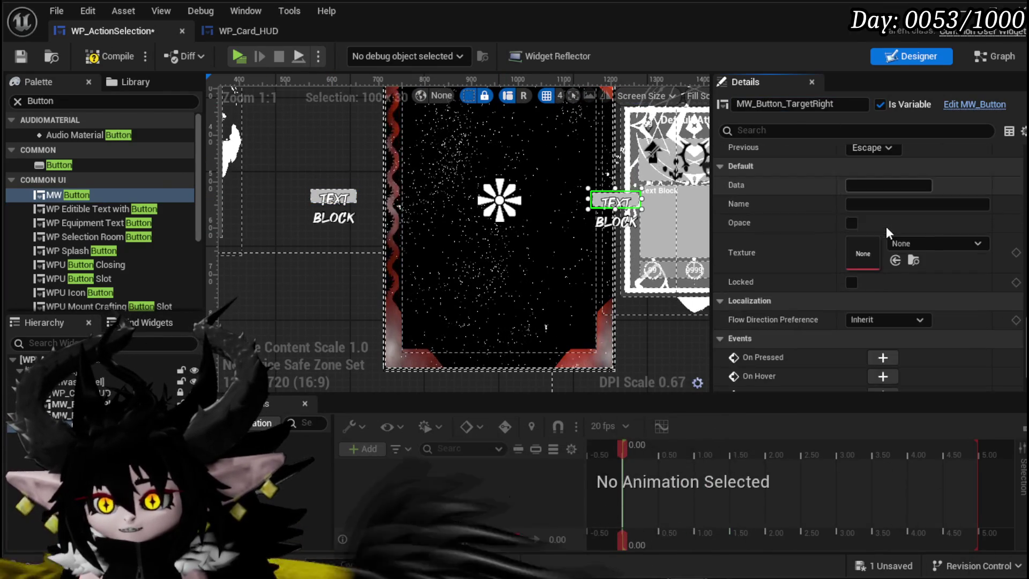
{"action": "type", "text": ">"}
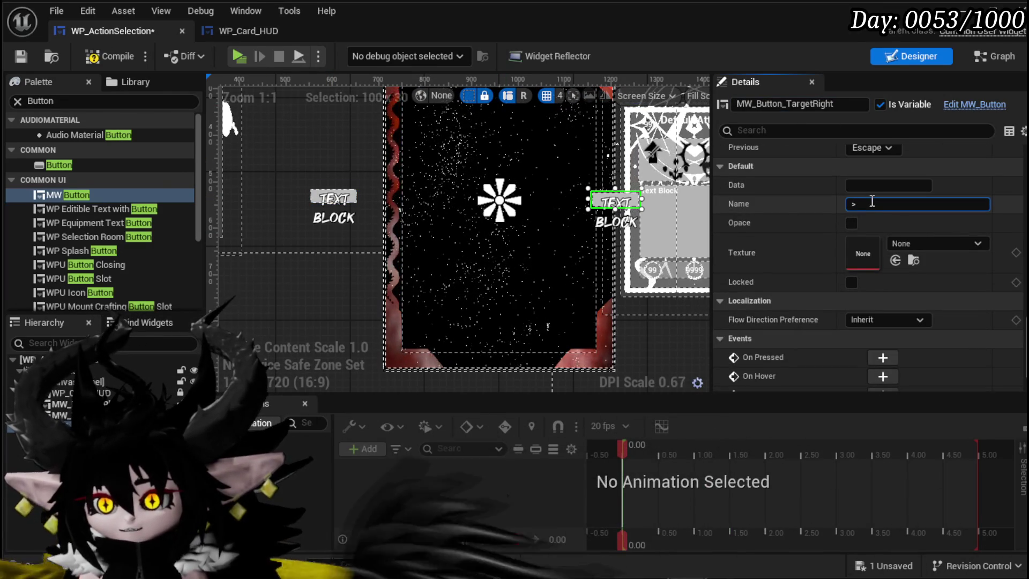
{"action": "left_click", "coordinate": [893, 207]}
{"action": "type", "text": "<"}
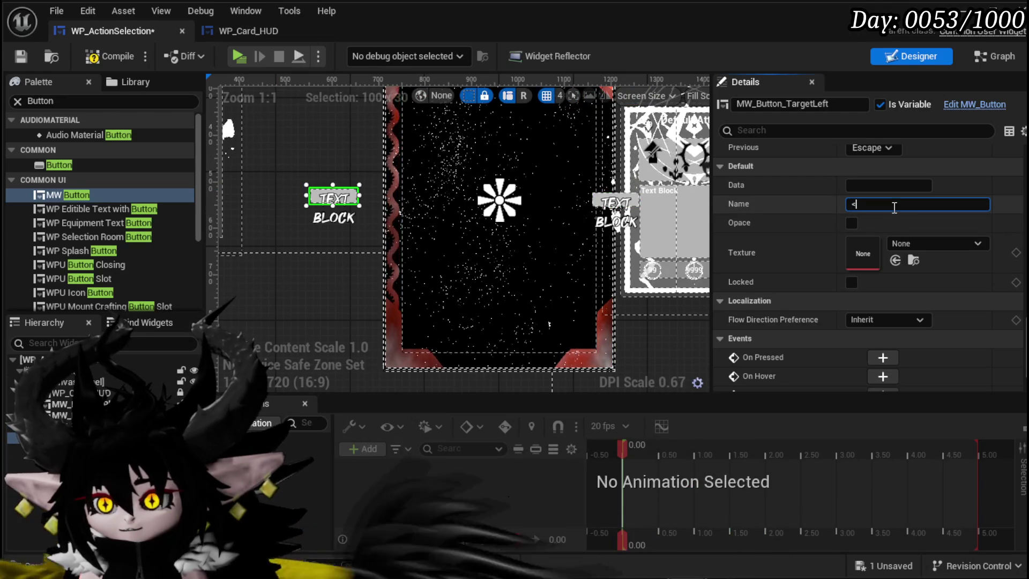
{"action": "left_click", "coordinate": [113, 57]}
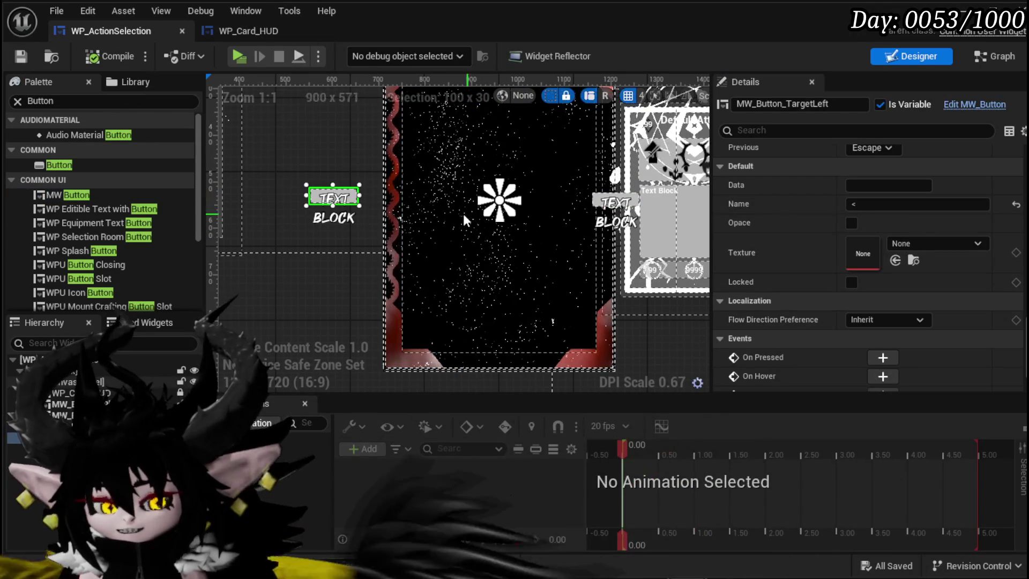
- Shift MW_Button_TargetRight slightly right, save the widget blueprint, and open its graph
{"action": "scroll", "coordinate": [777, 208], "scroll_direction": "down", "scroll_amount": 10}
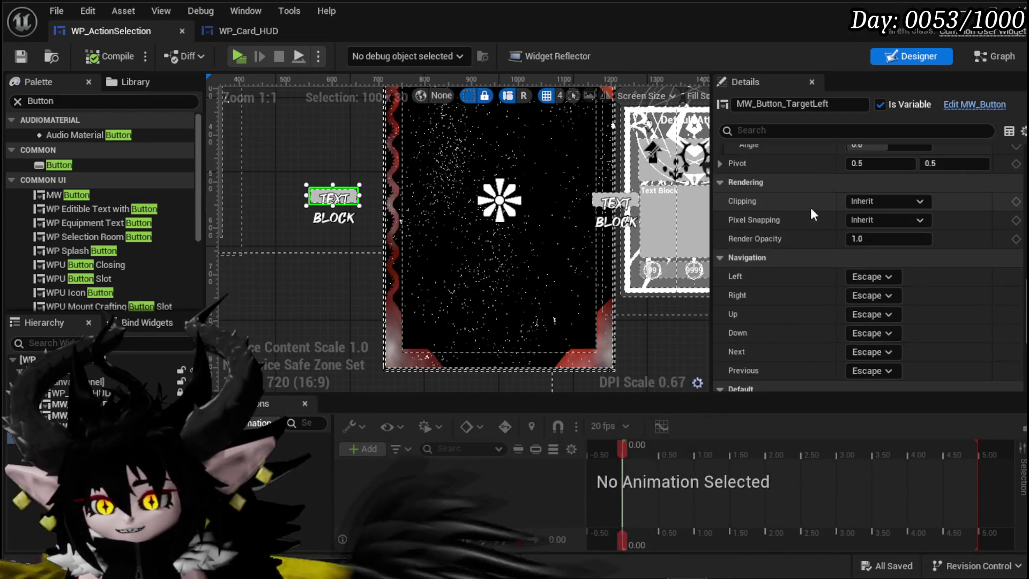
{"action": "left_click_drag", "start_coordinate": [626, 210], "coordinate": [646, 207]}
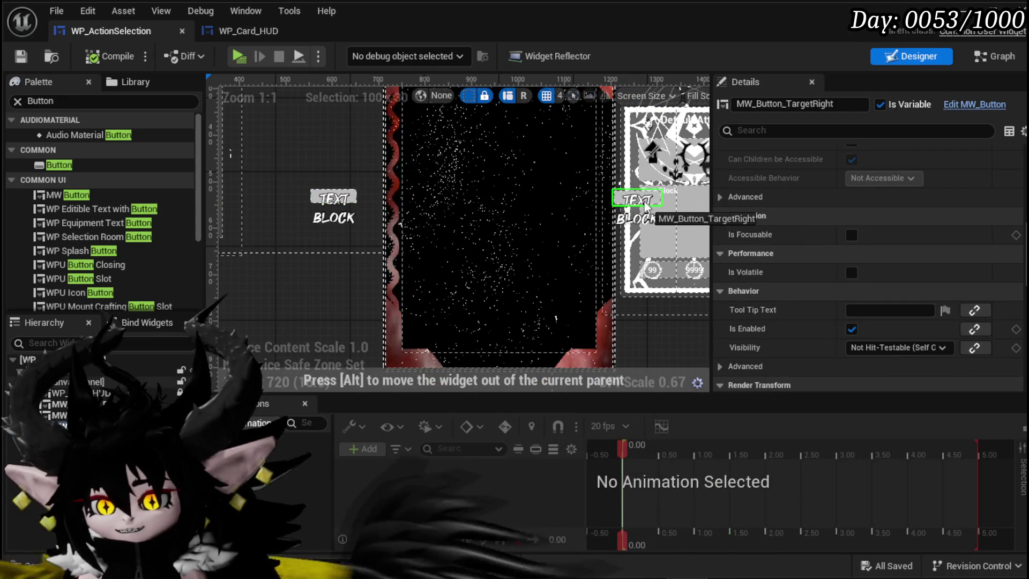
{"action": "scroll", "coordinate": [536, 215], "scroll_direction": "down", "scroll_amount": 3}
{"action": "scroll", "coordinate": [375, 193], "scroll_direction": "up", "scroll_amount": 4}
{"action": "left_click", "coordinate": [375, 189]}
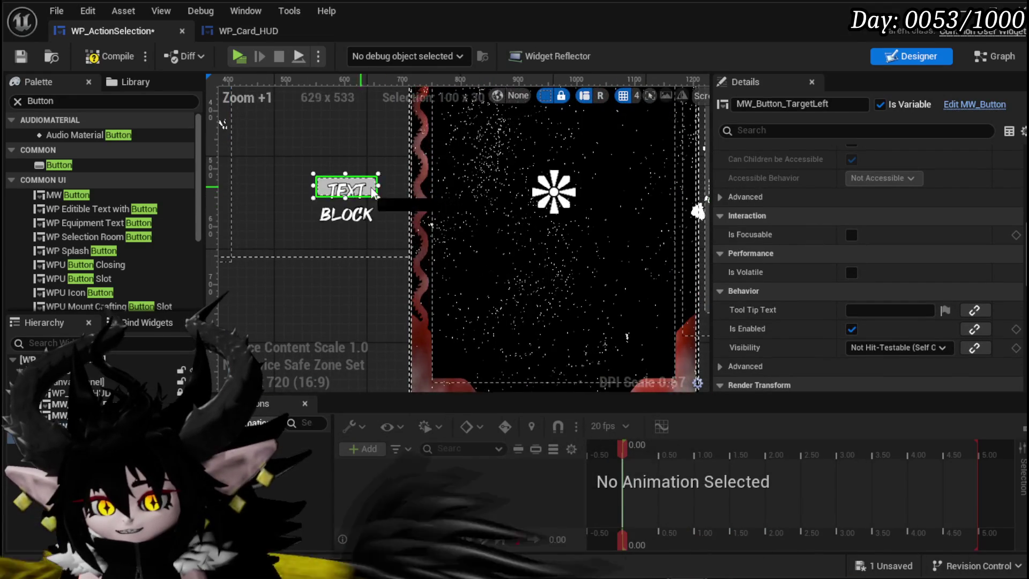
{"action": "scroll", "coordinate": [383, 195], "scroll_direction": "down", "scroll_amount": 3}
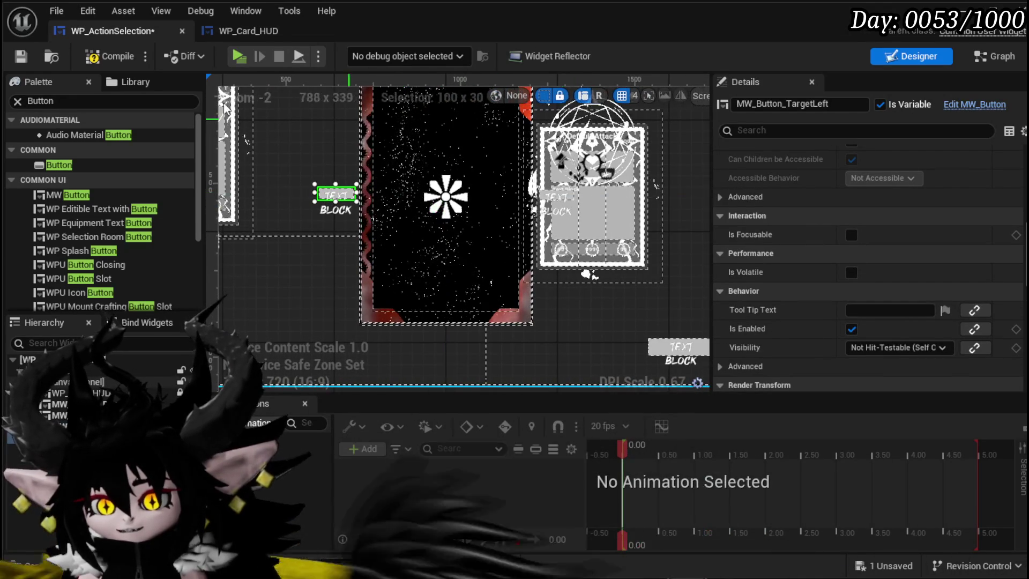
{"action": "left_click", "coordinate": [22, 57]}
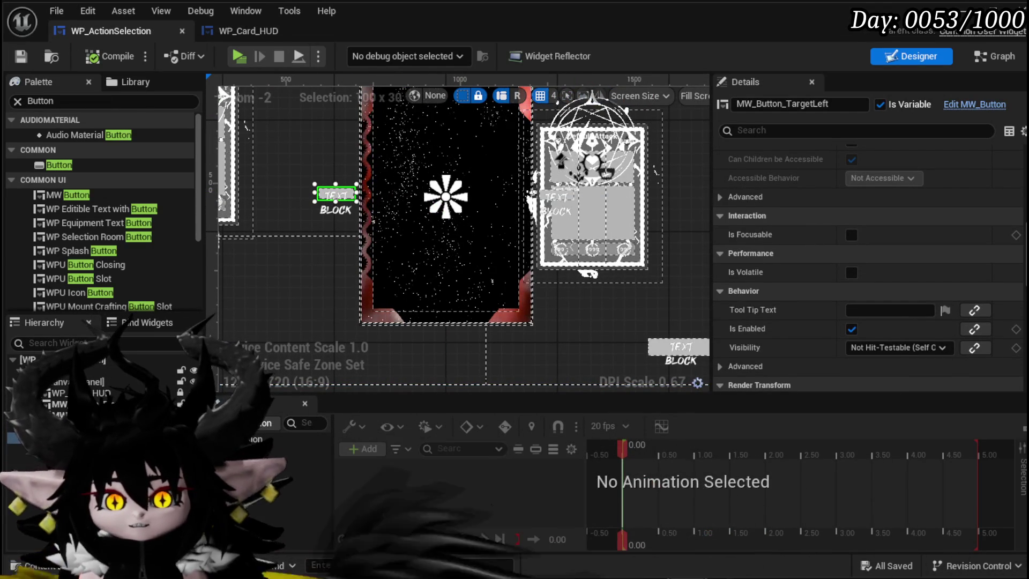
{"action": "double_click", "coordinate": [556, 196]}
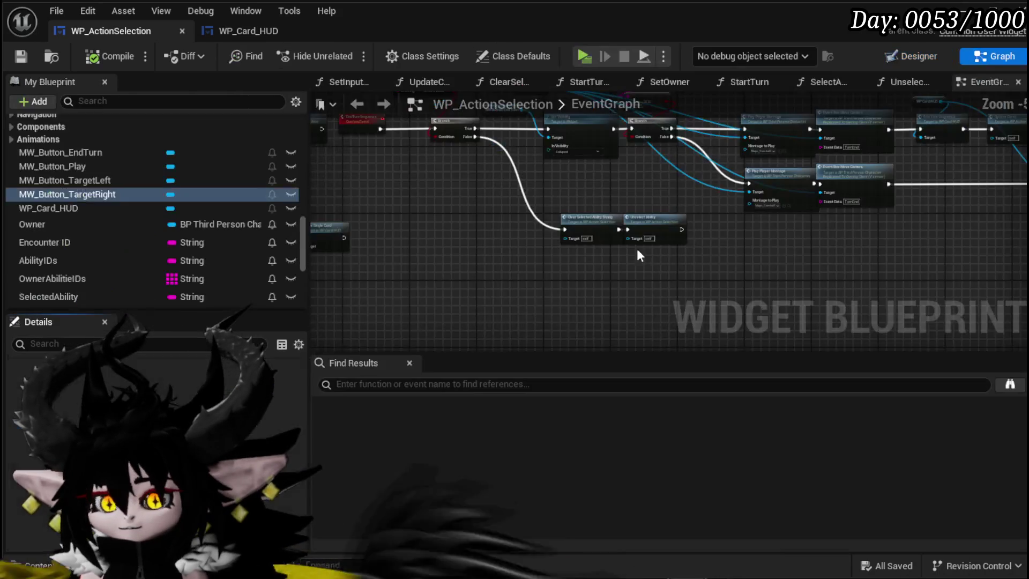
- Place MW_Button_TargetLeft and MW_Button_TargetRight references in the graph, then delete them again
{"action": "scroll", "coordinate": [526, 277], "scroll_direction": "down", "scroll_amount": 2}
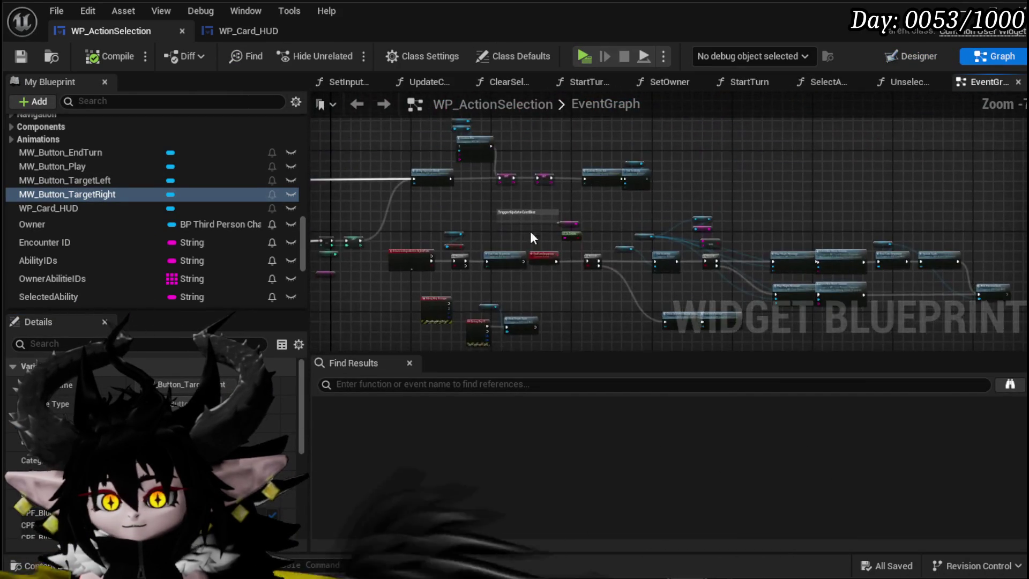
{"action": "scroll", "coordinate": [528, 202], "scroll_direction": "up", "scroll_amount": 4}
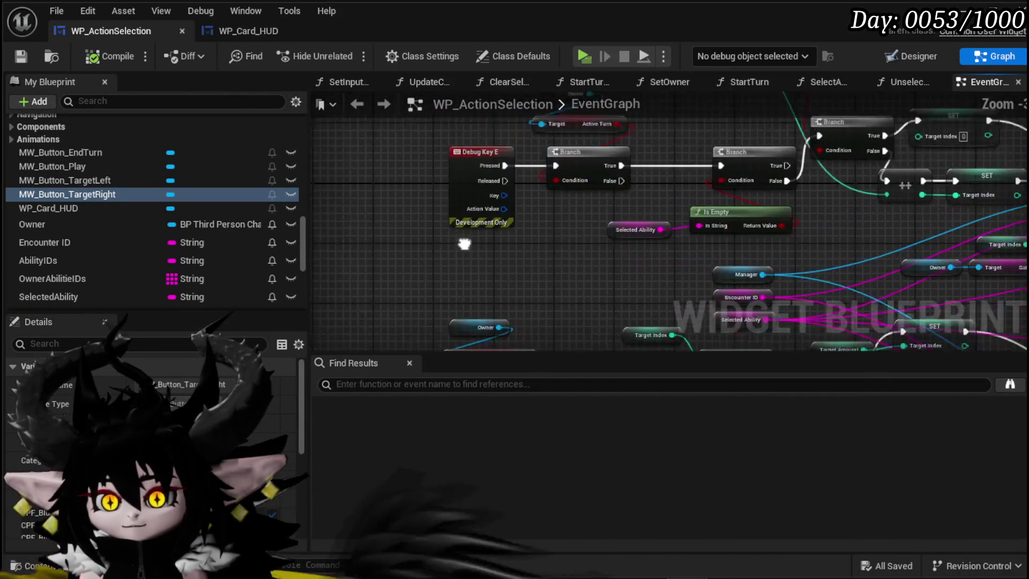
{"action": "left_click_drag", "start_coordinate": [389, 202], "coordinate": [383, 225]}
{"action": "mouse_move", "coordinate": [77, 181]}
{"action": "left_mouse_down"}
{"action": "mouse_move", "coordinate": [285, 150]}
{"action": "mouse_move", "coordinate": [387, 206]}
{"action": "mouse_move", "coordinate": [469, 196]}
{"action": "mouse_move", "coordinate": [97, 177]}
{"action": "mouse_move", "coordinate": [411, 127]}
{"action": "mouse_move", "coordinate": [377, 162]}
{"action": "mouse_move", "coordinate": [349, 138]}
{"action": "left_mouse_up"}
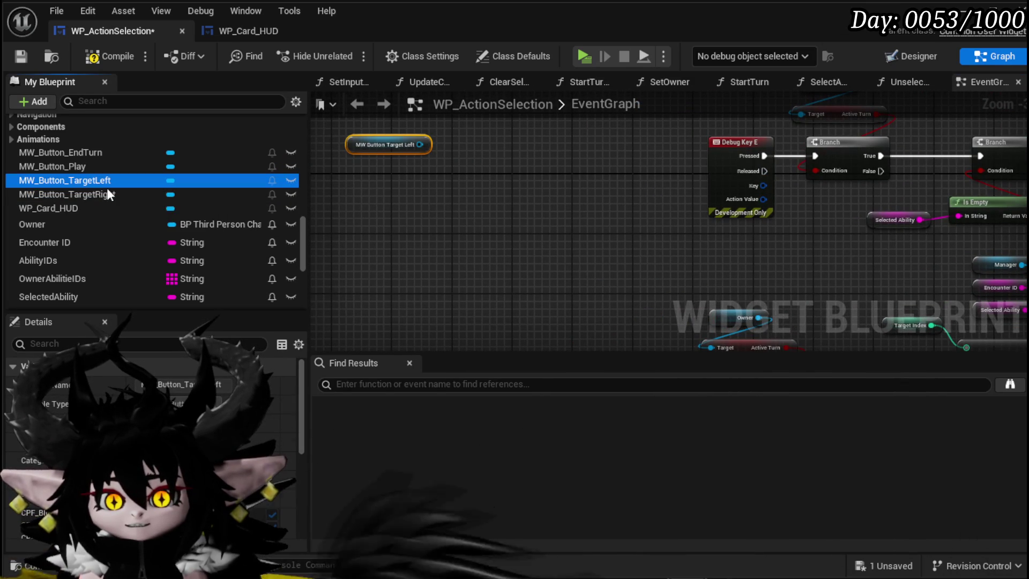
{"action": "mouse_move", "coordinate": [87, 194]}
{"action": "left_mouse_down"}
{"action": "mouse_move", "coordinate": [361, 170]}
{"action": "mouse_move", "coordinate": [335, 180]}
{"action": "left_mouse_up"}
{"action": "left_click", "coordinate": [360, 209]}
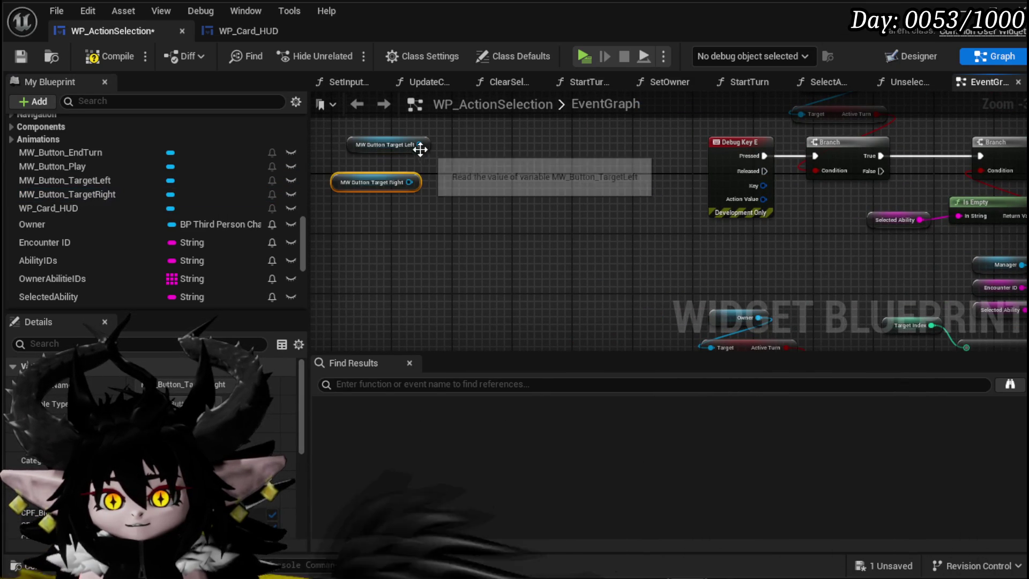
{"action": "left_click_drag", "start_coordinate": [499, 208], "coordinate": [501, 204]}
{"action": "key", "text": "Escape"}
{"action": "mouse_move", "coordinate": [378, 188]}
{"action": "left_mouse_down"}
{"action": "mouse_move", "coordinate": [376, 150]}
{"action": "mouse_move", "coordinate": [432, 172]}
{"action": "left_mouse_up"}
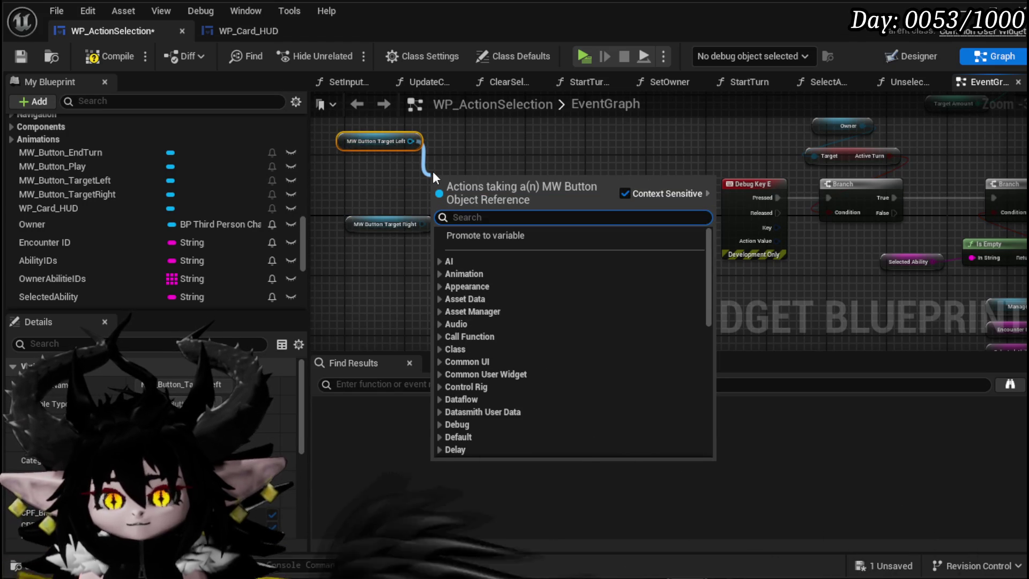
{"action": "left_click_drag", "start_coordinate": [349, 247], "coordinate": [403, 124]}
{"action": "key", "text": "Delete"}
{"action": "scroll", "coordinate": [107, 262], "scroll_direction": "down", "scroll_amount": 5}
{"action": "scroll", "coordinate": [157, 233], "scroll_direction": "up", "scroll_amount": 6}
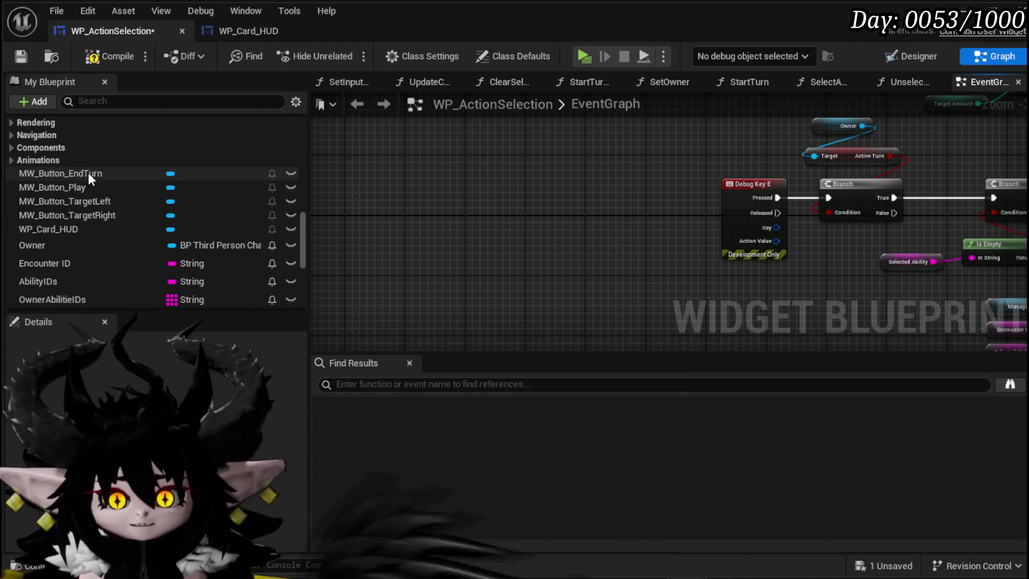
- Select the MW_Button_TargetLeft variable and reposition its On Pressed event node
{"action": "left_click", "coordinate": [102, 202]}
{"action": "left_click_drag", "start_coordinate": [300, 382], "coordinate": [300, 457]}
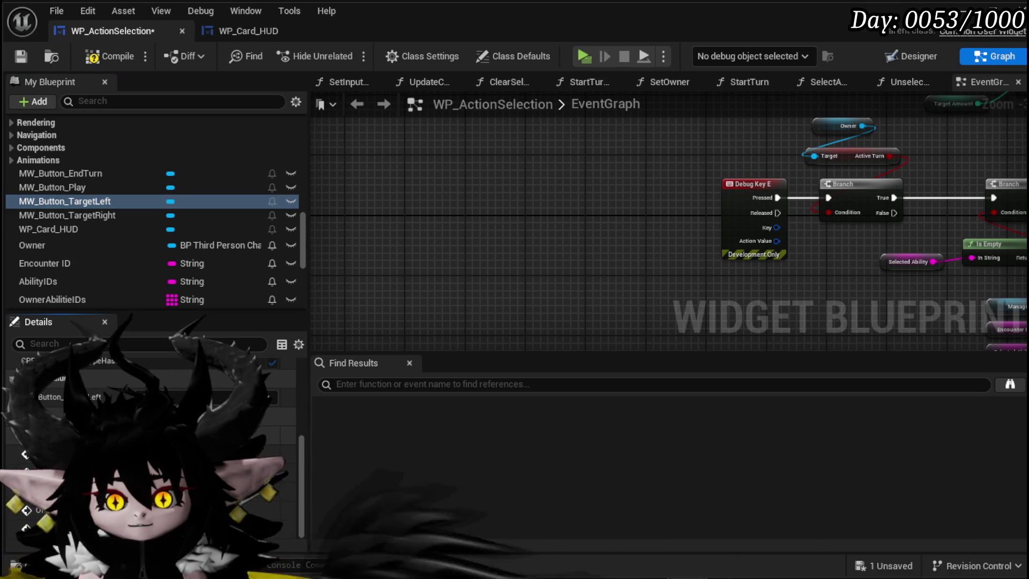
{"action": "scroll", "coordinate": [439, 268], "scroll_direction": "down", "scroll_amount": 3}
{"action": "scroll", "coordinate": [792, 130], "scroll_direction": "down", "scroll_amount": 2}
{"action": "mouse_move", "coordinate": [792, 130]}
{"action": "left_mouse_down"}
{"action": "mouse_move", "coordinate": [841, 60]}
{"action": "mouse_move", "coordinate": [744, 242]}
{"action": "left_mouse_up"}
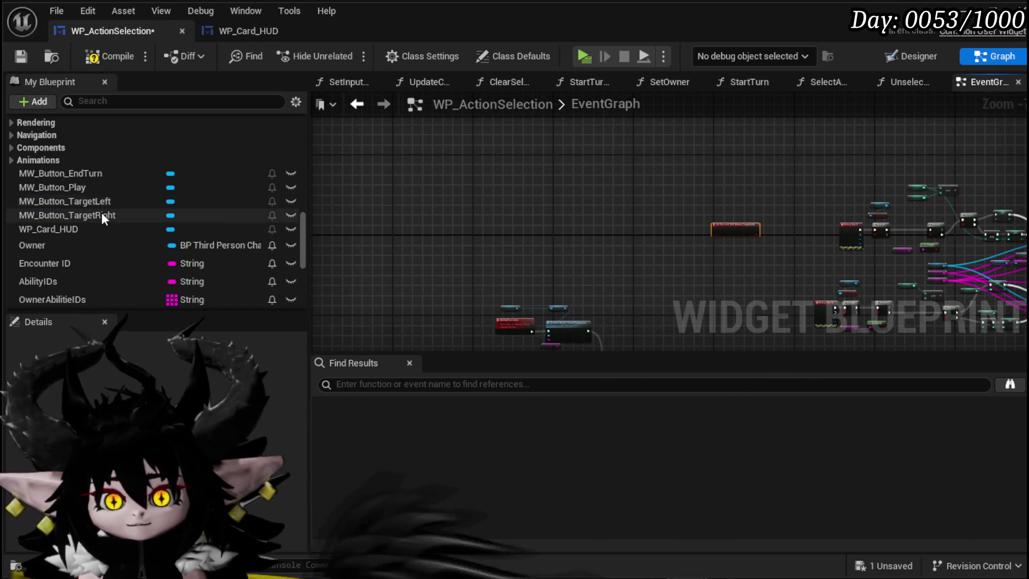
{"action": "scroll", "coordinate": [580, 228], "scroll_direction": "up", "scroll_amount": 5}
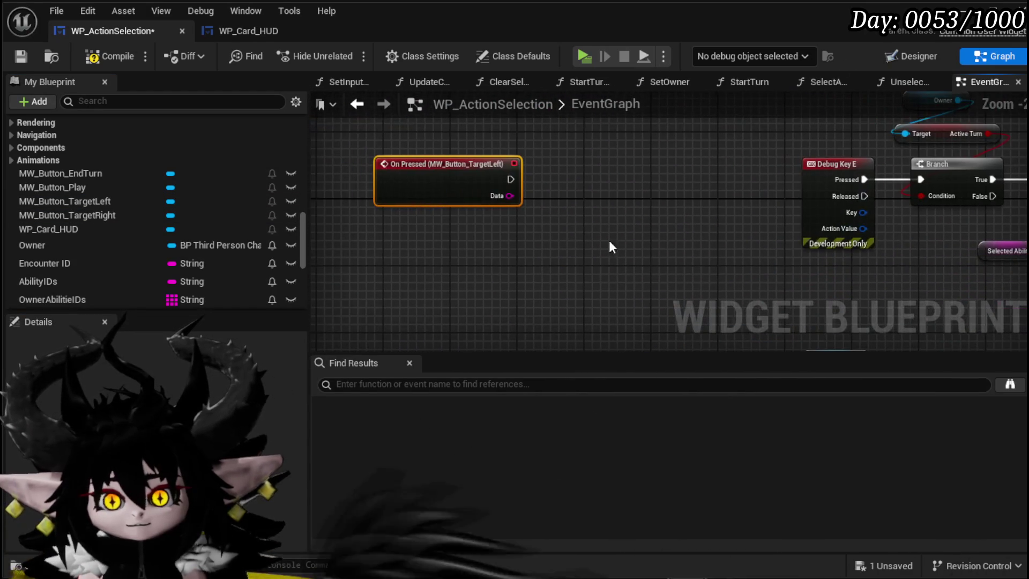
- Add an On Pressed (MW_Button_TargetRight) event and move Debug Key E up and left
{"action": "left_click", "coordinate": [99, 215]}
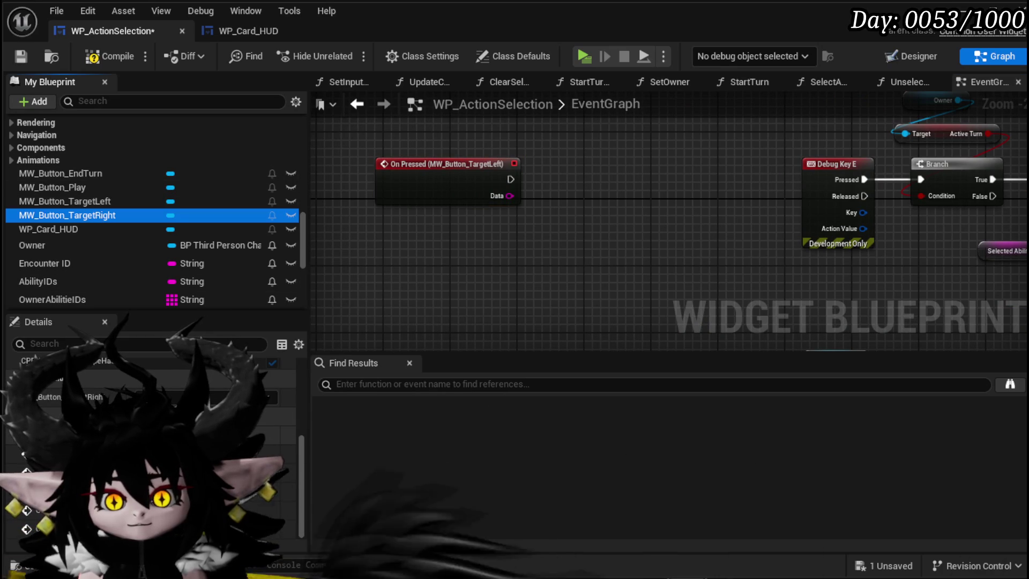
{"action": "left_click", "coordinate": [284, 471]}
{"action": "scroll", "coordinate": [575, 262], "scroll_direction": "down", "scroll_amount": 10}
{"action": "left_click_drag", "start_coordinate": [690, 188], "coordinate": [767, 190]}
{"action": "scroll", "coordinate": [777, 245], "scroll_direction": "up", "scroll_amount": 10}
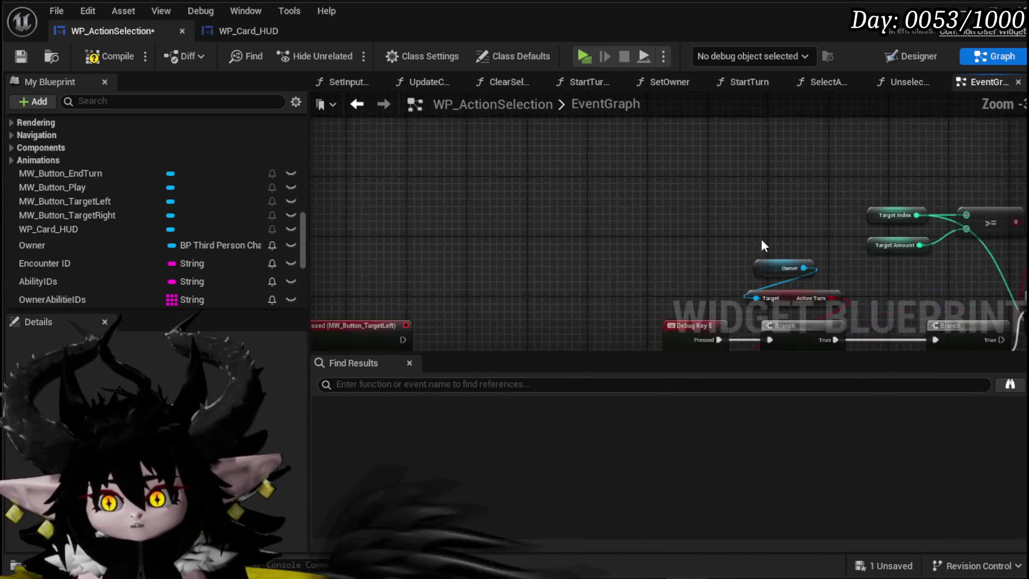
{"action": "left_click_drag", "start_coordinate": [559, 164], "coordinate": [499, 120]}
{"action": "left_click_drag", "start_coordinate": [482, 177], "coordinate": [446, 171]}
{"action": "left_click_drag", "start_coordinate": [625, 219], "coordinate": [429, 145]}
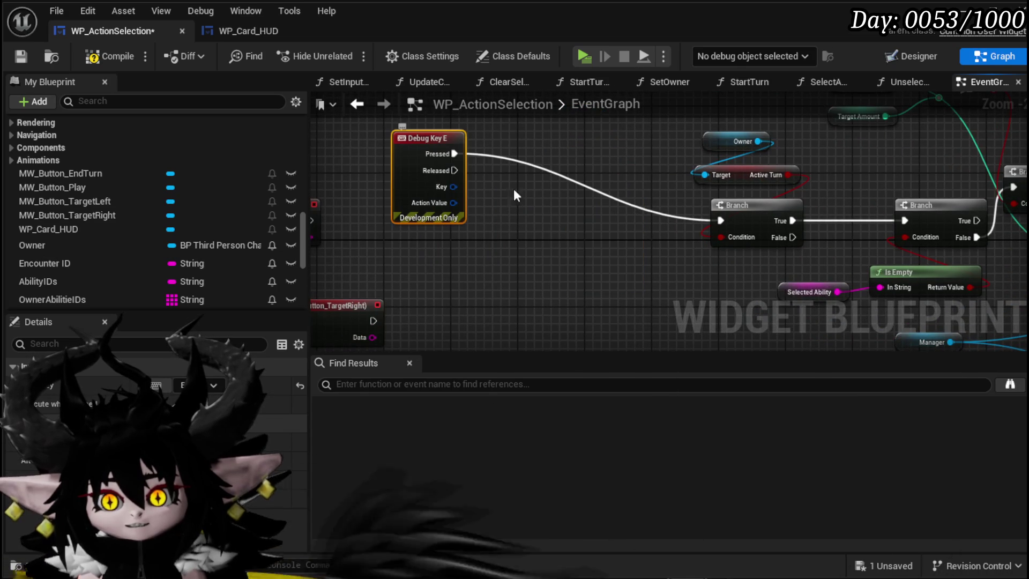
{"action": "right_click", "coordinate": [568, 245]}
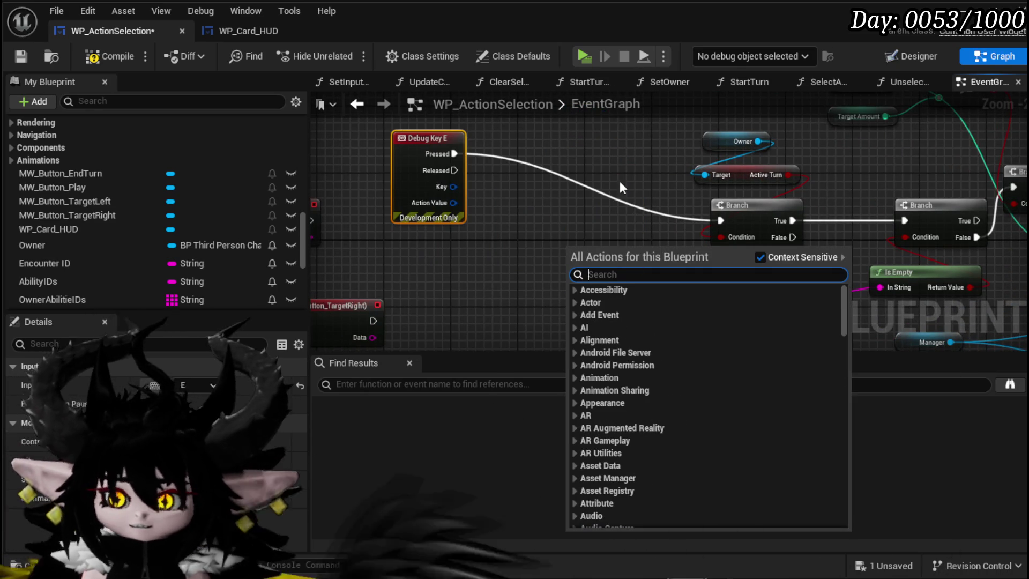
- Paste Manager, Encounter ID and Selected Ability getters; wire Manager and Encounter ID into Select Ability
{"action": "left_click", "coordinate": [619, 211]}
{"action": "scroll", "coordinate": [571, 174], "scroll_direction": "down", "scroll_amount": 4}
{"action": "mouse_move", "coordinate": [559, 193]}
{"action": "left_mouse_down"}
{"action": "mouse_move", "coordinate": [528, 185]}
{"action": "mouse_move", "coordinate": [617, 198]}
{"action": "mouse_move", "coordinate": [518, 249]}
{"action": "left_mouse_up"}
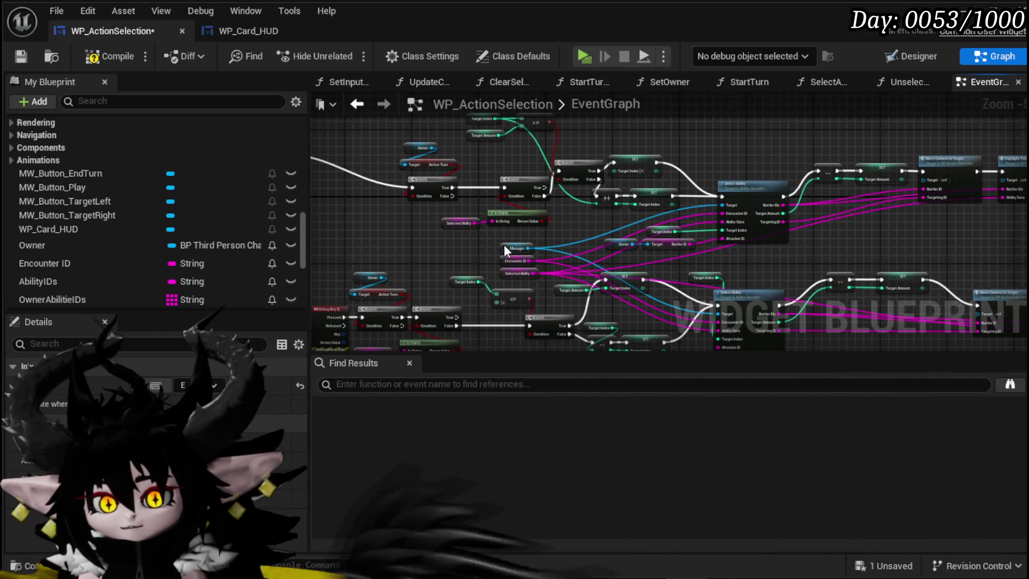
{"action": "left_click_drag", "start_coordinate": [716, 213], "coordinate": [532, 224]}
{"action": "key", "text": "ctrl+v"}
{"action": "scroll", "coordinate": [557, 184], "scroll_direction": "up", "scroll_amount": 3}
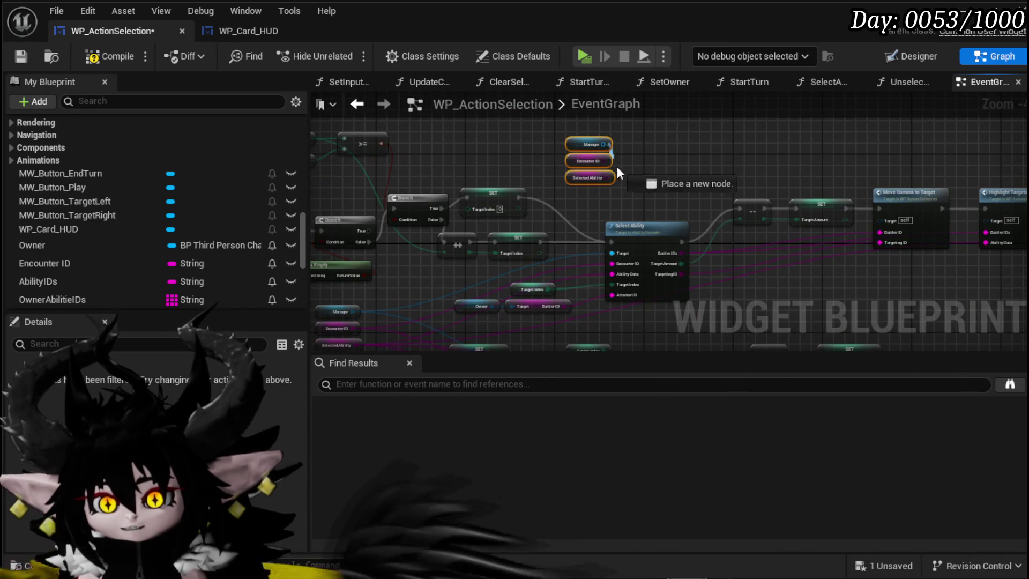
{"action": "left_click_drag", "start_coordinate": [618, 254], "coordinate": [618, 252]}
{"action": "left_click_drag", "start_coordinate": [676, 201], "coordinate": [739, 158]}
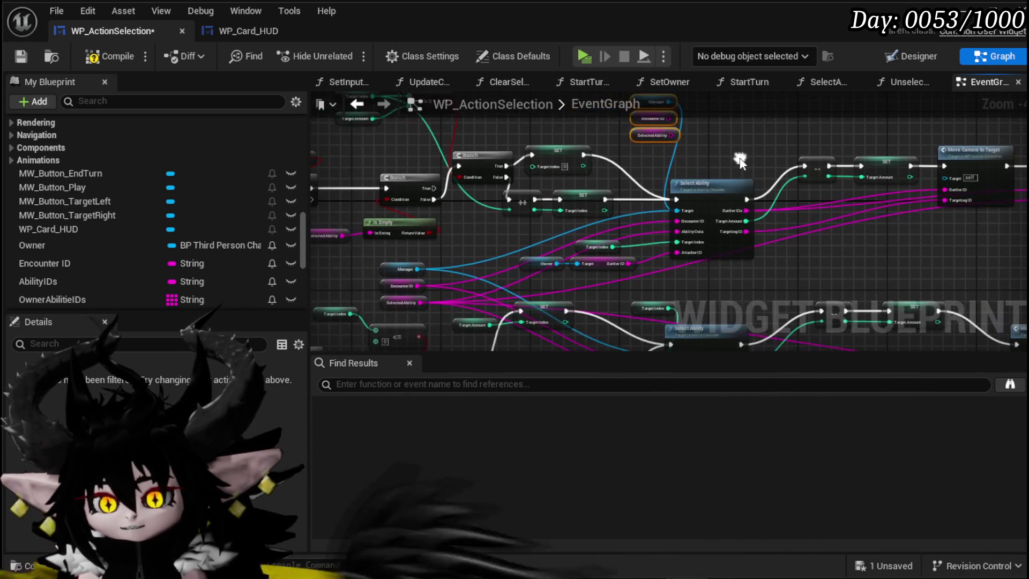
{"action": "scroll", "coordinate": [632, 233], "scroll_direction": "up", "scroll_amount": 3}
{"action": "left_click_drag", "start_coordinate": [640, 135], "coordinate": [653, 290]}
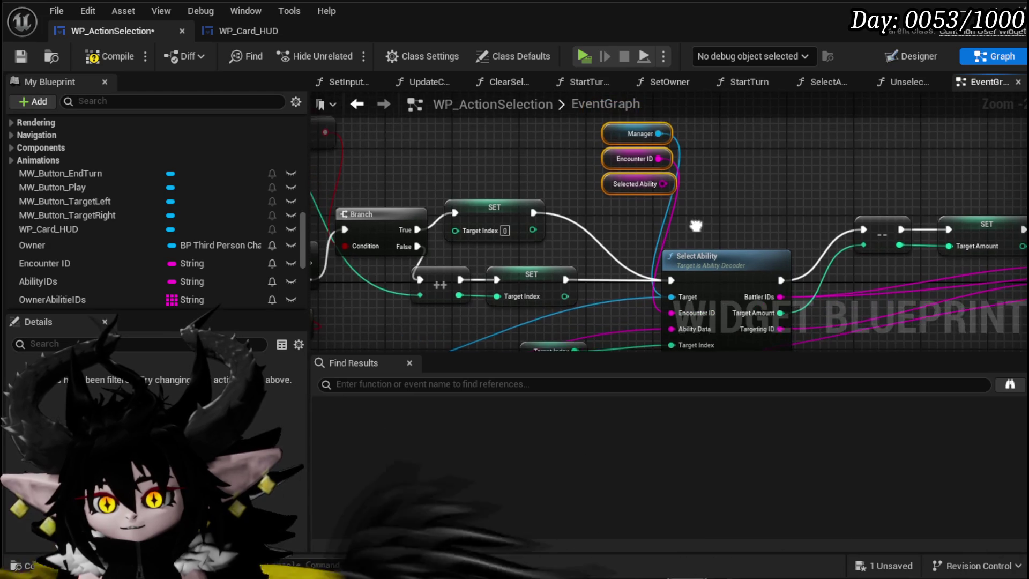
- Place the Selected Ability getter below Move Camera to Target and wire it to Ability Data
{"action": "mouse_move", "coordinate": [664, 182]}
{"action": "left_mouse_down"}
{"action": "mouse_move", "coordinate": [647, 324]}
{"action": "mouse_move", "coordinate": [657, 252]}
{"action": "mouse_move", "coordinate": [672, 242]}
{"action": "left_mouse_up"}
{"action": "scroll", "coordinate": [606, 309], "scroll_direction": "down", "scroll_amount": 2}
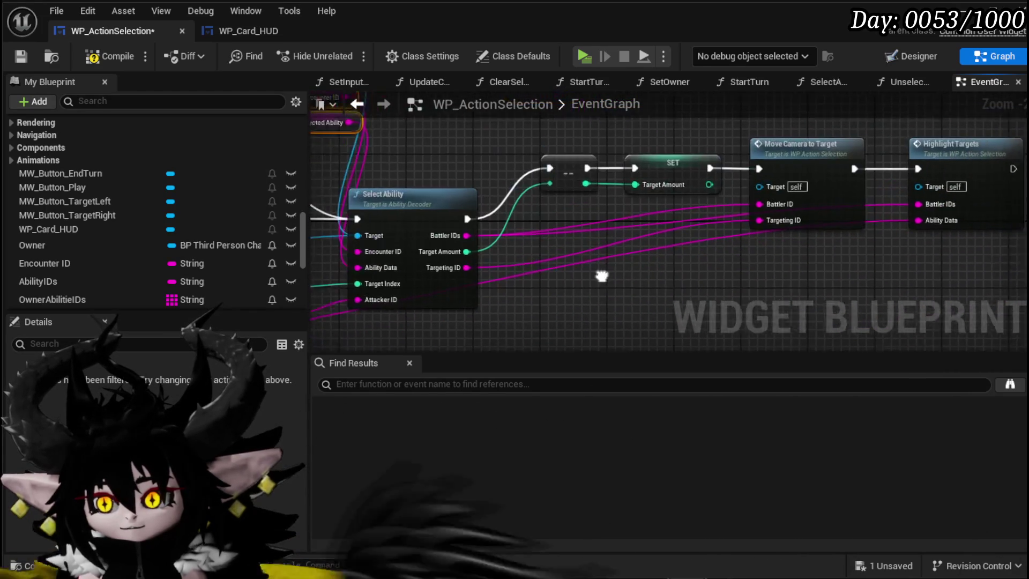
{"action": "left_click_drag", "start_coordinate": [770, 232], "coordinate": [801, 237]}
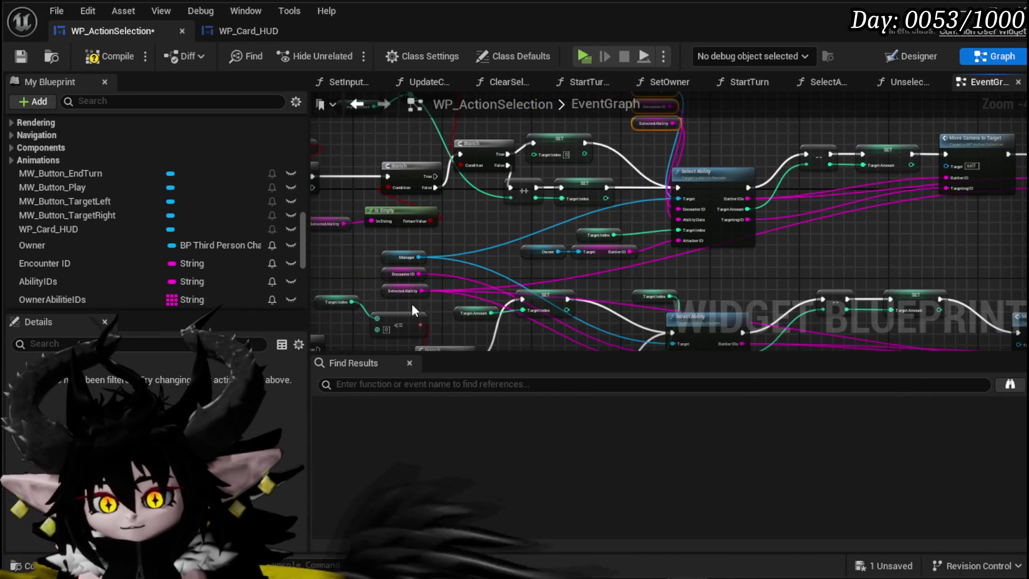
{"action": "left_click", "coordinate": [424, 293]}
{"action": "left_click_drag", "start_coordinate": [431, 294], "coordinate": [797, 227]}
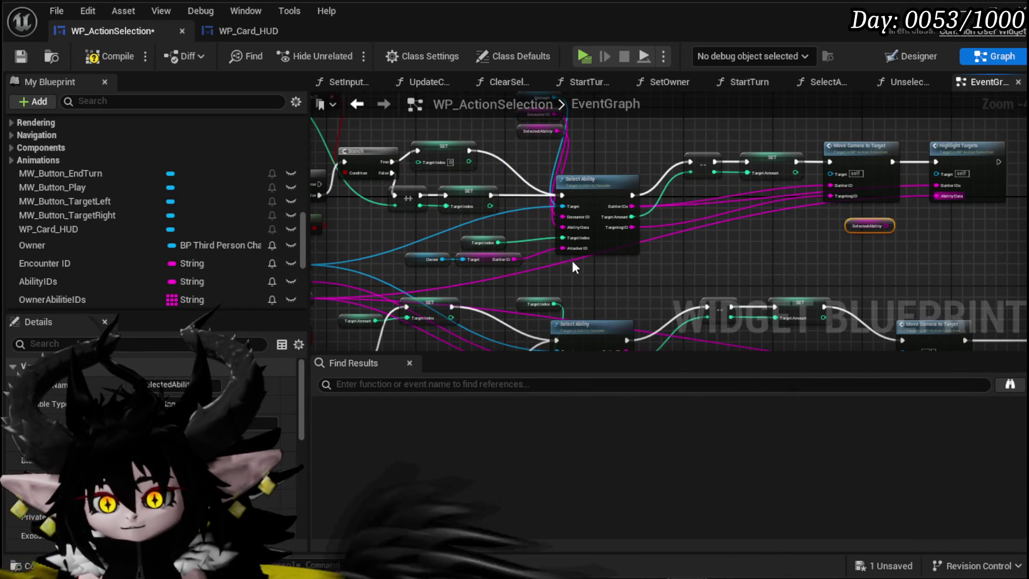
{"action": "left_click_drag", "start_coordinate": [571, 259], "coordinate": [565, 307]}
{"action": "scroll", "coordinate": [564, 307], "scroll_direction": "up", "scroll_amount": 2}
{"action": "left_click_drag", "start_coordinate": [611, 275], "coordinate": [685, 230]}
{"action": "scroll", "coordinate": [678, 242], "scroll_direction": "down", "scroll_amount": 4}
{"action": "left_click_drag", "start_coordinate": [442, 270], "coordinate": [541, 252]}
{"action": "scroll", "coordinate": [542, 252], "scroll_direction": "up", "scroll_amount": 1}
- Duplicate the Manager getter and connect the copy to Select Ability
{"action": "left_click", "coordinate": [424, 250]}
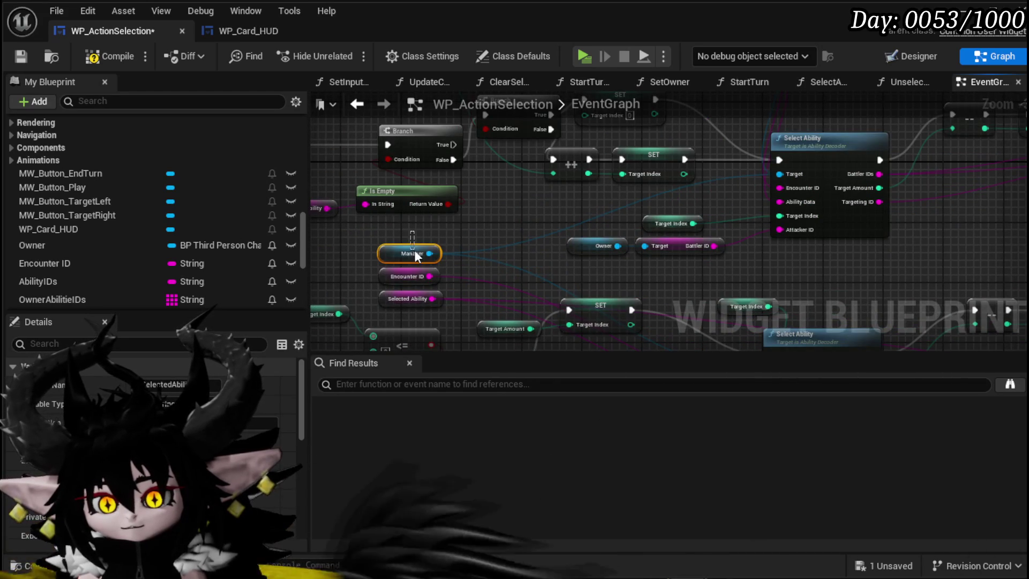
{"action": "scroll", "coordinate": [694, 144], "scroll_direction": "up", "scroll_amount": 1}
{"action": "key", "text": "ctrl+c"}
{"action": "key", "text": "ctrl+v"}
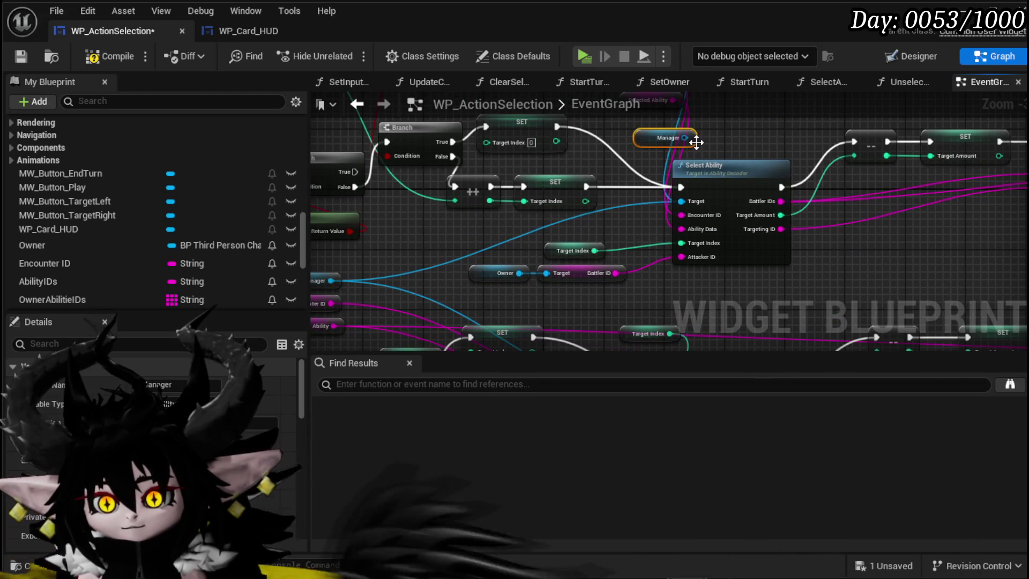
{"action": "mouse_move", "coordinate": [684, 138]}
{"action": "left_mouse_down"}
{"action": "mouse_move", "coordinate": [655, 205]}
{"action": "mouse_move", "coordinate": [681, 202]}
{"action": "left_mouse_up"}
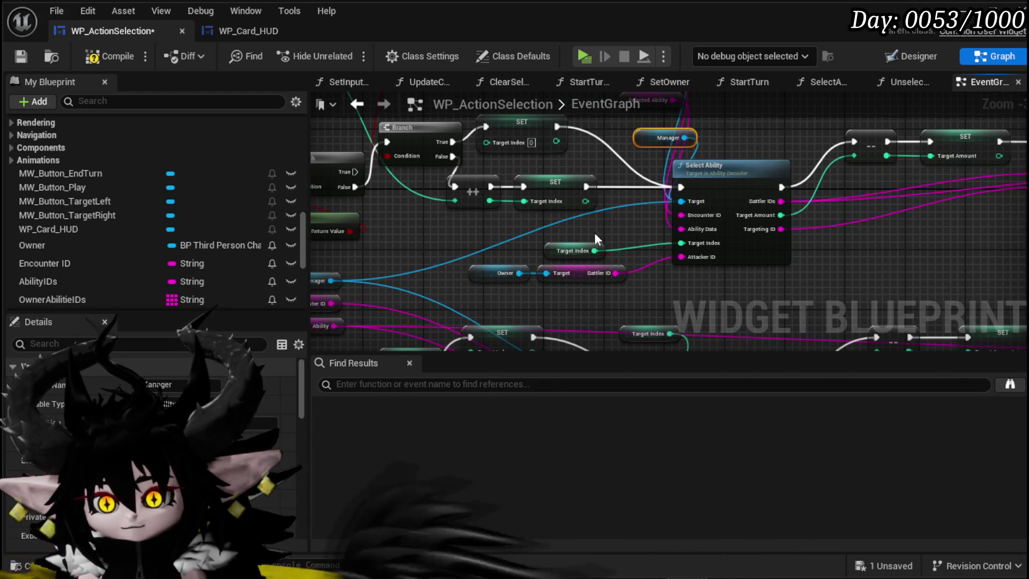
{"action": "scroll", "coordinate": [755, 236], "scroll_direction": "down", "scroll_amount": 2}
{"action": "mouse_move", "coordinate": [488, 263]}
{"action": "left_mouse_down"}
{"action": "mouse_move", "coordinate": [404, 291]}
{"action": "mouse_move", "coordinate": [613, 152]}
{"action": "mouse_move", "coordinate": [656, 139]}
{"action": "mouse_move", "coordinate": [452, 121]}
{"action": "left_mouse_up"}
{"action": "scroll", "coordinate": [430, 261], "scroll_direction": "up", "scroll_amount": 1}
- Marquee-select the Select Ability targeting chain and open its context menu
{"action": "left_click_drag", "start_coordinate": [464, 295], "coordinate": [693, 143]}
{"action": "scroll", "coordinate": [775, 135], "scroll_direction": "down", "scroll_amount": 1}
{"action": "mouse_move", "coordinate": [775, 135]}
{"action": "left_mouse_down"}
{"action": "mouse_move", "coordinate": [587, 176]}
{"action": "mouse_move", "coordinate": [616, 181]}
{"action": "left_mouse_up"}
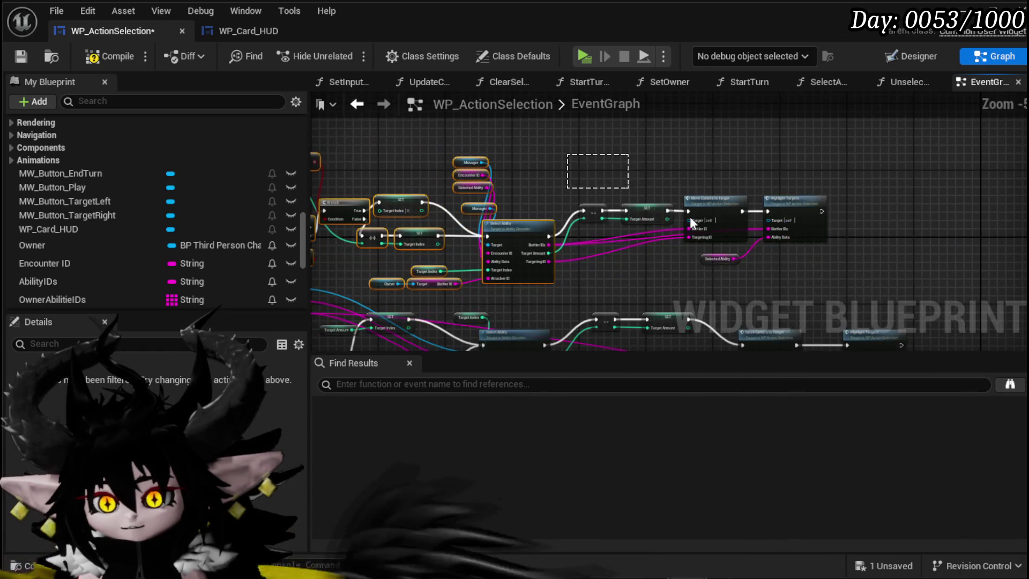
{"action": "left_click_drag", "start_coordinate": [850, 275], "coordinate": [832, 241]}
{"action": "right_click", "coordinate": [853, 185]}
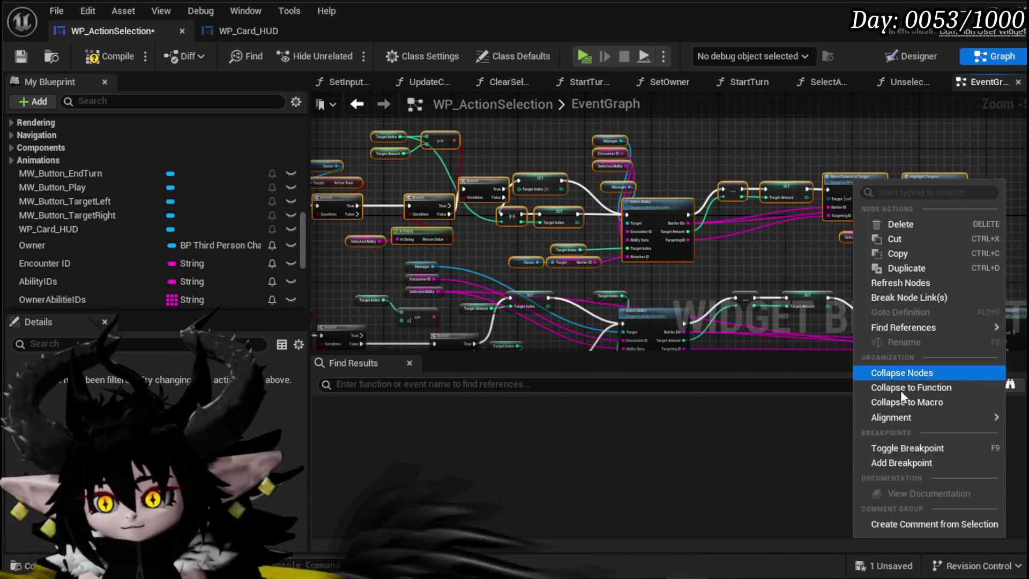
- Collapse the selected nodes into a function named SelectNextTarget and place it beside Debug Key E
{"action": "left_click", "coordinate": [902, 386]}
{"action": "type", "text": "SelectNextTarget"}
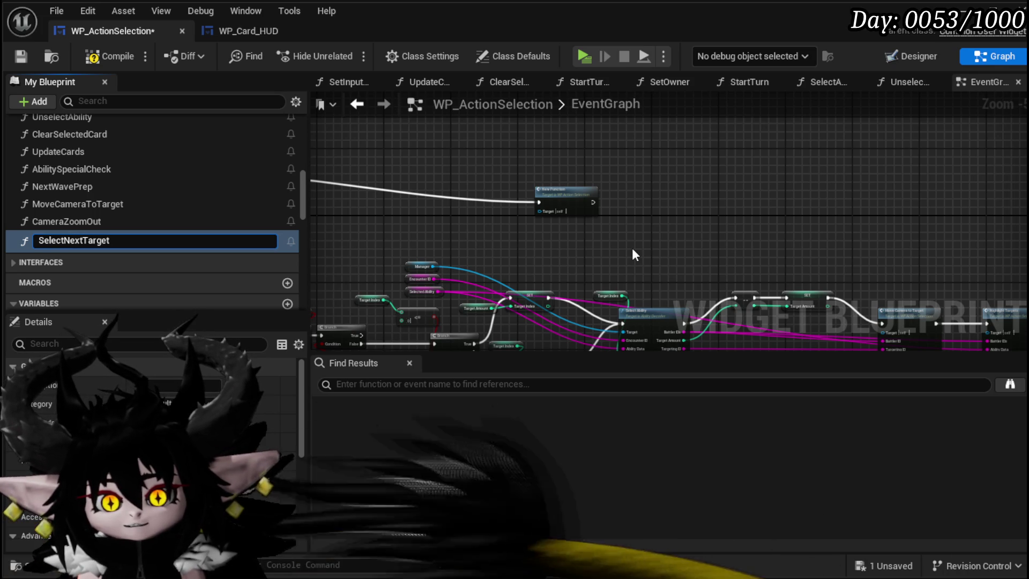
{"action": "key", "text": "Return"}
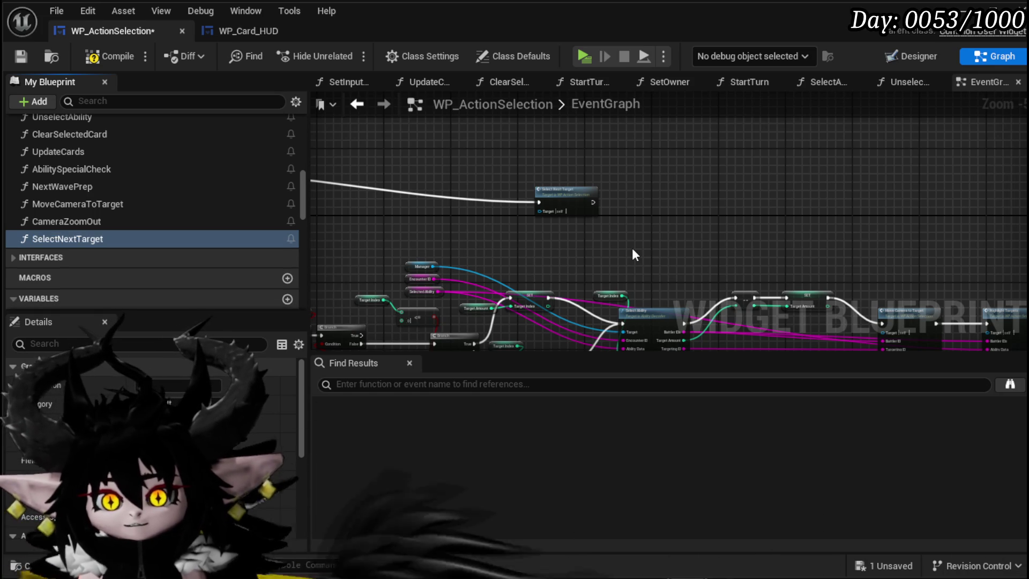
{"action": "left_click_drag", "start_coordinate": [771, 215], "coordinate": [761, 215]}
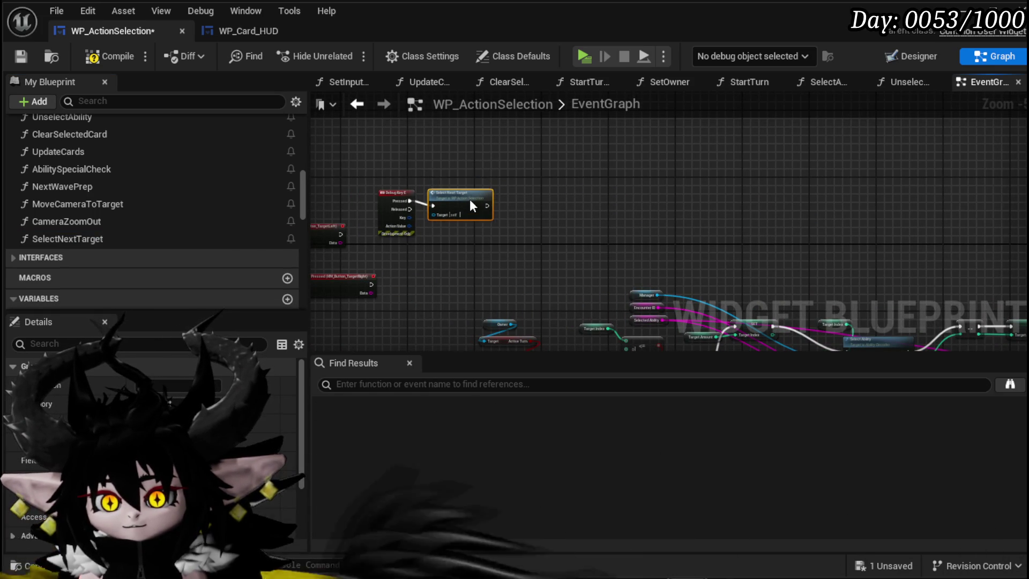
{"action": "left_click_drag", "start_coordinate": [469, 195], "coordinate": [570, 171]}
- Position the TargetRight press event above Debug Key E, then compile and save the blueprint
{"action": "scroll", "coordinate": [515, 193], "scroll_direction": "up", "scroll_amount": 3}
{"action": "mouse_move", "coordinate": [448, 256]}
{"action": "left_mouse_down"}
{"action": "mouse_move", "coordinate": [569, 81]}
{"action": "mouse_move", "coordinate": [521, 221]}
{"action": "mouse_move", "coordinate": [607, 288]}
{"action": "left_mouse_up"}
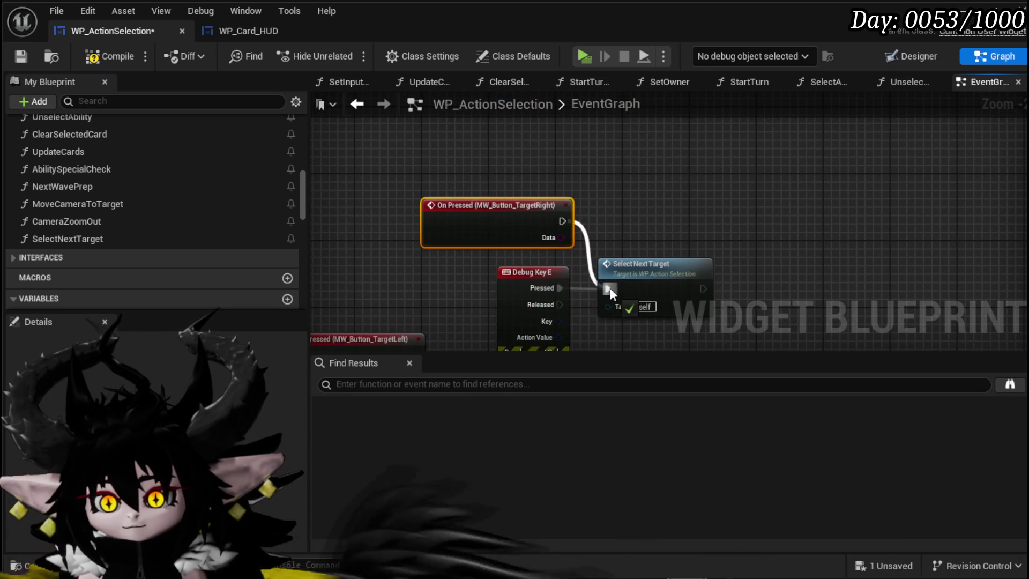
{"action": "scroll", "coordinate": [610, 287], "scroll_direction": "down", "scroll_amount": 2}
{"action": "left_click_drag", "start_coordinate": [608, 202], "coordinate": [521, 168]}
{"action": "left_click", "coordinate": [83, 60]}
{"action": "left_click", "coordinate": [23, 54]}
- Select the group of nodes holding the previous-target logic
{"action": "scroll", "coordinate": [464, 213], "scroll_direction": "down", "scroll_amount": 3}
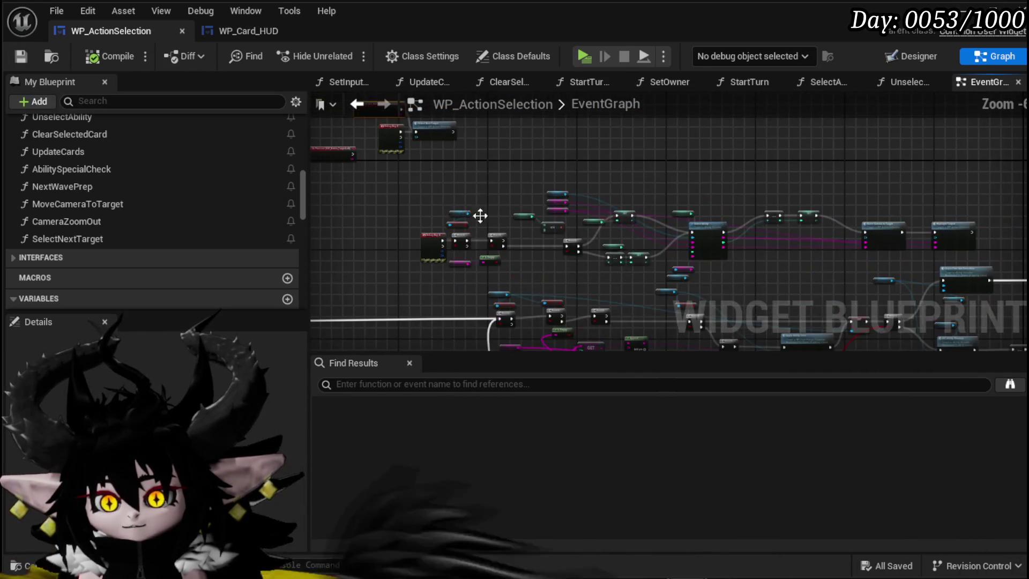
{"action": "left_click_drag", "start_coordinate": [754, 277], "coordinate": [766, 243]}
{"action": "scroll", "coordinate": [781, 272], "scroll_direction": "up", "scroll_amount": 4}
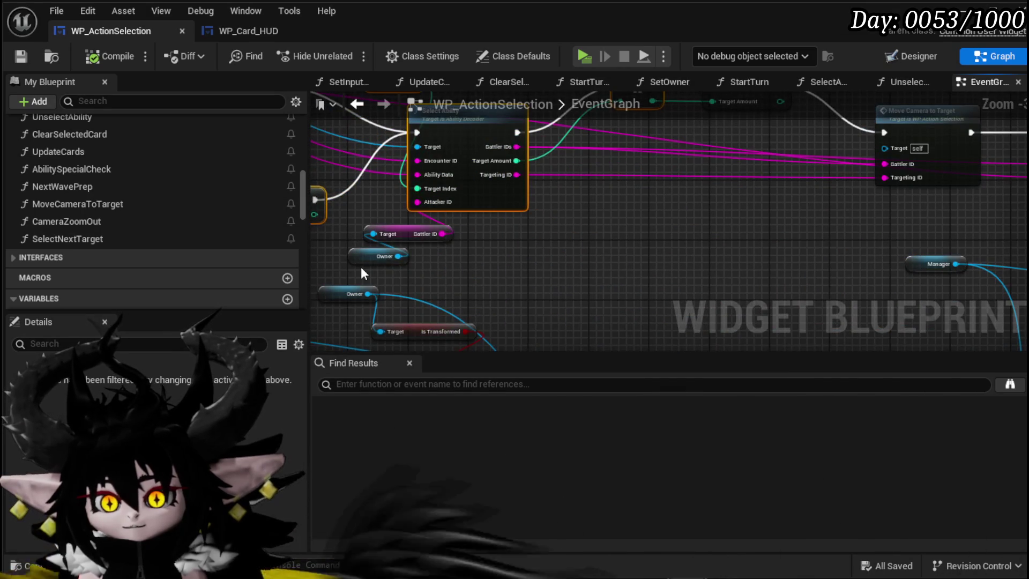
{"action": "scroll", "coordinate": [550, 204], "scroll_direction": "down", "scroll_amount": 5}
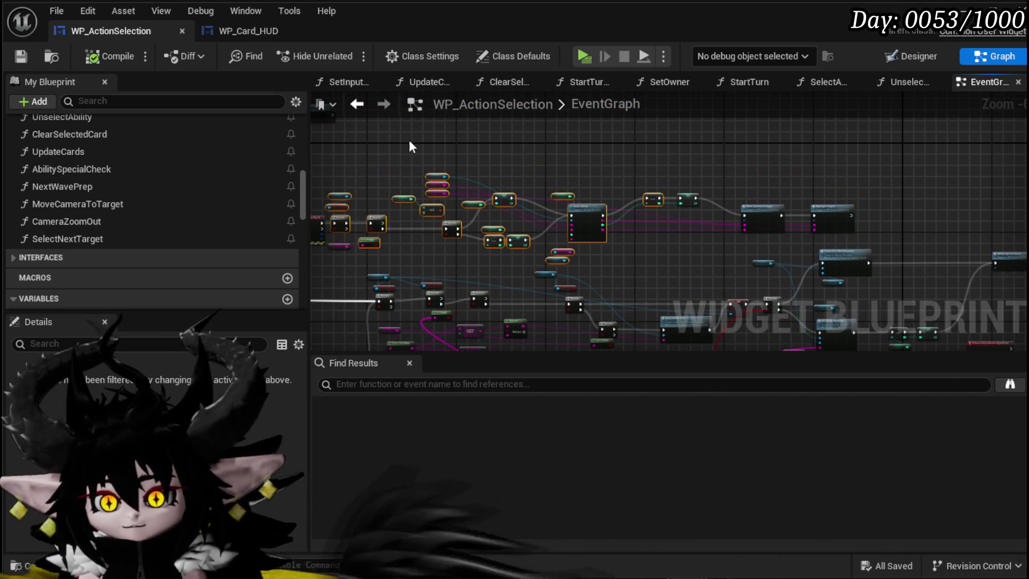
{"action": "scroll", "coordinate": [504, 144], "scroll_direction": "up", "scroll_amount": 4}
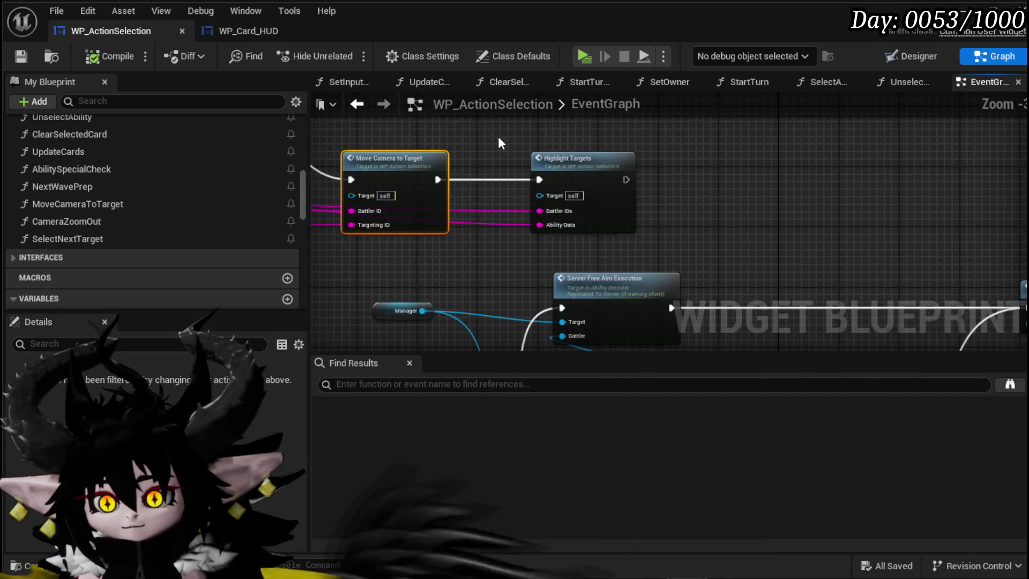
{"action": "scroll", "coordinate": [508, 224], "scroll_direction": "down", "scroll_amount": 4}
{"action": "scroll", "coordinate": [430, 223], "scroll_direction": "up", "scroll_amount": 4}
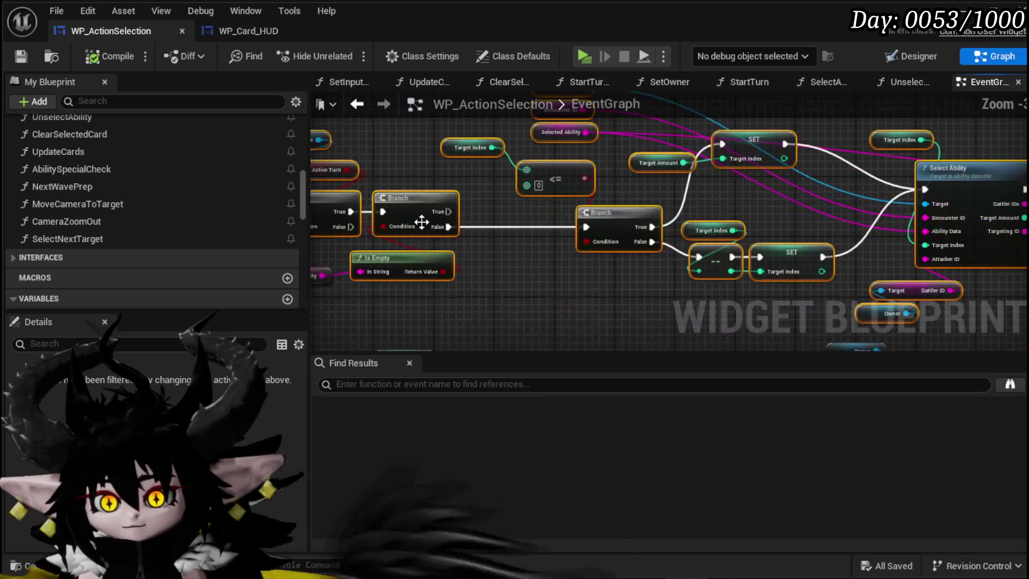
- Collapse the Branch nodes into a function named SelectPreviousTarget and place it next to Debug Key Q
{"action": "left_click_drag", "start_coordinate": [452, 171], "coordinate": [540, 181]}
{"action": "right_click", "coordinate": [452, 229]}
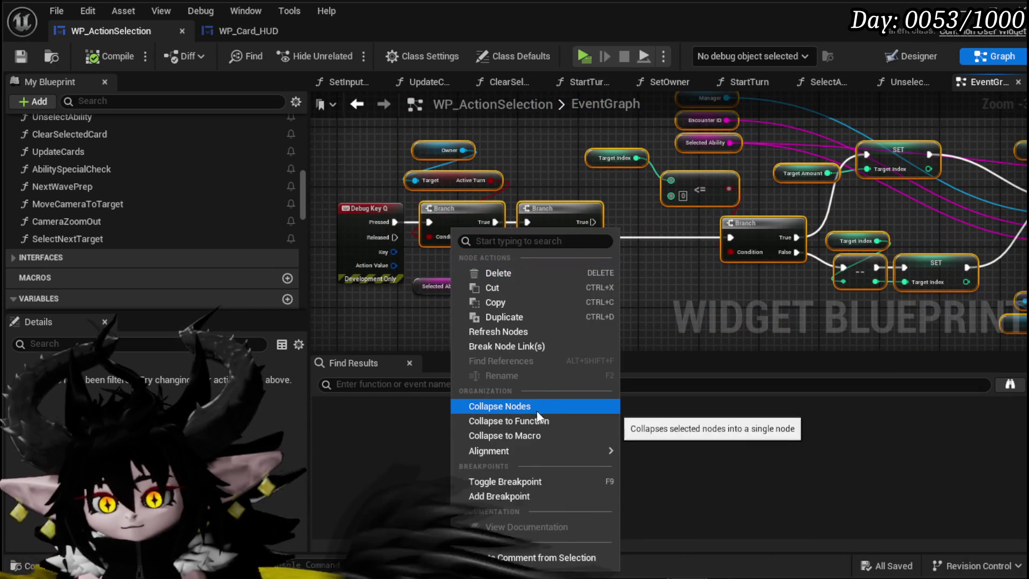
{"action": "left_click", "coordinate": [524, 421]}
{"action": "type", "text": "S"}
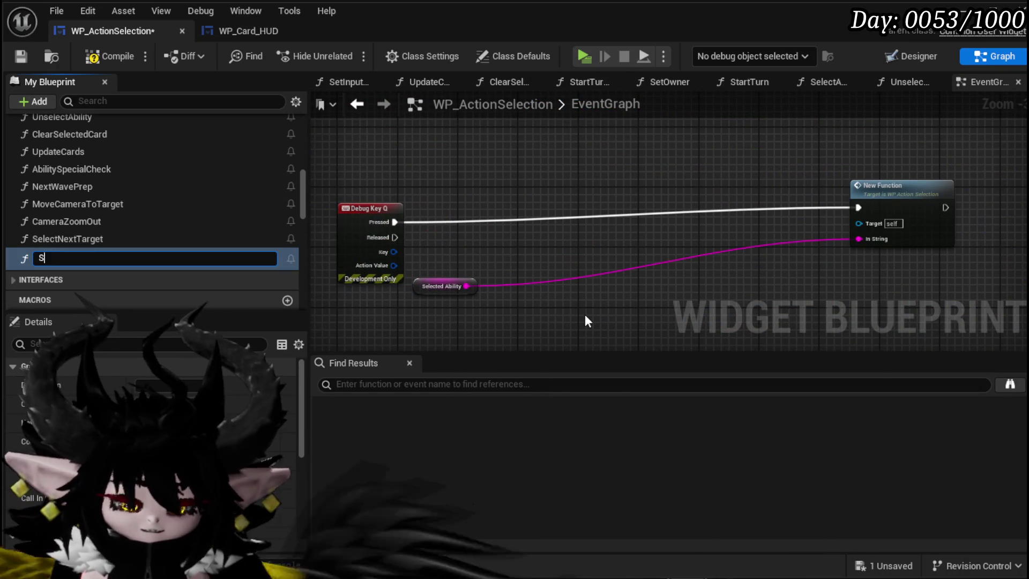
{"action": "type", "text": "electPrev"}
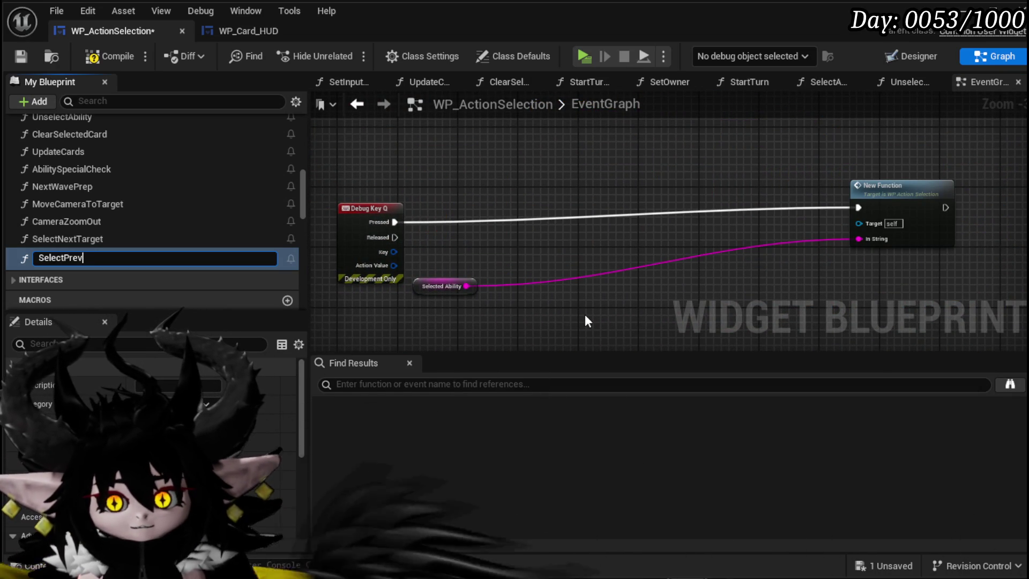
{"action": "type", "text": "ious"}
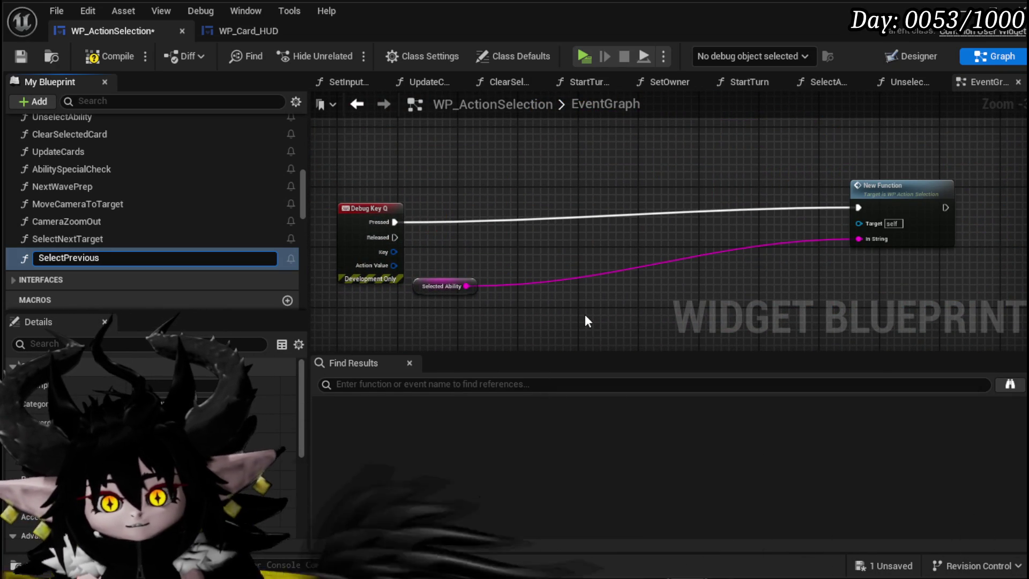
{"action": "type", "text": "Target"}
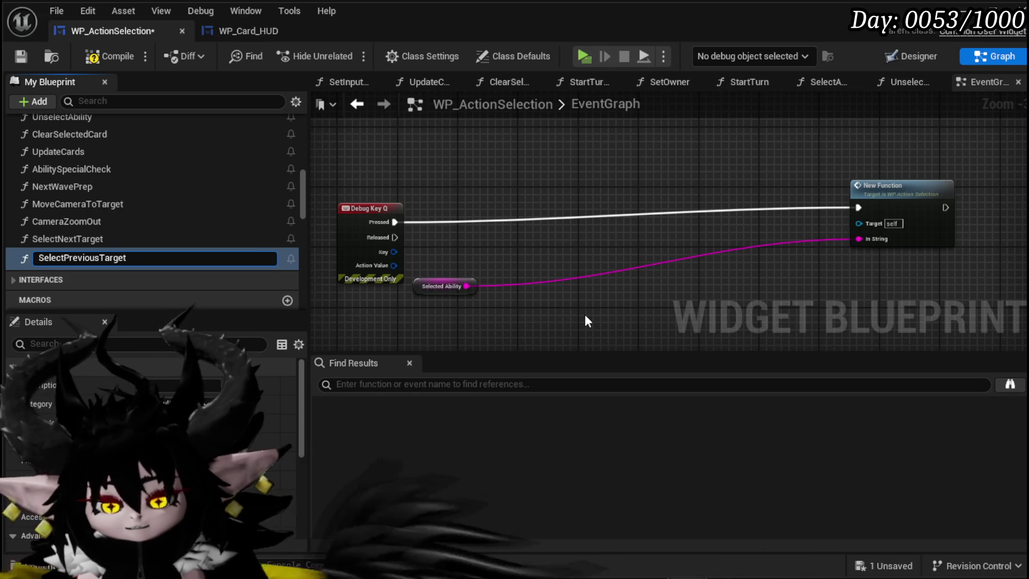
{"action": "mouse_move", "coordinate": [637, 201]}
{"action": "left_mouse_down"}
{"action": "mouse_move", "coordinate": [713, 140]}
{"action": "mouse_move", "coordinate": [971, 209]}
{"action": "left_mouse_up"}
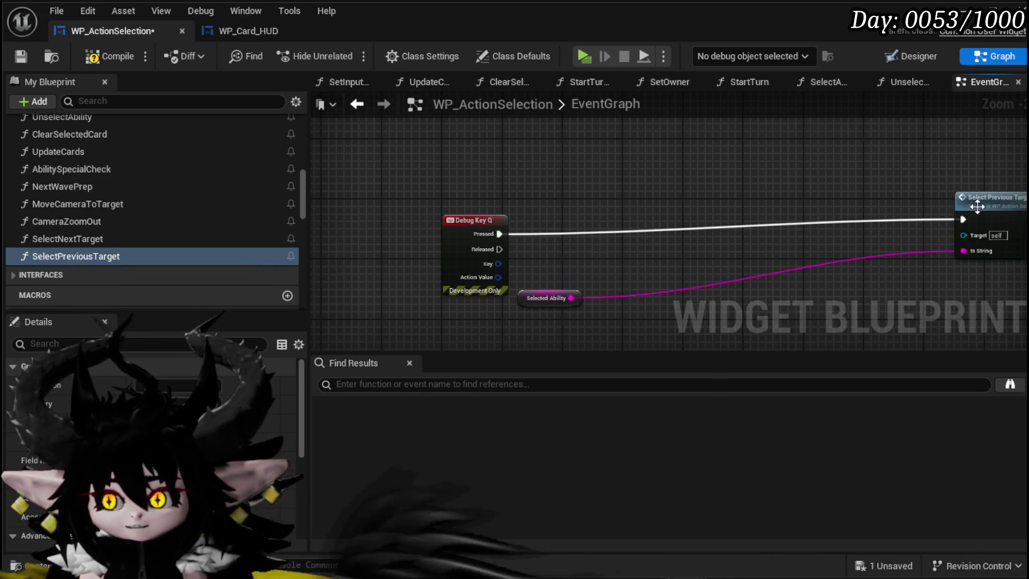
{"action": "left_click_drag", "start_coordinate": [812, 207], "coordinate": [458, 201]}
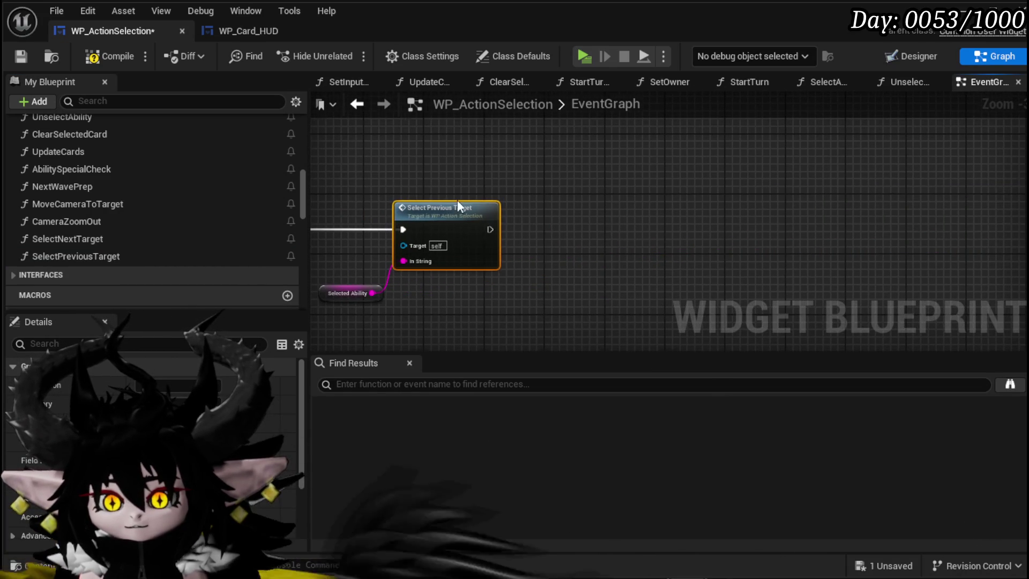
- Inside SelectPreviousTarget, paste a Selected Ability getter and wire it into the Is Empty check
{"action": "double_click", "coordinate": [526, 222]}
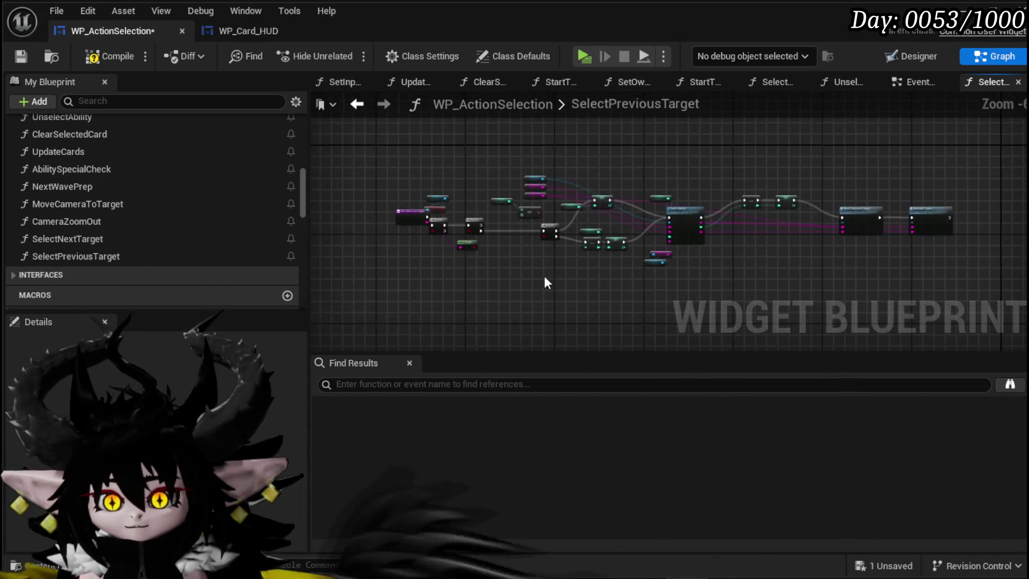
{"action": "scroll", "coordinate": [455, 215], "scroll_direction": "up", "scroll_amount": 3}
{"action": "left_click_drag", "start_coordinate": [455, 152], "coordinate": [428, 194]}
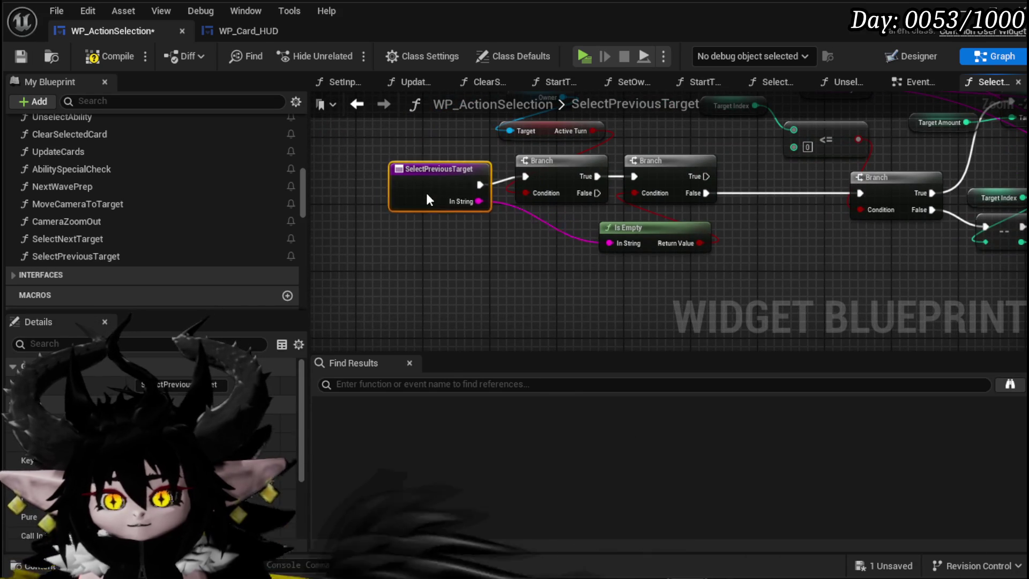
{"action": "key", "text": "ctrl+v"}
{"action": "left_click_drag", "start_coordinate": [529, 252], "coordinate": [552, 233]}
{"action": "left_click_drag", "start_coordinate": [320, 190], "coordinate": [412, 207]}
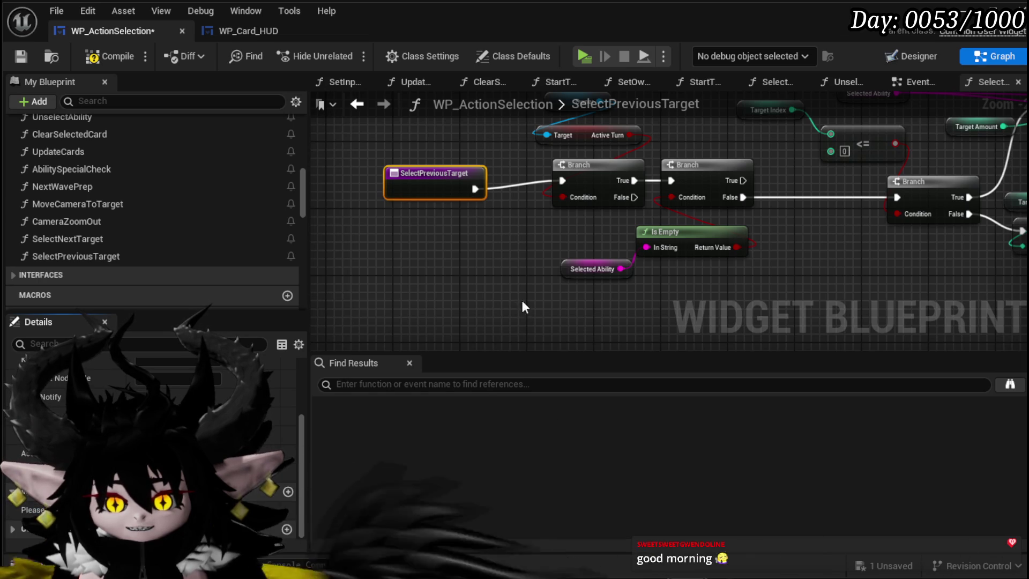
- Remove the stale In String pin from Select Previous Target, then recompile and save the blueprint
{"action": "left_click", "coordinate": [94, 60]}
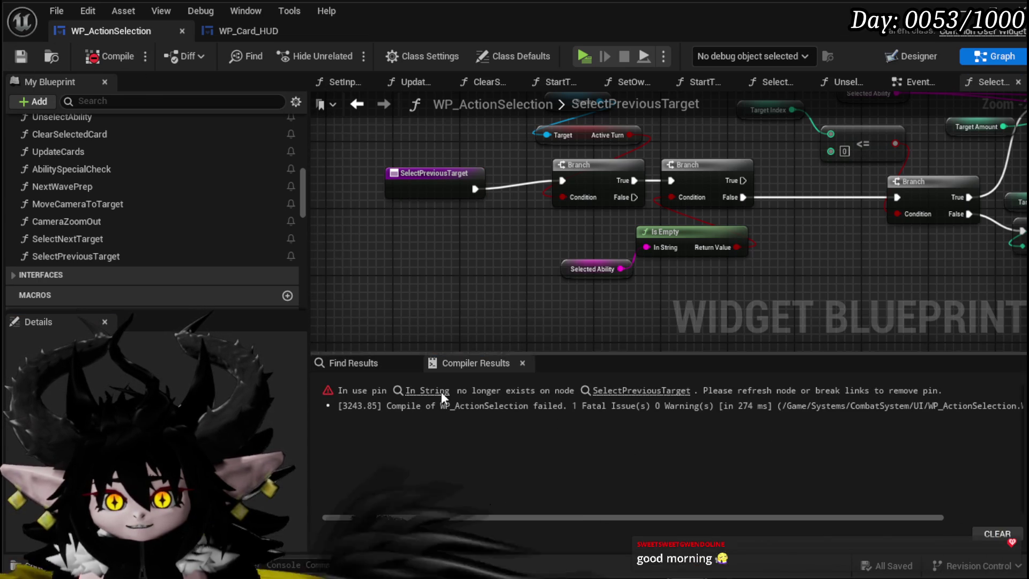
{"action": "left_click", "coordinate": [402, 390]}
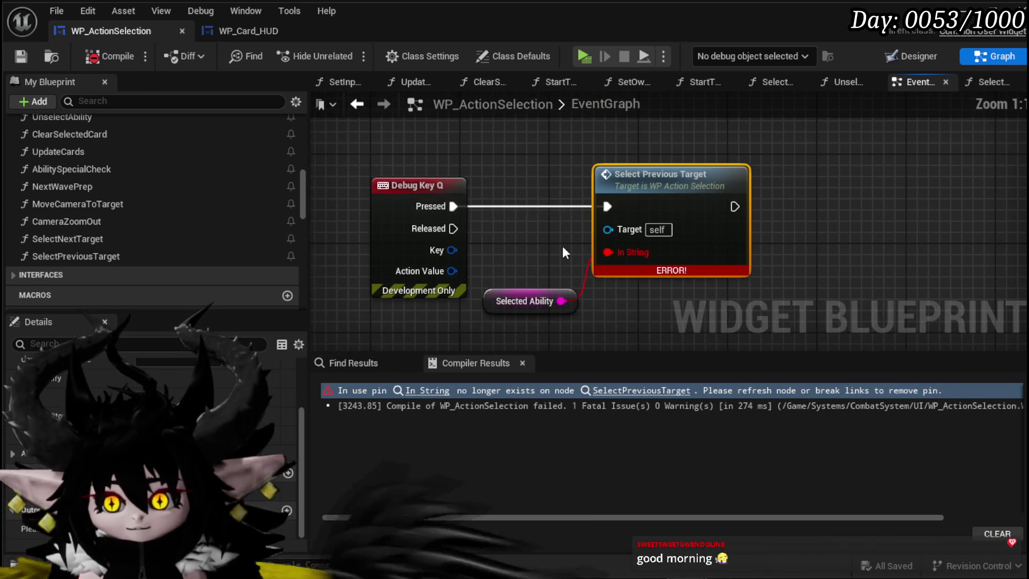
{"action": "left_click", "coordinate": [616, 252], "text": "alt"}
{"action": "scroll", "coordinate": [553, 247], "scroll_direction": "down", "scroll_amount": 2}
{"action": "left_click", "coordinate": [541, 294]}
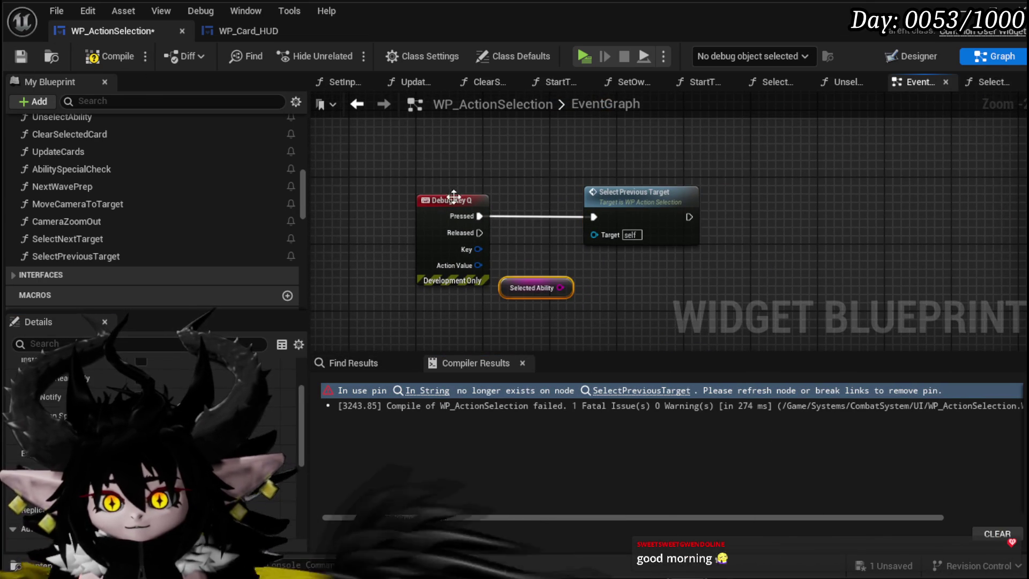
{"action": "left_click", "coordinate": [27, 55]}
{"action": "scroll", "coordinate": [494, 198], "scroll_direction": "down", "scroll_amount": 4}
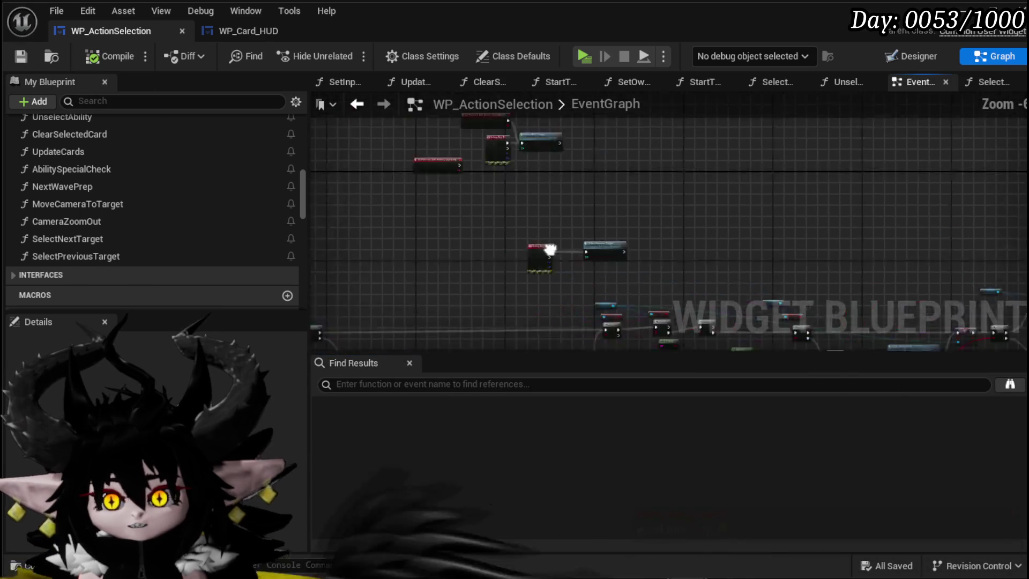
{"action": "scroll", "coordinate": [579, 260], "scroll_direction": "up", "scroll_amount": 4}
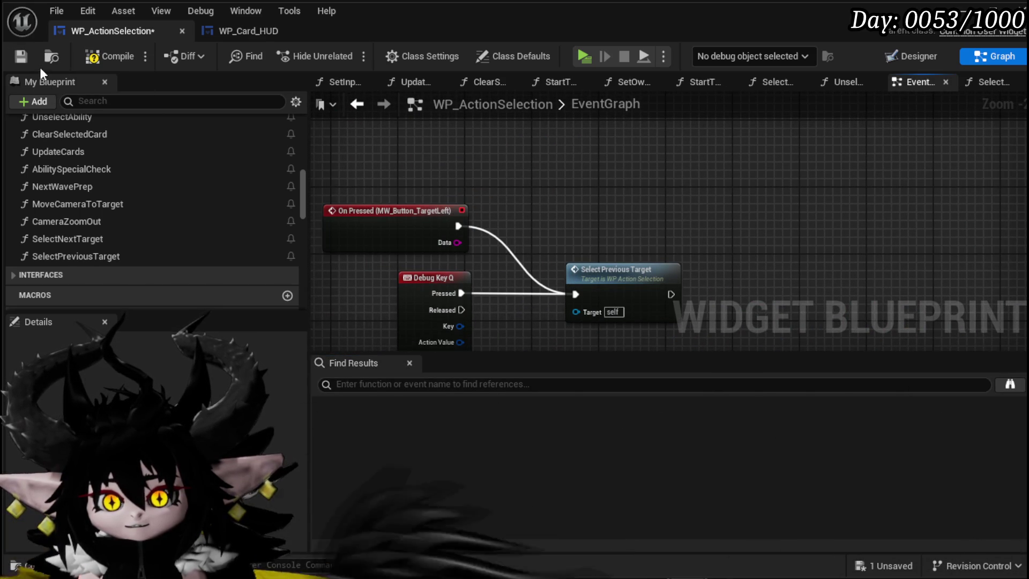
{"action": "left_click", "coordinate": [25, 53]}
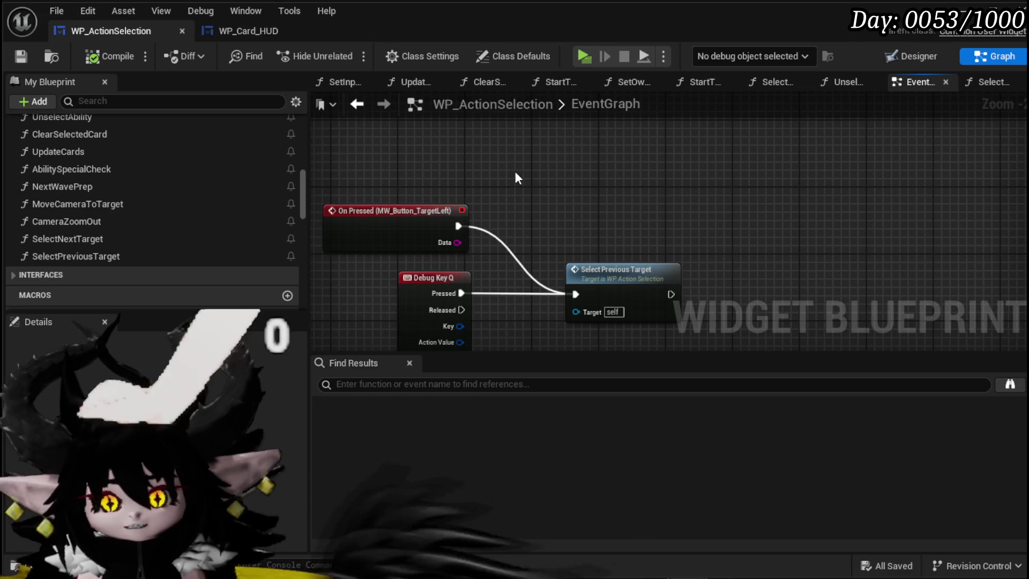
- Save the blueprint with Ctrl+S and review the branching and ability execution nodes
{"action": "scroll", "coordinate": [515, 171], "scroll_direction": "down", "scroll_amount": 4}
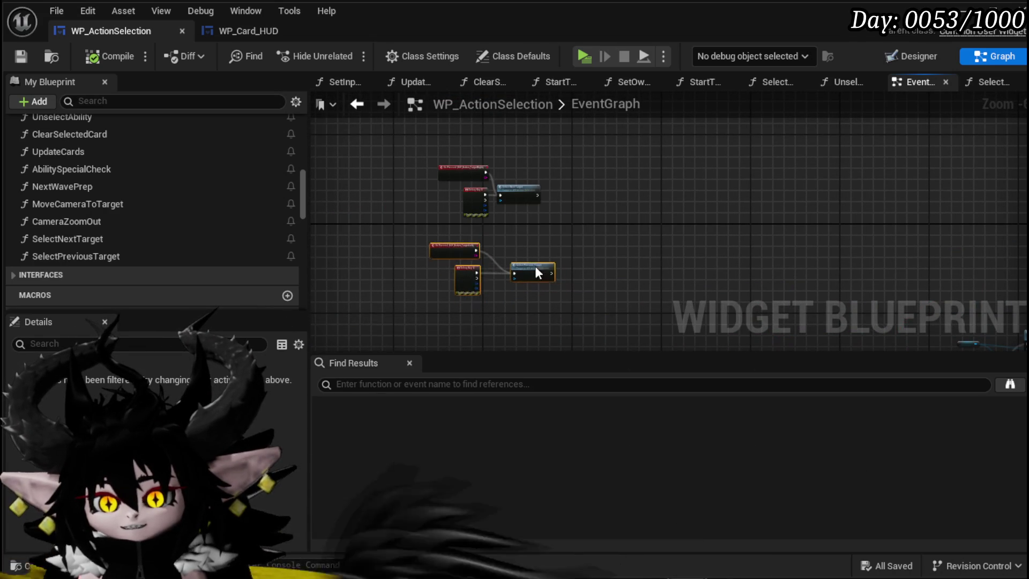
{"action": "scroll", "coordinate": [581, 172], "scroll_direction": "up", "scroll_amount": 4}
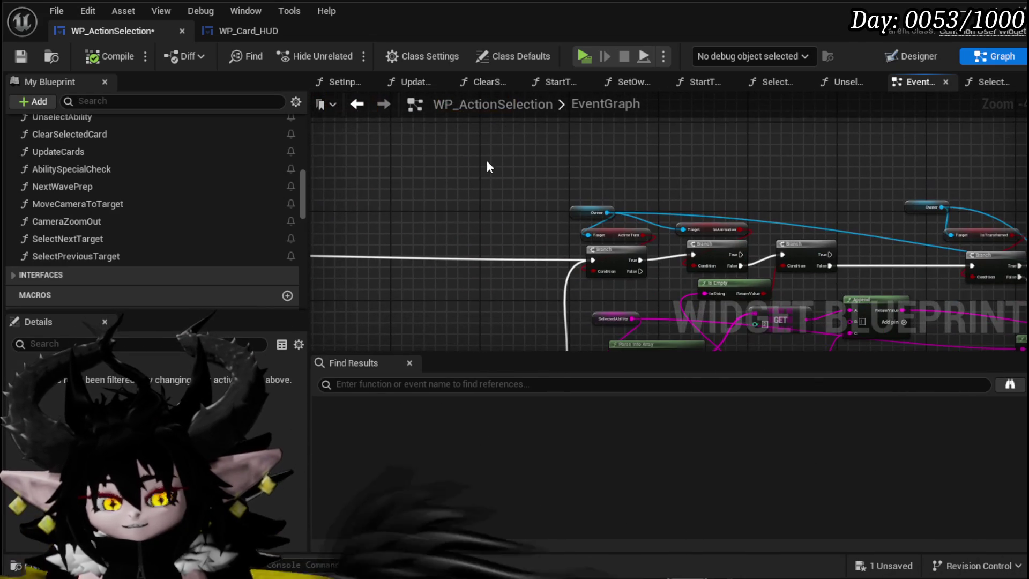
{"action": "key", "text": "ctrl+s"}
{"action": "mouse_move", "coordinate": [529, 159]}
{"action": "left_mouse_down"}
{"action": "mouse_move", "coordinate": [536, 166]}
{"action": "mouse_move", "coordinate": [523, 173]}
{"action": "left_mouse_up"}
{"action": "scroll", "coordinate": [523, 173], "scroll_direction": "down", "scroll_amount": 5}
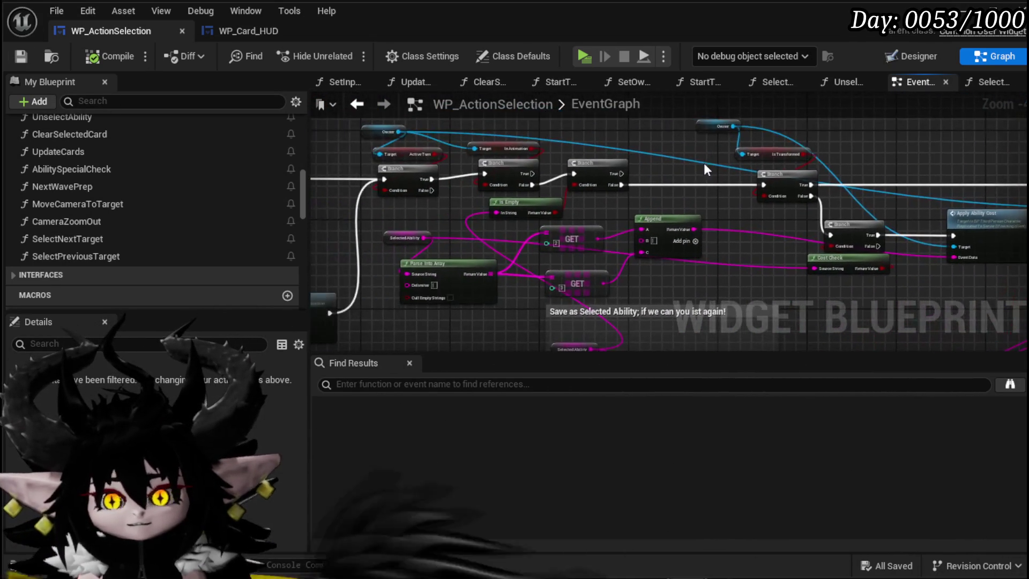
{"action": "scroll", "coordinate": [418, 228], "scroll_direction": "up", "scroll_amount": 4}
{"action": "left_click_drag", "start_coordinate": [411, 153], "coordinate": [490, 173]}
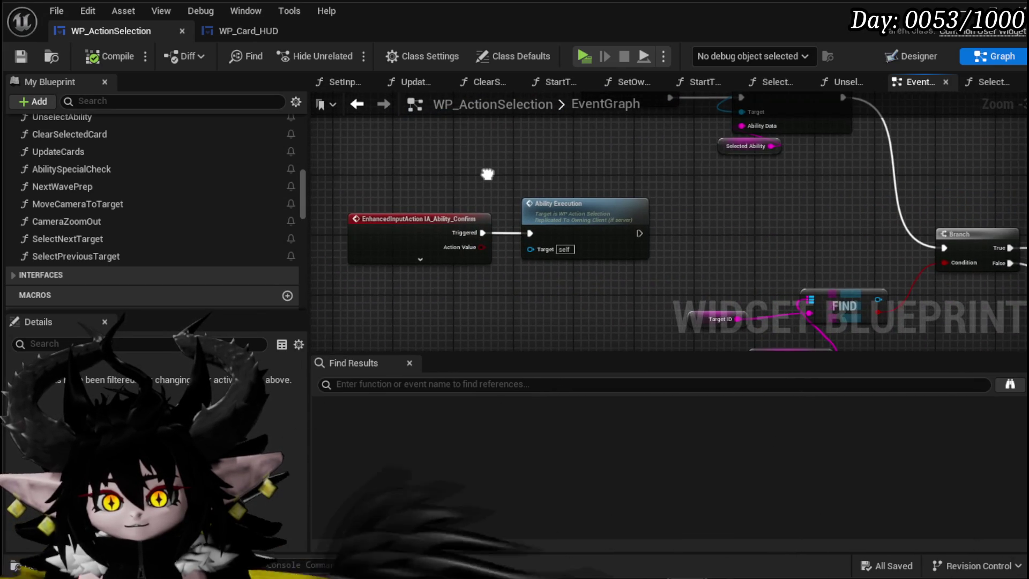
{"action": "scroll", "coordinate": [487, 174], "scroll_direction": "down", "scroll_amount": 3}
{"action": "scroll", "coordinate": [340, 241], "scroll_direction": "up", "scroll_amount": 3}
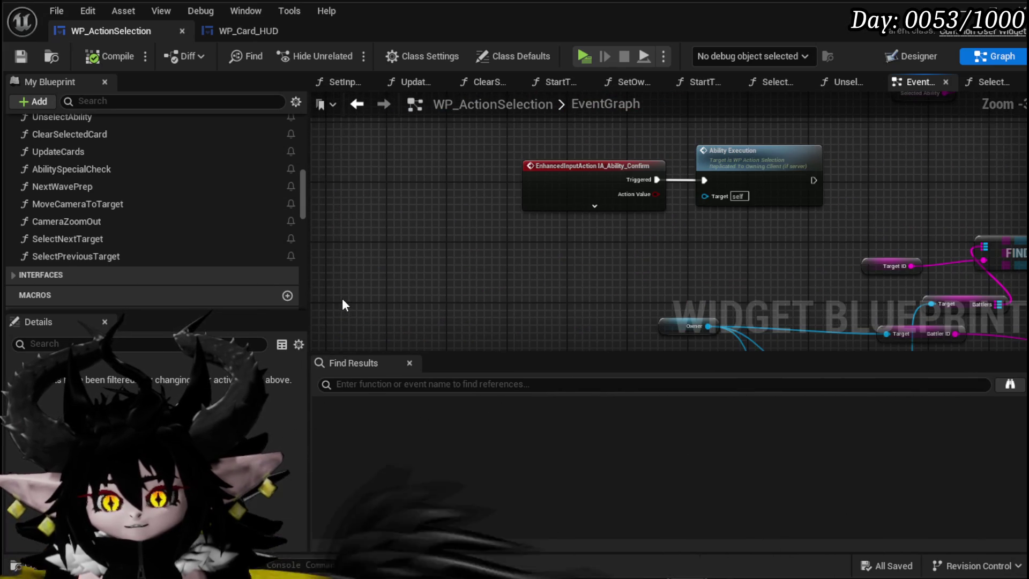
{"action": "scroll", "coordinate": [344, 303], "scroll_direction": "down", "scroll_amount": 3}
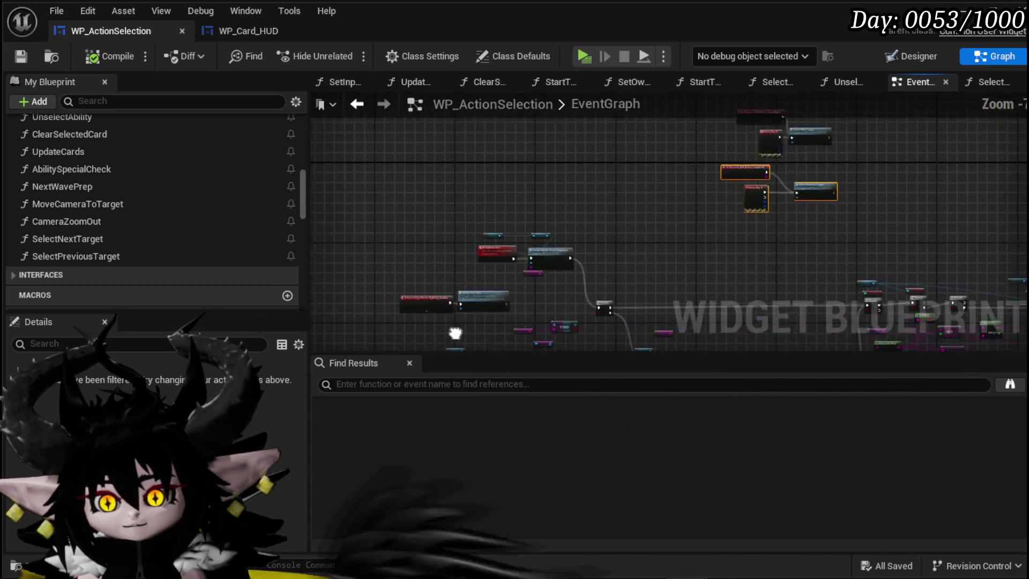
{"action": "scroll", "coordinate": [542, 283], "scroll_direction": "up", "scroll_amount": 3}
{"action": "scroll", "coordinate": [543, 283], "scroll_direction": "down", "scroll_amount": 3}
- Look over the wider EventGraph and marquee-select the next and previous target event nodes
{"action": "mouse_move", "coordinate": [535, 229]}
{"action": "left_mouse_down"}
{"action": "mouse_move", "coordinate": [432, 202]}
{"action": "mouse_move", "coordinate": [470, 256]}
{"action": "mouse_move", "coordinate": [536, 161]}
{"action": "mouse_move", "coordinate": [414, 262]}
{"action": "mouse_move", "coordinate": [610, 262]}
{"action": "left_mouse_up"}
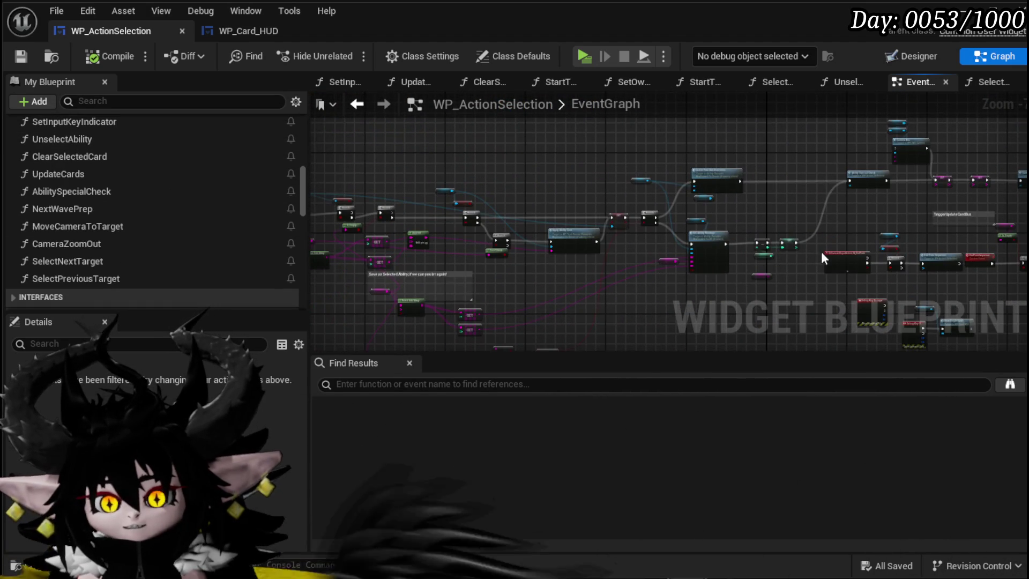
{"action": "scroll", "coordinate": [821, 252], "scroll_direction": "down", "scroll_amount": 1}
{"action": "mouse_move", "coordinate": [898, 215]}
{"action": "left_mouse_down"}
{"action": "mouse_move", "coordinate": [326, 145]}
{"action": "mouse_move", "coordinate": [321, 119]}
{"action": "mouse_move", "coordinate": [342, 121]}
{"action": "mouse_move", "coordinate": [494, 220]}
{"action": "mouse_move", "coordinate": [532, 230]}
{"action": "mouse_move", "coordinate": [574, 298]}
{"action": "left_mouse_up"}
{"action": "scroll", "coordinate": [532, 229], "scroll_direction": "up", "scroll_amount": 2}
{"action": "scroll", "coordinate": [533, 241], "scroll_direction": "up", "scroll_amount": 3}
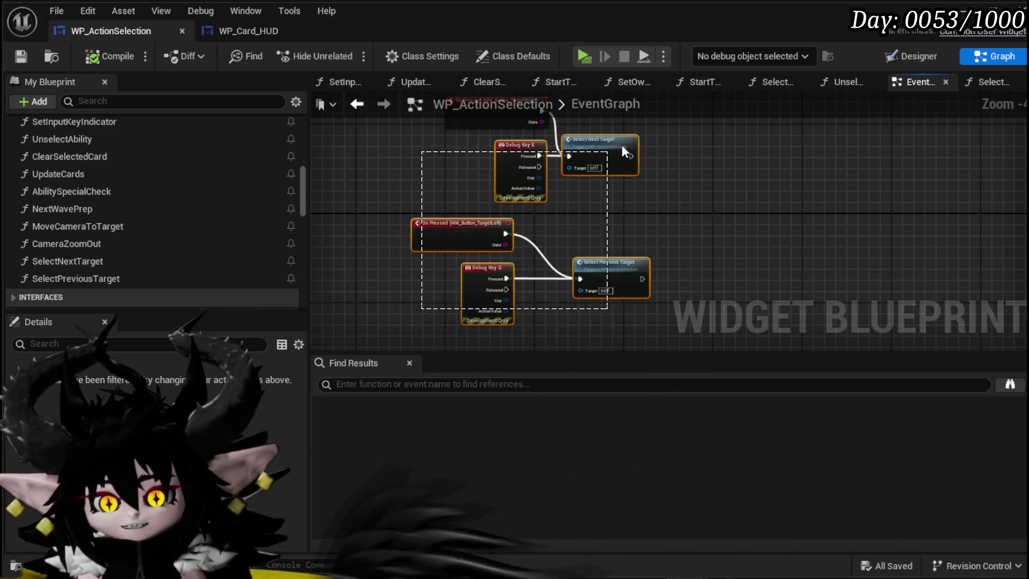
{"action": "left_click_drag", "start_coordinate": [602, 155], "coordinate": [693, 104]}
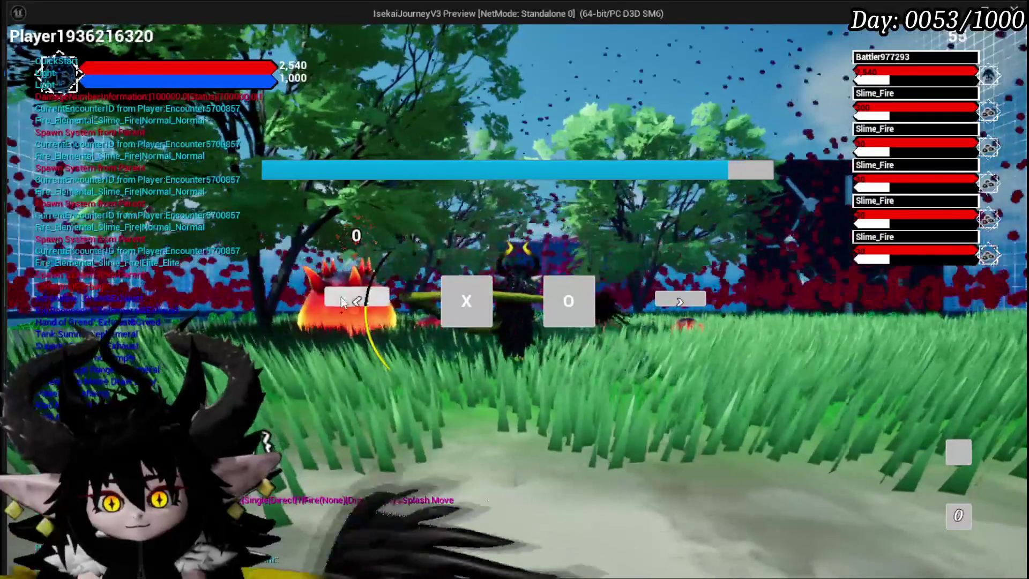
- Playtest: play Adrenaline and Hand of Greed, step the target between Slime_Fire enemies, then save all
{"action": "left_click", "coordinate": [453, 315]}
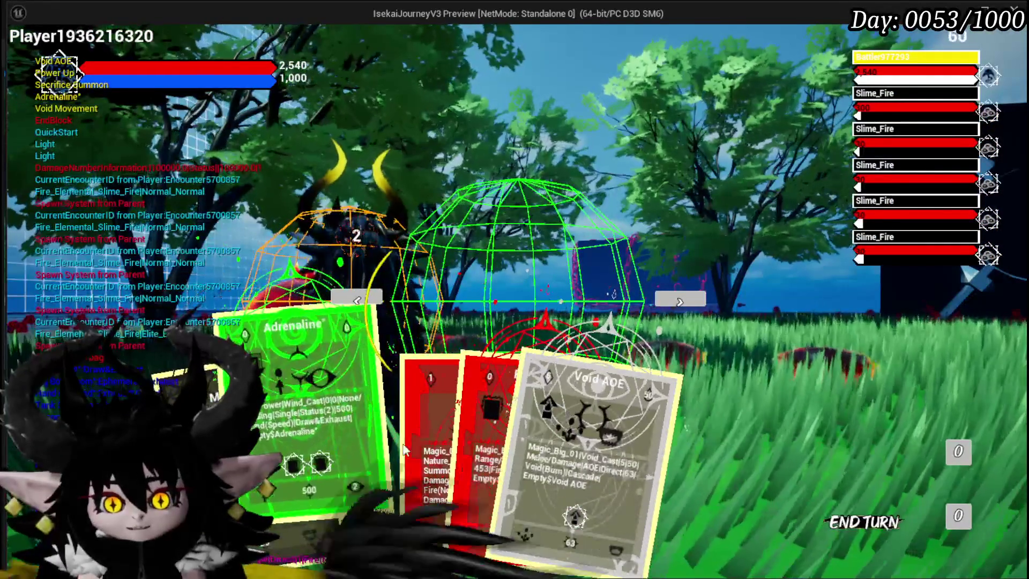
{"action": "left_click", "coordinate": [369, 450]}
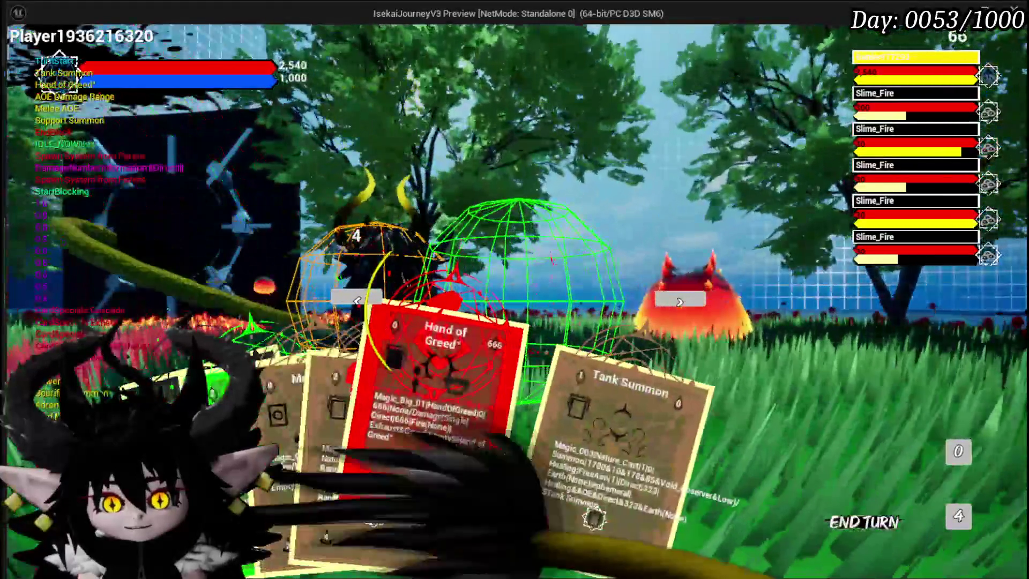
{"action": "left_click", "coordinate": [425, 475]}
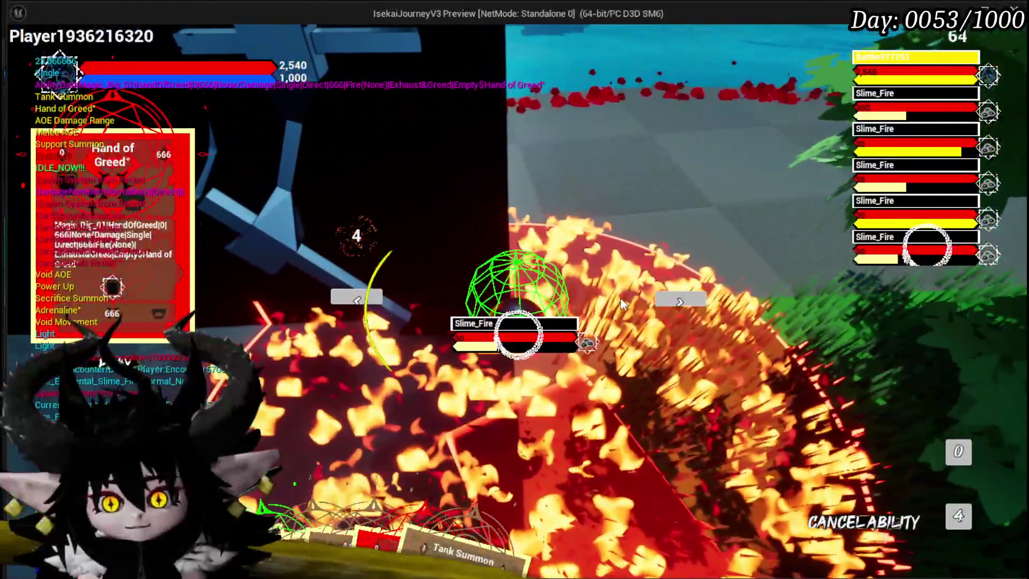
{"action": "left_click", "coordinate": [708, 303]}
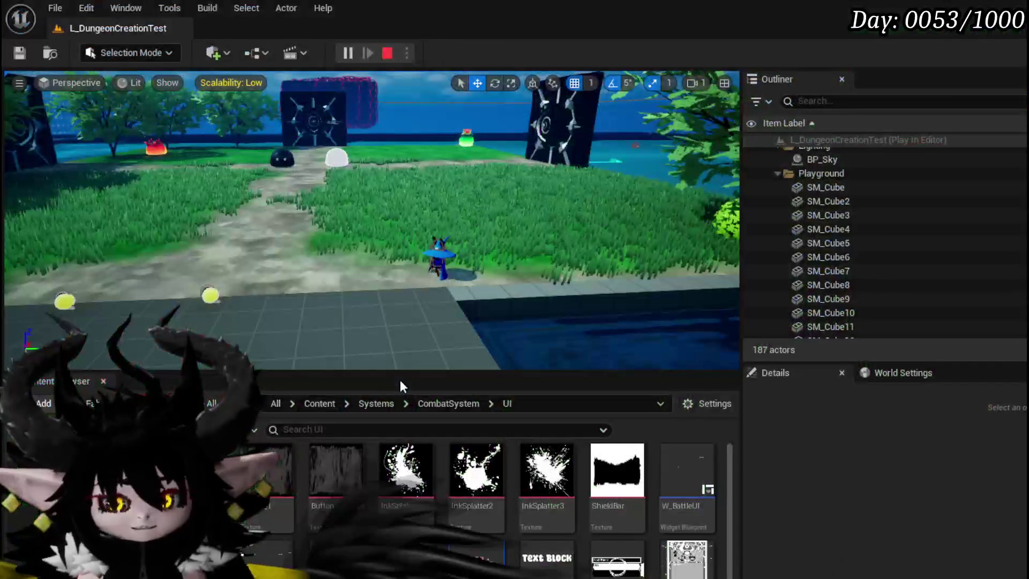
{"action": "left_click", "coordinate": [21, 53]}
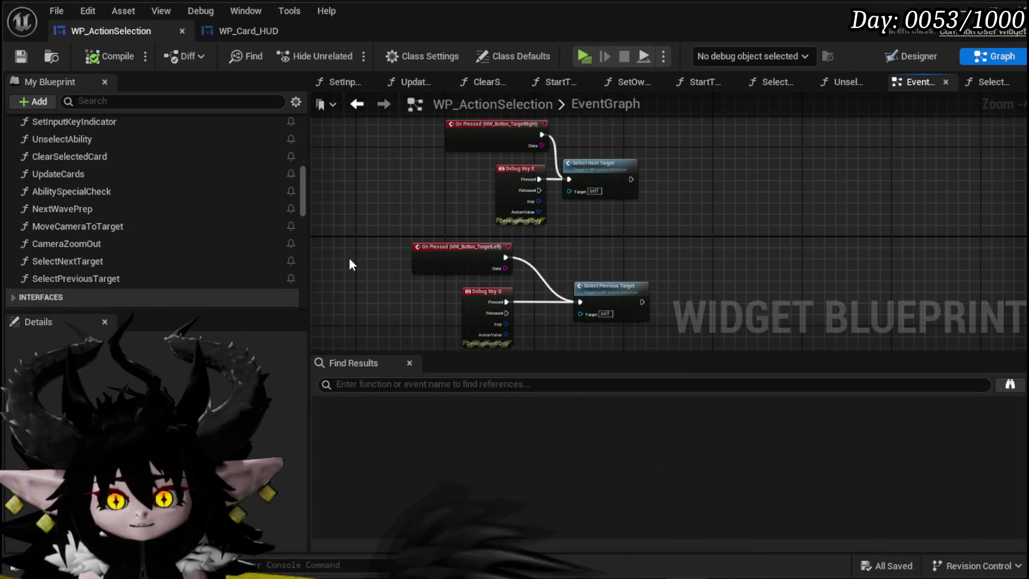
- Inspect the SetOwner graph's Set Color node, then jump to the Event SetColor implementation
{"action": "scroll", "coordinate": [149, 277], "scroll_direction": "up", "scroll_amount": 10}
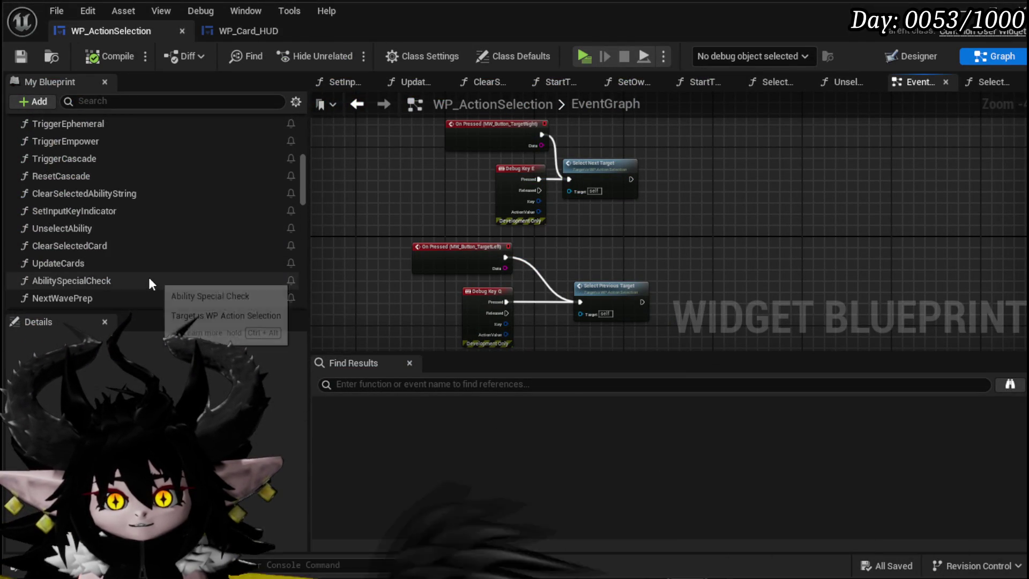
{"action": "double_click", "coordinate": [57, 166]}
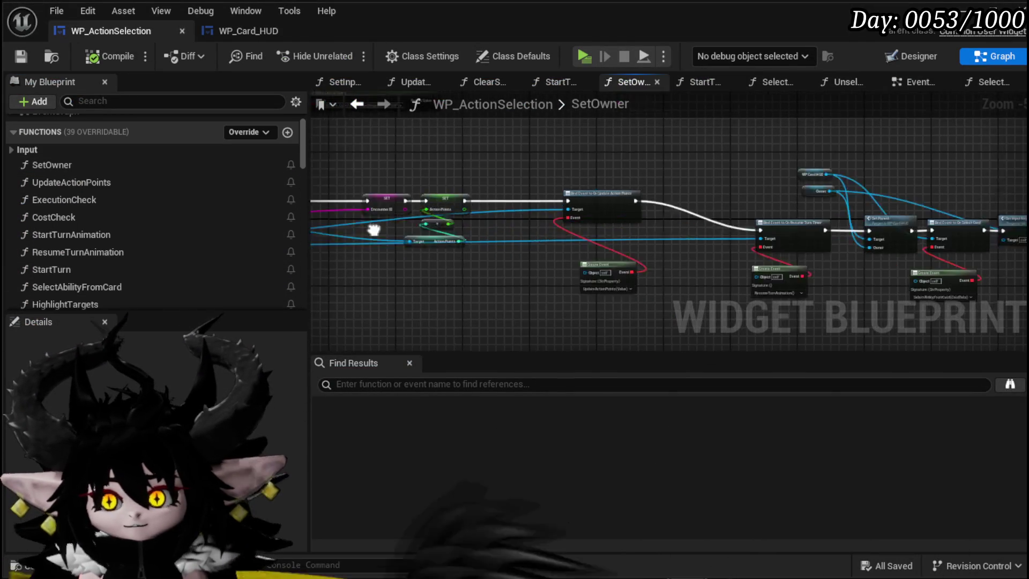
{"action": "scroll", "coordinate": [639, 270], "scroll_direction": "up", "scroll_amount": 3}
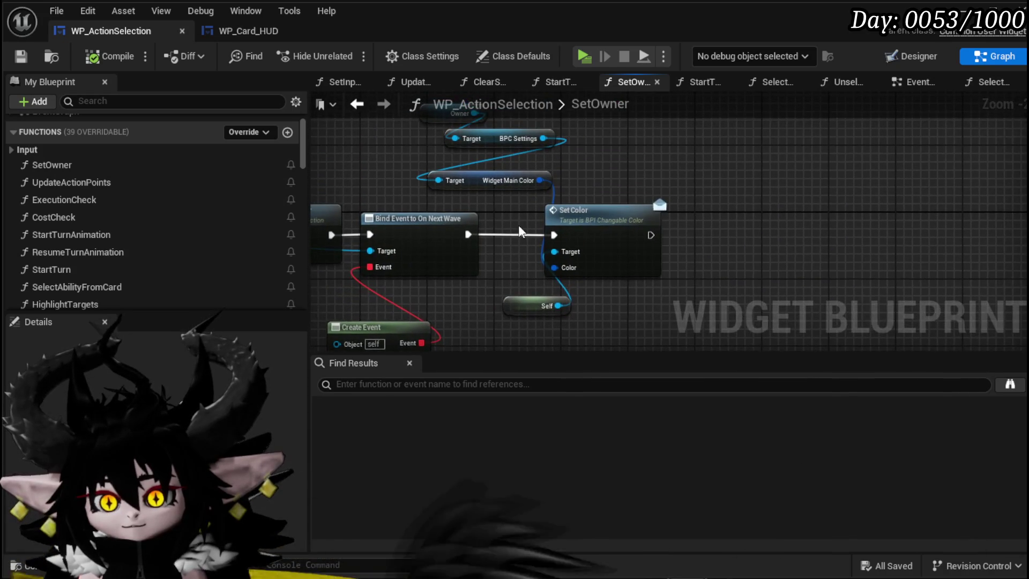
{"action": "mouse_move", "coordinate": [526, 269]}
{"action": "left_mouse_down"}
{"action": "mouse_move", "coordinate": [531, 227]}
{"action": "mouse_move", "coordinate": [536, 236]}
{"action": "left_mouse_up"}
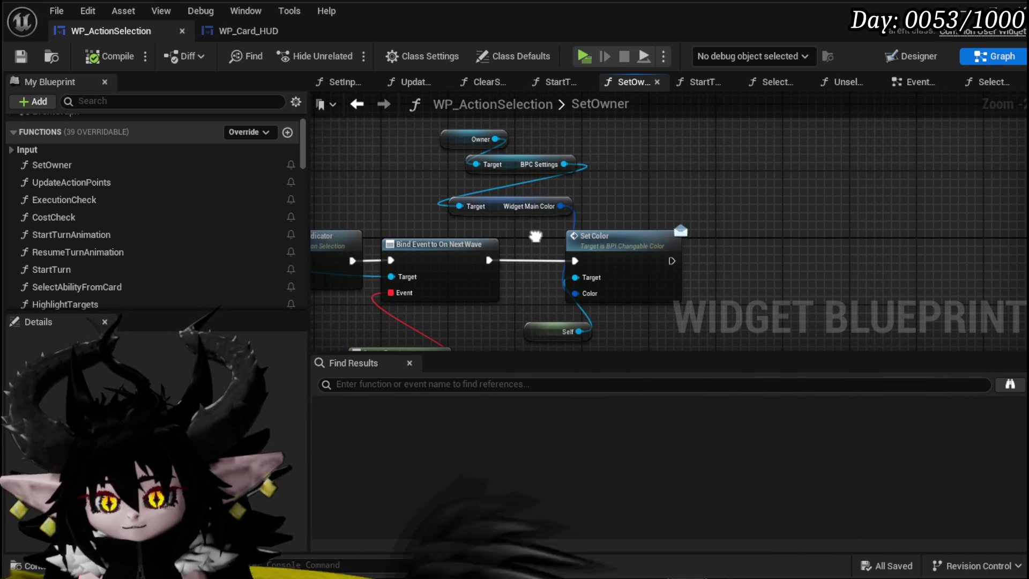
{"action": "scroll", "coordinate": [173, 236], "scroll_direction": "down", "scroll_amount": 15}
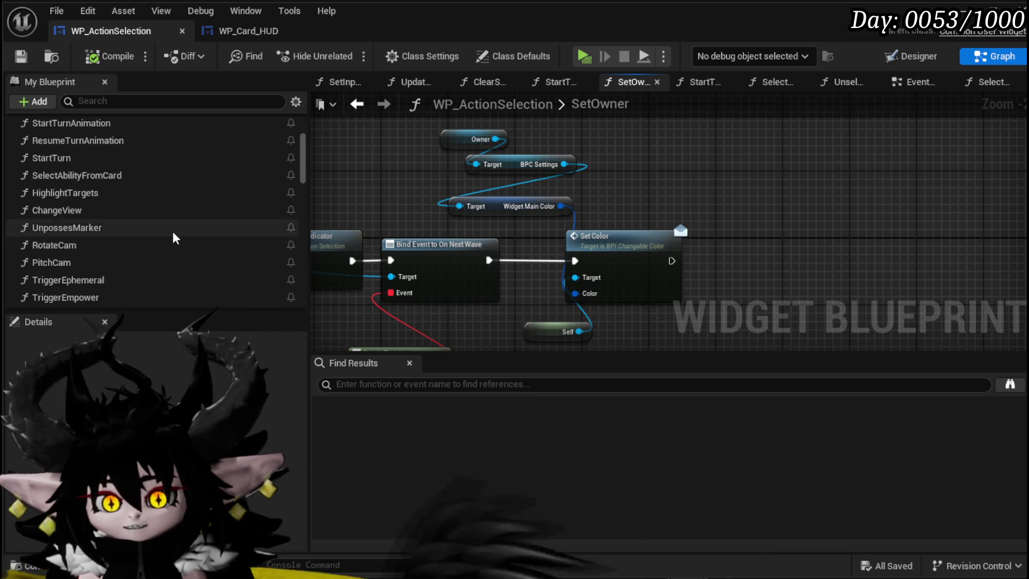
{"action": "scroll", "coordinate": [141, 231], "scroll_direction": "down", "scroll_amount": 5}
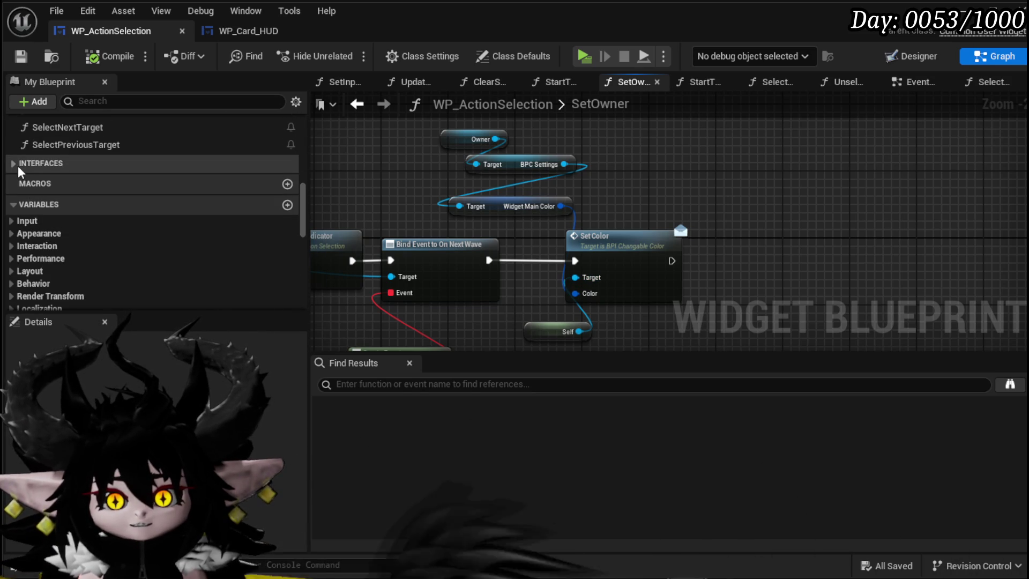
{"action": "left_click", "coordinate": [18, 163]}
{"action": "double_click", "coordinate": [54, 182]}
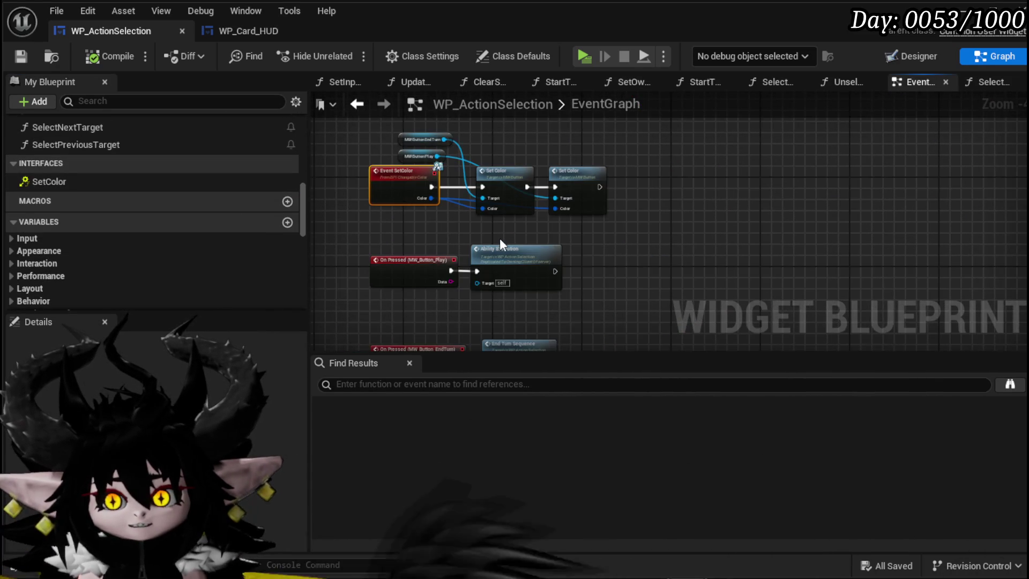
- Place MW_Button_TargetLeft and MW_Button_TargetRight getters and chain a Set Color node for TargetRight
{"action": "left_click_drag", "start_coordinate": [500, 238], "coordinate": [454, 276]}
{"action": "scroll", "coordinate": [153, 235], "scroll_direction": "up", "scroll_amount": 3}
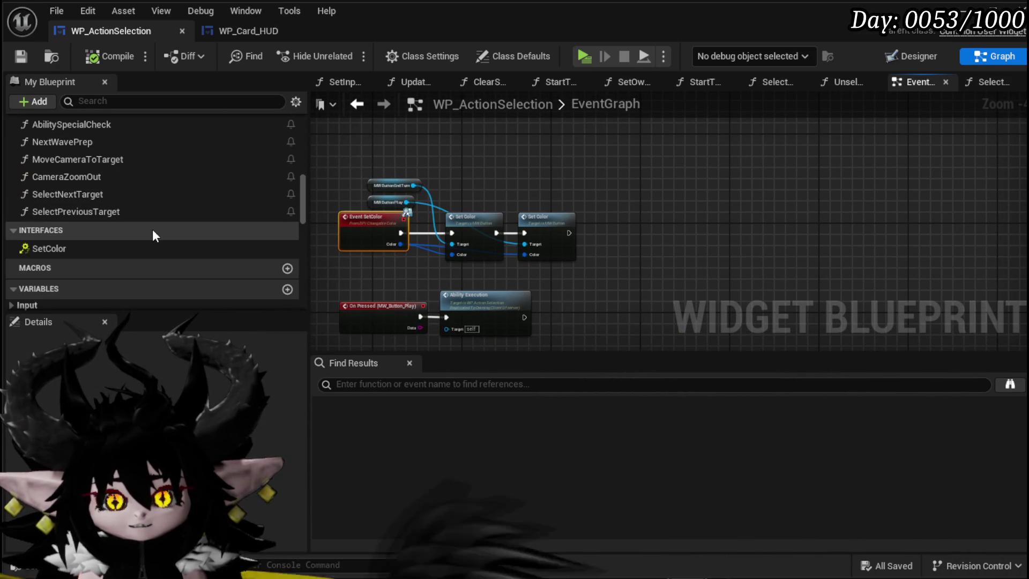
{"action": "scroll", "coordinate": [153, 236], "scroll_direction": "down", "scroll_amount": 7}
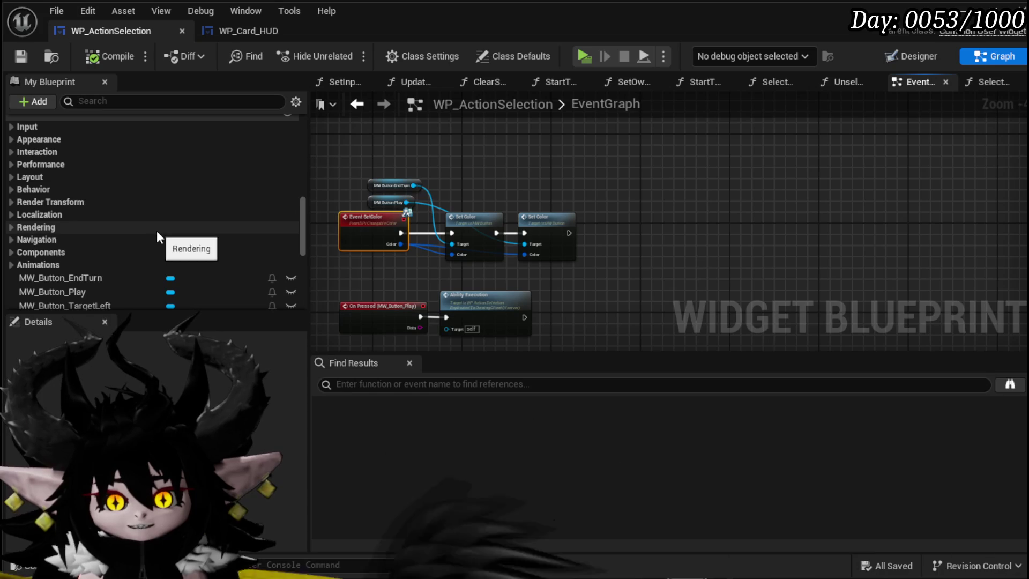
{"action": "scroll", "coordinate": [153, 235], "scroll_direction": "down", "scroll_amount": 3}
{"action": "left_click_drag", "start_coordinate": [157, 237], "coordinate": [525, 188]}
{"action": "mouse_move", "coordinate": [95, 249]}
{"action": "left_mouse_down"}
{"action": "mouse_move", "coordinate": [507, 152]}
{"action": "mouse_move", "coordinate": [611, 186]}
{"action": "left_mouse_up"}
{"action": "type", "text": "Se"}
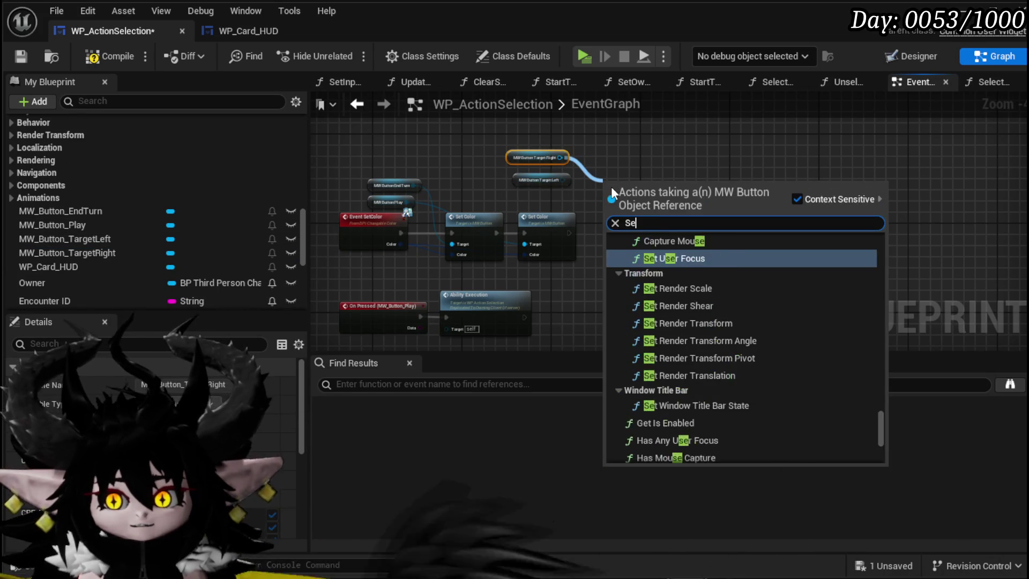
{"action": "type", "text": "t Color"}
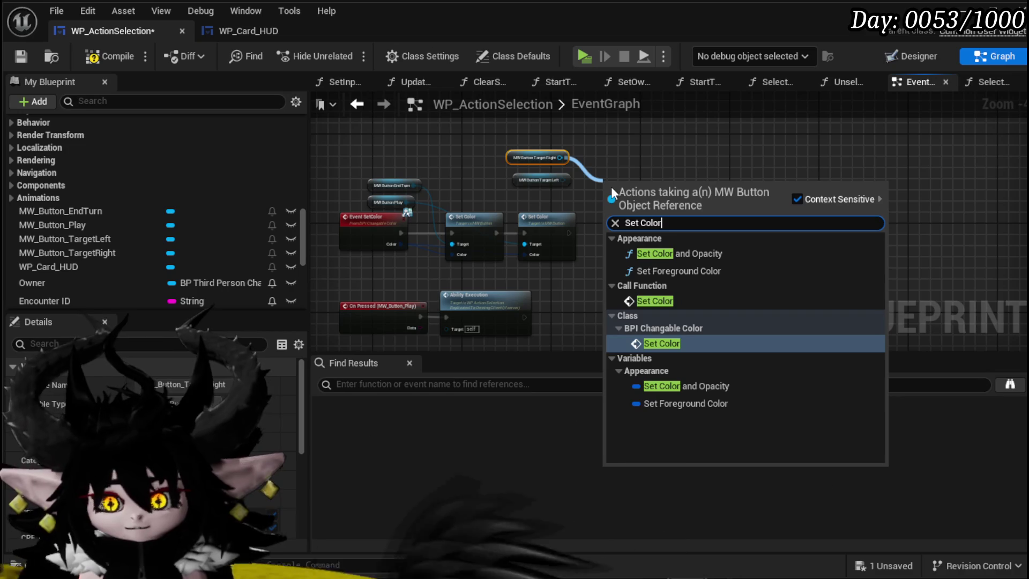
{"action": "left_click", "coordinate": [655, 300]}
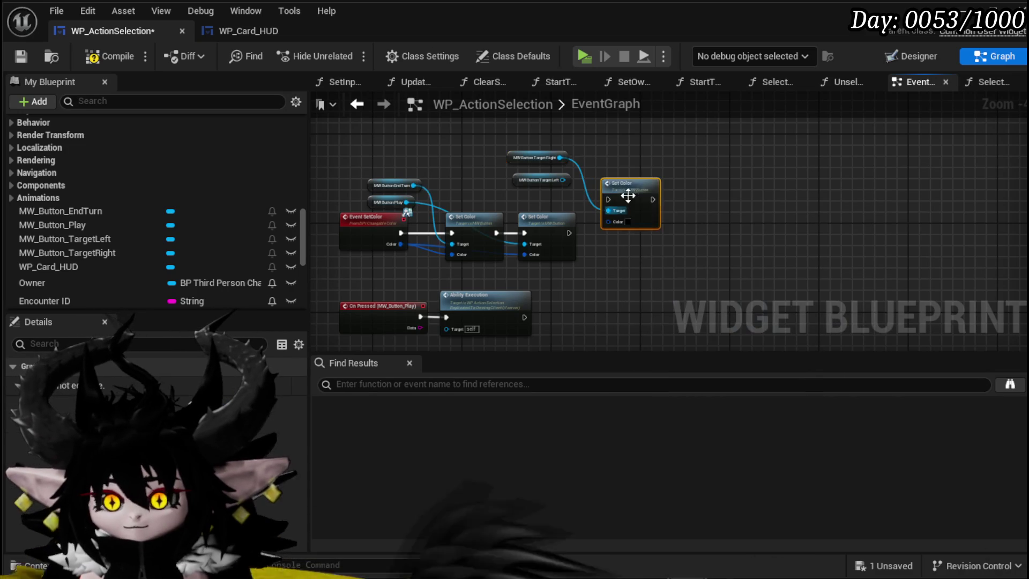
{"action": "left_click_drag", "start_coordinate": [570, 233], "coordinate": [601, 233]}
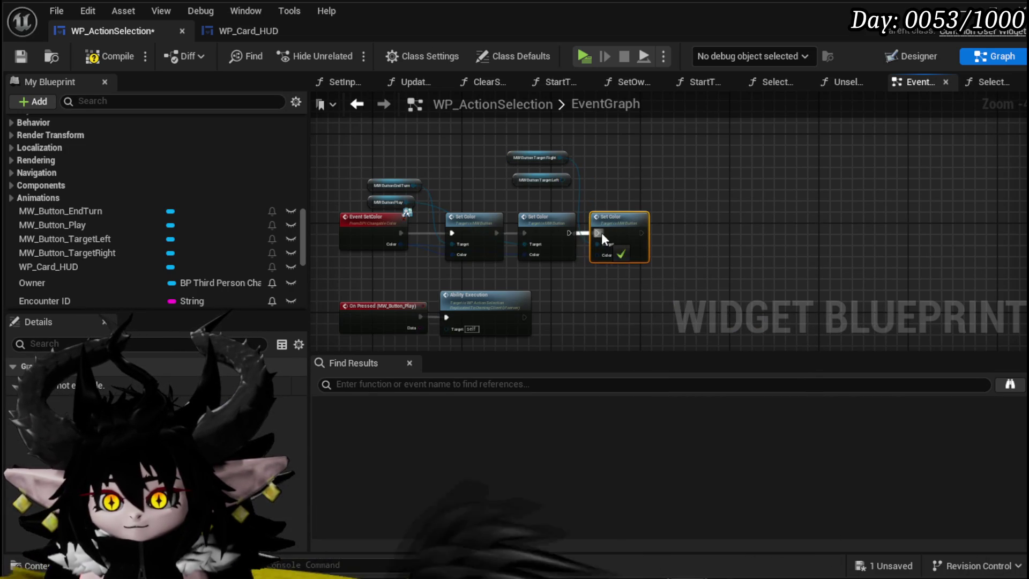
- Chain a Set Color for MW_Button_TargetLeft fed by the event's Color, then compile
{"action": "left_click_drag", "start_coordinate": [567, 181], "coordinate": [657, 187]}
{"action": "type", "text": "S"}
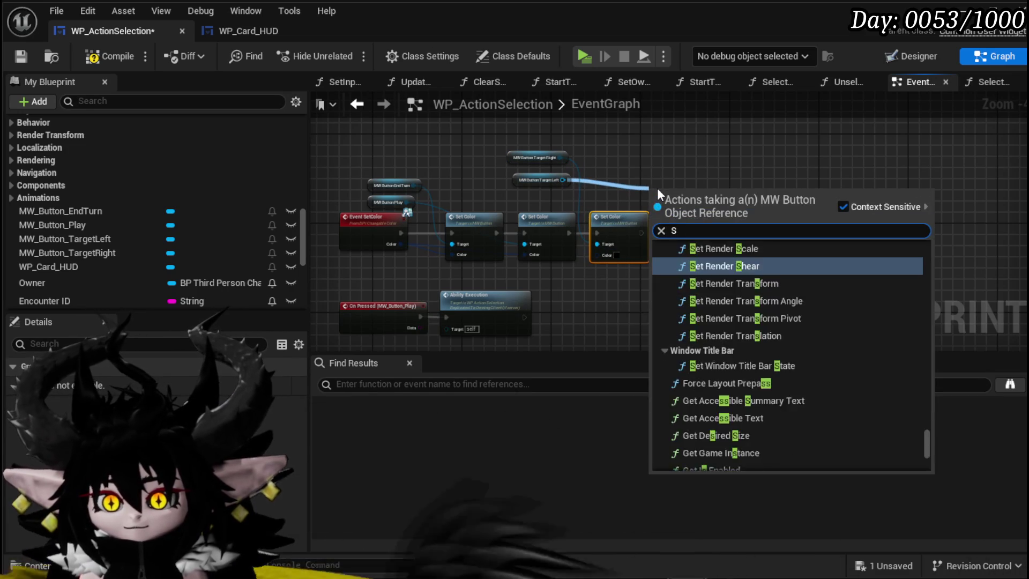
{"action": "type", "text": "et Color"}
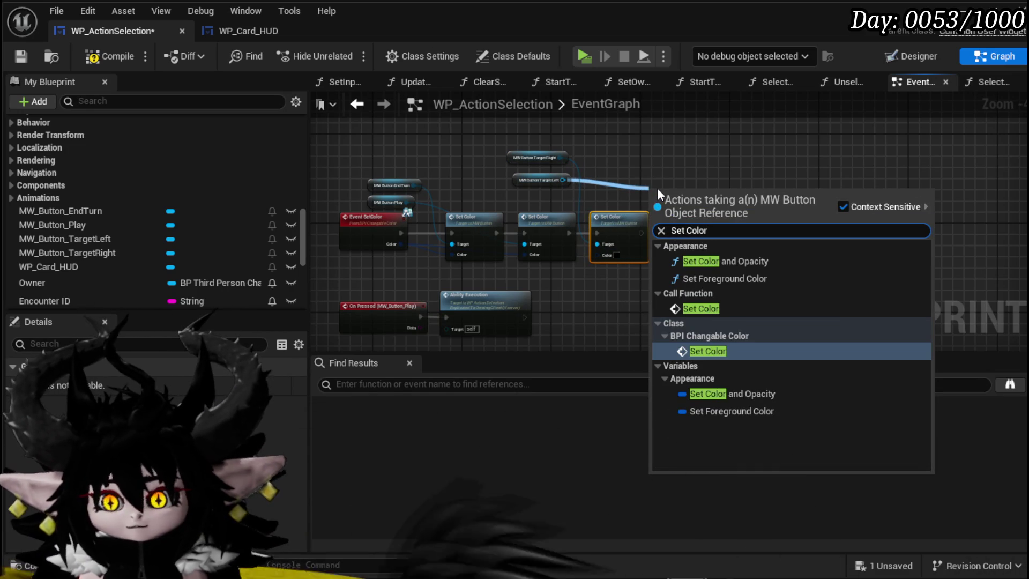
{"action": "left_click", "coordinate": [707, 306]}
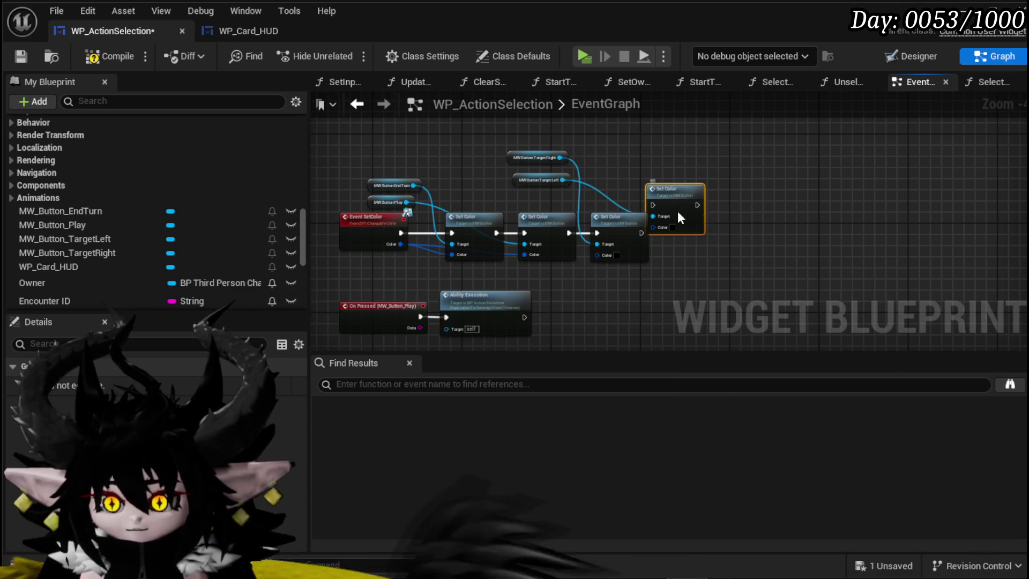
{"action": "left_click_drag", "start_coordinate": [640, 233], "coordinate": [657, 234]}
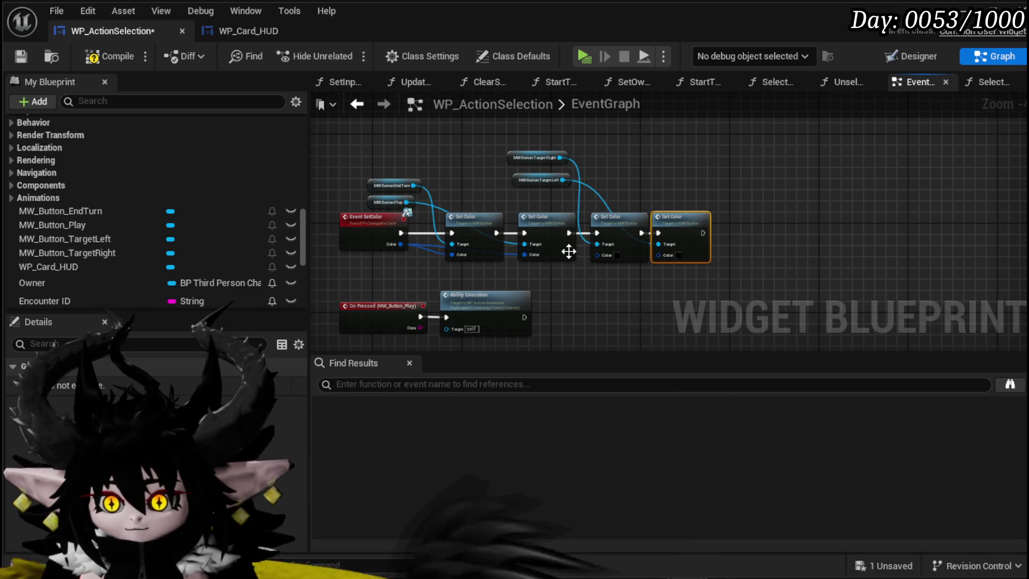
{"action": "left_click_drag", "start_coordinate": [397, 246], "coordinate": [672, 257]}
{"action": "left_click", "coordinate": [93, 56]}
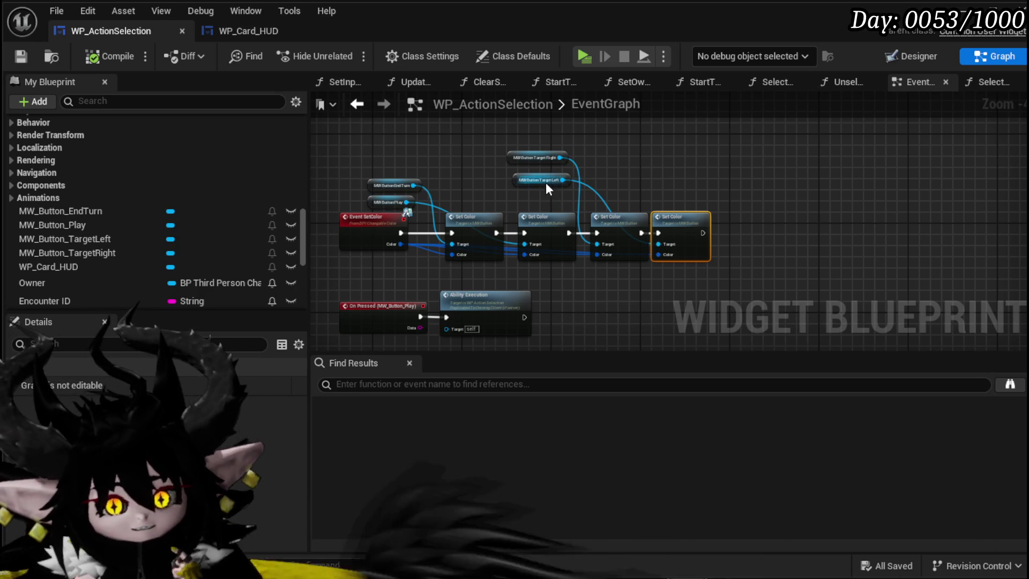
{"action": "scroll", "coordinate": [546, 185], "scroll_direction": "down", "scroll_amount": 7}
{"action": "scroll", "coordinate": [586, 188], "scroll_direction": "up", "scroll_amount": 8}
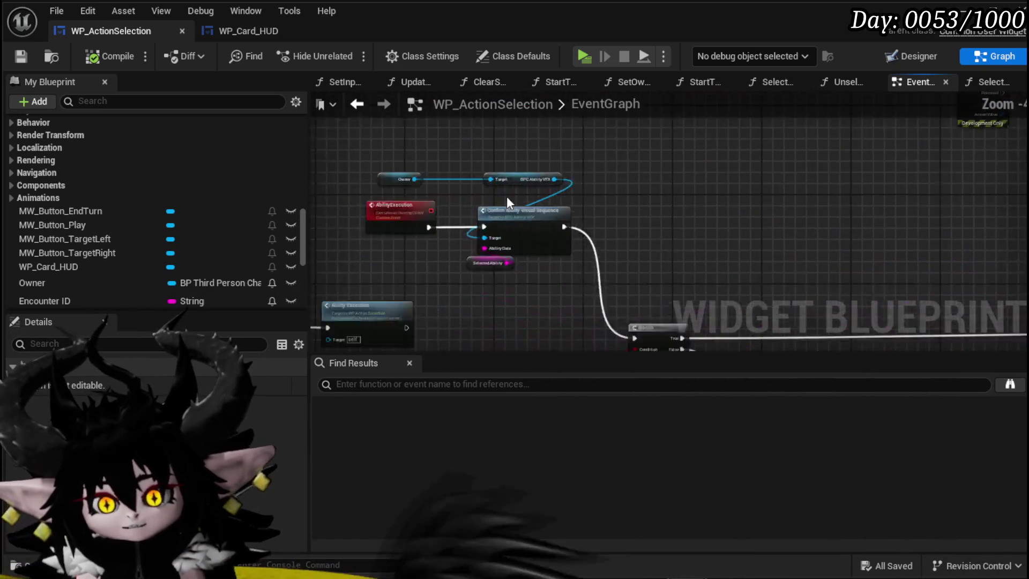
{"action": "scroll", "coordinate": [683, 199], "scroll_direction": "down", "scroll_amount": 3}
{"action": "scroll", "coordinate": [546, 235], "scroll_direction": "up", "scroll_amount": 3}
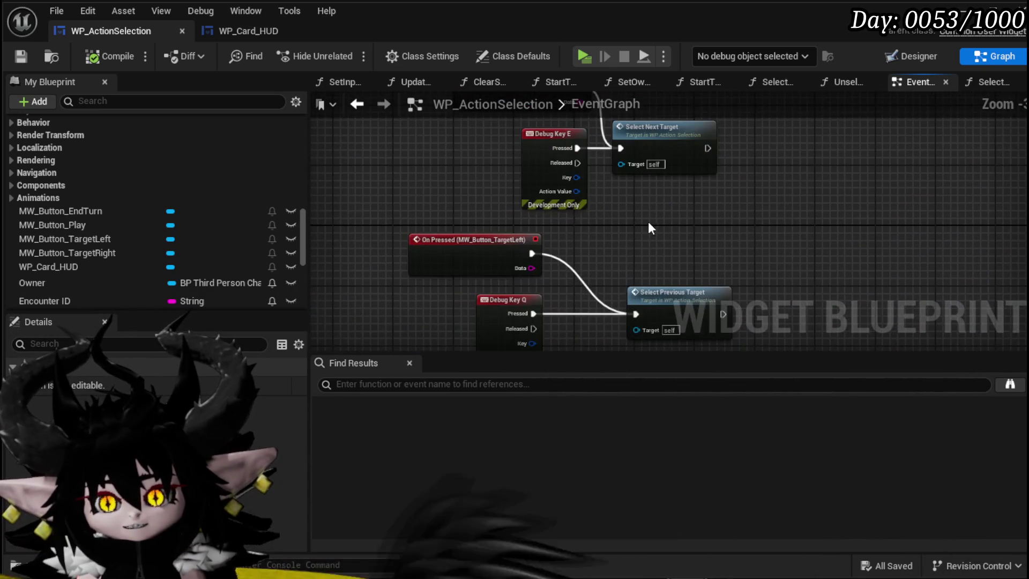
{"action": "left_click_drag", "start_coordinate": [572, 286], "coordinate": [588, 186]}
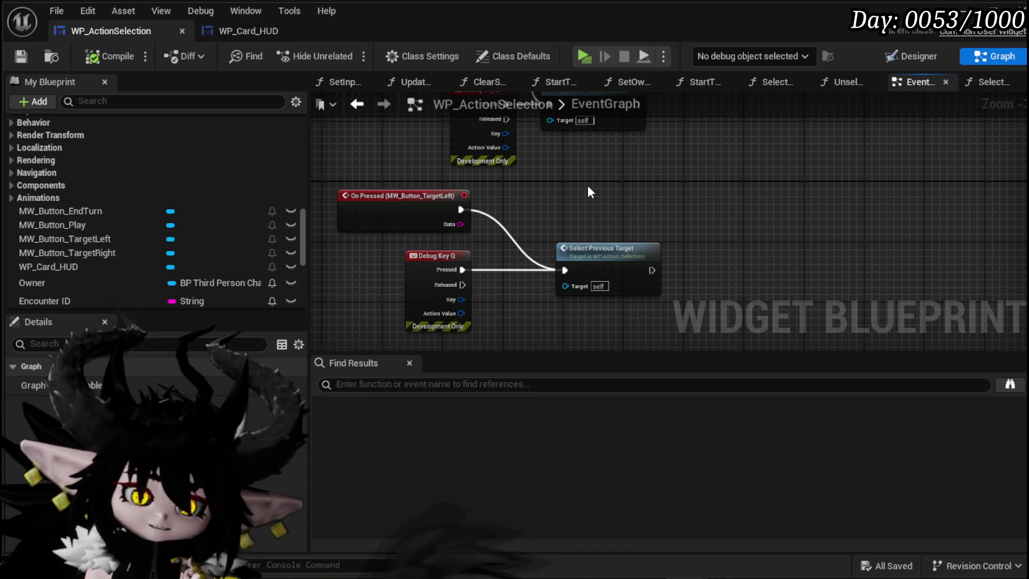
{"action": "scroll", "coordinate": [588, 185], "scroll_direction": "down", "scroll_amount": 4}
{"action": "scroll", "coordinate": [86, 186], "scroll_direction": "up", "scroll_amount": 10}
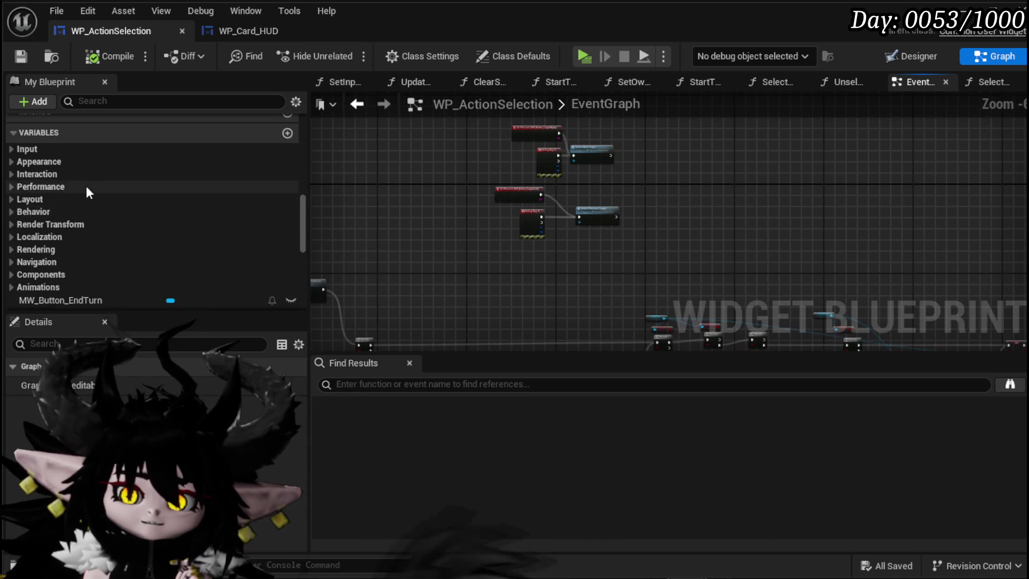
{"action": "scroll", "coordinate": [101, 188], "scroll_direction": "up", "scroll_amount": 4}
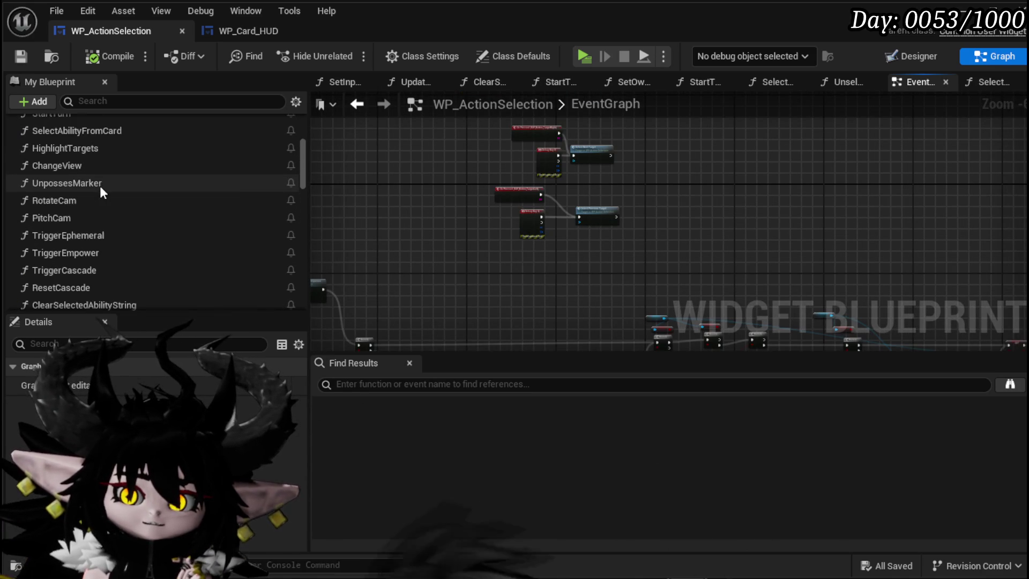
{"action": "scroll", "coordinate": [101, 188], "scroll_direction": "up", "scroll_amount": 2}
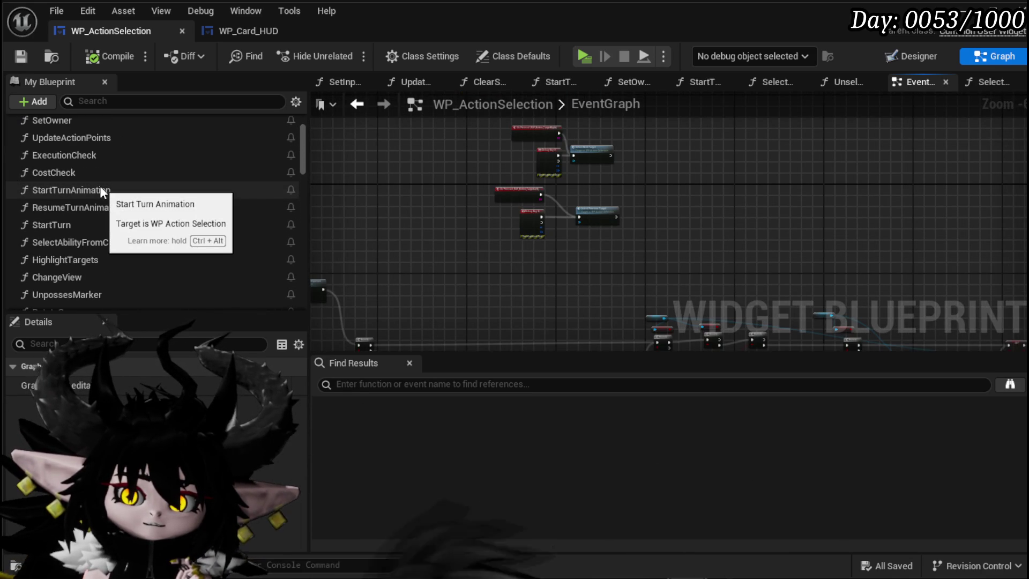
- Open SelectAbilityFromCard, pan to the SET and Branch nodes, and pull a node from SET's string output
{"action": "double_click", "coordinate": [126, 242]}
{"action": "scroll", "coordinate": [479, 208], "scroll_direction": "up", "scroll_amount": 5}
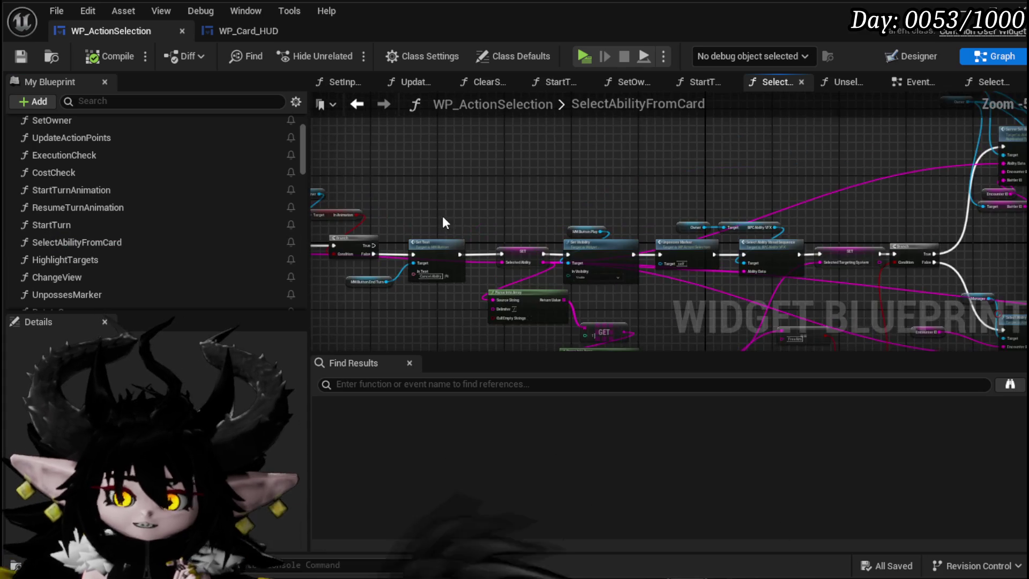
{"action": "scroll", "coordinate": [463, 182], "scroll_direction": "down", "scroll_amount": 3}
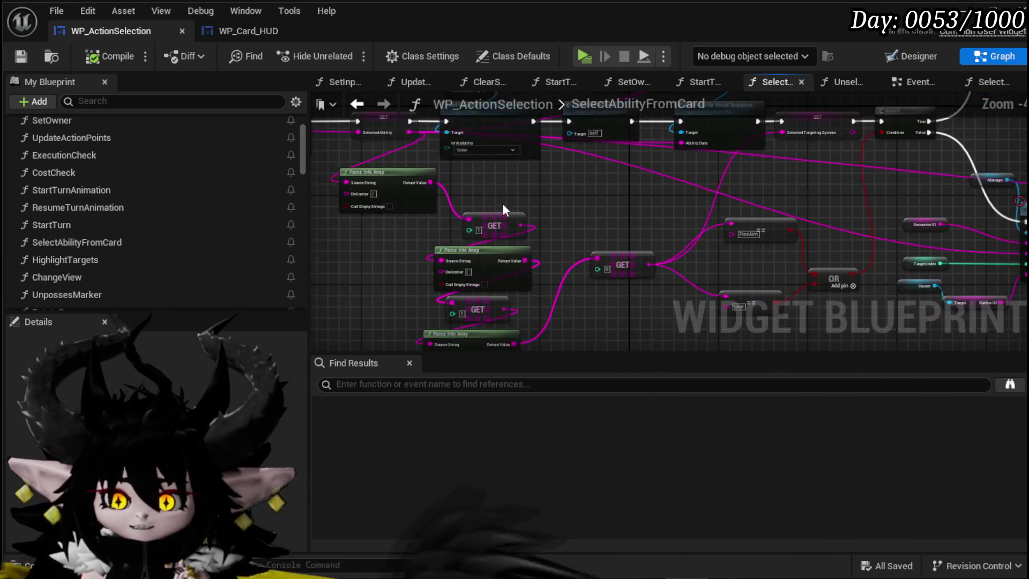
{"action": "scroll", "coordinate": [354, 209], "scroll_direction": "up", "scroll_amount": 4}
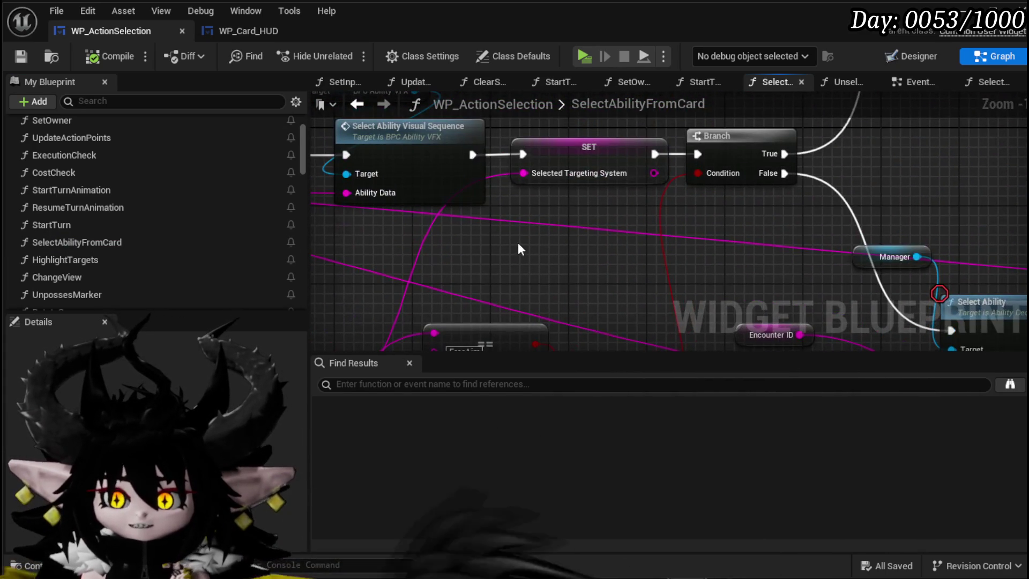
{"action": "mouse_move", "coordinate": [583, 178]}
{"action": "left_mouse_down"}
{"action": "mouse_move", "coordinate": [391, 287]}
{"action": "mouse_move", "coordinate": [528, 172]}
{"action": "mouse_move", "coordinate": [521, 211]}
{"action": "mouse_move", "coordinate": [404, 280]}
{"action": "left_mouse_up"}
{"action": "scroll", "coordinate": [403, 279], "scroll_direction": "down", "scroll_amount": 3}
{"action": "mouse_move", "coordinate": [439, 245]}
{"action": "left_mouse_down"}
{"action": "mouse_move", "coordinate": [471, 242]}
{"action": "mouse_move", "coordinate": [459, 275]}
{"action": "mouse_move", "coordinate": [316, 232]}
{"action": "mouse_move", "coordinate": [478, 196]}
{"action": "left_mouse_up"}
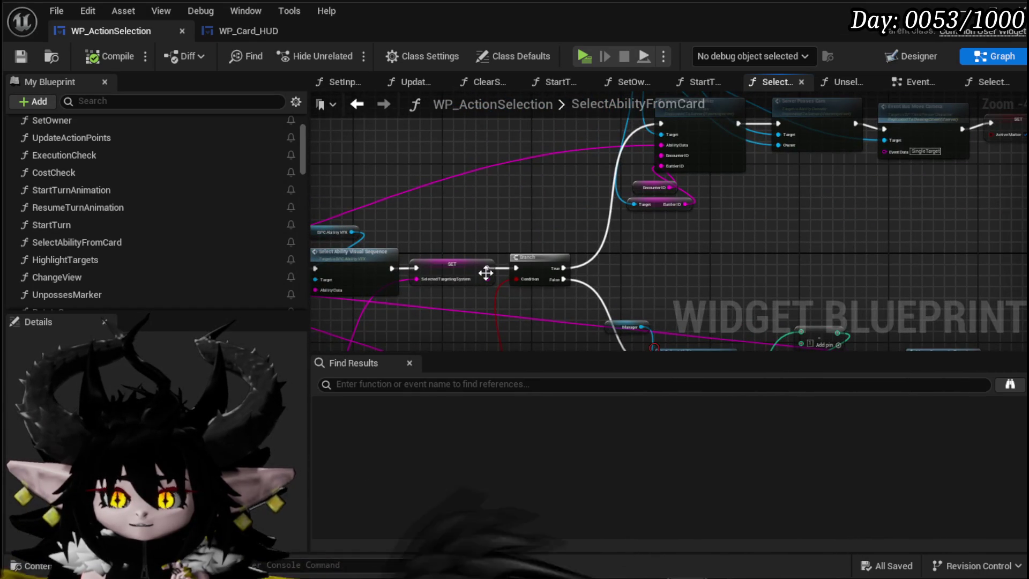
{"action": "left_click_drag", "start_coordinate": [488, 276], "coordinate": [464, 181]}
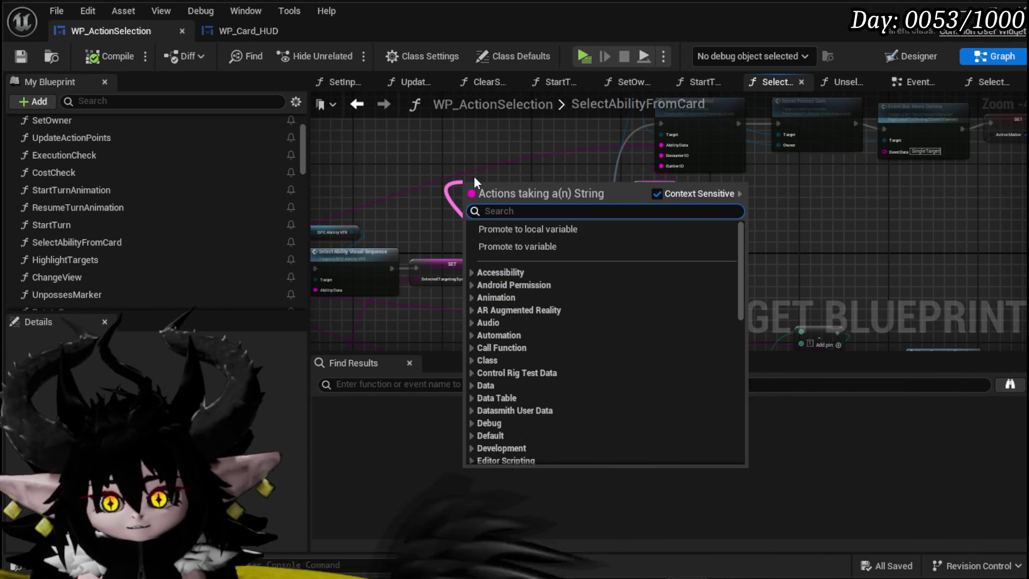
- Add two Equal (String) comparisons on the targeting string, set to Single and Bounce
{"action": "type", "text": "=="}
{"action": "left_click", "coordinate": [616, 300]}
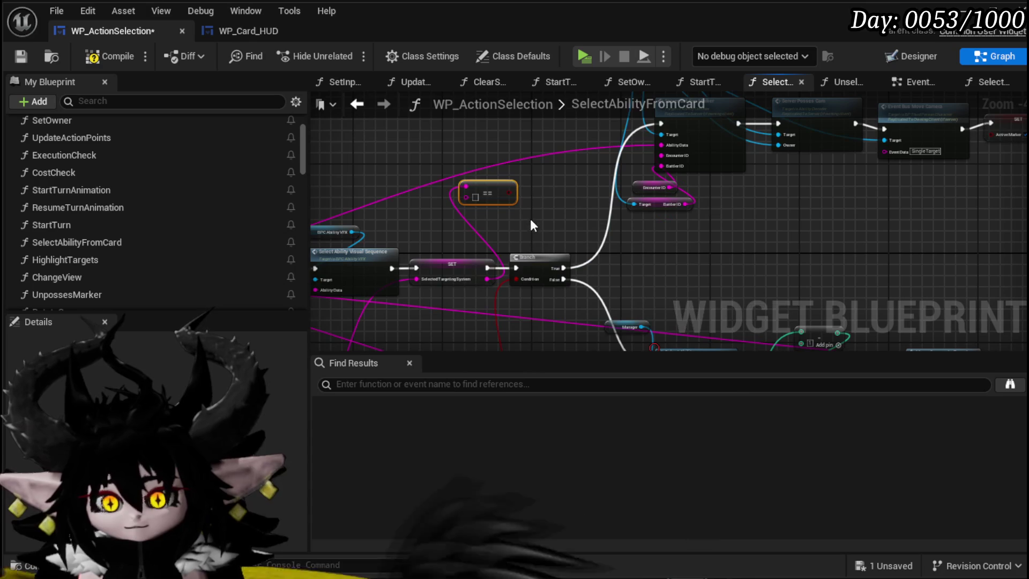
{"action": "key", "text": "ctrl+c"}
{"action": "key", "text": "ctrl+v"}
{"action": "mouse_move", "coordinate": [487, 279]}
{"action": "left_mouse_down"}
{"action": "mouse_move", "coordinate": [496, 287]}
{"action": "mouse_move", "coordinate": [455, 193]}
{"action": "left_mouse_up"}
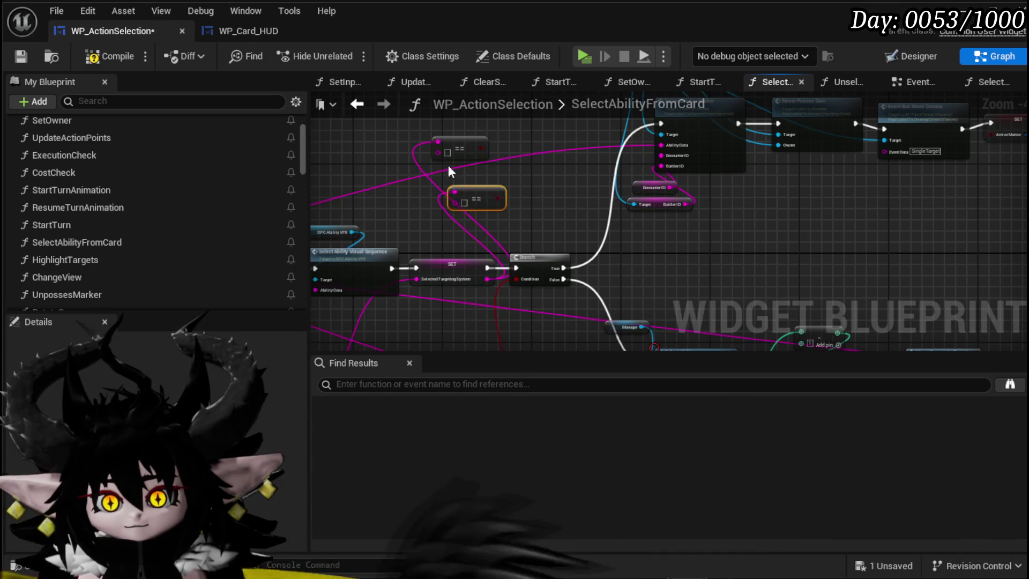
{"action": "left_click", "coordinate": [448, 153]}
{"action": "type", "text": "Single"}
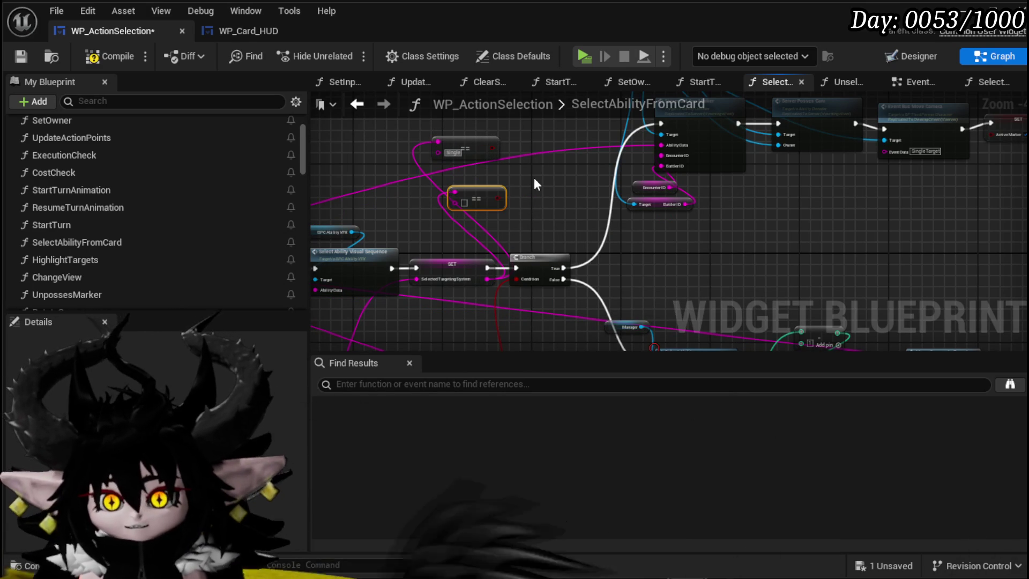
{"action": "left_click", "coordinate": [534, 178]}
{"action": "scroll", "coordinate": [528, 178], "scroll_direction": "up", "scroll_amount": 4}
{"action": "type", "text": "B"}
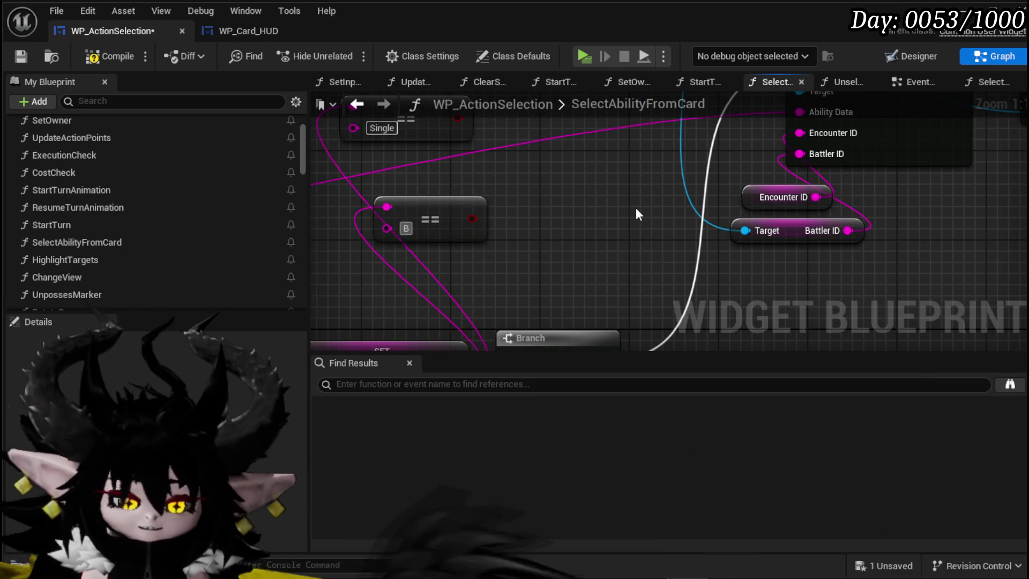
{"action": "type", "text": "ounce"}
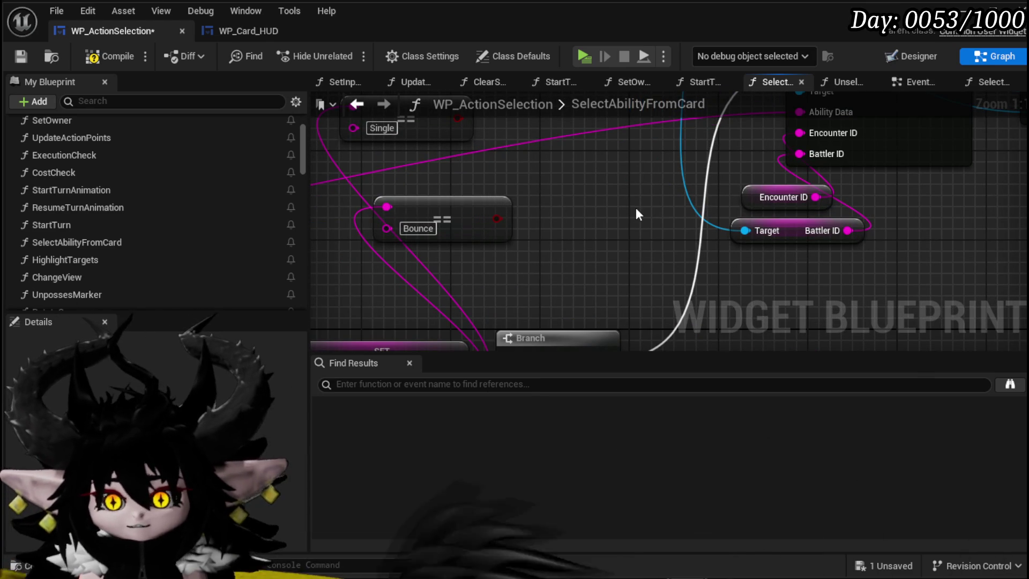
{"action": "scroll", "coordinate": [437, 220], "scroll_direction": "down", "scroll_amount": 4}
{"action": "mouse_move", "coordinate": [437, 220]}
{"action": "left_mouse_down"}
{"action": "mouse_move", "coordinate": [418, 201]}
{"action": "mouse_move", "coordinate": [462, 188]}
{"action": "left_mouse_up"}
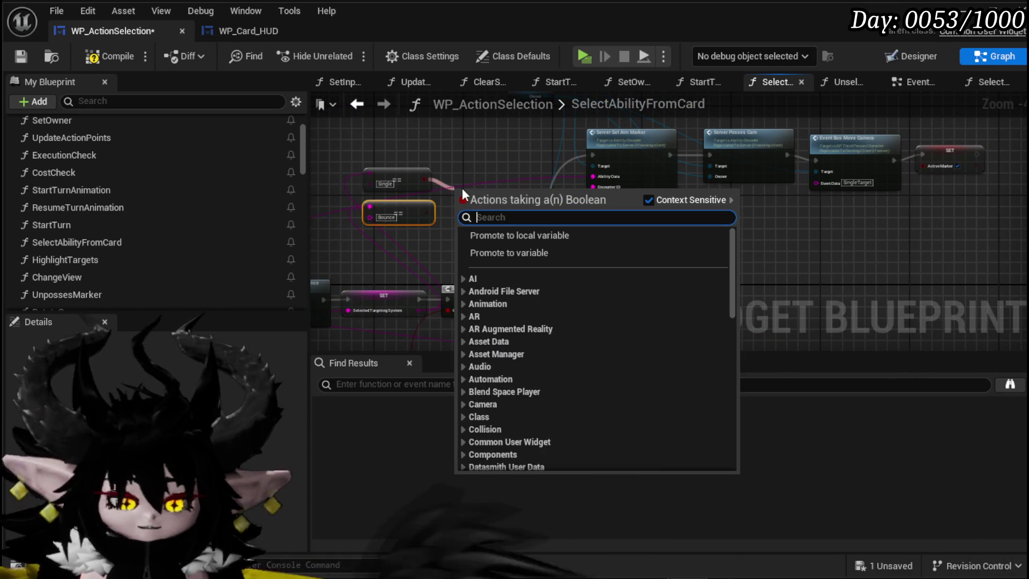
- Combine both comparison results with an OR node and drag a new Branch from it
{"action": "type", "text": "Or"}
{"action": "left_click", "coordinate": [520, 253]}
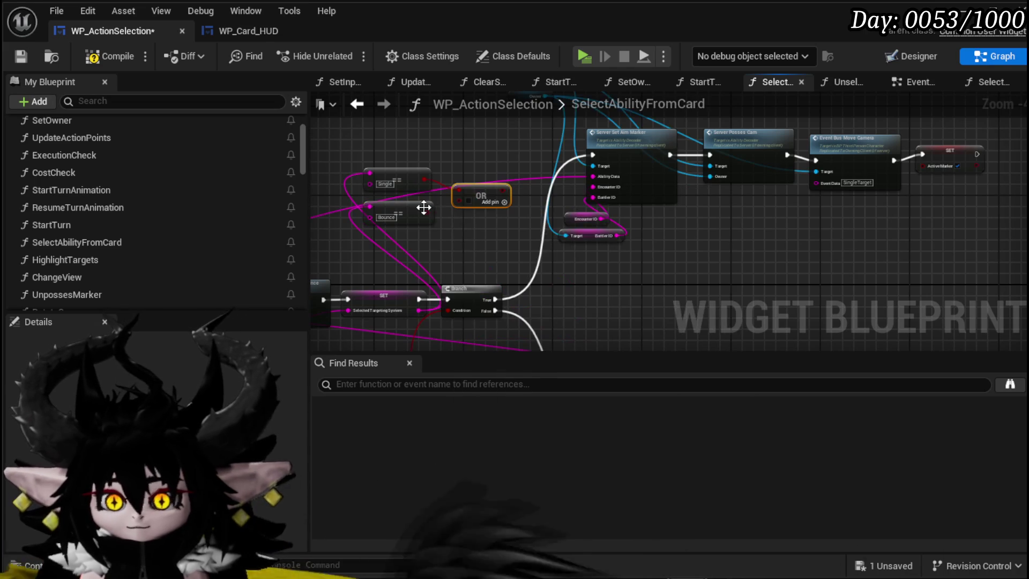
{"action": "mouse_move", "coordinate": [423, 212]}
{"action": "left_mouse_down"}
{"action": "mouse_move", "coordinate": [471, 196]}
{"action": "mouse_move", "coordinate": [460, 201]}
{"action": "mouse_move", "coordinate": [452, 122]}
{"action": "left_mouse_up"}
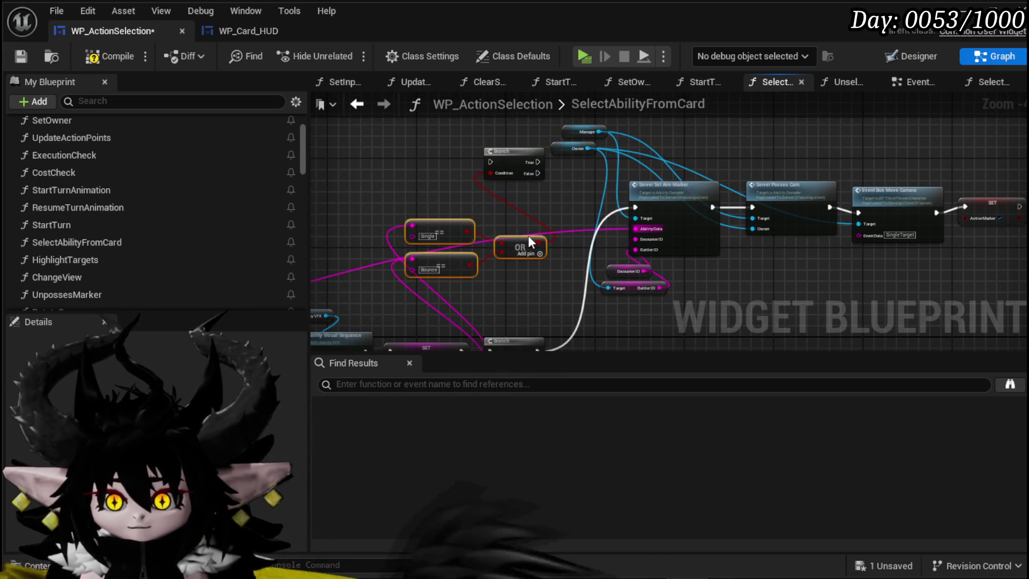
{"action": "left_click_drag", "start_coordinate": [613, 219], "coordinate": [429, 200]}
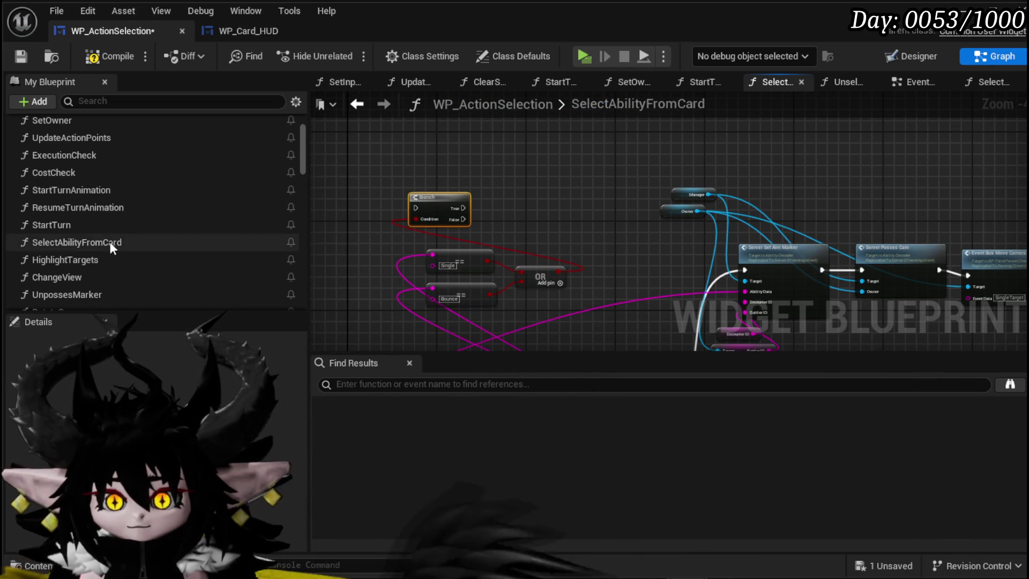
{"action": "scroll", "coordinate": [120, 235], "scroll_direction": "down", "scroll_amount": 5}
{"action": "scroll", "coordinate": [122, 230], "scroll_direction": "down", "scroll_amount": 10}
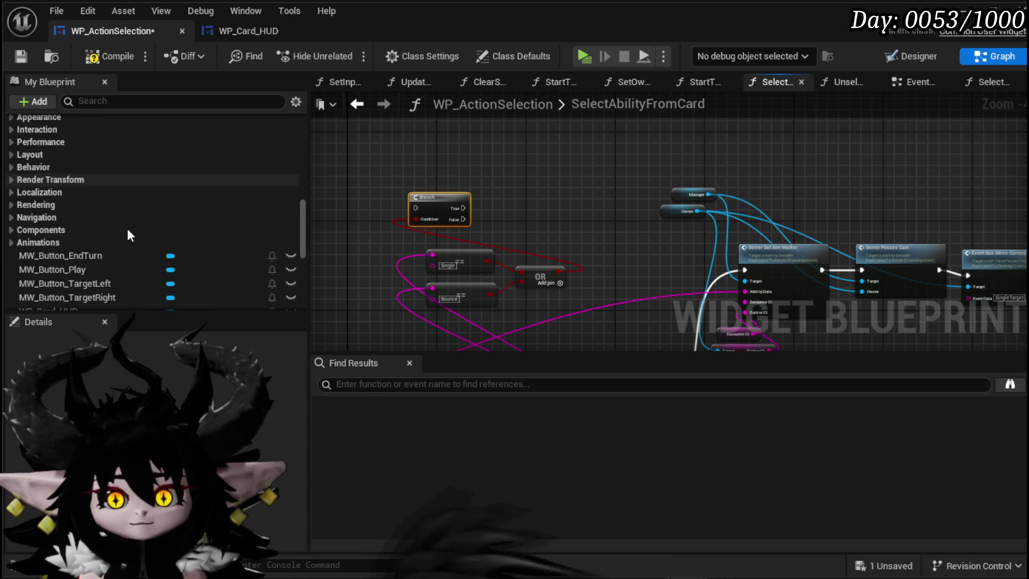
- Run Set Visibility on MW_Button_TargetLeft and MW_Button_TargetRight getters from the Branch's True output
{"action": "mouse_move", "coordinate": [133, 236]}
{"action": "left_mouse_down"}
{"action": "mouse_move", "coordinate": [426, 160]}
{"action": "mouse_move", "coordinate": [390, 138]}
{"action": "left_mouse_up"}
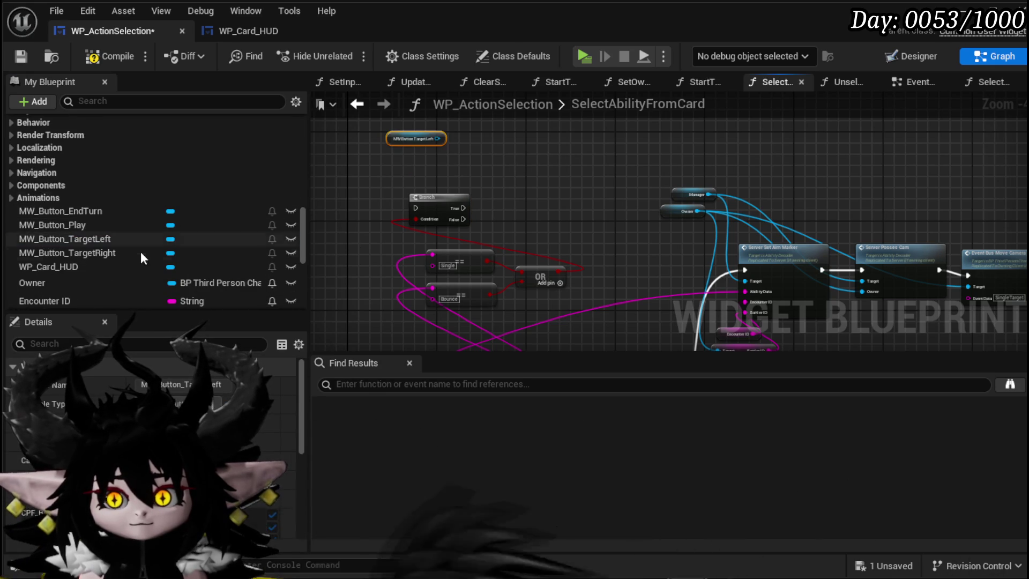
{"action": "left_click_drag", "start_coordinate": [91, 253], "coordinate": [503, 145]}
{"action": "left_click", "coordinate": [424, 177]}
{"action": "type", "text": "Set Visi"}
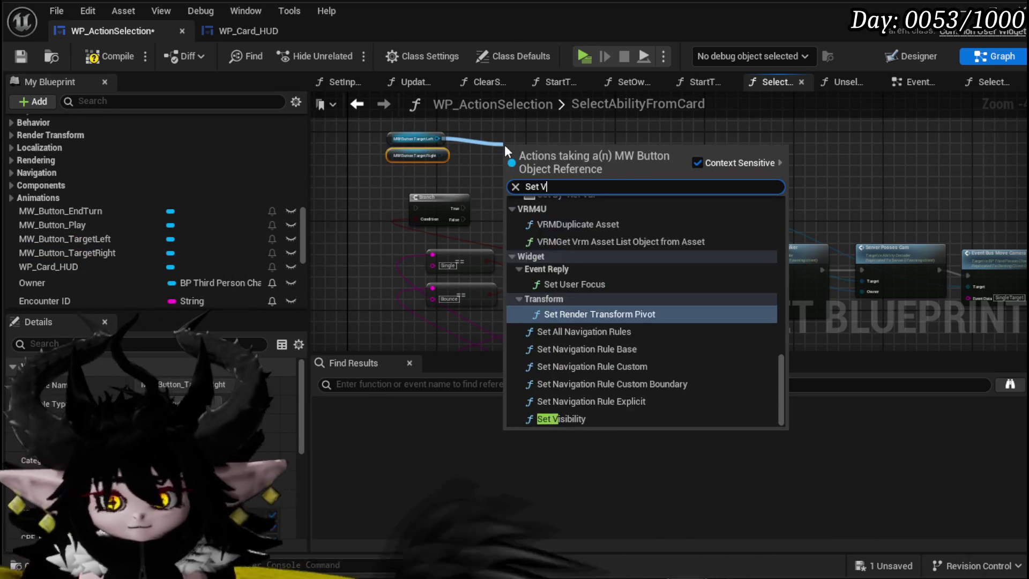
{"action": "key", "text": "Return"}
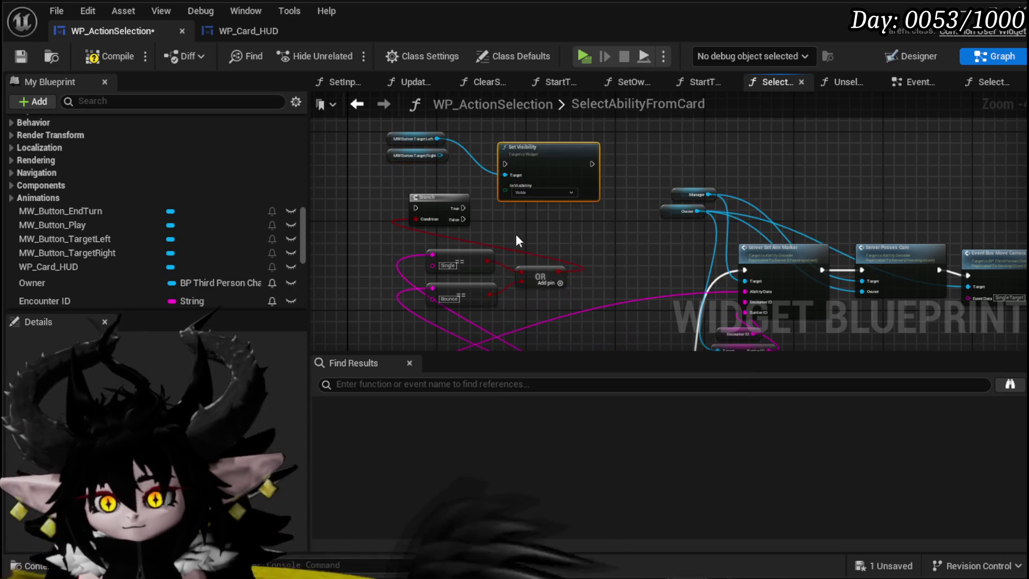
{"action": "left_click_drag", "start_coordinate": [459, 207], "coordinate": [505, 163]}
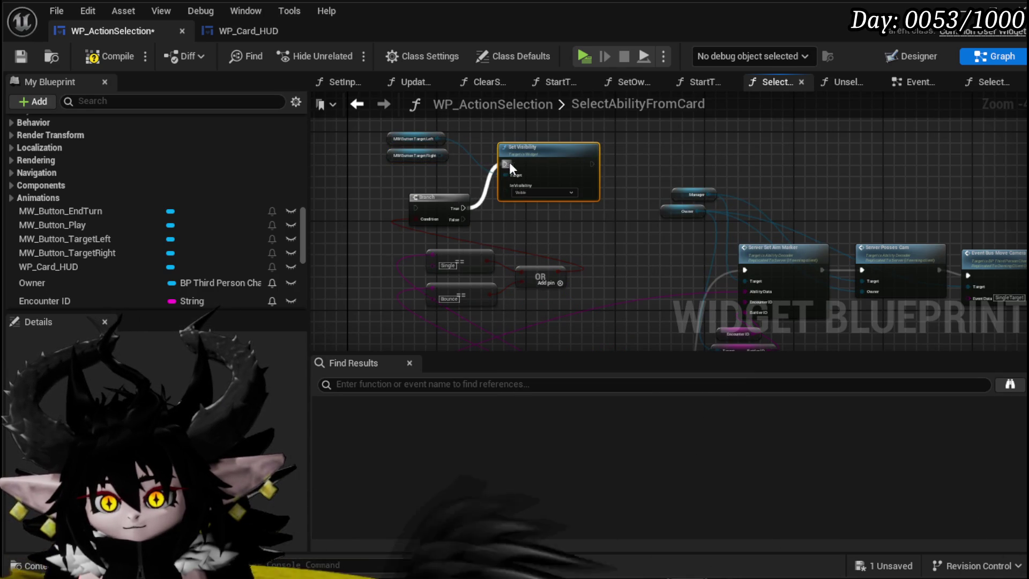
{"action": "mouse_move", "coordinate": [440, 156]}
{"action": "left_mouse_down"}
{"action": "mouse_move", "coordinate": [504, 175]}
{"action": "mouse_move", "coordinate": [520, 127]}
{"action": "mouse_move", "coordinate": [493, 177]}
{"action": "mouse_move", "coordinate": [514, 210]}
{"action": "mouse_move", "coordinate": [576, 185]}
{"action": "mouse_move", "coordinate": [533, 131]}
{"action": "mouse_move", "coordinate": [608, 177]}
{"action": "mouse_move", "coordinate": [569, 123]}
{"action": "left_mouse_up"}
{"action": "scroll", "coordinate": [536, 225], "scroll_direction": "up", "scroll_amount": 3}
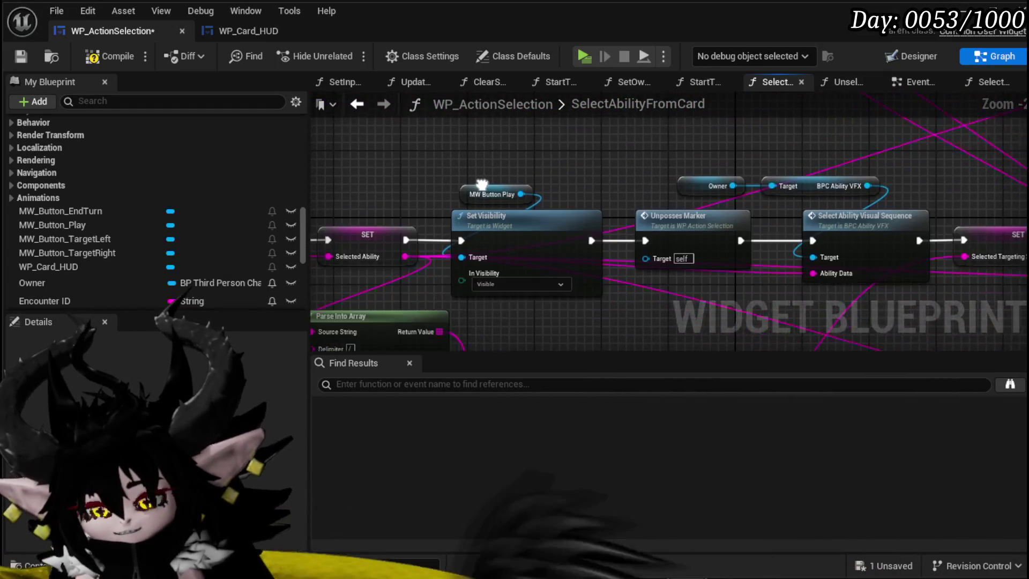
{"action": "mouse_move", "coordinate": [442, 156]}
{"action": "left_mouse_down"}
{"action": "mouse_move", "coordinate": [573, 166]}
{"action": "mouse_move", "coordinate": [519, 177]}
{"action": "mouse_move", "coordinate": [634, 176]}
{"action": "mouse_move", "coordinate": [578, 316]}
{"action": "mouse_move", "coordinate": [549, 314]}
{"action": "left_mouse_up"}
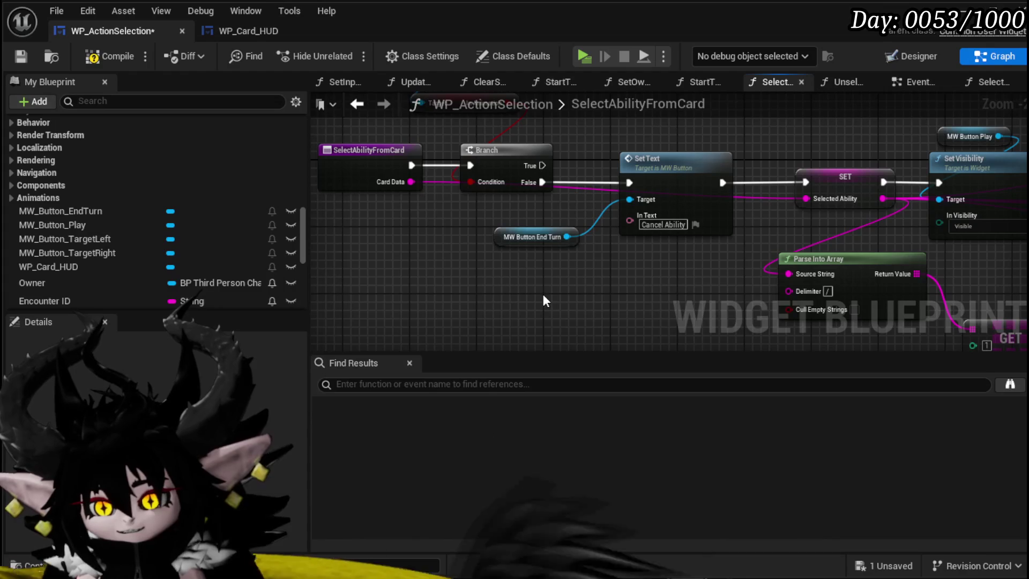
{"action": "left_click_drag", "start_coordinate": [593, 288], "coordinate": [369, 214]}
{"action": "mouse_move", "coordinate": [594, 180]}
{"action": "left_mouse_down"}
{"action": "mouse_move", "coordinate": [563, 155]}
{"action": "mouse_move", "coordinate": [472, 161]}
{"action": "left_mouse_up"}
{"action": "scroll", "coordinate": [649, 204], "scroll_direction": "down", "scroll_amount": 2}
{"action": "mouse_move", "coordinate": [703, 233]}
{"action": "left_mouse_down"}
{"action": "mouse_move", "coordinate": [544, 202]}
{"action": "mouse_move", "coordinate": [585, 229]}
{"action": "mouse_move", "coordinate": [406, 170]}
{"action": "left_mouse_up"}
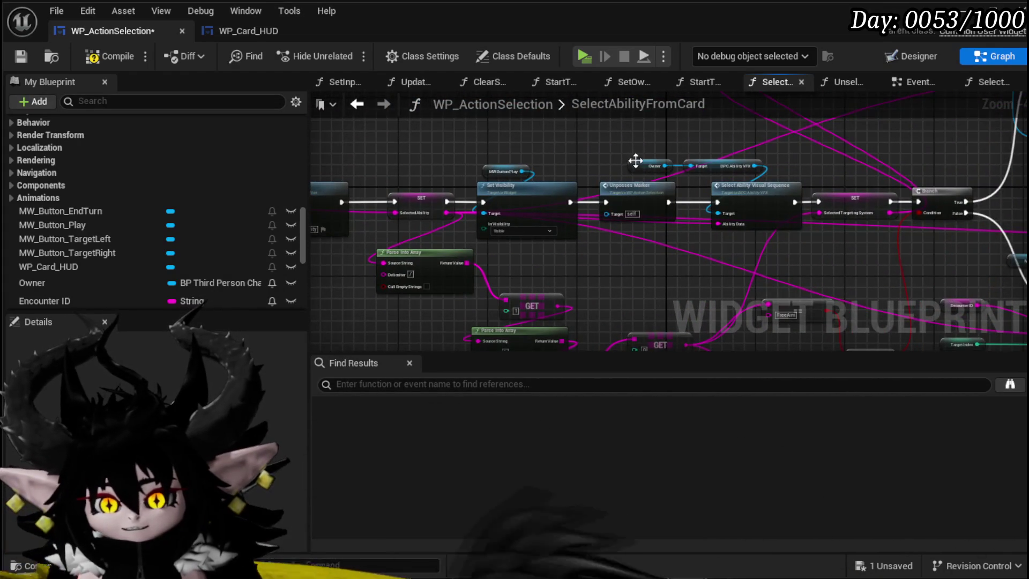
{"action": "left_click_drag", "start_coordinate": [636, 160], "coordinate": [492, 157]}
{"action": "scroll", "coordinate": [537, 286], "scroll_direction": "up", "scroll_amount": 2}
{"action": "left_click_drag", "start_coordinate": [538, 285], "coordinate": [492, 286]}
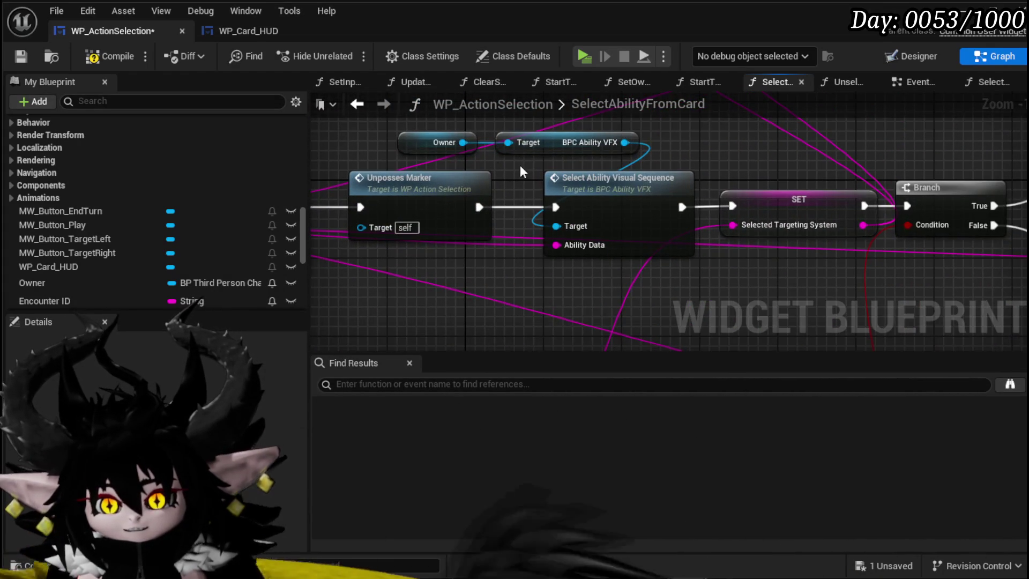
{"action": "mouse_move", "coordinate": [343, 150]}
{"action": "left_mouse_down"}
{"action": "mouse_move", "coordinate": [500, 140]}
{"action": "mouse_move", "coordinate": [214, 112]}
{"action": "left_mouse_up"}
{"action": "scroll", "coordinate": [500, 139], "scroll_direction": "down", "scroll_amount": 1}
{"action": "left_click_drag", "start_coordinate": [660, 216], "coordinate": [504, 305]}
{"action": "scroll", "coordinate": [504, 305], "scroll_direction": "down", "scroll_amount": 4}
{"action": "left_click_drag", "start_coordinate": [536, 229], "coordinate": [749, 177]}
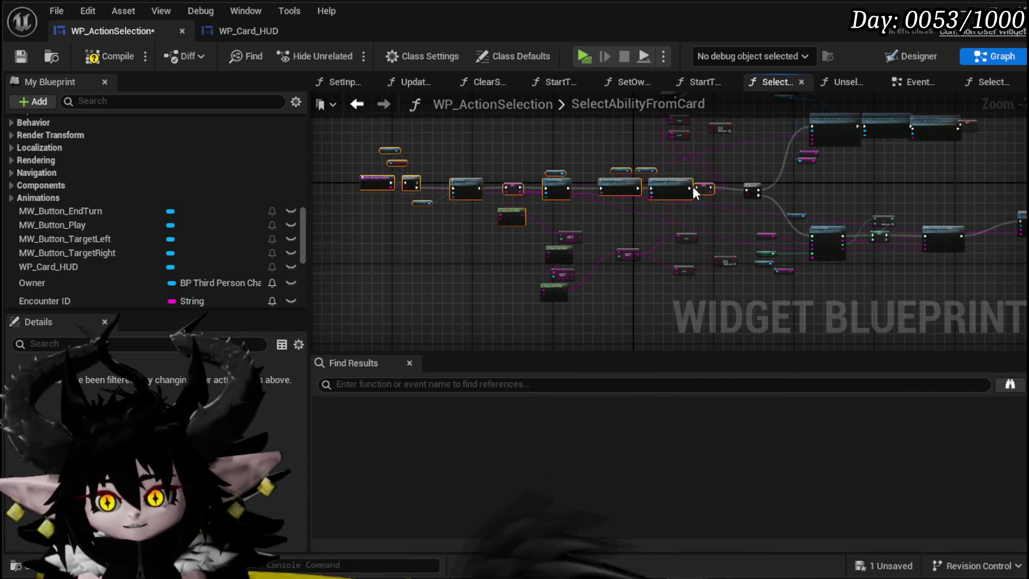
{"action": "scroll", "coordinate": [618, 190], "scroll_direction": "up", "scroll_amount": 5}
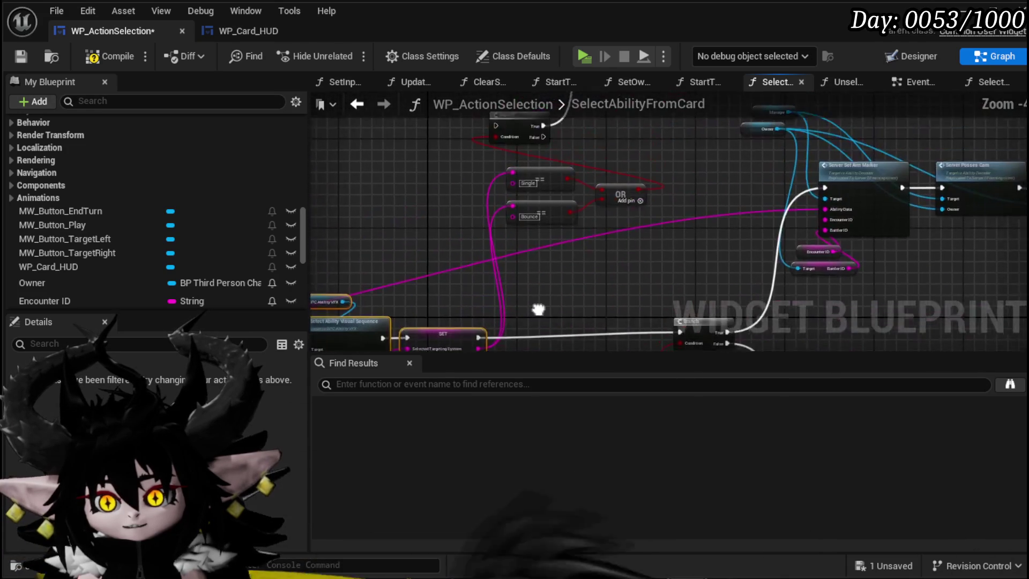
- Move the Single, Bounce and OR nodes down-left and place Set Visibility beside the new Branch
{"action": "left_click_drag", "start_coordinate": [604, 184], "coordinate": [604, 185]}
{"action": "mouse_move", "coordinate": [609, 192]}
{"action": "left_mouse_down"}
{"action": "mouse_move", "coordinate": [523, 194]}
{"action": "mouse_move", "coordinate": [503, 266]}
{"action": "left_mouse_up"}
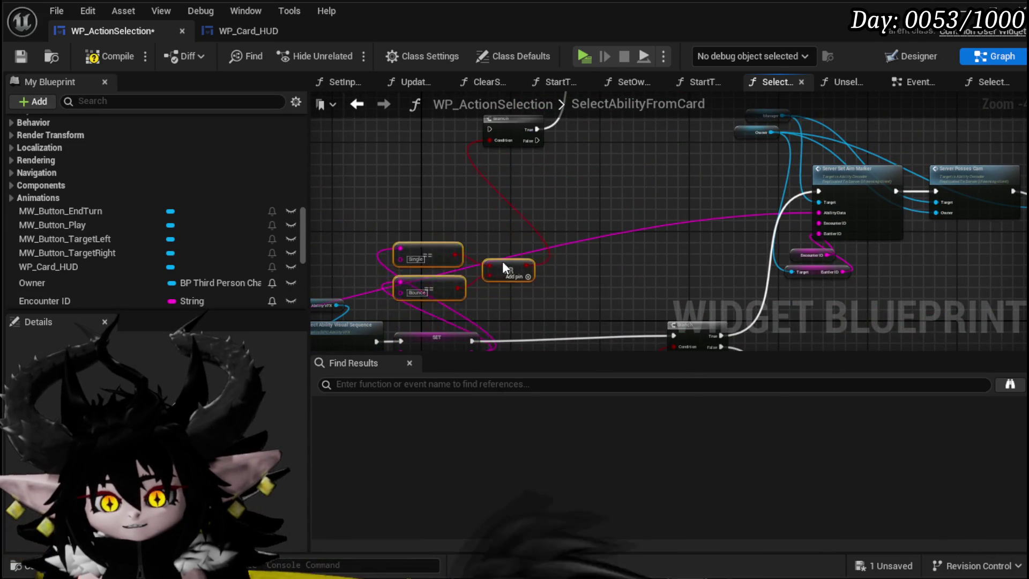
{"action": "mouse_move", "coordinate": [562, 154]}
{"action": "left_mouse_down"}
{"action": "mouse_move", "coordinate": [607, 145]}
{"action": "mouse_move", "coordinate": [603, 235]}
{"action": "mouse_move", "coordinate": [623, 244]}
{"action": "mouse_move", "coordinate": [607, 237]}
{"action": "mouse_move", "coordinate": [590, 256]}
{"action": "left_mouse_up"}
{"action": "left_click", "coordinate": [686, 237]}
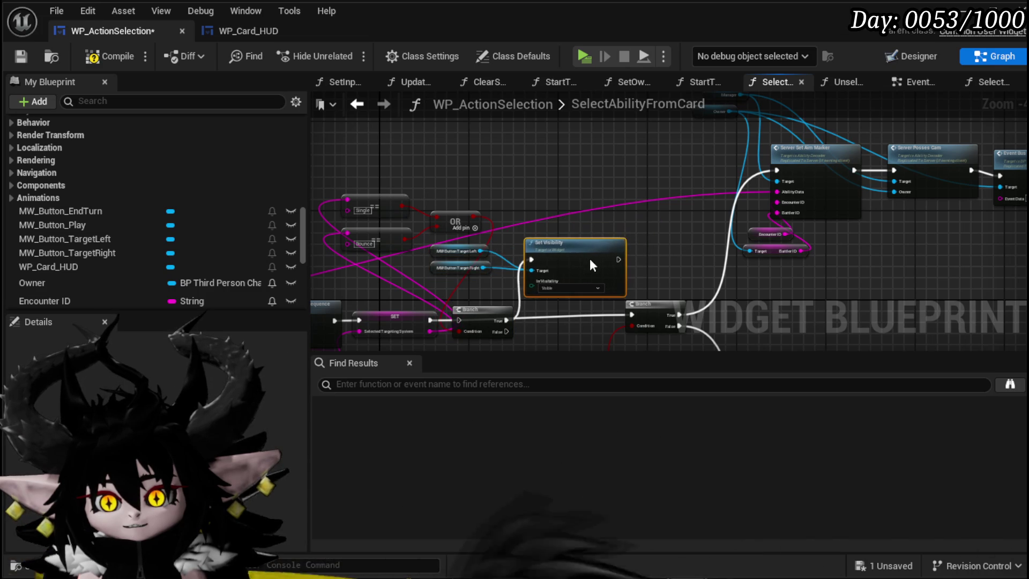
{"action": "mouse_move", "coordinate": [645, 301]}
{"action": "left_mouse_down"}
{"action": "mouse_move", "coordinate": [608, 237]}
{"action": "mouse_move", "coordinate": [633, 243]}
{"action": "mouse_move", "coordinate": [586, 236]}
{"action": "mouse_move", "coordinate": [471, 294]}
{"action": "mouse_move", "coordinate": [491, 285]}
{"action": "left_mouse_up"}
- Wire SET into the new Branch, and route Set Visibility and its False path into the next Branch
{"action": "scroll", "coordinate": [483, 285], "scroll_direction": "up", "scroll_amount": 3}
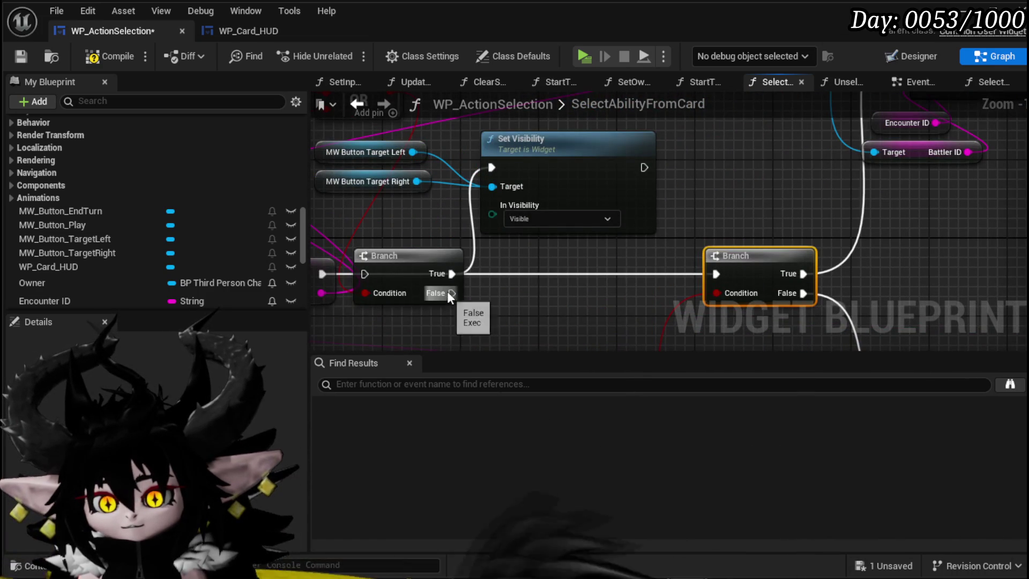
{"action": "left_click_drag", "start_coordinate": [347, 288], "coordinate": [426, 274]}
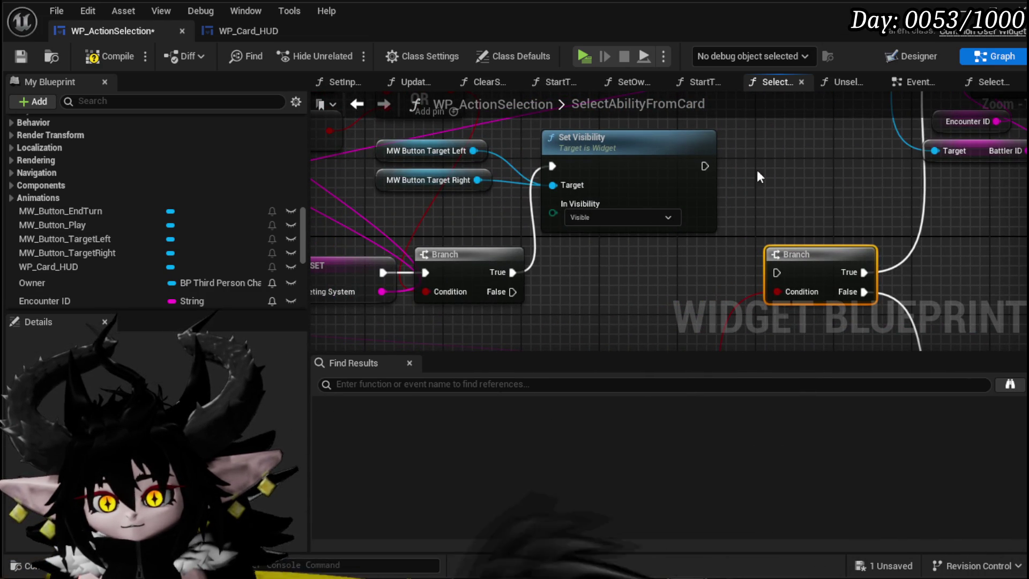
{"action": "left_click_drag", "start_coordinate": [768, 274], "coordinate": [776, 272]}
{"action": "left_click_drag", "start_coordinate": [513, 291], "coordinate": [780, 275]}
- Place the target button getters above Set Visibility, nudge the Branch up, then compile and save
{"action": "scroll", "coordinate": [643, 272], "scroll_direction": "down", "scroll_amount": 2}
{"action": "left_click_drag", "start_coordinate": [613, 274], "coordinate": [638, 244]}
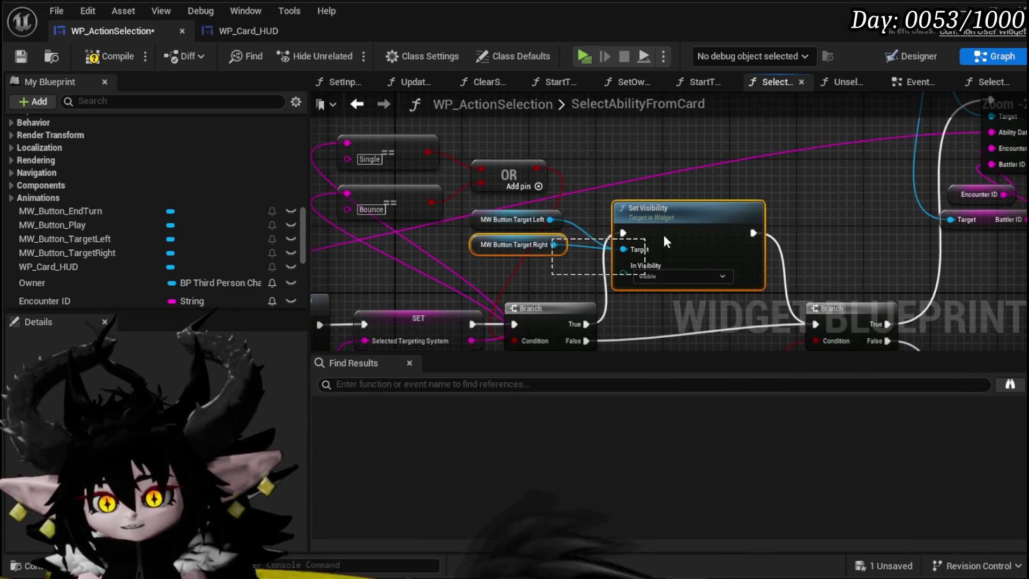
{"action": "mouse_move", "coordinate": [486, 276]}
{"action": "left_mouse_down"}
{"action": "mouse_move", "coordinate": [521, 215]}
{"action": "mouse_move", "coordinate": [633, 155]}
{"action": "left_mouse_up"}
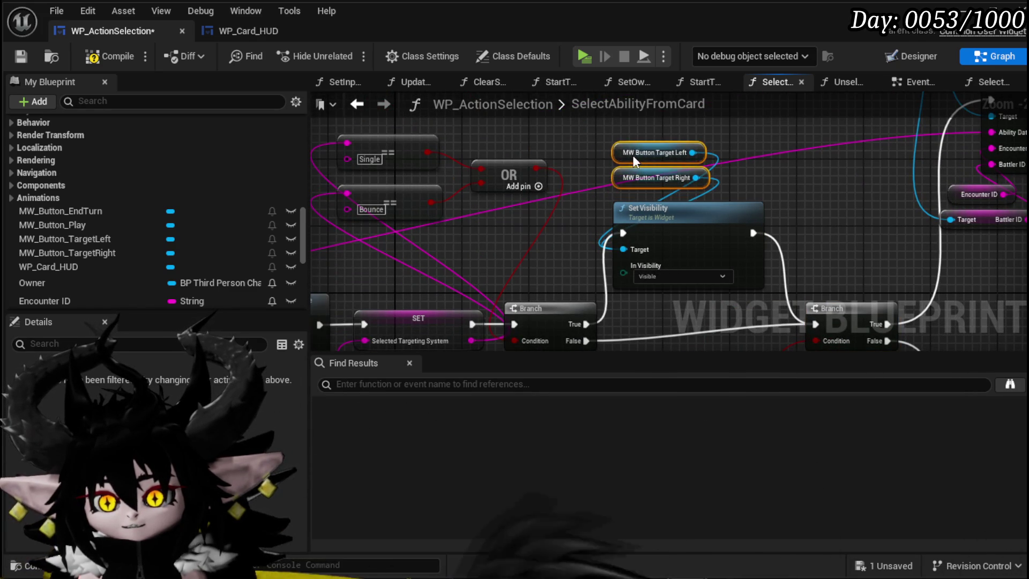
{"action": "left_click_drag", "start_coordinate": [548, 315], "coordinate": [549, 307]}
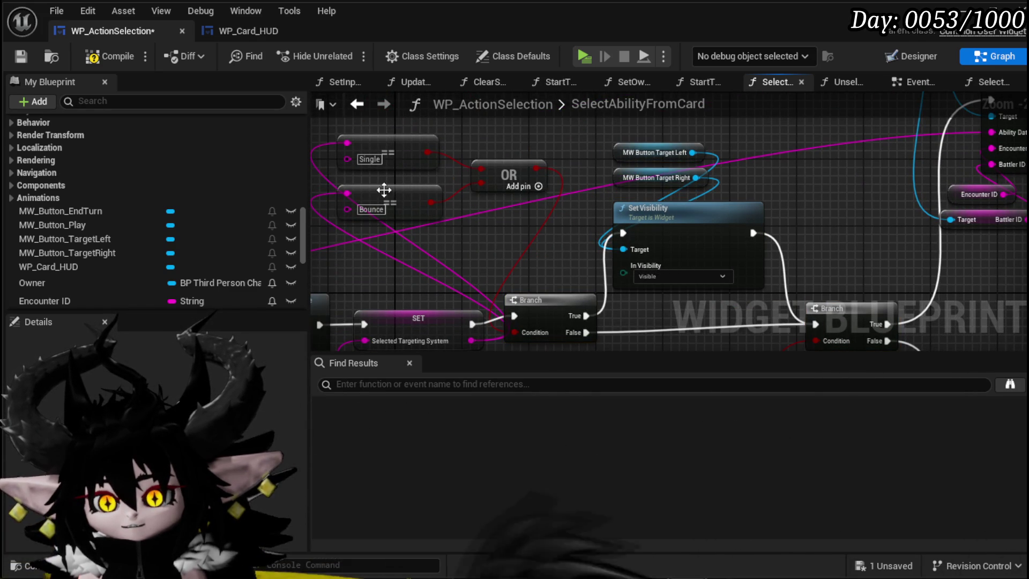
{"action": "left_click", "coordinate": [32, 55]}
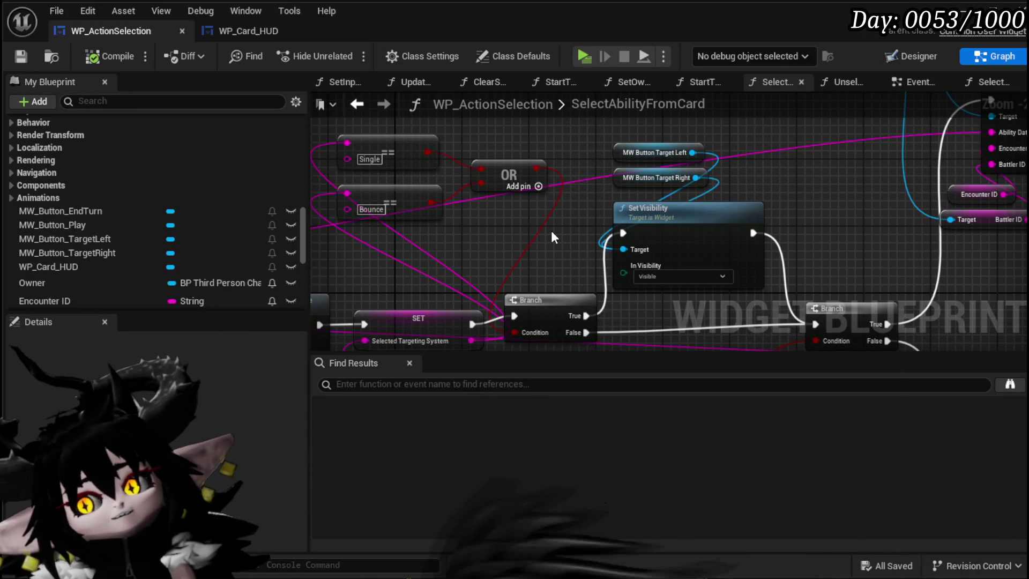
{"action": "left_click_drag", "start_coordinate": [544, 230], "coordinate": [510, 225]}
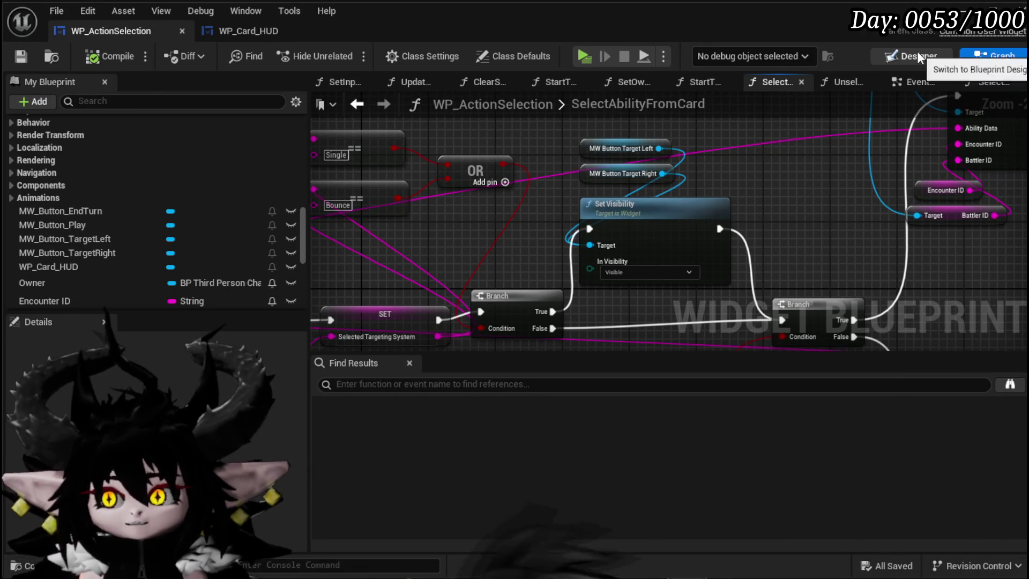
- In the Designer, size MW_Button_TargetLeft to 80 by 80
{"action": "left_click", "coordinate": [918, 53]}
{"action": "scroll", "coordinate": [442, 243], "scroll_direction": "up", "scroll_amount": 4}
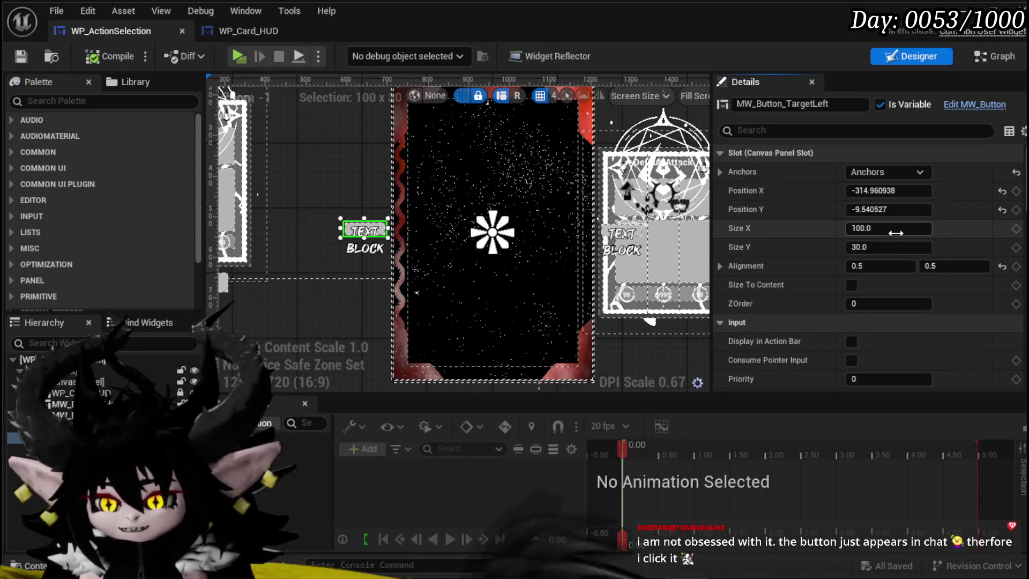
{"action": "type", "text": "50"}
{"action": "key", "text": "Return"}
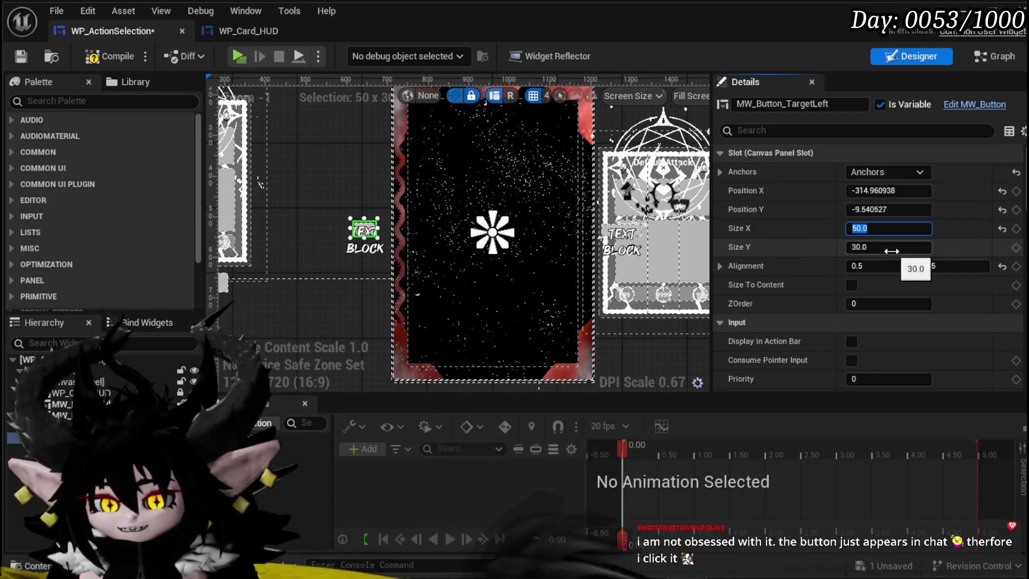
{"action": "type", "text": "80"}
{"action": "key", "text": "Return"}
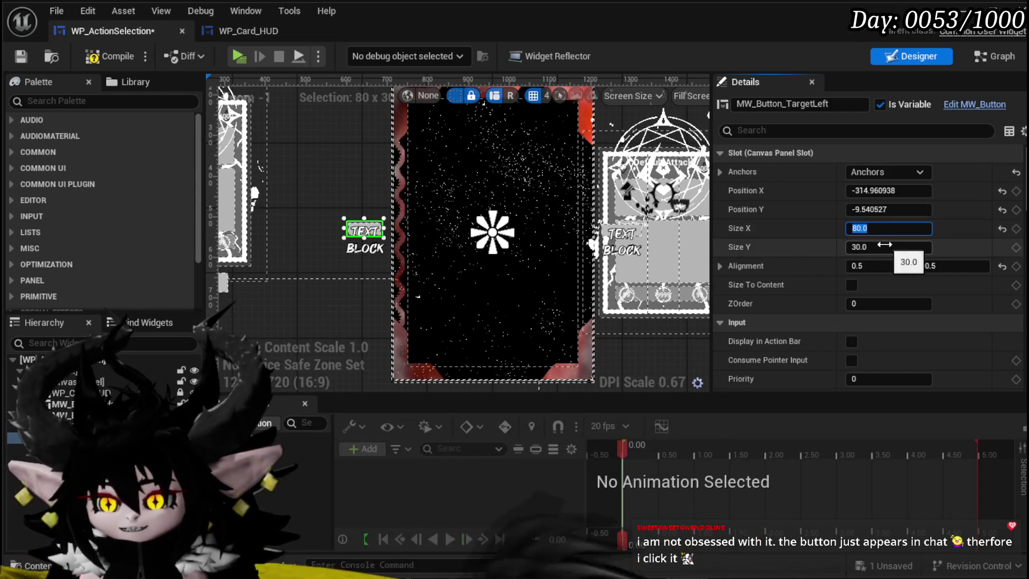
{"action": "type", "text": "80"}
{"action": "key", "text": "Return"}
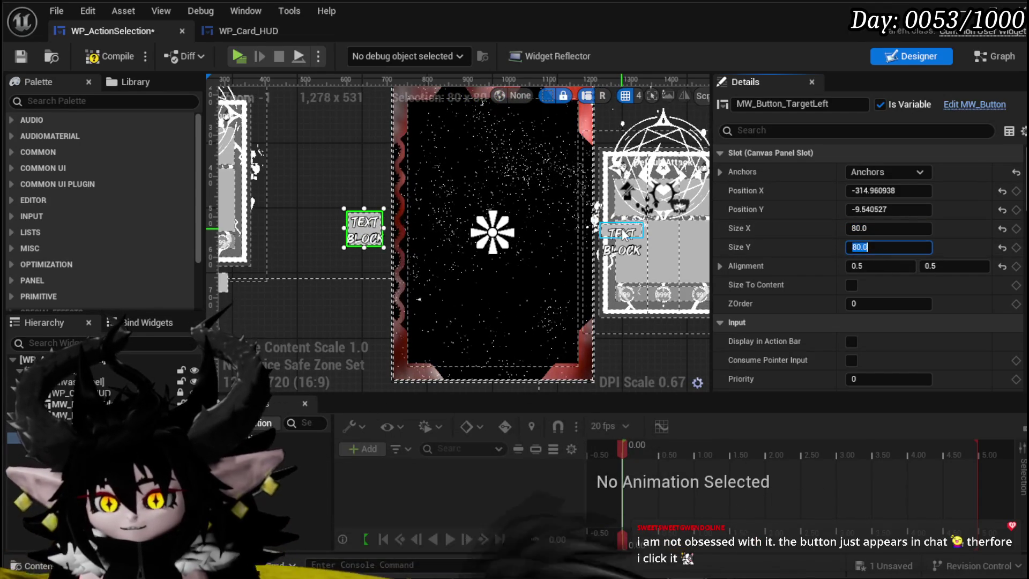
- Size MW_Button_TargetRight to 80 by 80, then compile and save the widget
{"action": "left_click", "coordinate": [622, 230]}
{"action": "left_click", "coordinate": [895, 230]}
{"action": "type", "text": "80"}
{"action": "key", "text": "Return"}
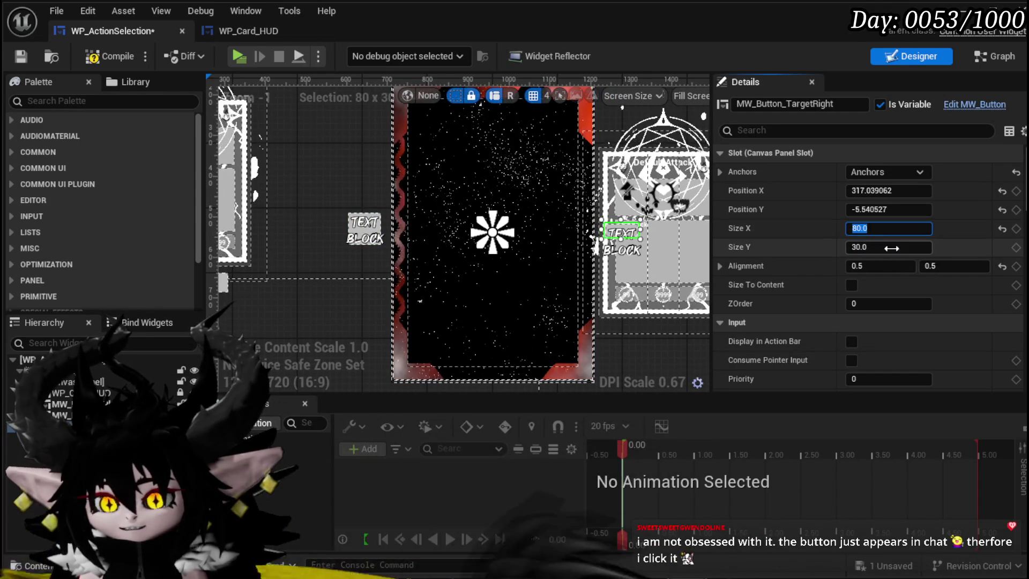
{"action": "type", "text": "80"}
{"action": "key", "text": "Return"}
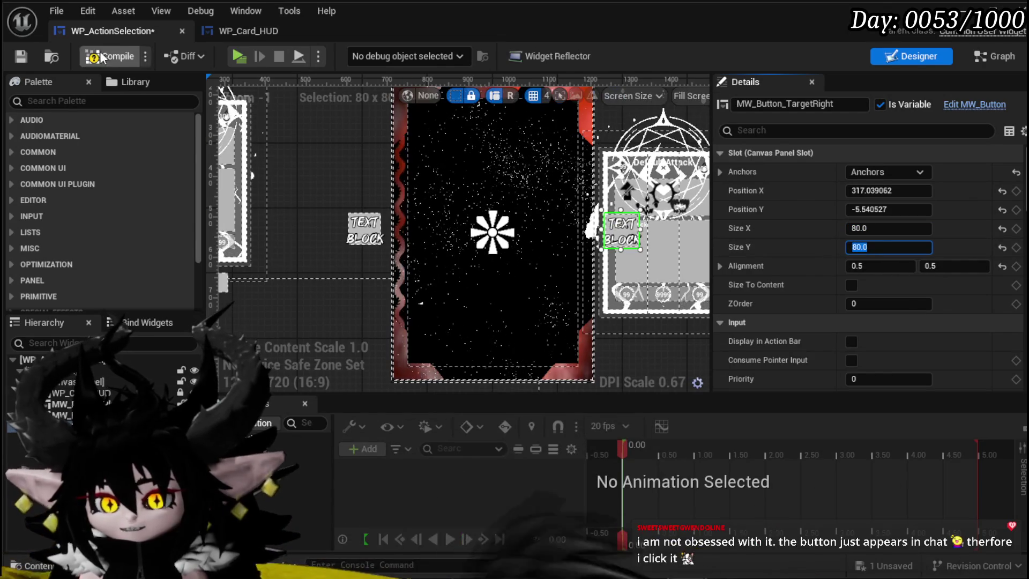
{"action": "left_click", "coordinate": [20, 55]}
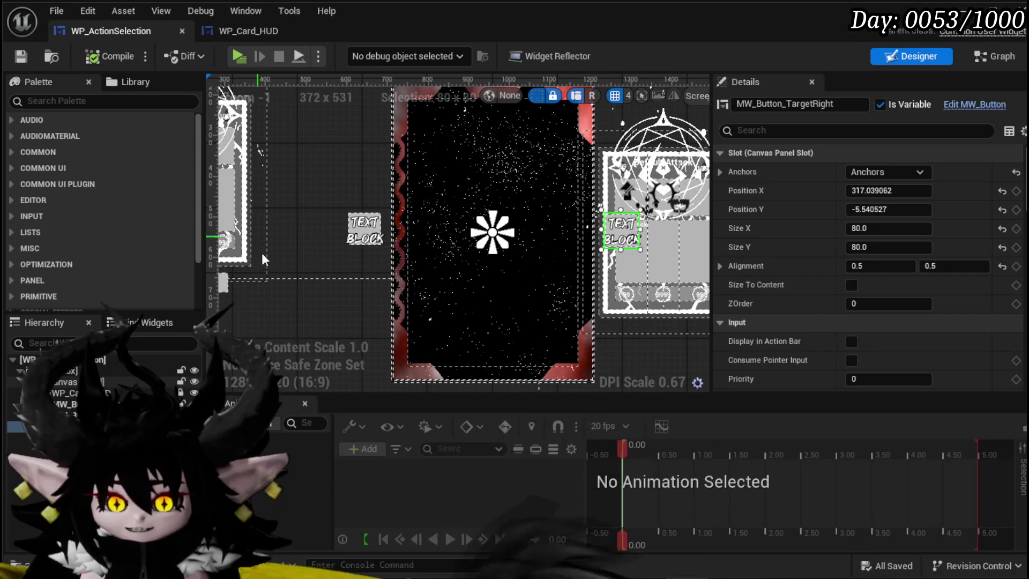
{"action": "scroll", "coordinate": [860, 193], "scroll_direction": "down", "scroll_amount": 5}
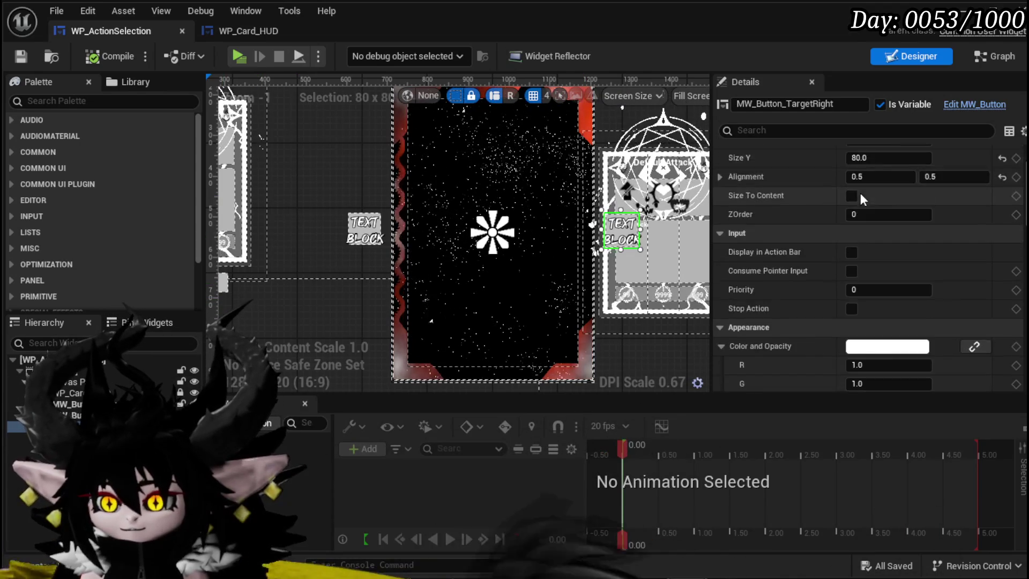
- Set the Visibility of MW_Button_TargetRight and MW_Button_TargetLeft to Collapsed
{"action": "scroll", "coordinate": [898, 332], "scroll_direction": "down", "scroll_amount": 8}
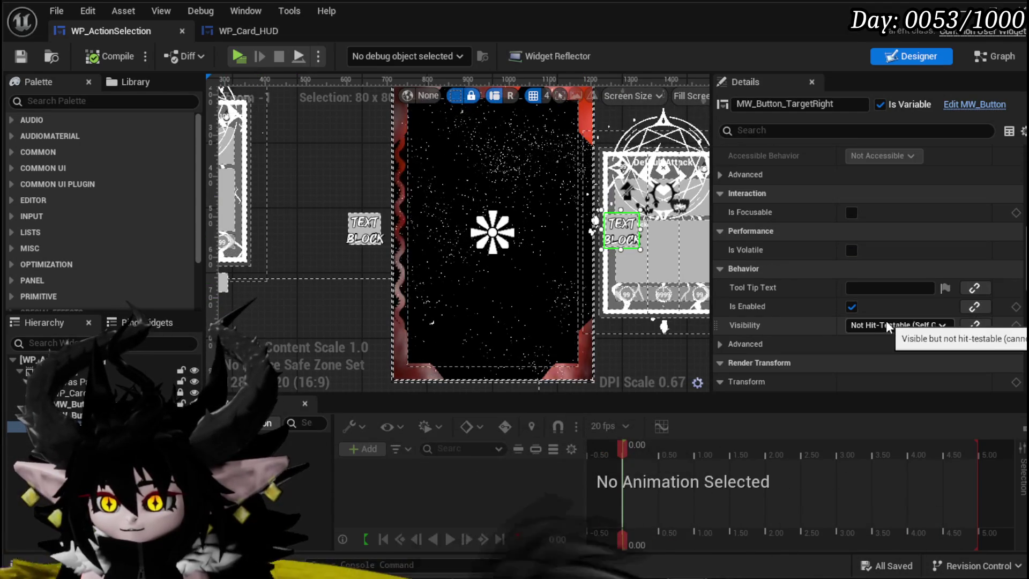
{"action": "left_click", "coordinate": [889, 325]}
{"action": "left_click", "coordinate": [877, 353]}
{"action": "left_click", "coordinate": [364, 228]}
{"action": "left_click", "coordinate": [868, 328]}
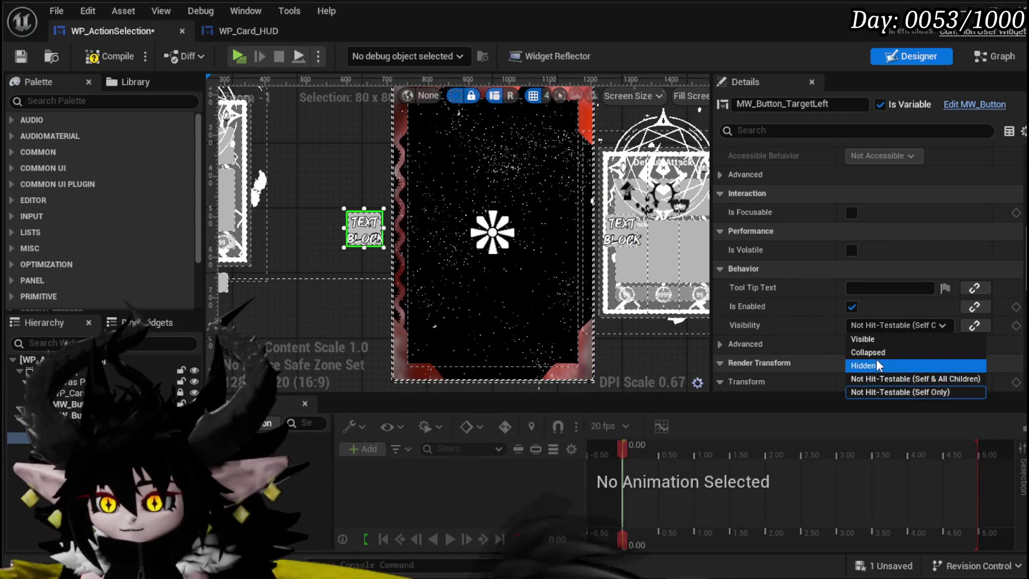
{"action": "left_click", "coordinate": [876, 353]}
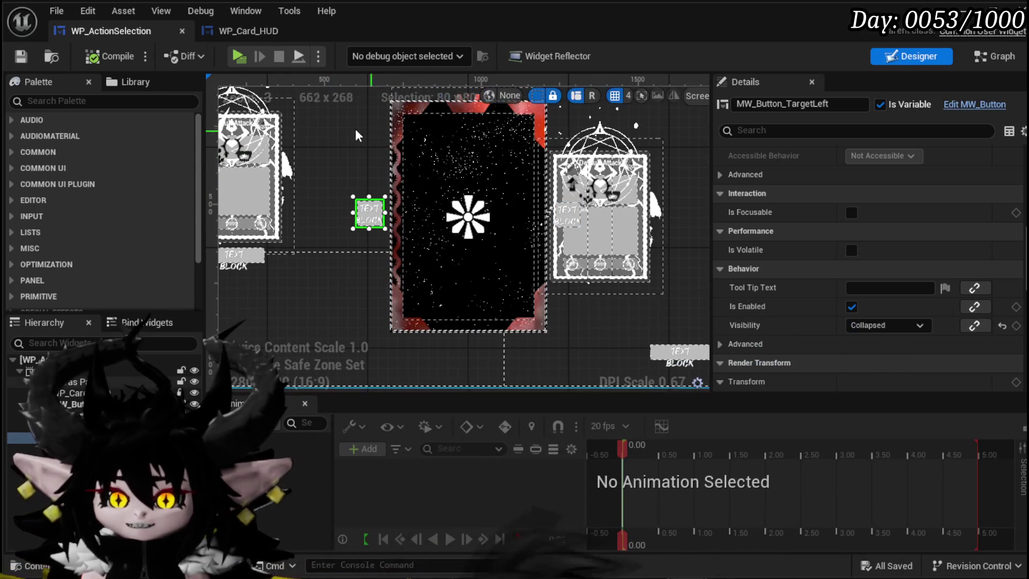
- Check the WP_Card_HUD widget, then switch back to WP_ActionSelection
{"action": "left_click", "coordinate": [247, 30]}
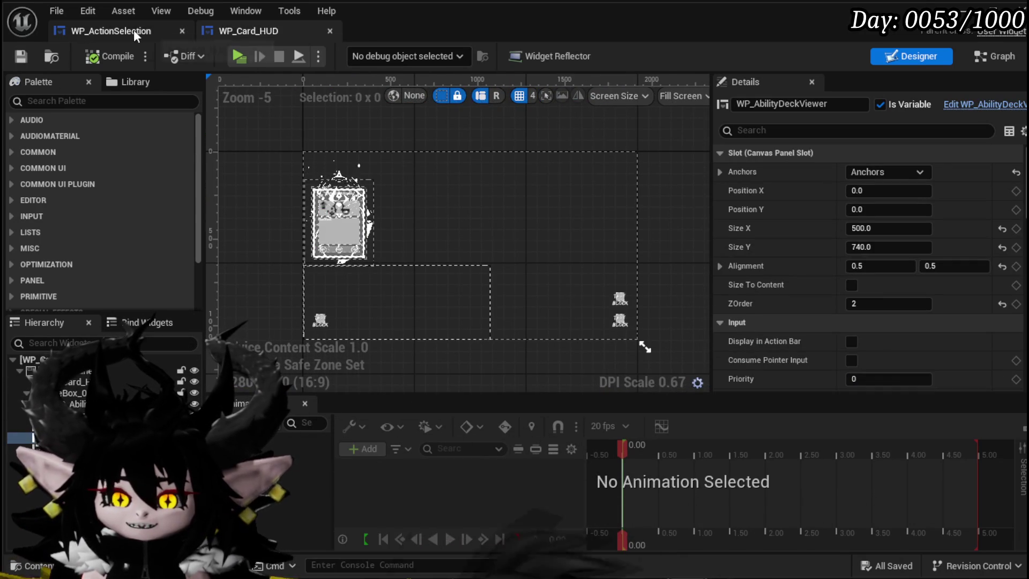
{"action": "left_click", "coordinate": [133, 31]}
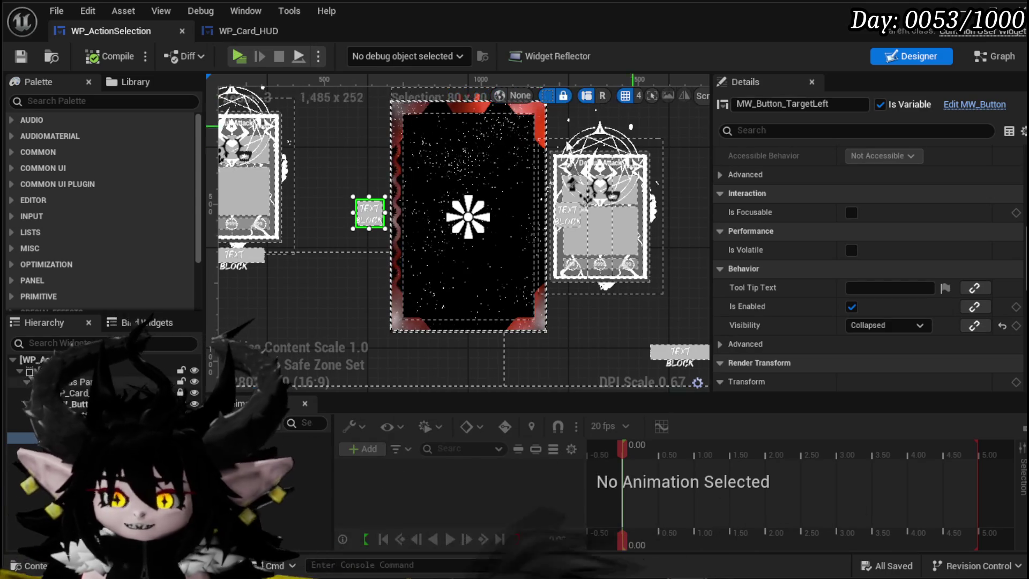
{"action": "scroll", "coordinate": [352, 278], "scroll_direction": "down", "scroll_amount": 2}
{"action": "scroll", "coordinate": [350, 272], "scroll_direction": "up", "scroll_amount": 1}
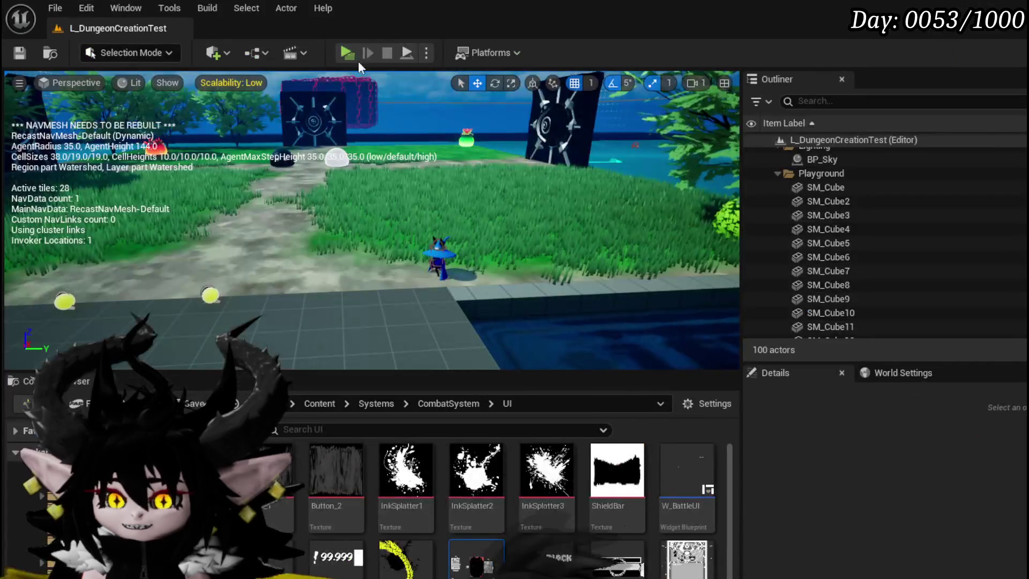
- Start a Play preview and walk the character into a slime encounter
{"action": "left_click", "coordinate": [347, 53]}
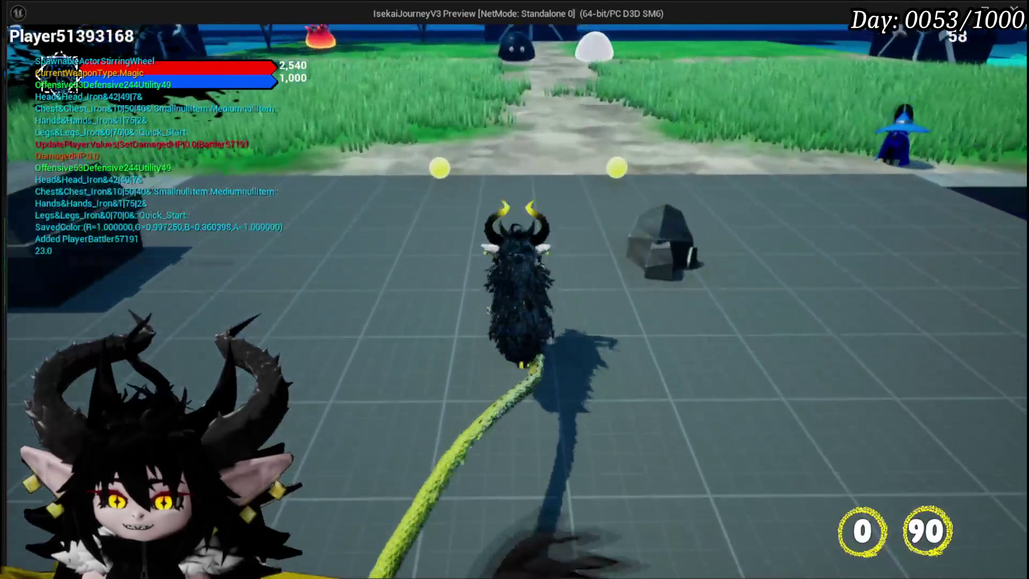
{"action": "key", "text": "w"}
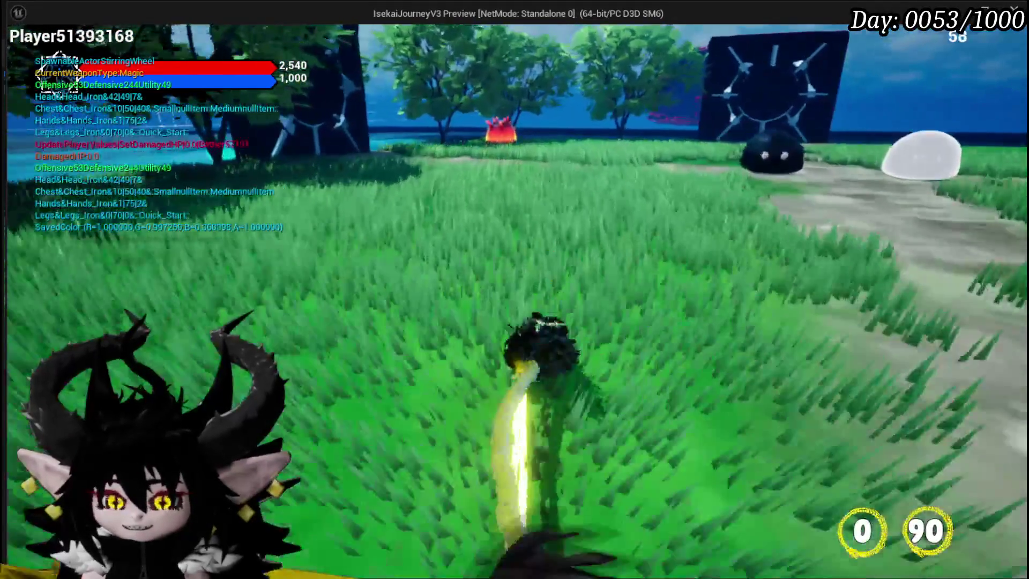
{"action": "key", "text": "w"}
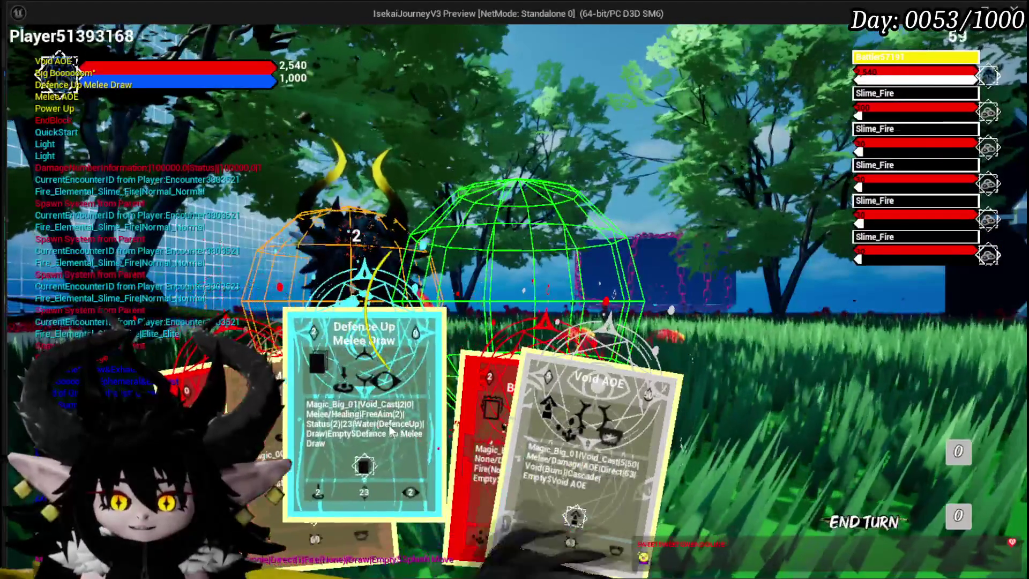
- Select the Power Up card and cycle its targets with the < and > arrows
{"action": "key", "text": "1"}
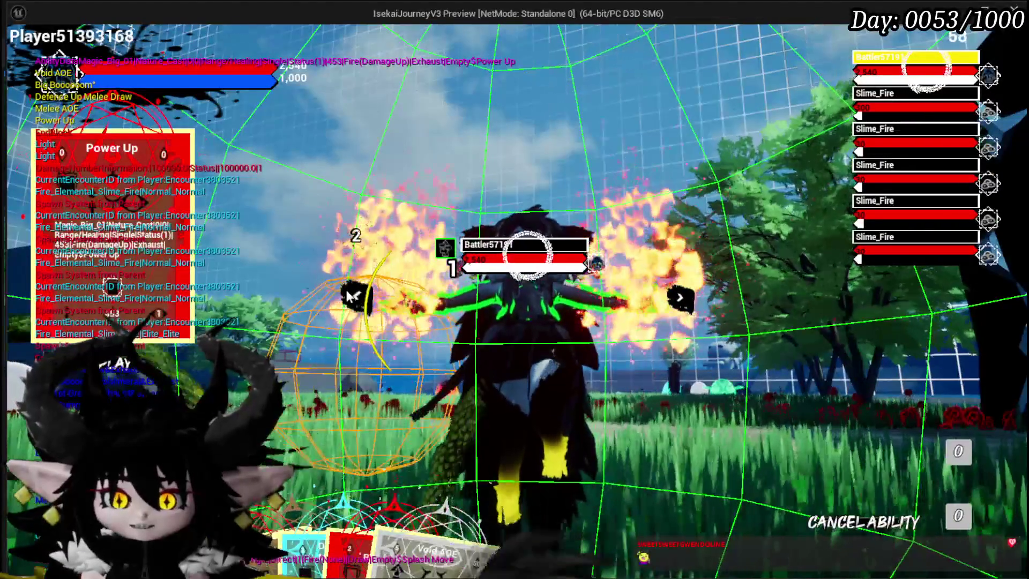
{"action": "left_click", "coordinate": [353, 296]}
{"action": "left_click", "coordinate": [355, 296]}
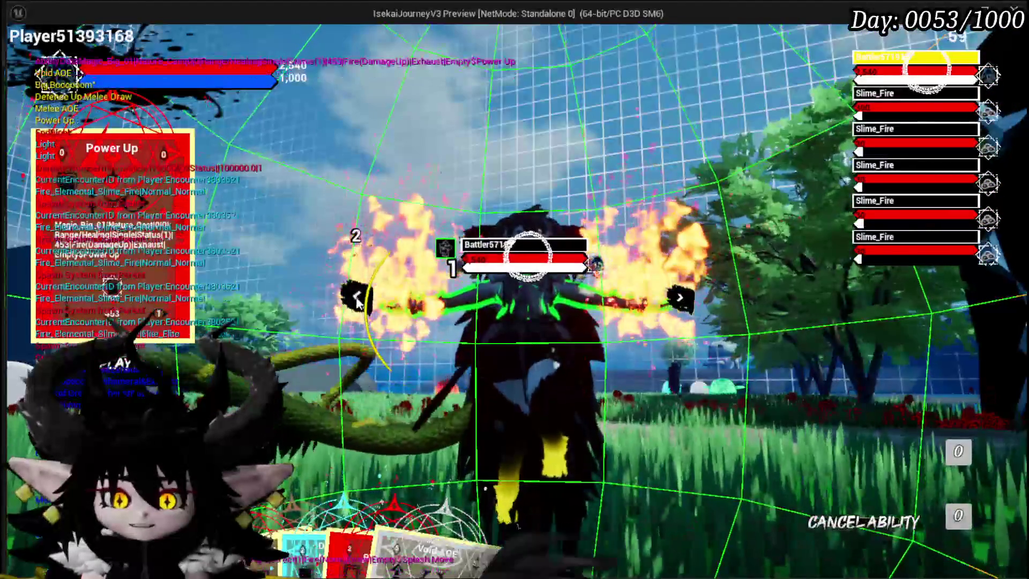
{"action": "left_click", "coordinate": [357, 300]}
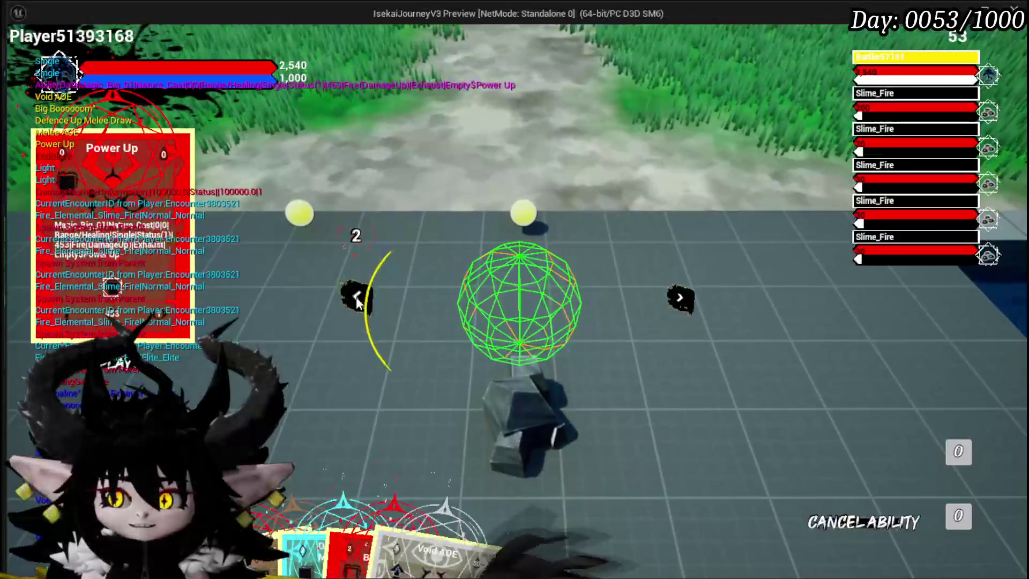
{"action": "left_click", "coordinate": [690, 298]}
{"action": "left_click", "coordinate": [689, 298]}
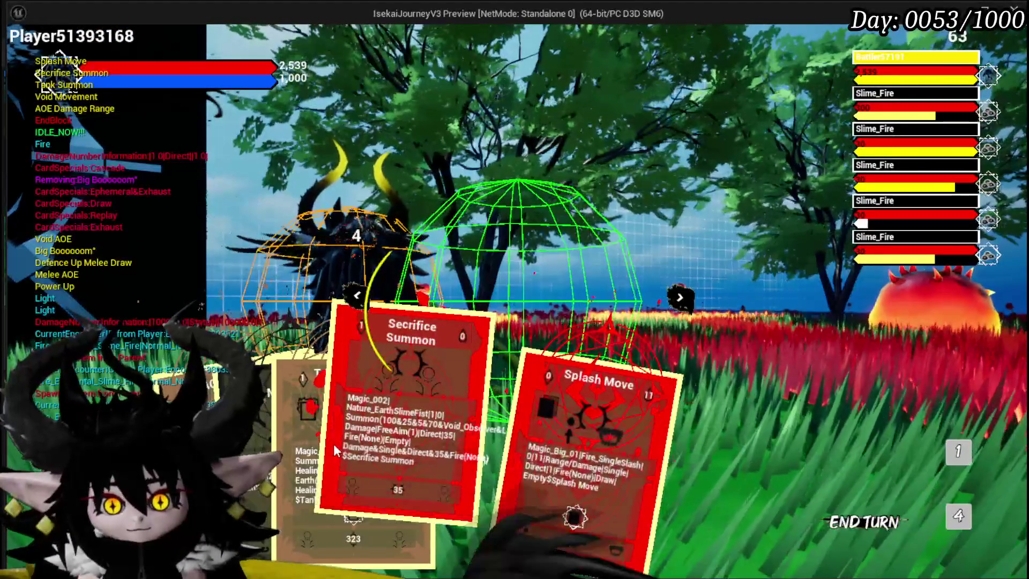
- Play Splash Move, aim and cast Tank Summon, then play the Adrenaline card
{"action": "left_click", "coordinate": [496, 433]}
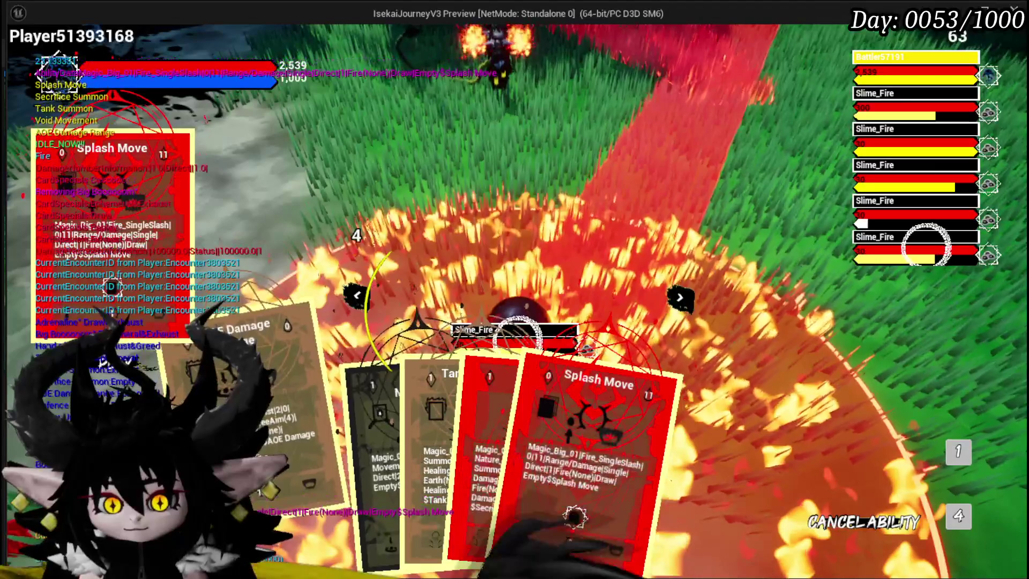
{"action": "left_click", "coordinate": [387, 432]}
{"action": "left_click", "coordinate": [529, 373]}
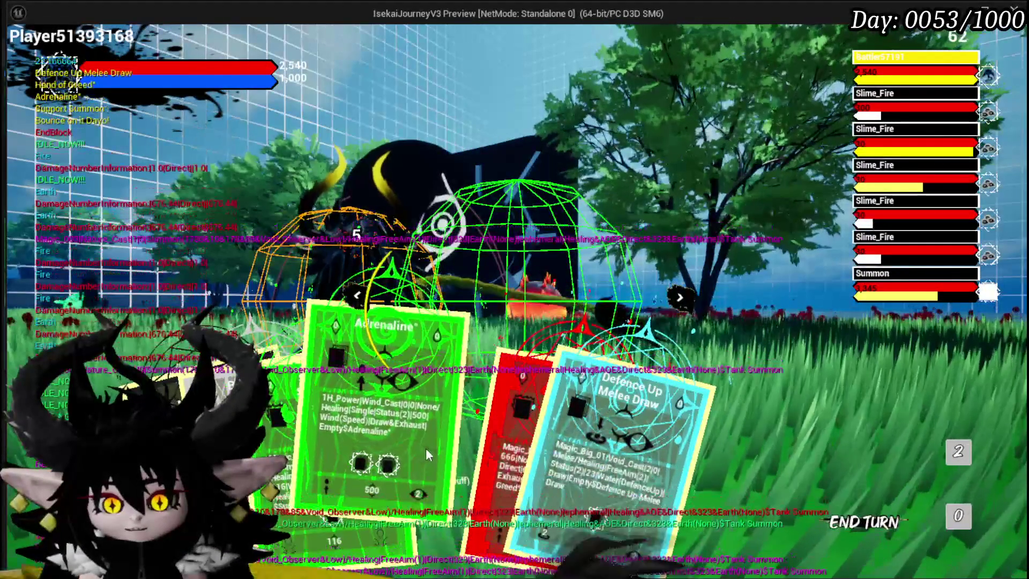
{"action": "left_click", "coordinate": [426, 449]}
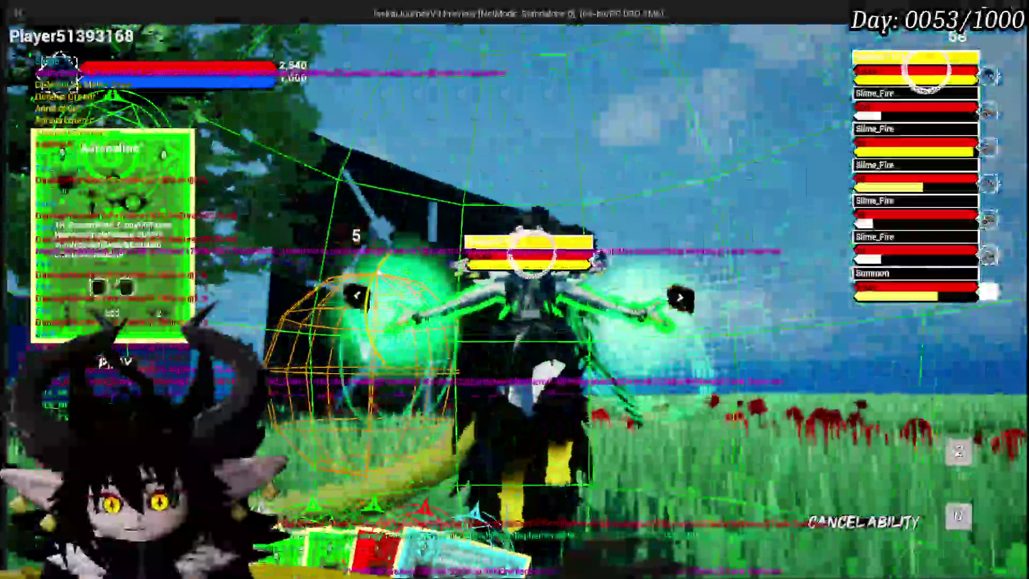
- Cycle targets back and forth across the battlers and the character, then switch targeting to the Summon
{"action": "left_click", "coordinate": [357, 299]}
{"action": "left_click", "coordinate": [357, 298]}
{"action": "left_click", "coordinate": [357, 298]}
{"action": "left_click", "coordinate": [358, 298]}
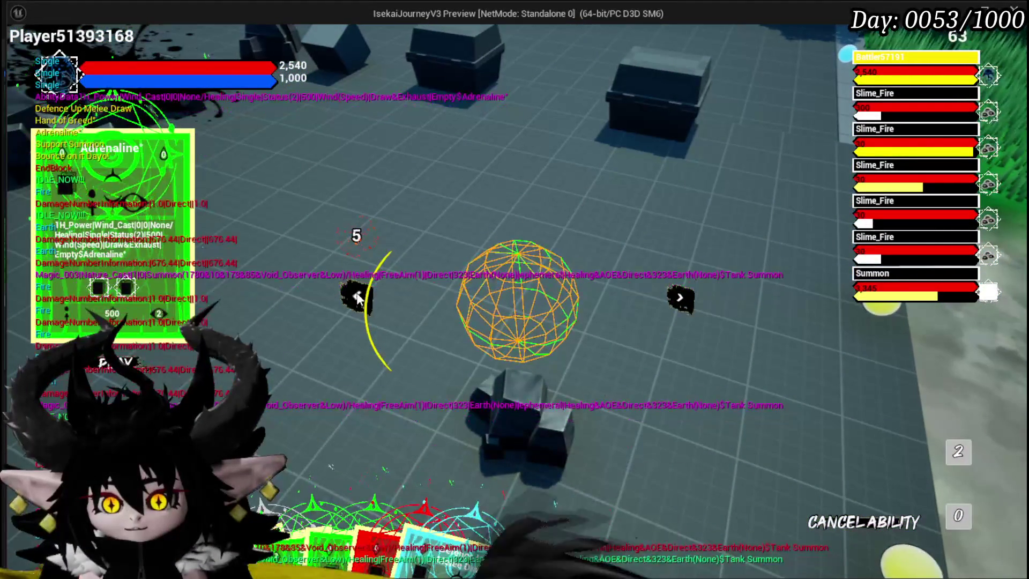
{"action": "left_click", "coordinate": [678, 298]}
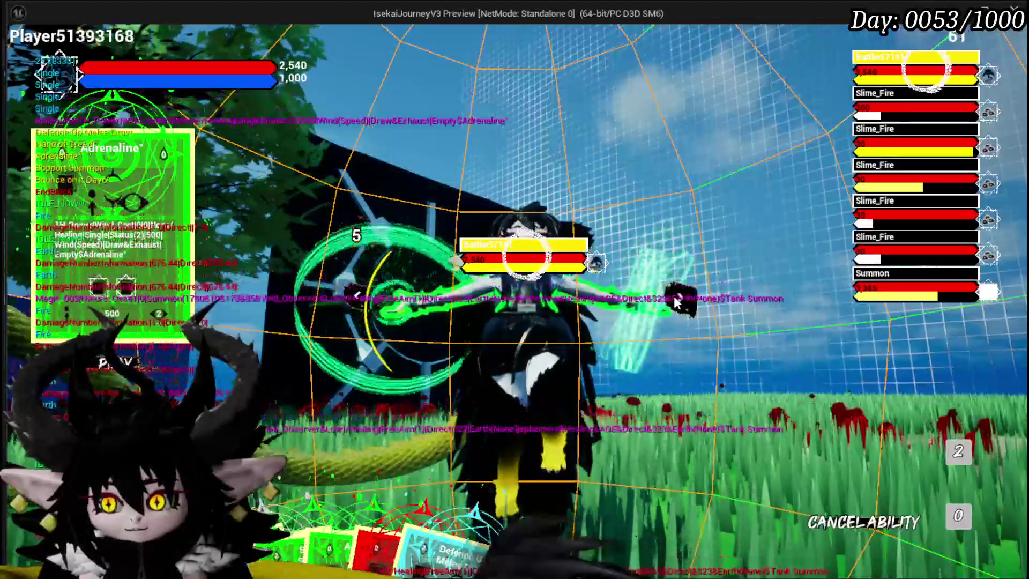
{"action": "left_click", "coordinate": [678, 299]}
{"action": "left_click", "coordinate": [676, 301]}
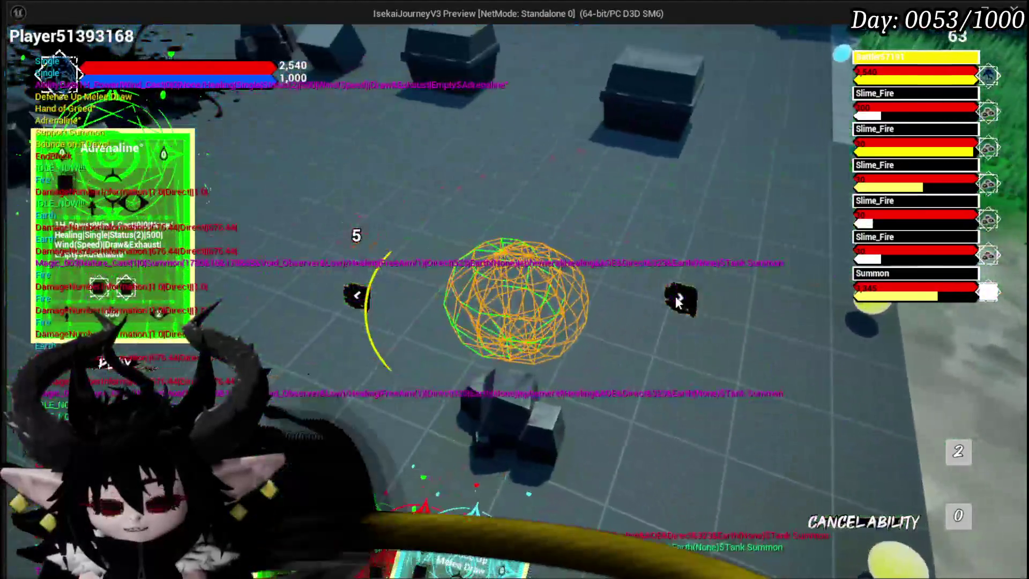
{"action": "left_click", "coordinate": [676, 301]}
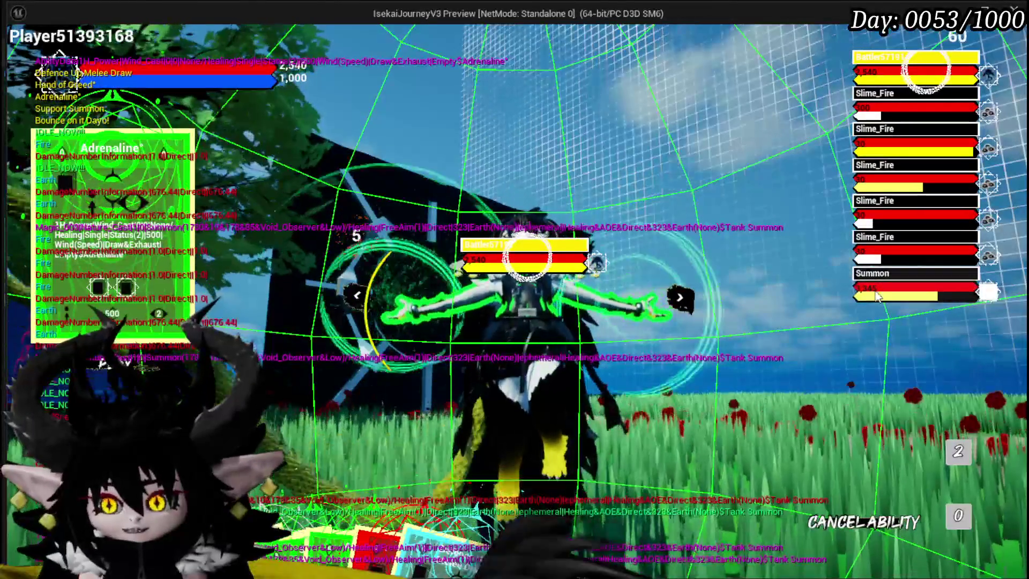
{"action": "left_click", "coordinate": [911, 278]}
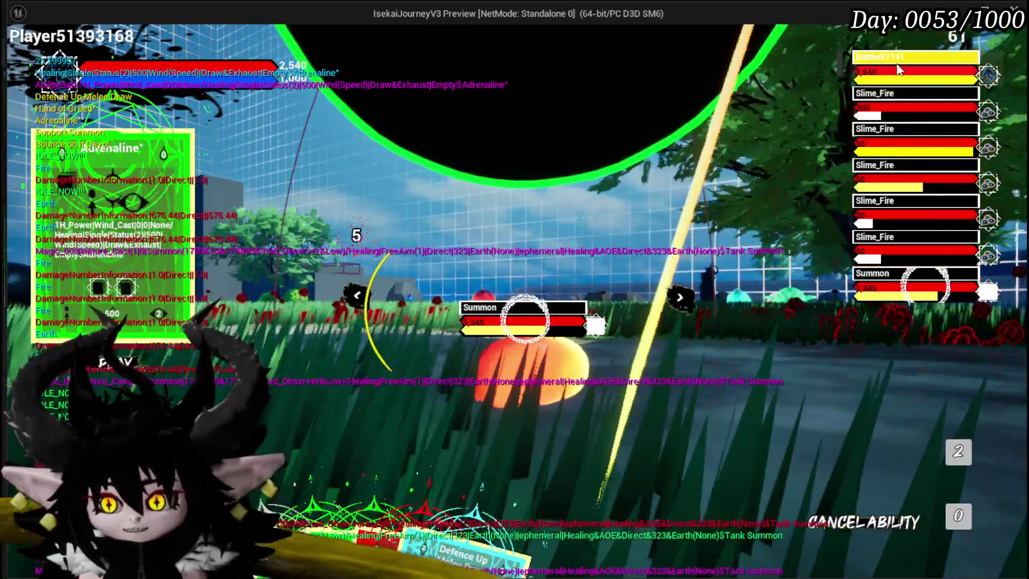
{"action": "left_click", "coordinate": [916, 57]}
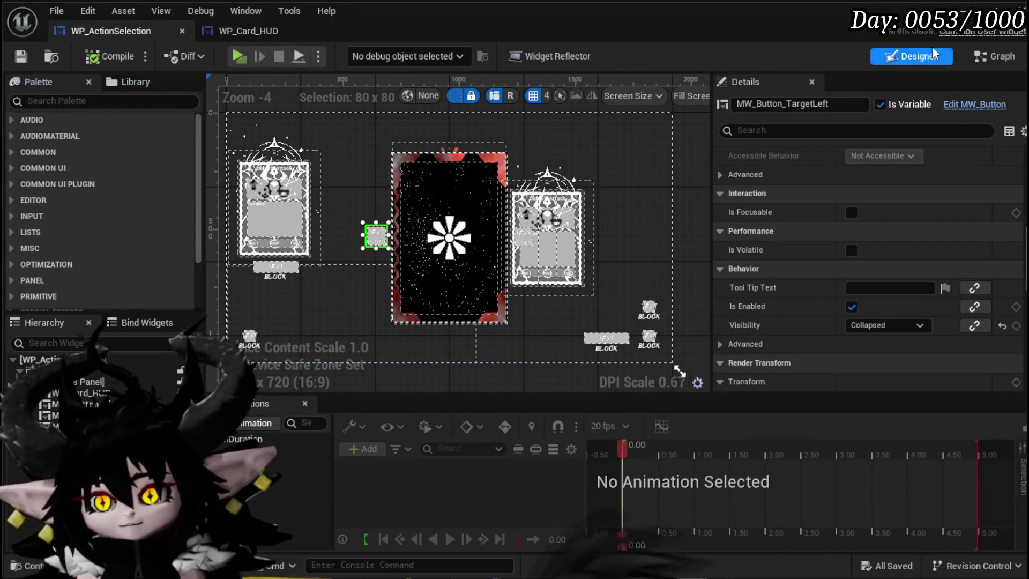
- In the Graph, select the compare, OR, Branch, SET and Set Visibility targeting nodes
{"action": "left_click", "coordinate": [1007, 56]}
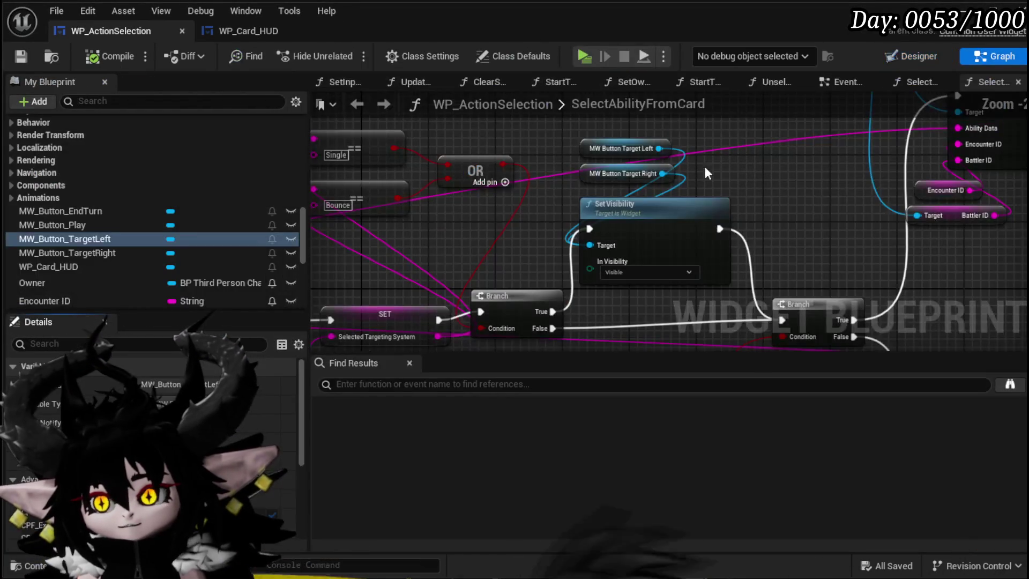
{"action": "scroll", "coordinate": [511, 215], "scroll_direction": "down", "scroll_amount": 5}
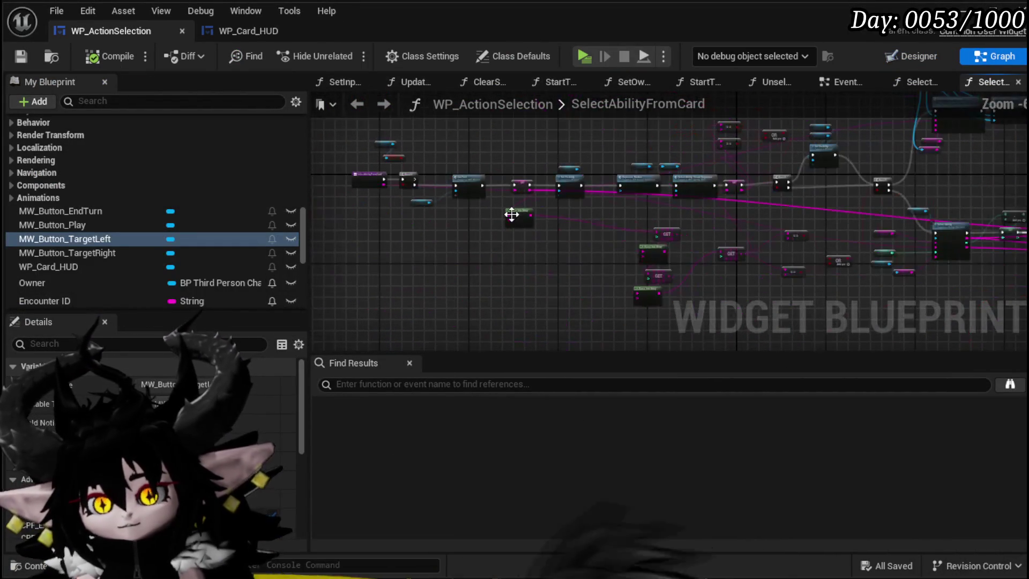
{"action": "left_click_drag", "start_coordinate": [384, 261], "coordinate": [680, 134]}
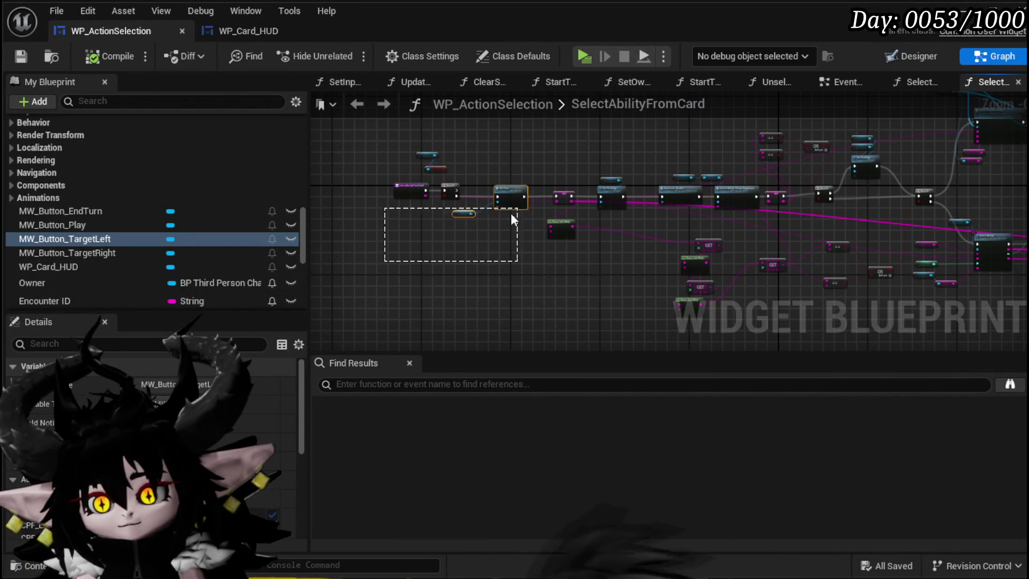
{"action": "scroll", "coordinate": [616, 215], "scroll_direction": "up", "scroll_amount": 4}
{"action": "left_click_drag", "start_coordinate": [581, 289], "coordinate": [508, 290]}
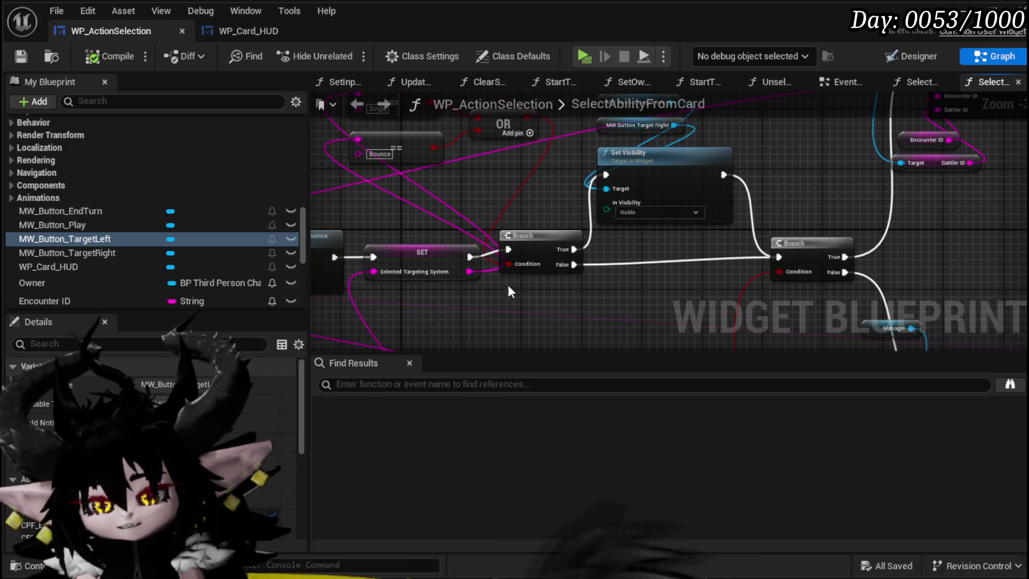
{"action": "scroll", "coordinate": [649, 245], "scroll_direction": "down", "scroll_amount": 1}
{"action": "left_click", "coordinate": [502, 245]}
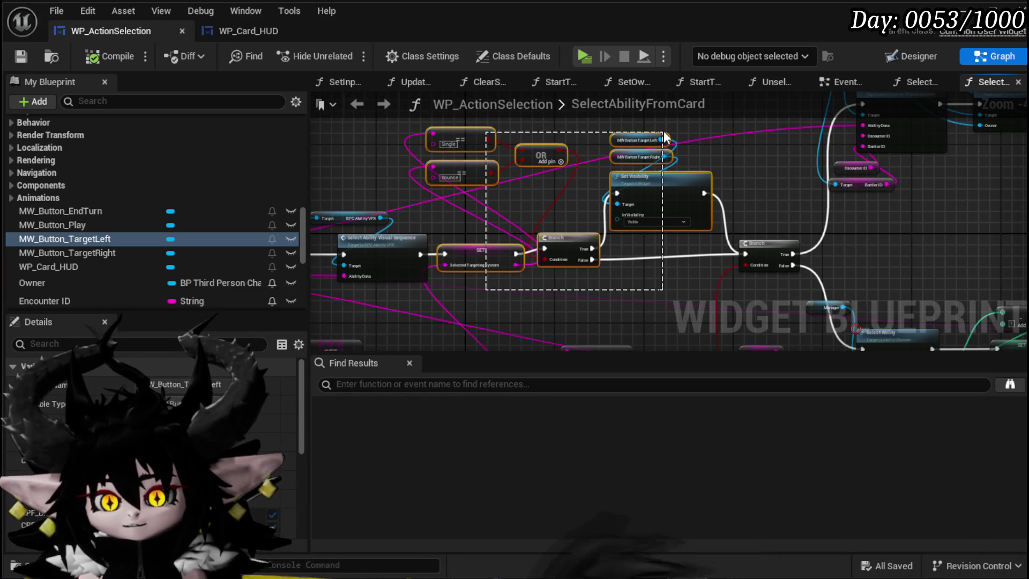
{"action": "left_click_drag", "start_coordinate": [663, 131], "coordinate": [664, 131]}
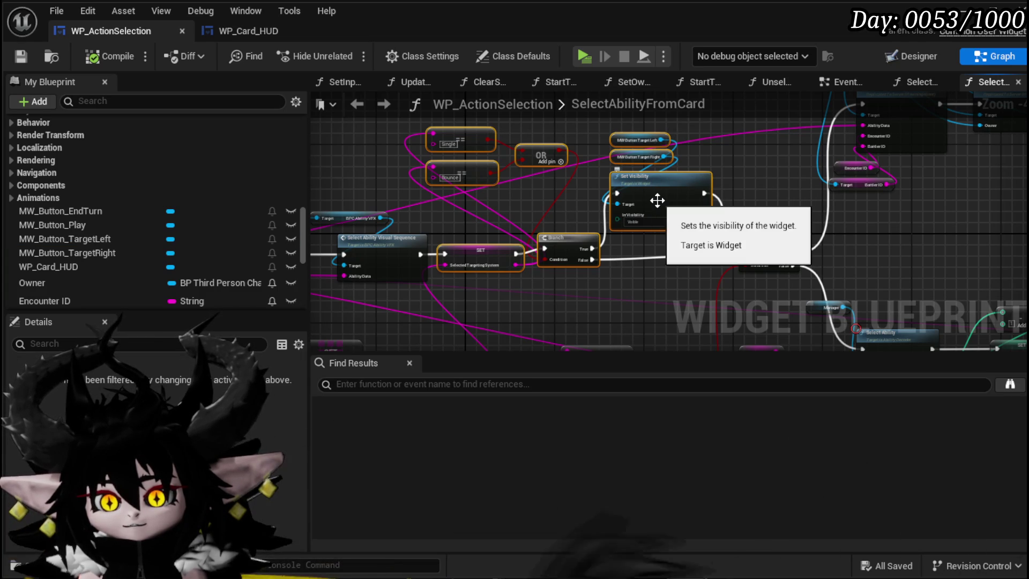
- Collapse the selected nodes into a new function and begin naming it SelectTargetingSetup
{"action": "right_click", "coordinate": [656, 199]}
{"action": "left_click", "coordinate": [702, 408]}
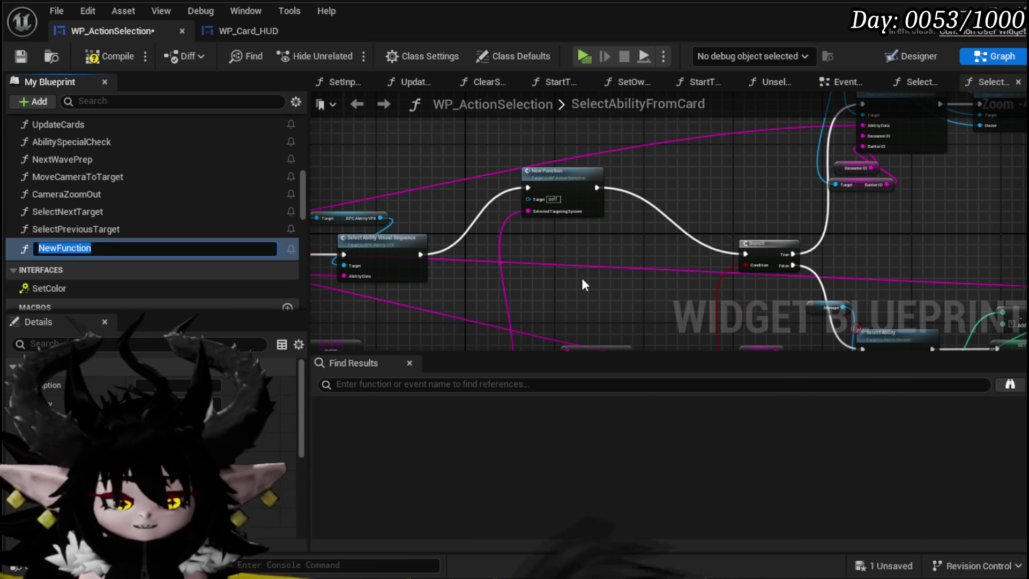
{"action": "type", "text": "SelectT"}
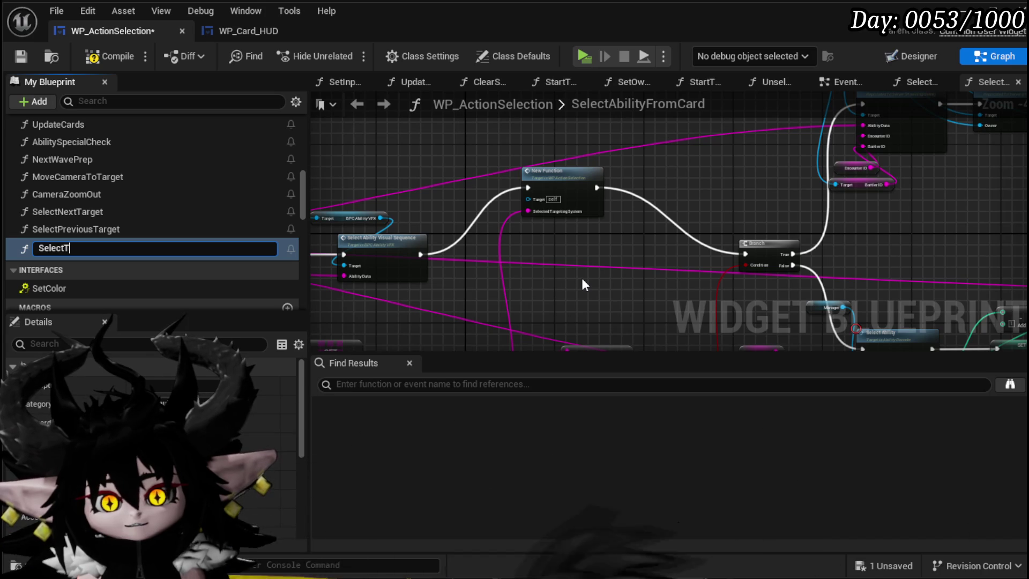
{"action": "type", "text": "argetingSe"}
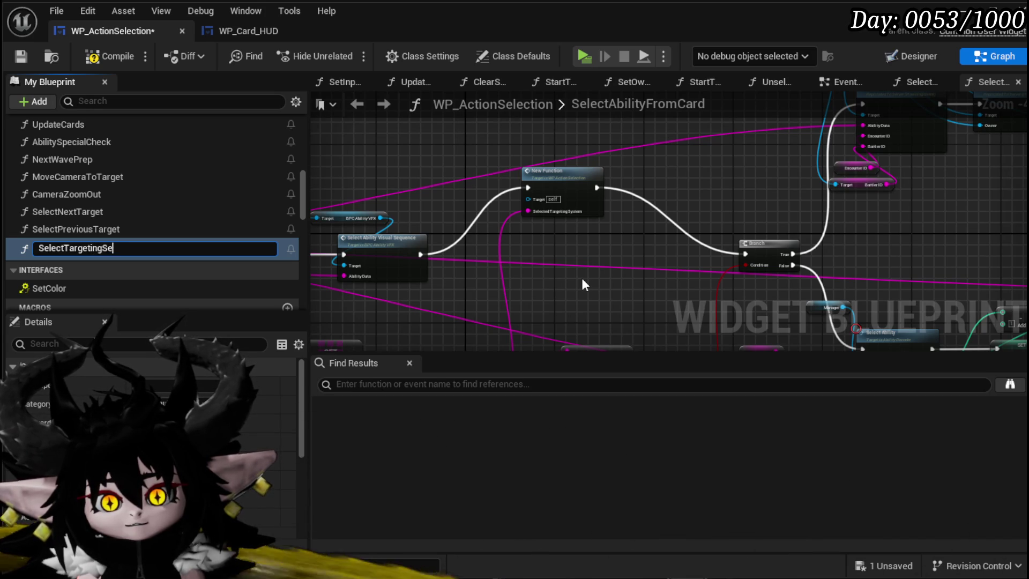
{"action": "key", "text": "BackSpace"}
{"action": "type", "text": "y"}
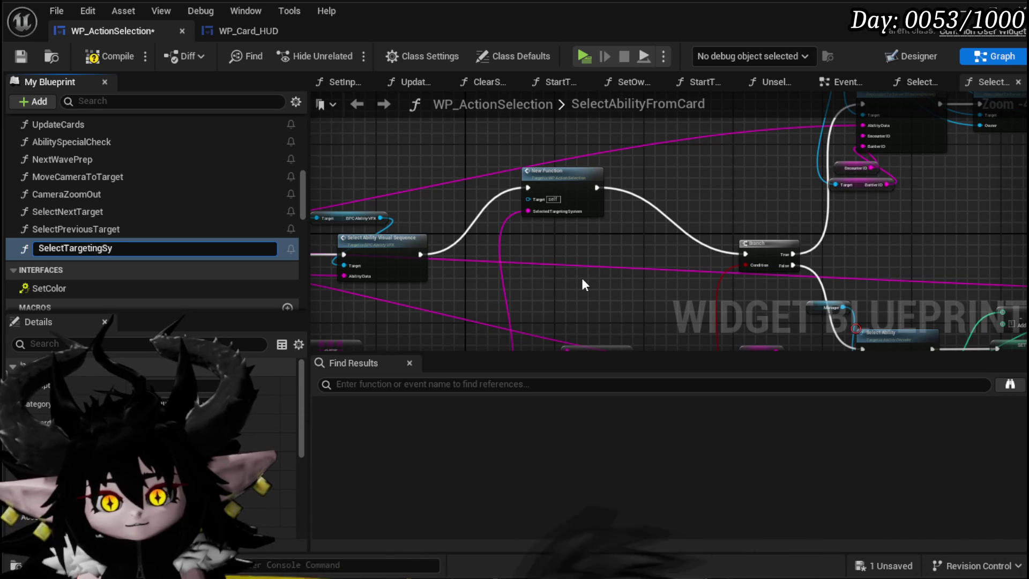
{"action": "type", "text": "etup"}
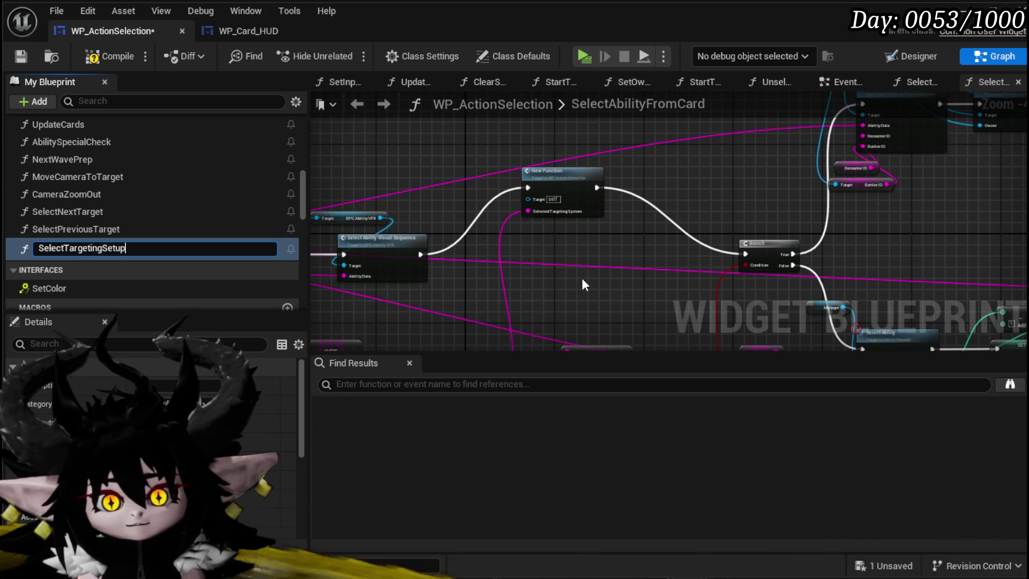
- Name the function SelectTargetingSetup, line its node up in the chain, and open it
{"action": "key", "text": "Return"}
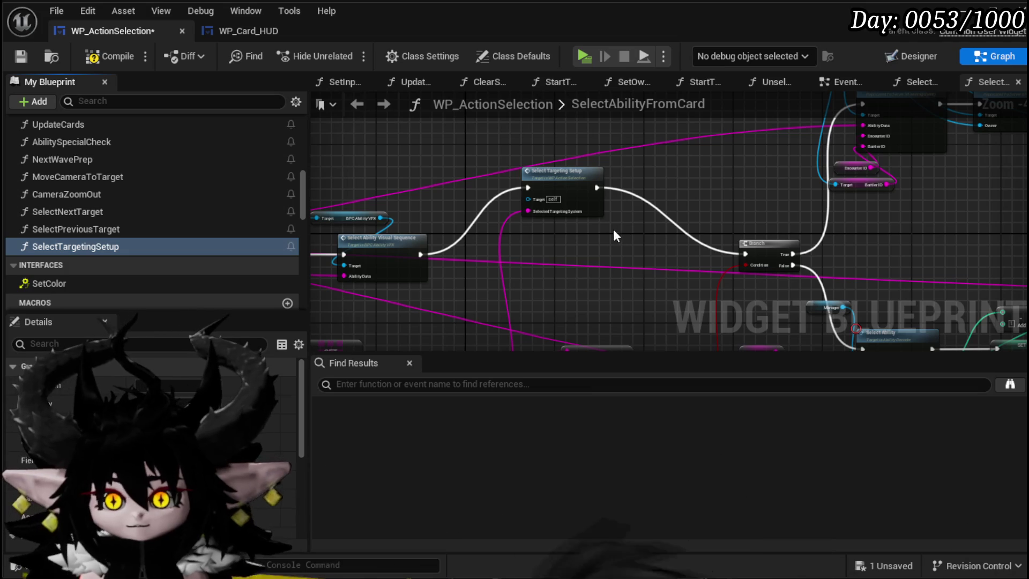
{"action": "left_click_drag", "start_coordinate": [554, 188], "coordinate": [535, 254]}
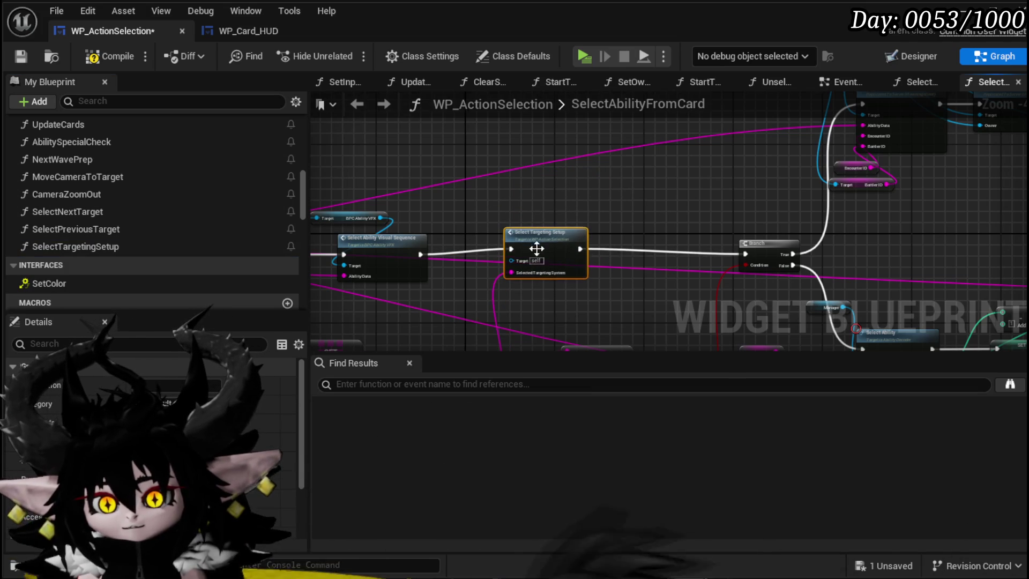
{"action": "double_click", "coordinate": [530, 244]}
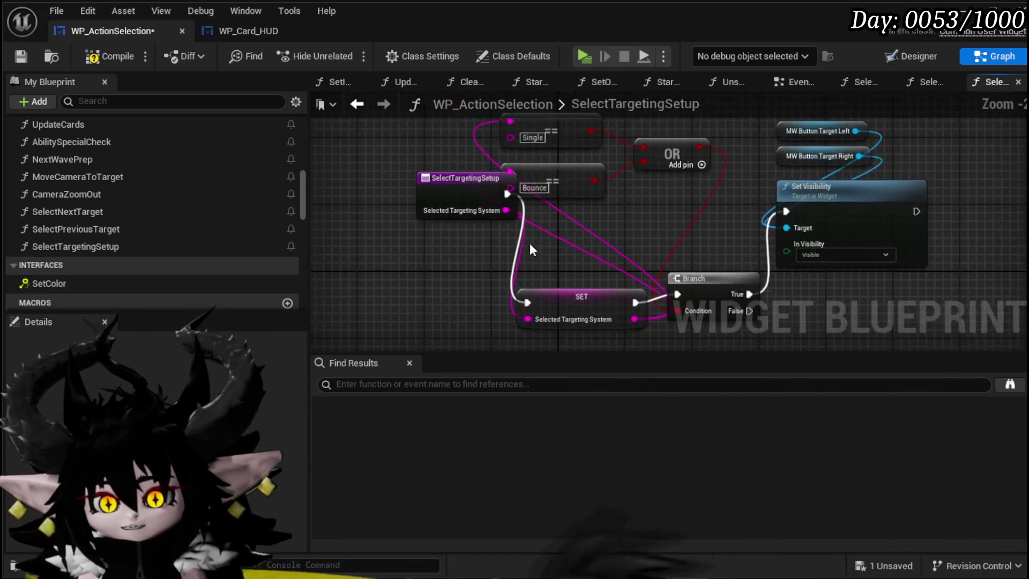
- Arrange the SET, compare, OR, Branch and Set Visibility nodes into a row and compile
{"action": "mouse_move", "coordinate": [659, 258]}
{"action": "left_mouse_down"}
{"action": "mouse_move", "coordinate": [754, 150]}
{"action": "mouse_move", "coordinate": [761, 160]}
{"action": "mouse_move", "coordinate": [735, 161]}
{"action": "mouse_move", "coordinate": [822, 198]}
{"action": "mouse_move", "coordinate": [689, 182]}
{"action": "left_mouse_up"}
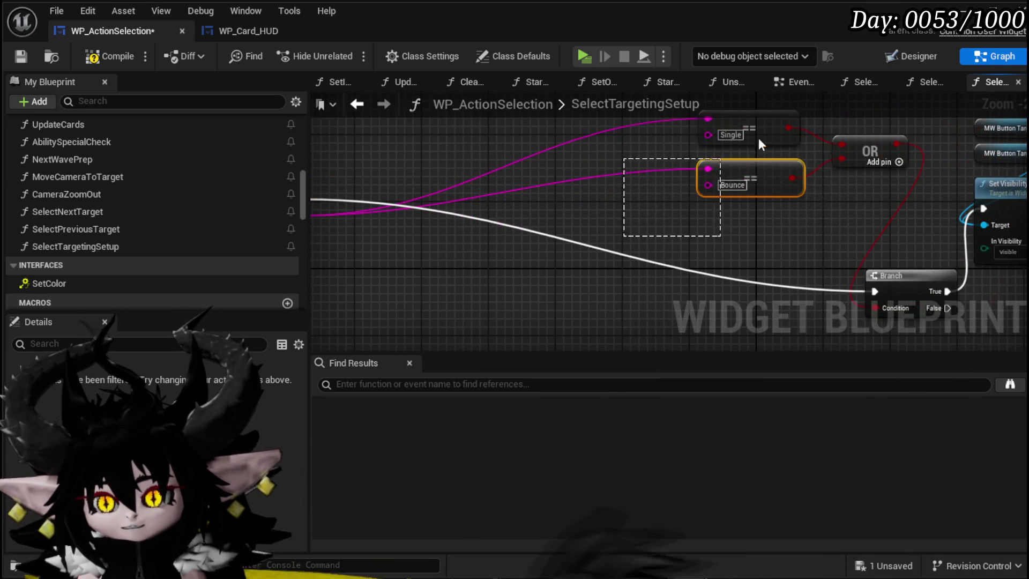
{"action": "mouse_move", "coordinate": [863, 154]}
{"action": "left_mouse_down"}
{"action": "mouse_move", "coordinate": [533, 104]}
{"action": "mouse_move", "coordinate": [445, 66]}
{"action": "left_mouse_up"}
{"action": "mouse_move", "coordinate": [802, 240]}
{"action": "left_mouse_down"}
{"action": "mouse_move", "coordinate": [553, 159]}
{"action": "mouse_move", "coordinate": [453, 161]}
{"action": "left_mouse_up"}
{"action": "left_click_drag", "start_coordinate": [843, 178], "coordinate": [499, 211]}
{"action": "left_click_drag", "start_coordinate": [587, 290], "coordinate": [858, 97]}
{"action": "mouse_move", "coordinate": [750, 254]}
{"action": "left_mouse_down"}
{"action": "mouse_move", "coordinate": [427, 241]}
{"action": "mouse_move", "coordinate": [409, 252]}
{"action": "left_mouse_up"}
{"action": "left_click_drag", "start_coordinate": [507, 214], "coordinate": [479, 136]}
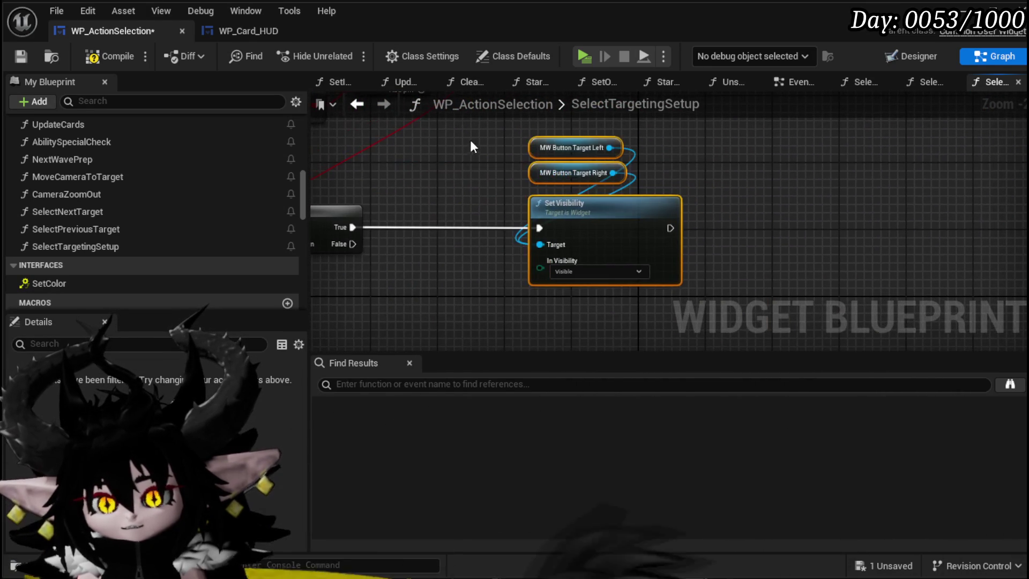
{"action": "left_click", "coordinate": [97, 56]}
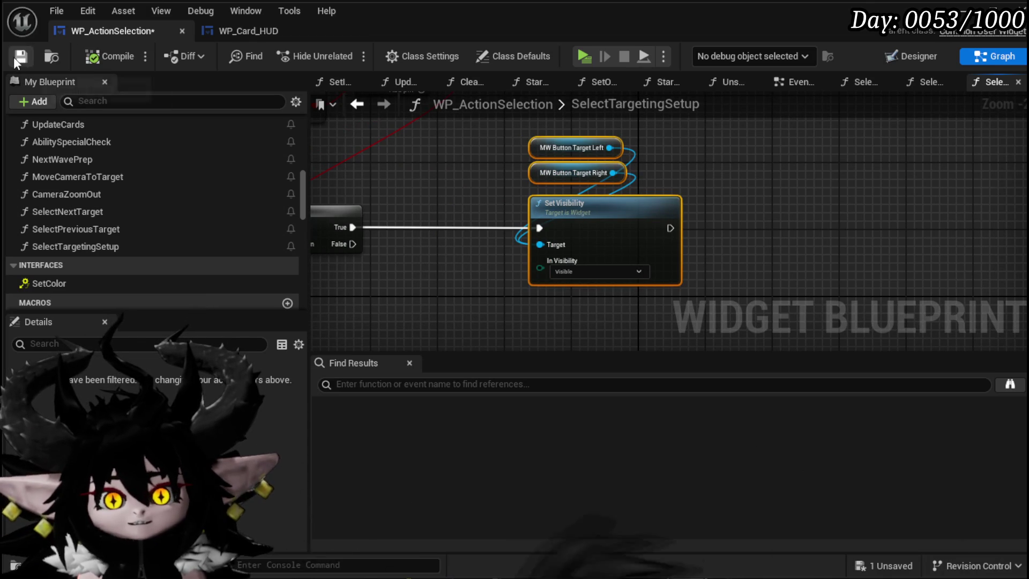
{"action": "scroll", "coordinate": [62, 210], "scroll_direction": "up", "scroll_amount": 2}
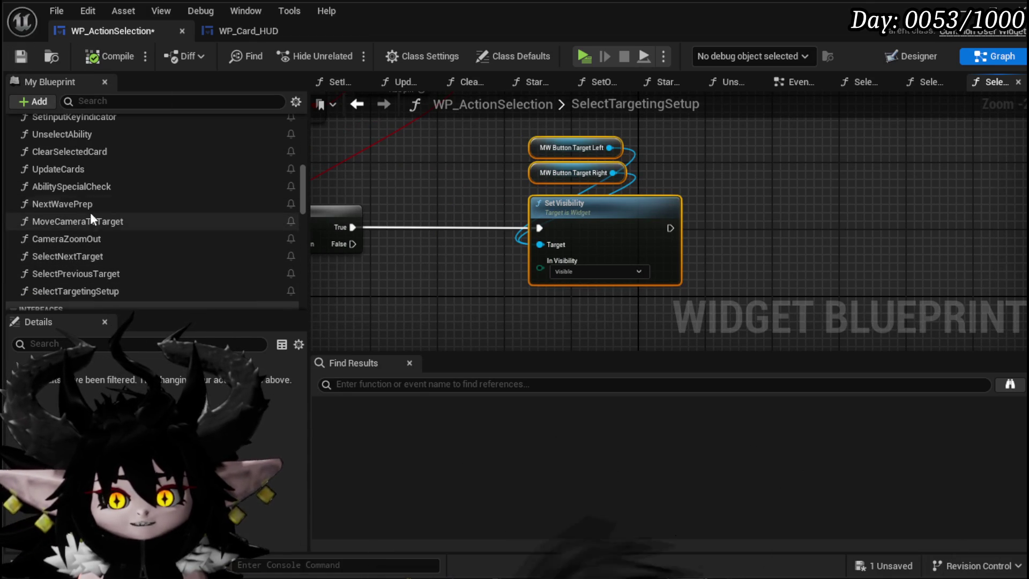
- In UnselectAbility, wire pasted Target Left and Right into the Collapsed Set Visibility, removing the extra node
{"action": "double_click", "coordinate": [85, 133]}
{"action": "mouse_move", "coordinate": [468, 239]}
{"action": "left_mouse_down"}
{"action": "mouse_move", "coordinate": [438, 195]}
{"action": "mouse_move", "coordinate": [445, 203]}
{"action": "mouse_move", "coordinate": [416, 207]}
{"action": "mouse_move", "coordinate": [539, 199]}
{"action": "left_mouse_up"}
{"action": "key", "text": "ctrl+v"}
{"action": "mouse_move", "coordinate": [625, 206]}
{"action": "left_mouse_down"}
{"action": "mouse_move", "coordinate": [536, 155]}
{"action": "mouse_move", "coordinate": [574, 353]}
{"action": "mouse_move", "coordinate": [560, 271]}
{"action": "left_mouse_up"}
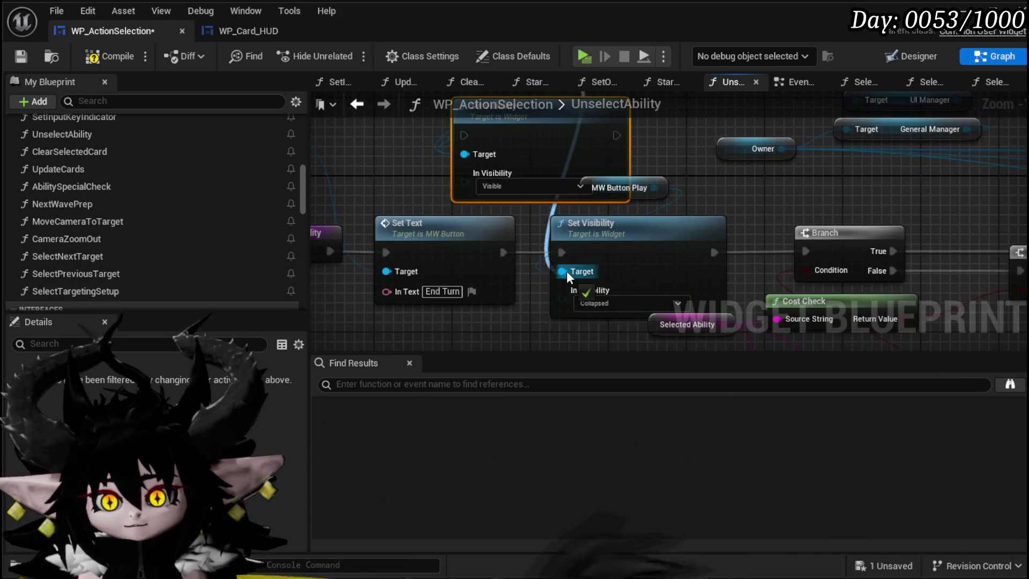
{"action": "left_click_drag", "start_coordinate": [552, 157], "coordinate": [562, 253]}
{"action": "mouse_move", "coordinate": [555, 139]}
{"action": "left_mouse_down"}
{"action": "mouse_move", "coordinate": [556, 355]}
{"action": "mouse_move", "coordinate": [568, 223]}
{"action": "mouse_move", "coordinate": [607, 306]}
{"action": "left_mouse_up"}
{"action": "left_click", "coordinate": [546, 214]}
{"action": "key", "text": "Delete"}
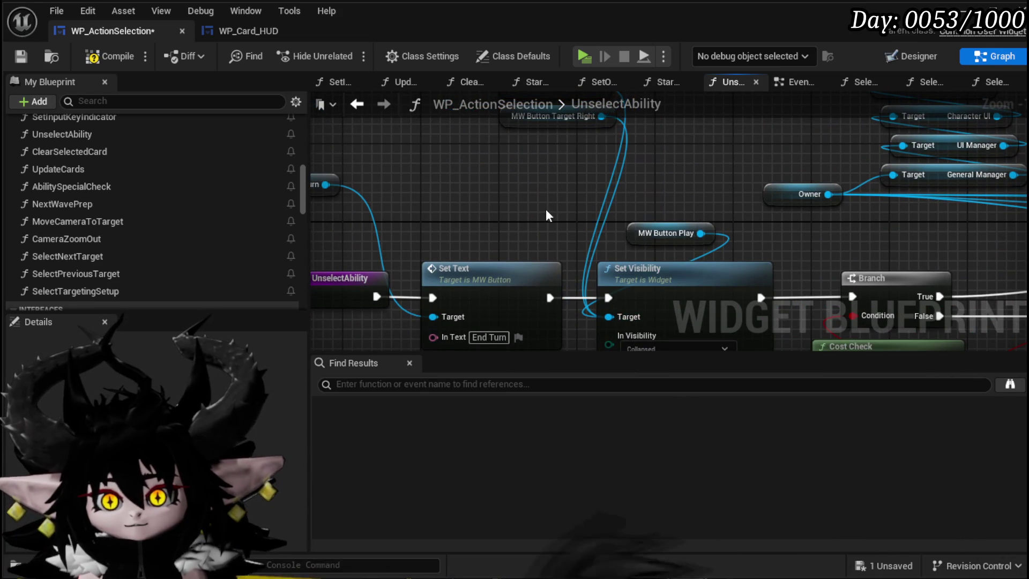
- Compile and save the widget blueprint, then return to the SelectTargetingSetup graph
{"action": "left_click", "coordinate": [105, 56]}
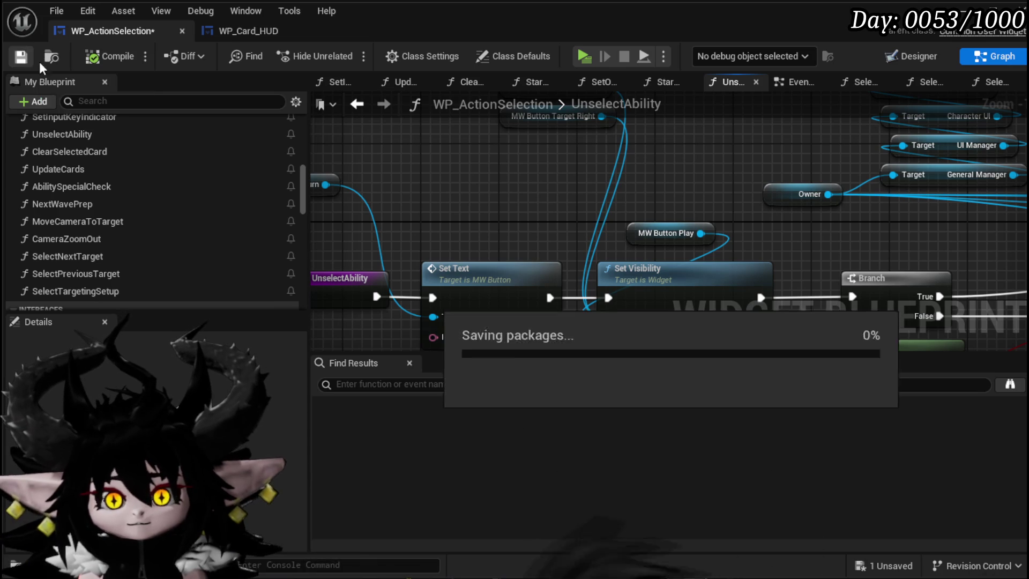
{"action": "left_click_drag", "start_coordinate": [409, 227], "coordinate": [352, 231]}
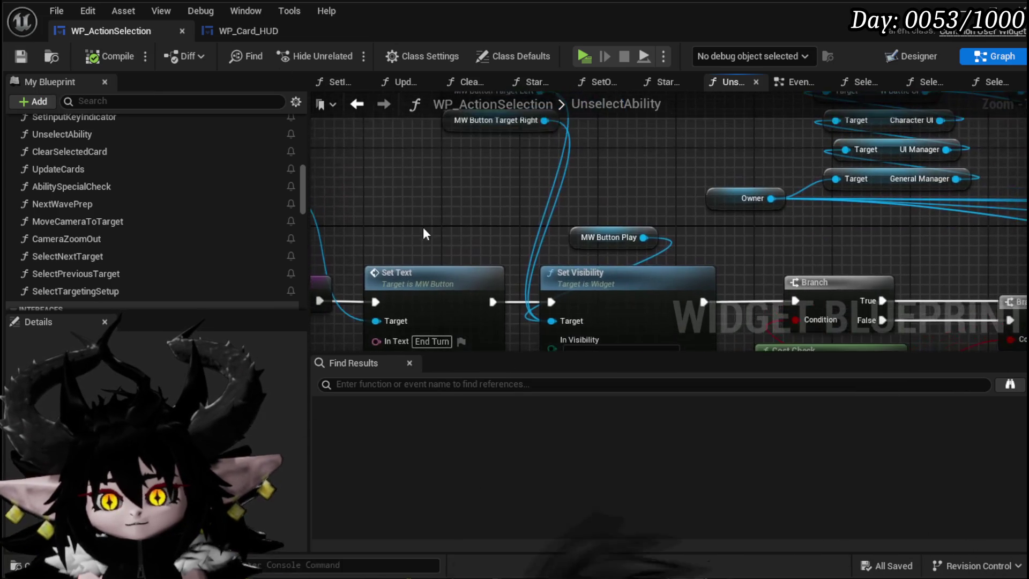
{"action": "mouse_move", "coordinate": [460, 155]}
{"action": "left_mouse_down"}
{"action": "mouse_move", "coordinate": [402, 260]}
{"action": "mouse_move", "coordinate": [663, 284]}
{"action": "left_mouse_up"}
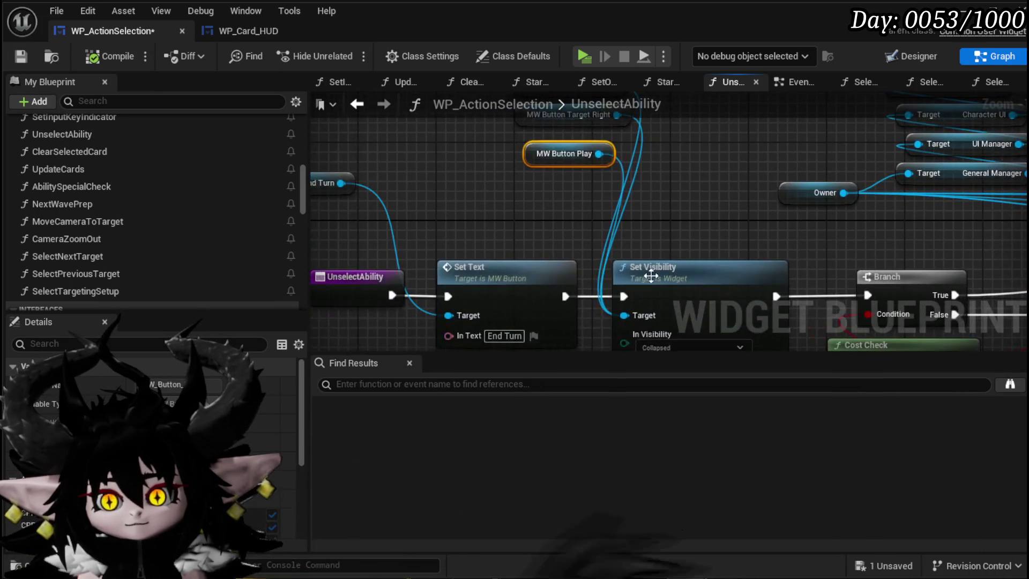
{"action": "left_click", "coordinate": [23, 54]}
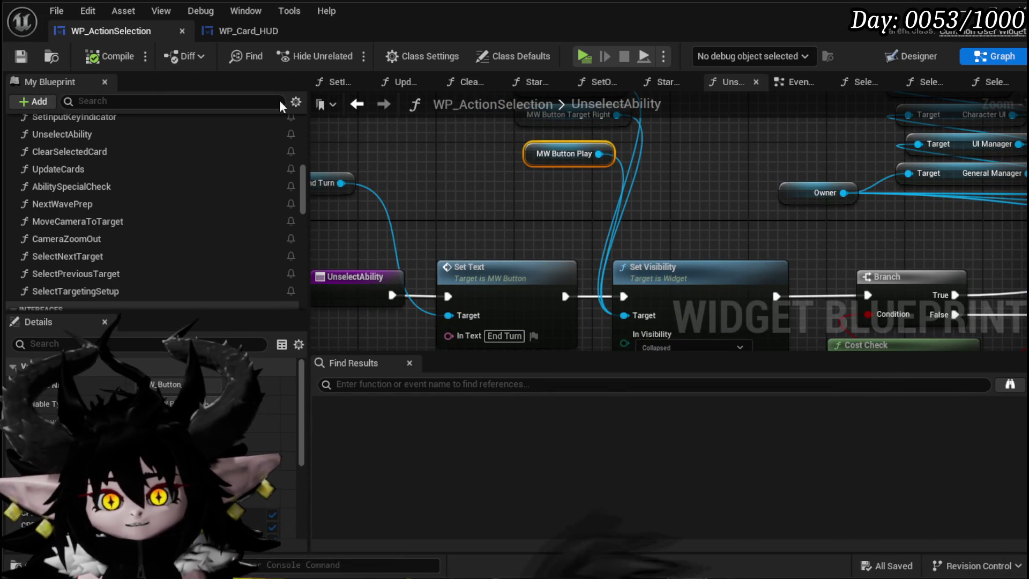
{"action": "left_click", "coordinate": [356, 103]}
{"action": "left_click_drag", "start_coordinate": [460, 186], "coordinate": [759, 220]}
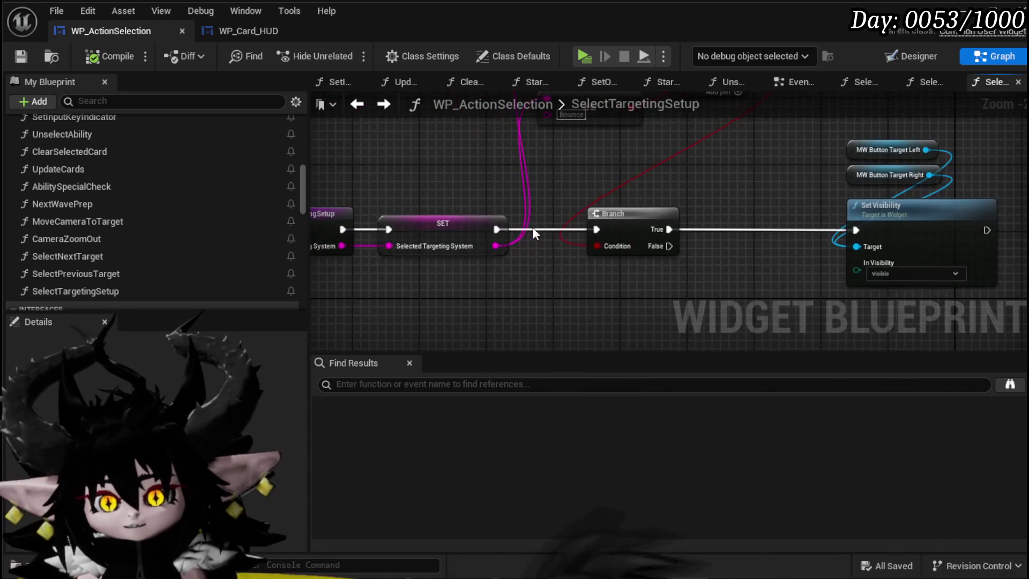
- Shift the entry and SET nodes left and save WP_ActionSelection
{"action": "left_click_drag", "start_coordinate": [569, 237], "coordinate": [799, 212]}
{"action": "left_click_drag", "start_coordinate": [735, 197], "coordinate": [429, 198]}
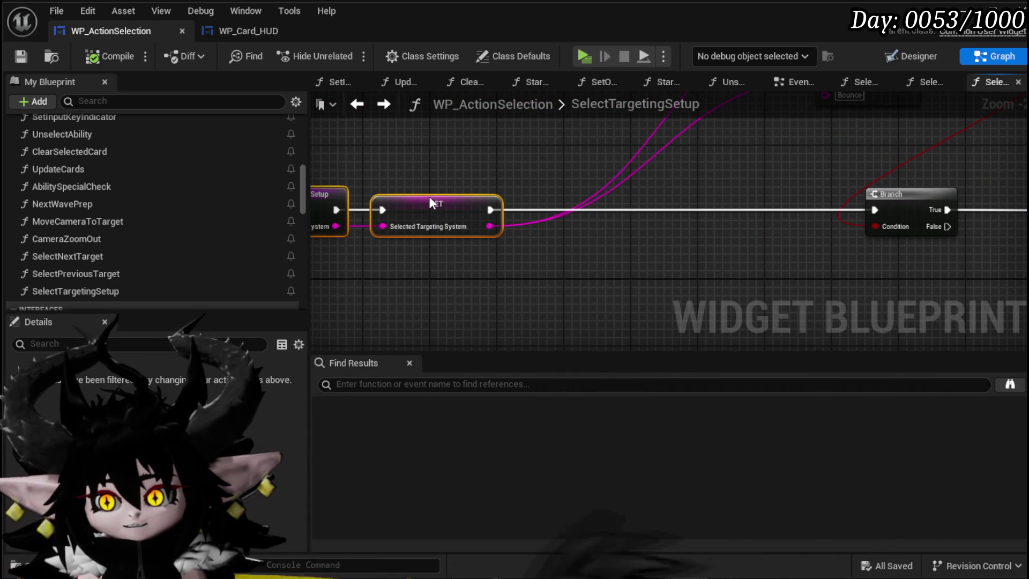
{"action": "left_click_drag", "start_coordinate": [488, 225], "coordinate": [595, 275]}
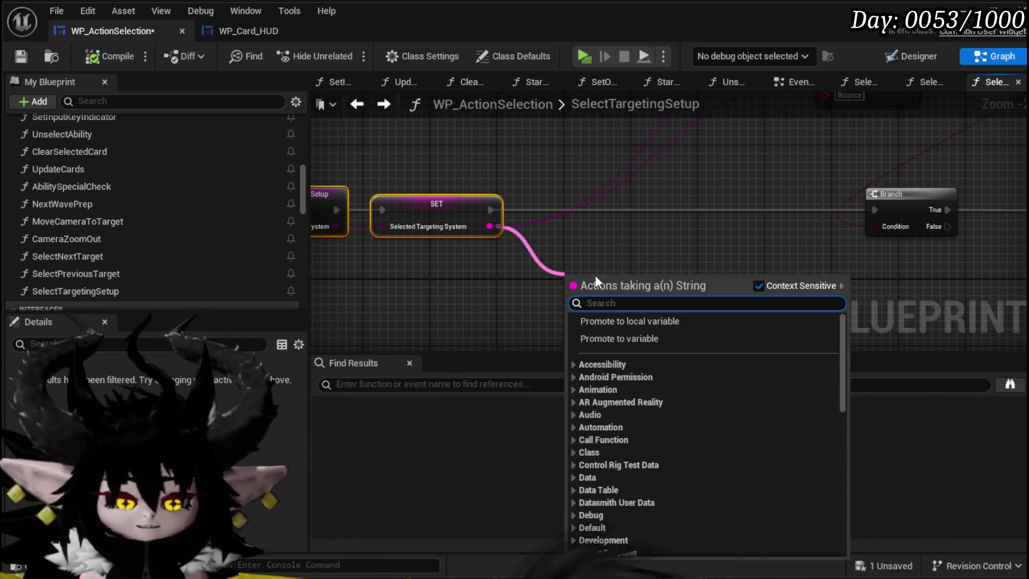
{"action": "type", "text": "Swi"}
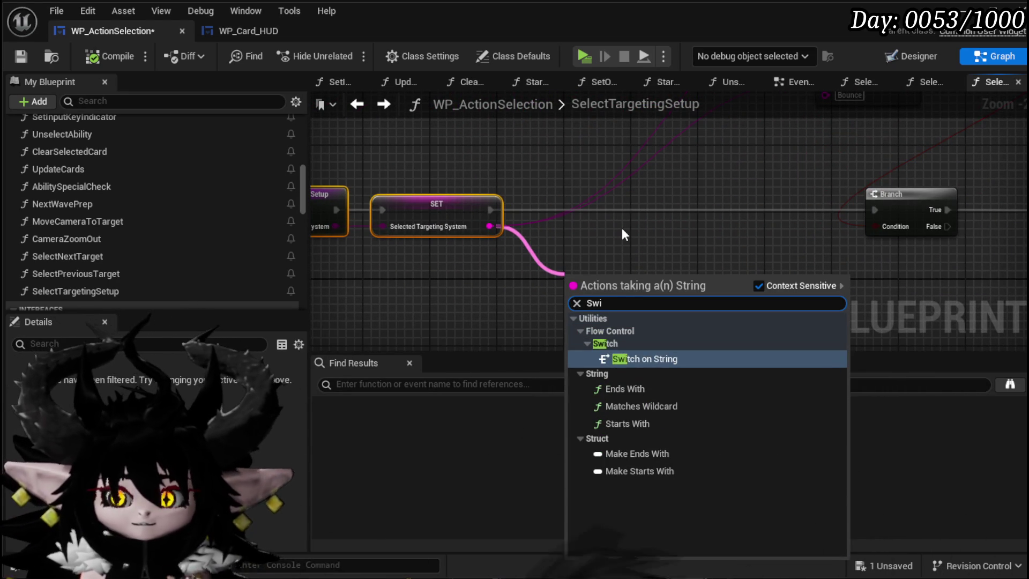
{"action": "left_click", "coordinate": [621, 227]}
{"action": "left_click_drag", "start_coordinate": [622, 229], "coordinate": [612, 221]}
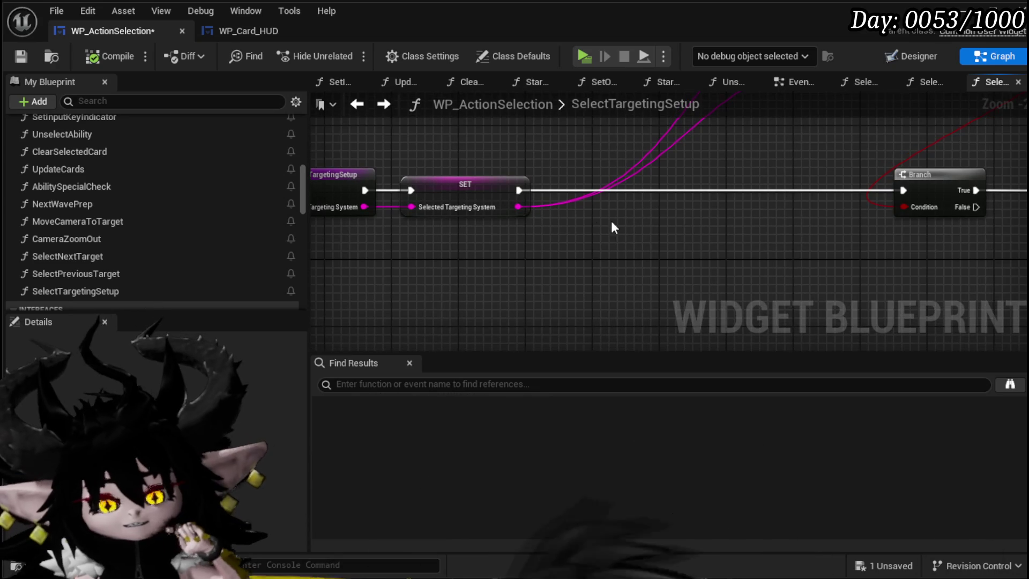
{"action": "left_click", "coordinate": [22, 55]}
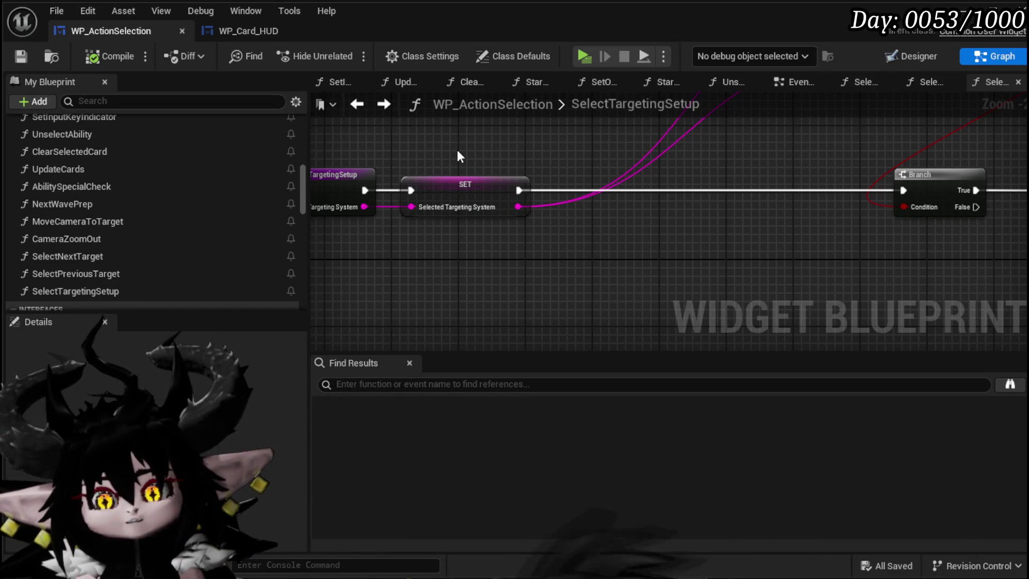
- Add a Switch on String node below the SET node
{"action": "left_click_drag", "start_coordinate": [468, 185], "coordinate": [483, 153]}
{"action": "right_click", "coordinate": [447, 244]}
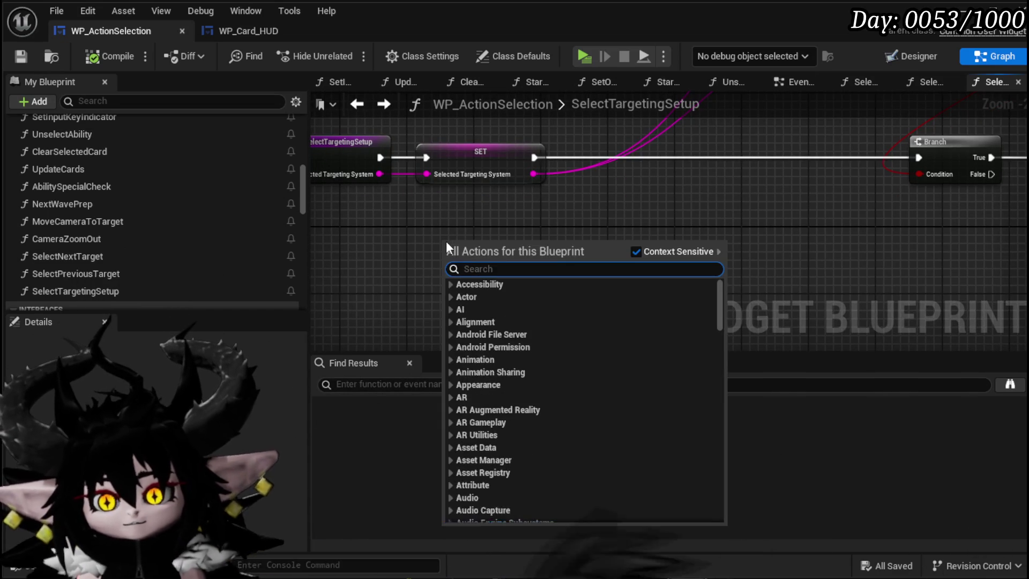
{"action": "type", "text": "Switch "}
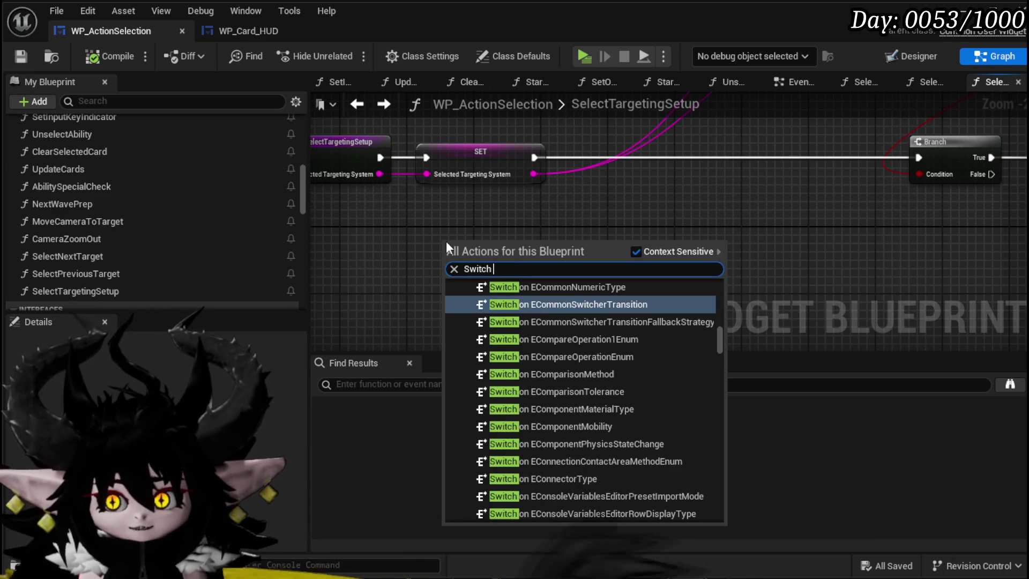
{"action": "type", "text": "on string"}
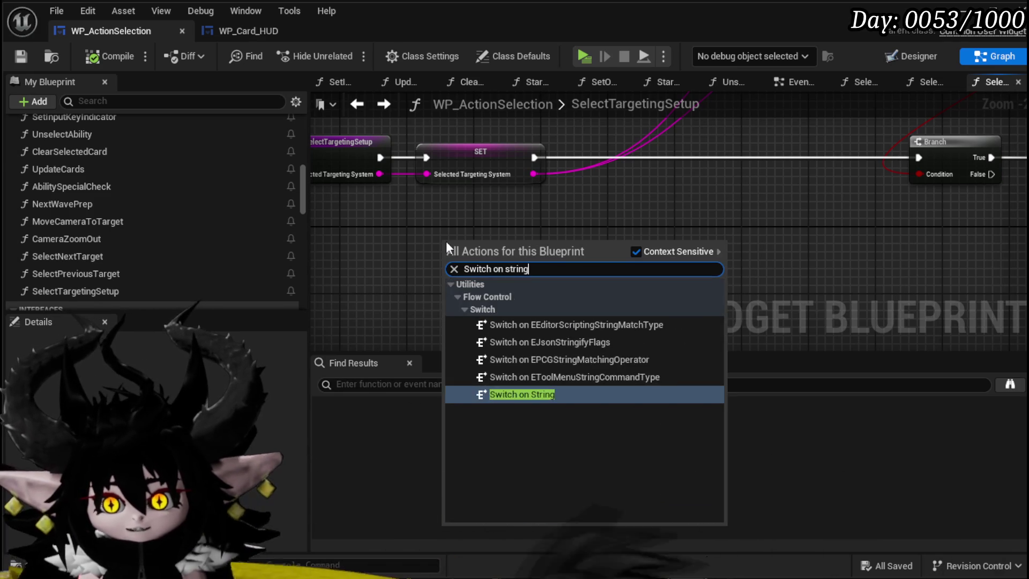
{"action": "key", "text": "Return"}
{"action": "left_click_drag", "start_coordinate": [513, 252], "coordinate": [445, 269]}
- Add two case pins to the switch and name them Damage and Healing
{"action": "left_click", "coordinate": [477, 300]}
{"action": "left_click", "coordinate": [476, 315]}
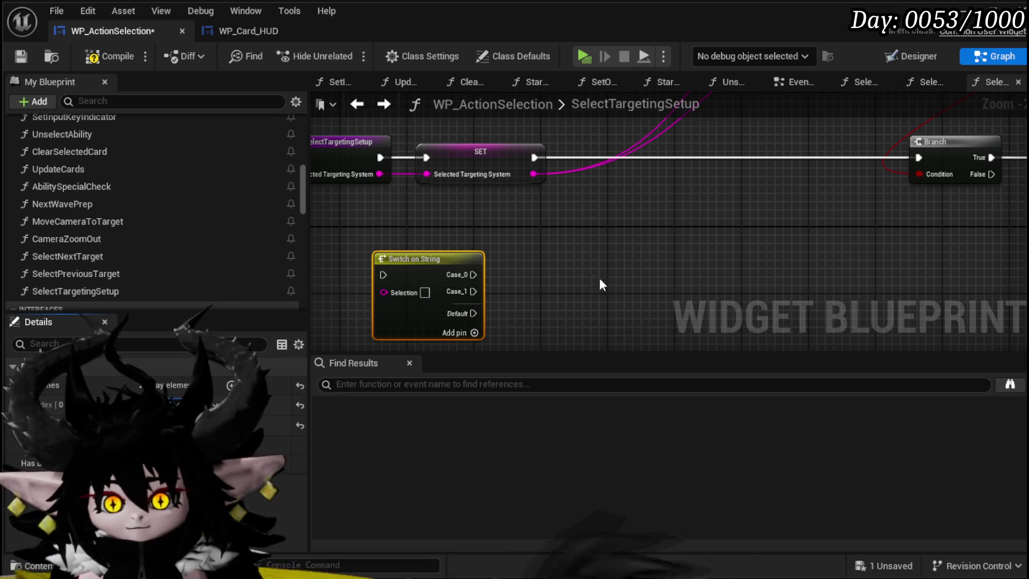
{"action": "type", "text": "Damage"}
{"action": "key", "text": "Return"}
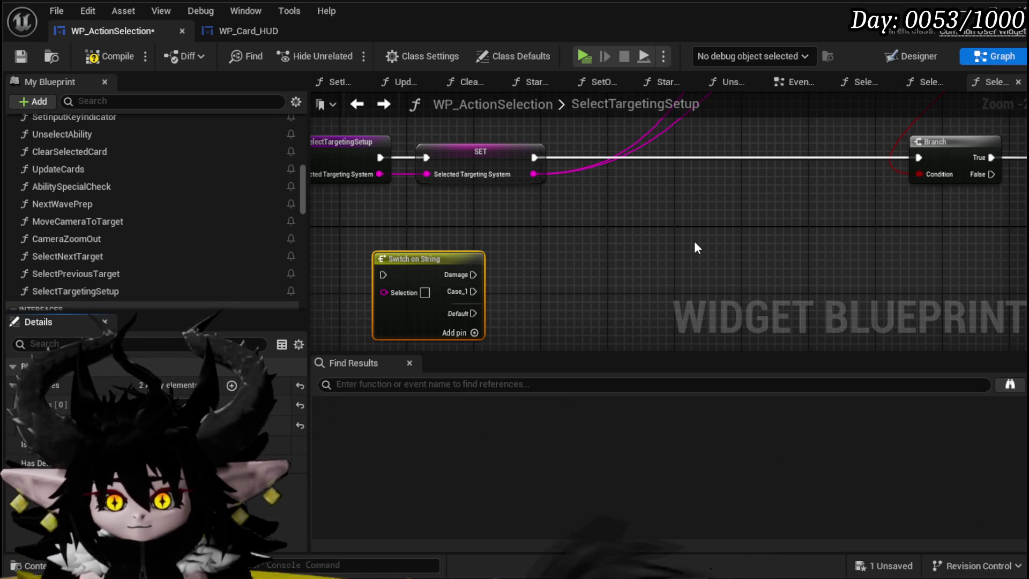
{"action": "type", "text": "Healing"}
{"action": "key", "text": "Return"}
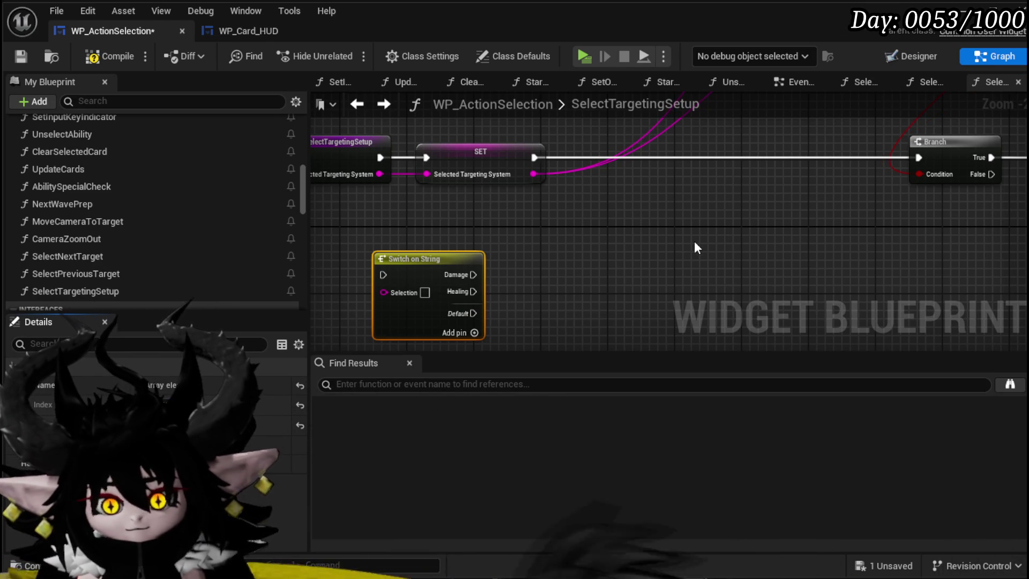
{"action": "left_click", "coordinate": [691, 240]}
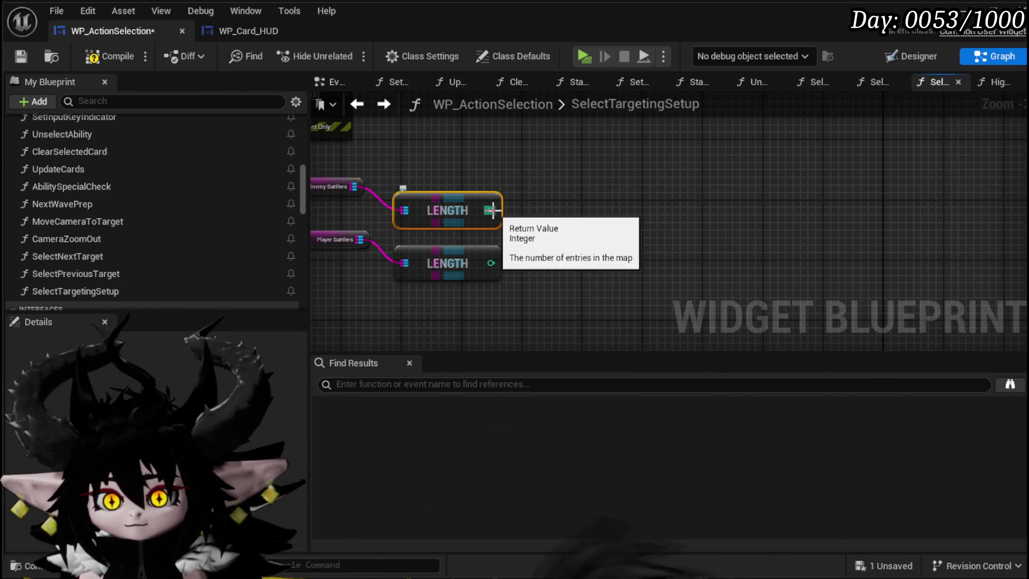
- Add Greater (>) comparison nodes to both LENGTH count outputs
{"action": "left_click_drag", "start_coordinate": [493, 210], "coordinate": [594, 214]}
{"action": "type", "text": "greater"}
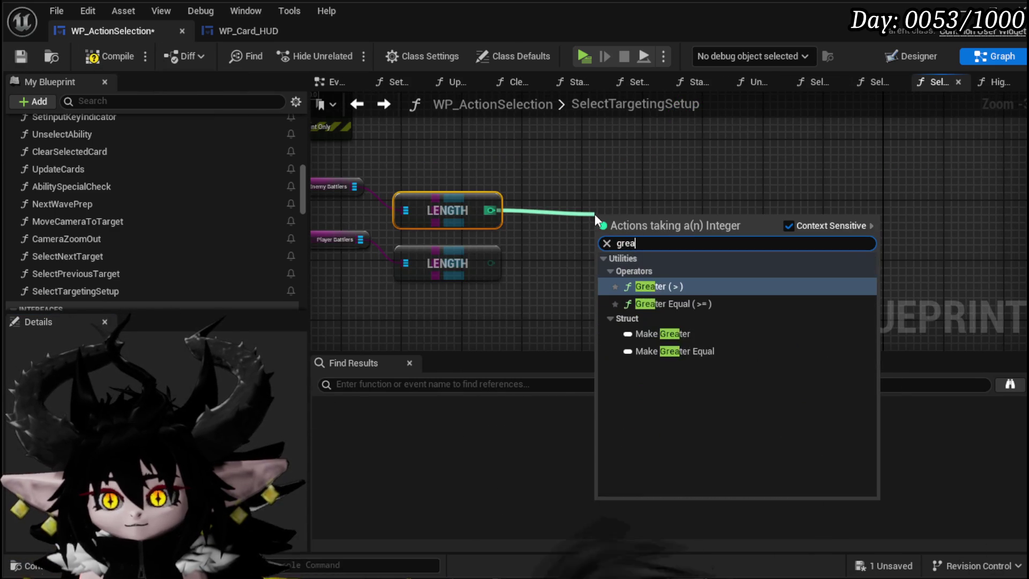
{"action": "left_click", "coordinate": [670, 287]}
{"action": "left_click_drag", "start_coordinate": [626, 218], "coordinate": [581, 211]}
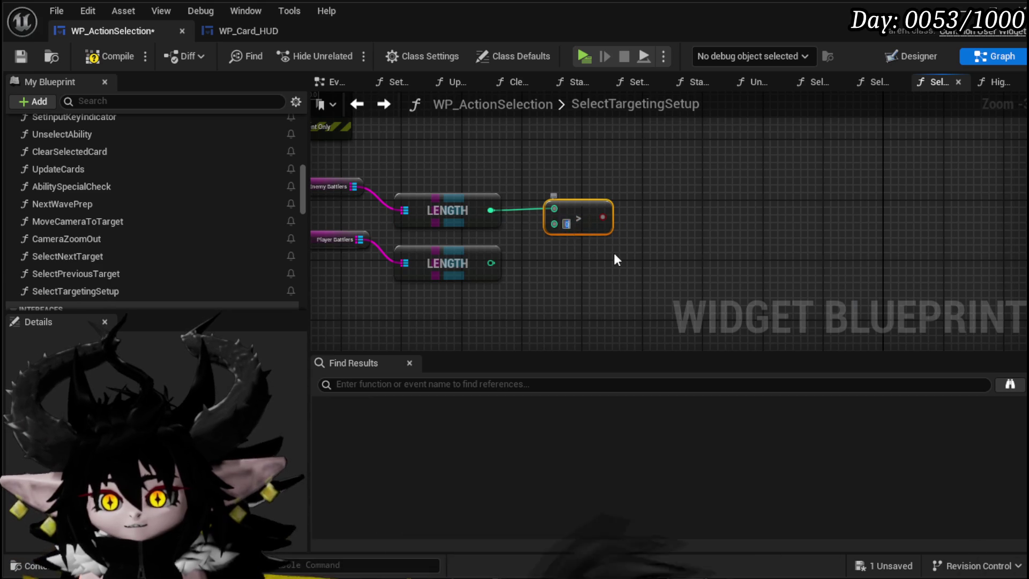
{"action": "left_click_drag", "start_coordinate": [490, 263], "coordinate": [536, 264]}
{"action": "type", "text": "gt"}
{"action": "key", "text": "BackSpace"}
{"action": "type", "text": "reater"}
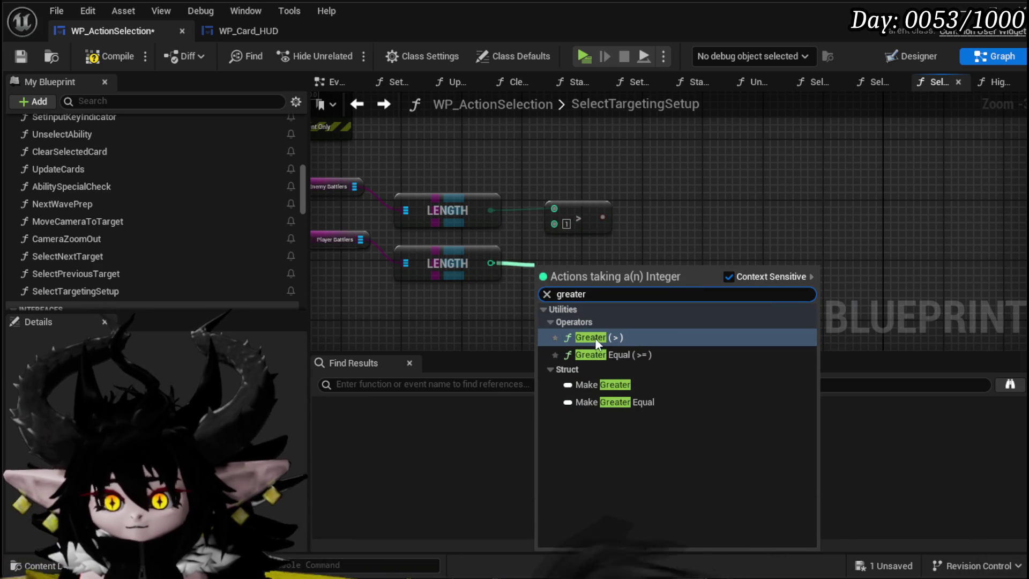
{"action": "left_click", "coordinate": [595, 338]}
- Promote the comparison result to a new local variable named TempBool
{"action": "mouse_move", "coordinate": [634, 218]}
{"action": "left_mouse_down"}
{"action": "mouse_move", "coordinate": [575, 207]}
{"action": "mouse_move", "coordinate": [515, 304]}
{"action": "mouse_move", "coordinate": [538, 230]}
{"action": "mouse_move", "coordinate": [600, 251]}
{"action": "mouse_move", "coordinate": [597, 297]}
{"action": "left_mouse_up"}
{"action": "left_click_drag", "start_coordinate": [461, 188], "coordinate": [672, 223]}
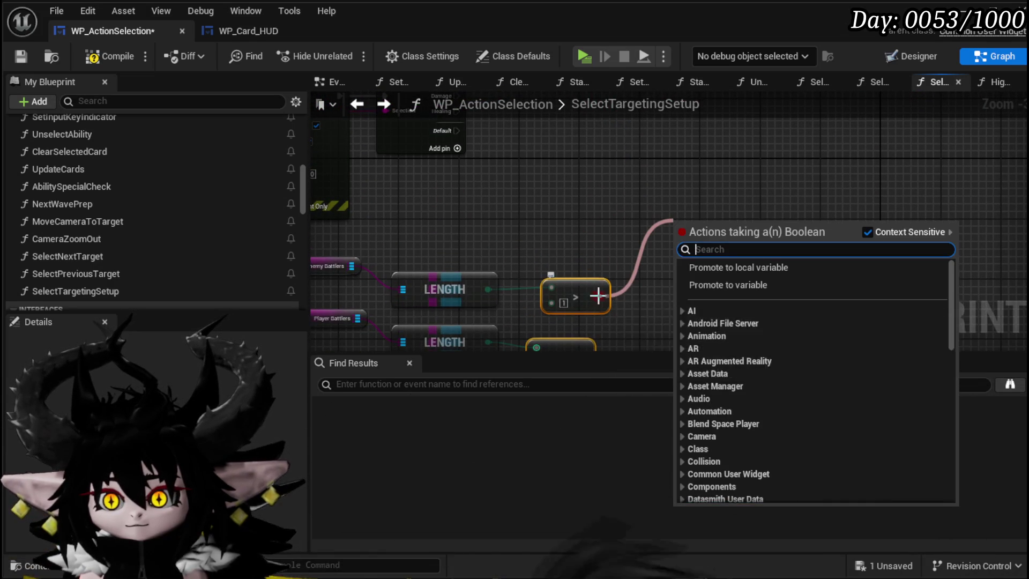
{"action": "right_click", "coordinate": [601, 295]}
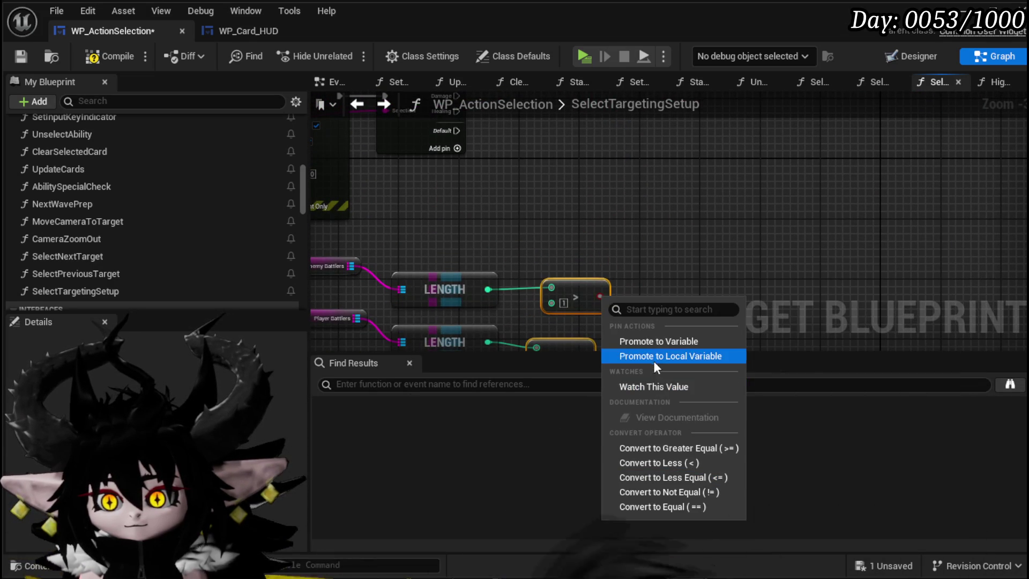
{"action": "left_click", "coordinate": [653, 357]}
{"action": "type", "text": "Tem"}
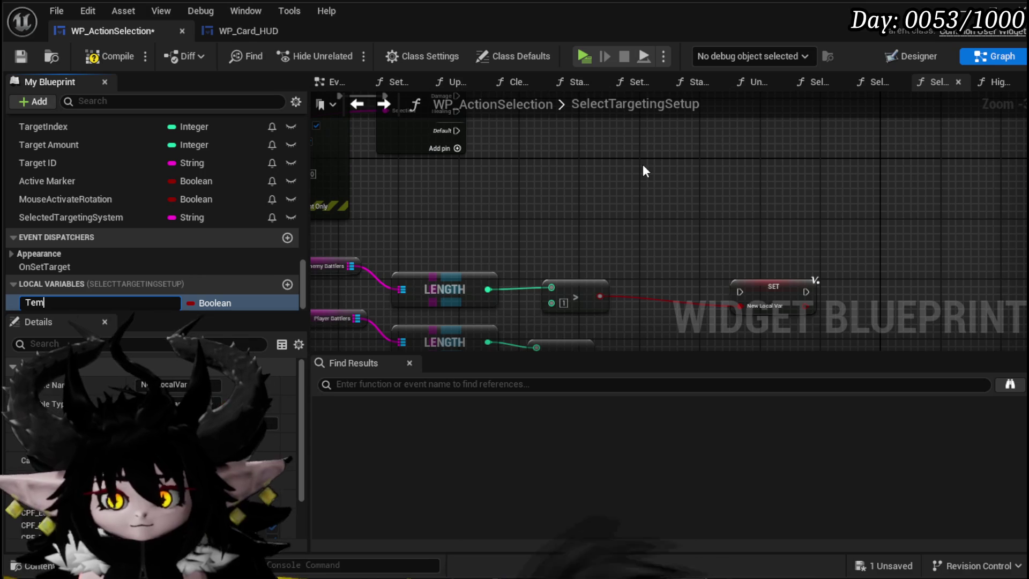
{"action": "type", "text": "pBool"}
{"action": "key", "text": "Return"}
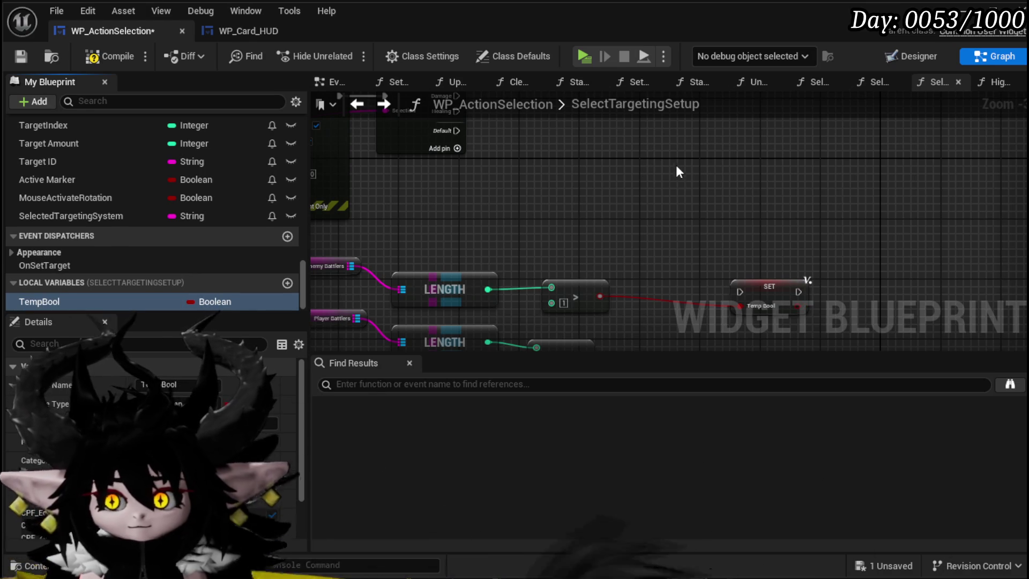
{"action": "mouse_move", "coordinate": [735, 306]}
{"action": "left_mouse_down"}
{"action": "mouse_move", "coordinate": [532, 102]}
{"action": "mouse_move", "coordinate": [508, 152]}
{"action": "mouse_move", "coordinate": [467, 154]}
{"action": "left_mouse_up"}
- Wire the Damage and Healing cases through SET TempBool nodes into the Branch, adding a TempBool getter
{"action": "left_click_drag", "start_coordinate": [532, 208], "coordinate": [532, 315]}
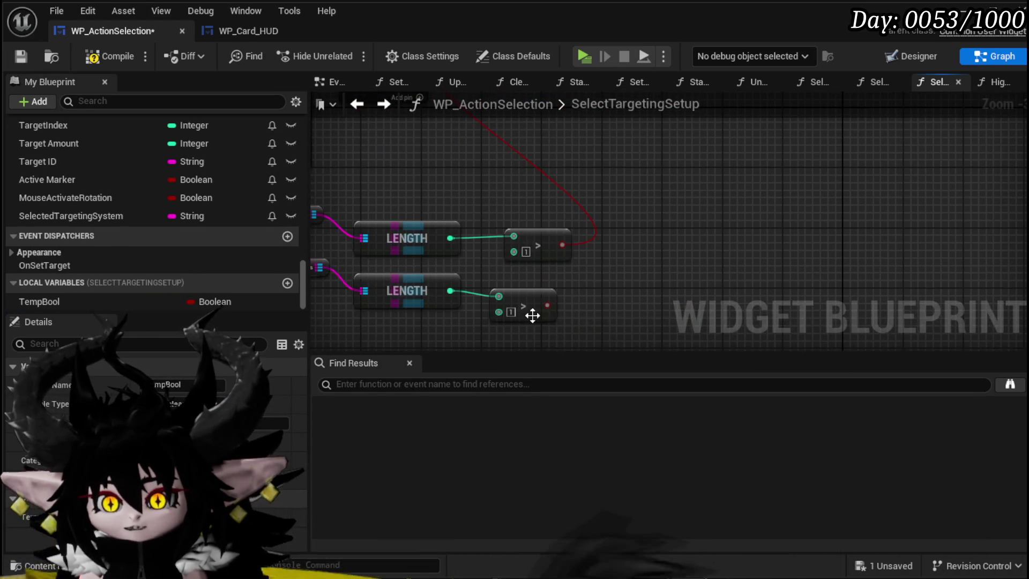
{"action": "mouse_move", "coordinate": [508, 116]}
{"action": "left_mouse_down"}
{"action": "mouse_move", "coordinate": [460, 182]}
{"action": "mouse_move", "coordinate": [474, 177]}
{"action": "mouse_move", "coordinate": [483, 203]}
{"action": "left_mouse_up"}
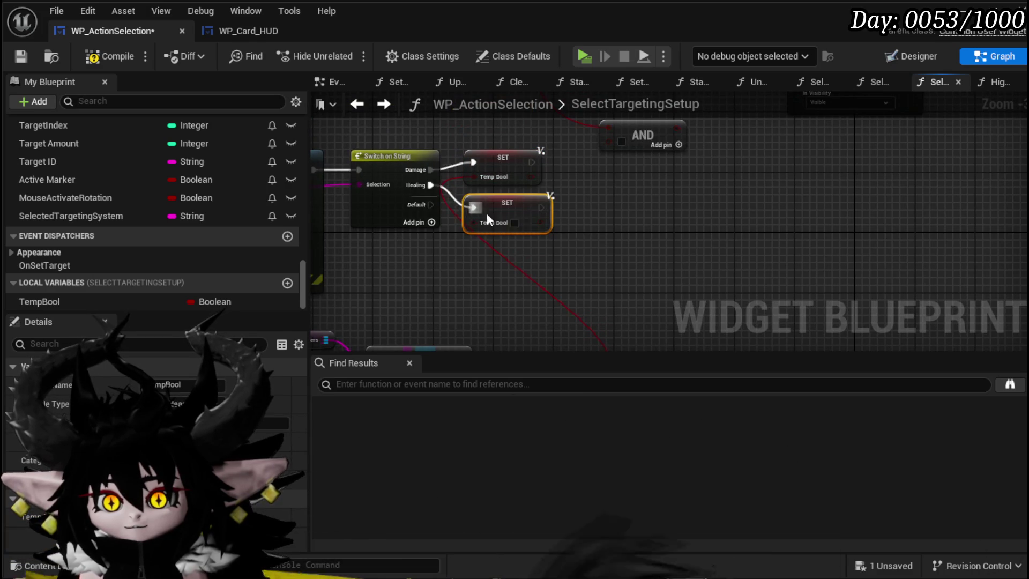
{"action": "mouse_move", "coordinate": [537, 317]}
{"action": "left_mouse_down"}
{"action": "mouse_move", "coordinate": [441, 50]}
{"action": "mouse_move", "coordinate": [523, 317]}
{"action": "left_mouse_up"}
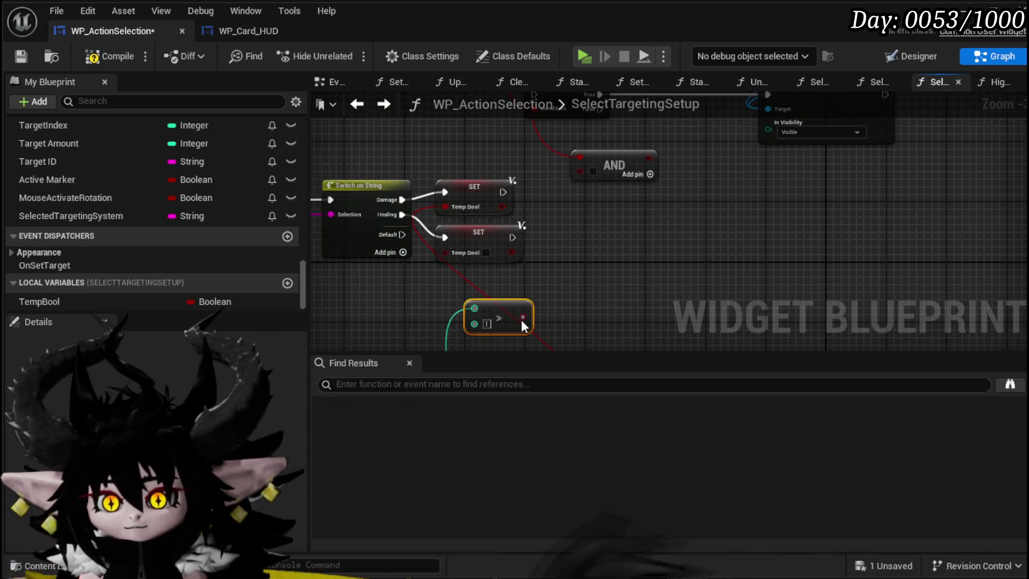
{"action": "left_click_drag", "start_coordinate": [448, 242], "coordinate": [445, 252]}
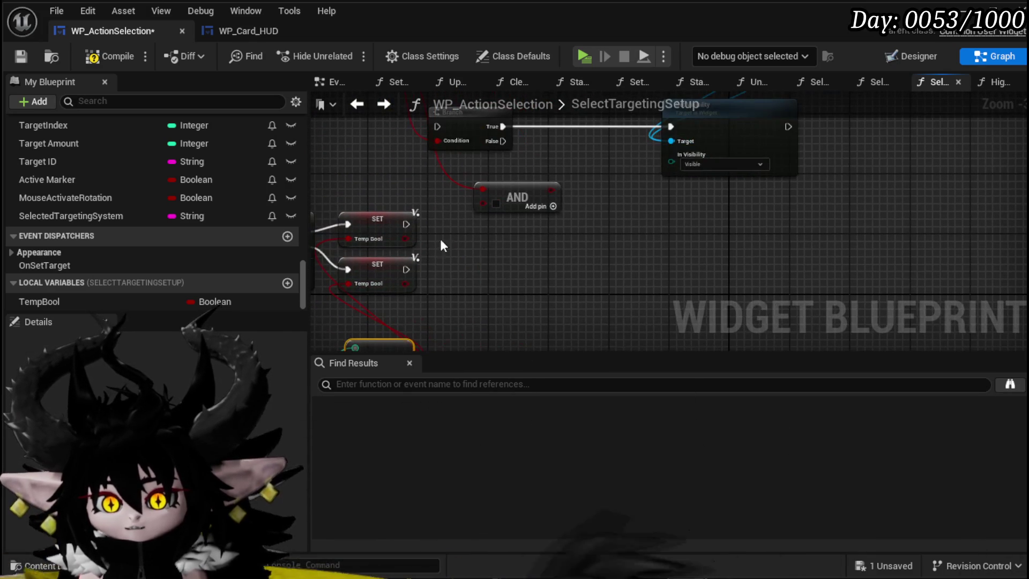
{"action": "mouse_move", "coordinate": [402, 225]}
{"action": "left_mouse_down"}
{"action": "mouse_move", "coordinate": [423, 127]}
{"action": "mouse_move", "coordinate": [435, 127]}
{"action": "left_mouse_up"}
{"action": "mouse_move", "coordinate": [406, 269]}
{"action": "left_mouse_down"}
{"action": "mouse_move", "coordinate": [423, 268]}
{"action": "mouse_move", "coordinate": [437, 127]}
{"action": "left_mouse_up"}
{"action": "mouse_move", "coordinate": [474, 251]}
{"action": "left_mouse_down"}
{"action": "mouse_move", "coordinate": [733, 126]}
{"action": "mouse_move", "coordinate": [822, 244]}
{"action": "left_mouse_up"}
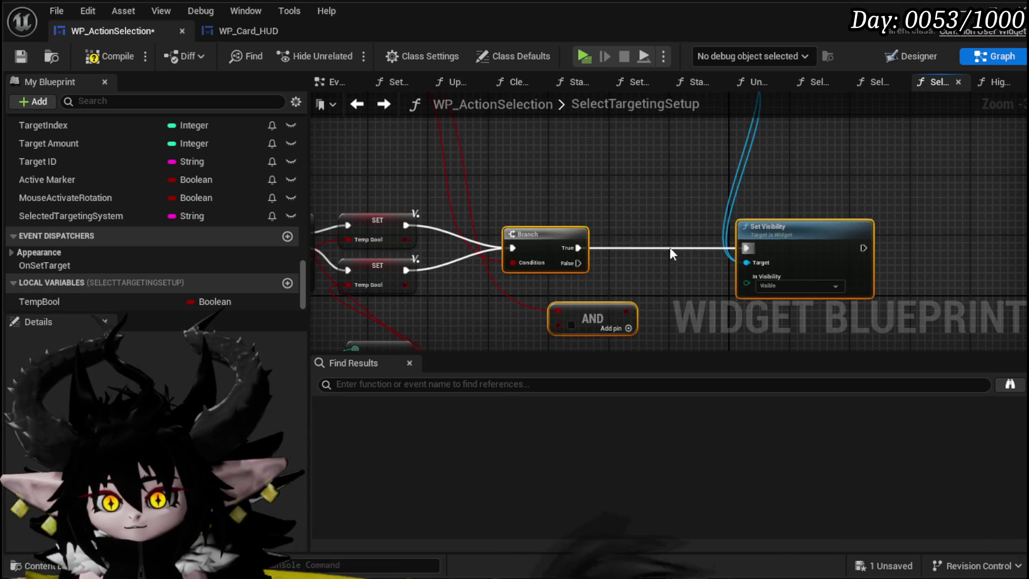
{"action": "mouse_move", "coordinate": [53, 302]}
{"action": "left_mouse_down"}
{"action": "mouse_move", "coordinate": [554, 283]}
{"action": "mouse_move", "coordinate": [541, 268]}
{"action": "mouse_move", "coordinate": [518, 282]}
{"action": "mouse_move", "coordinate": [649, 343]}
{"action": "left_mouse_up"}
{"action": "scroll", "coordinate": [506, 260], "scroll_direction": "down", "scroll_amount": 3}
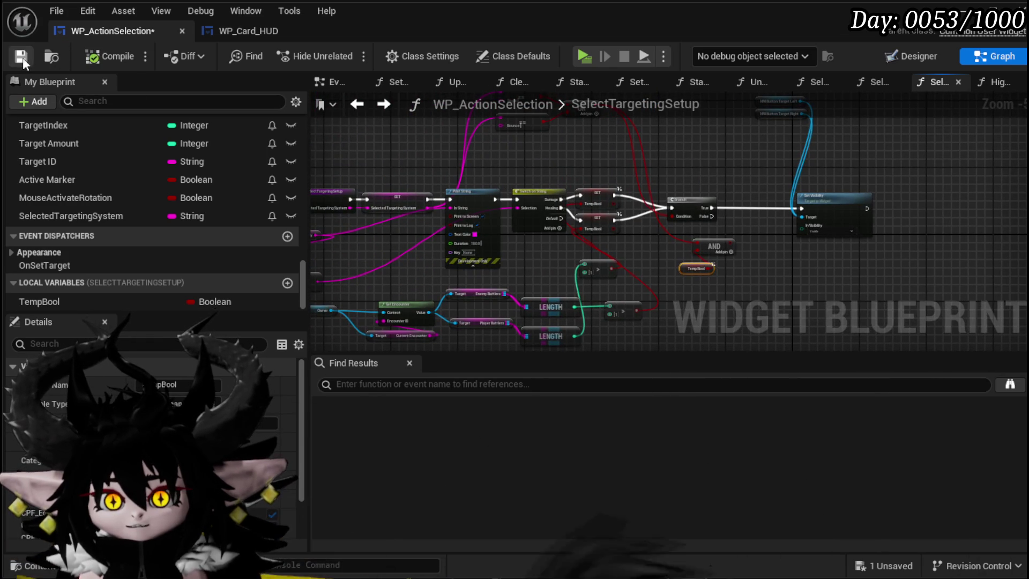
{"action": "left_click_drag", "start_coordinate": [474, 199], "coordinate": [479, 199]}
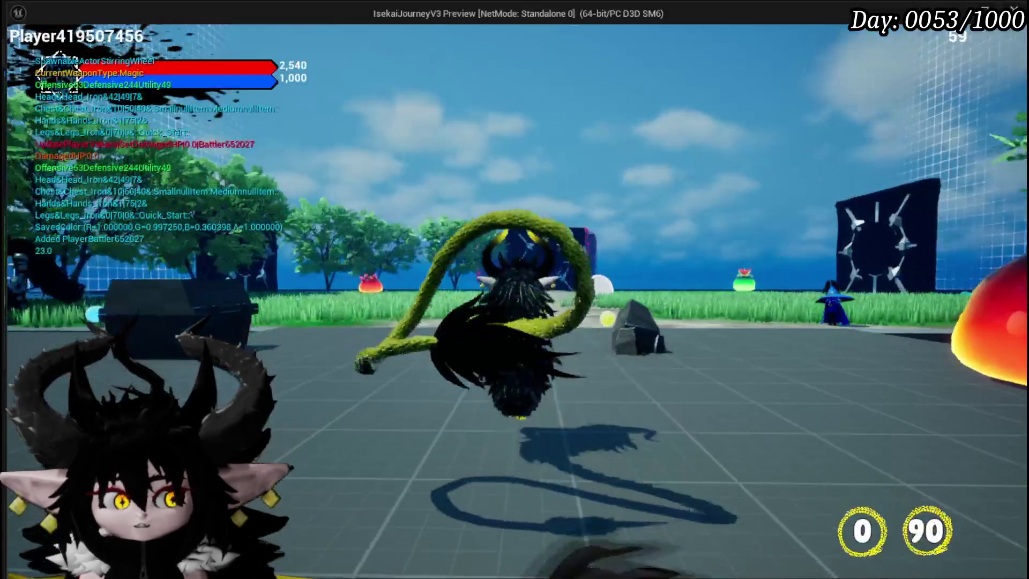
- Run forward to engage the fire slime, then play the Power Up card to test targeting
{"action": "key", "text": "w"}
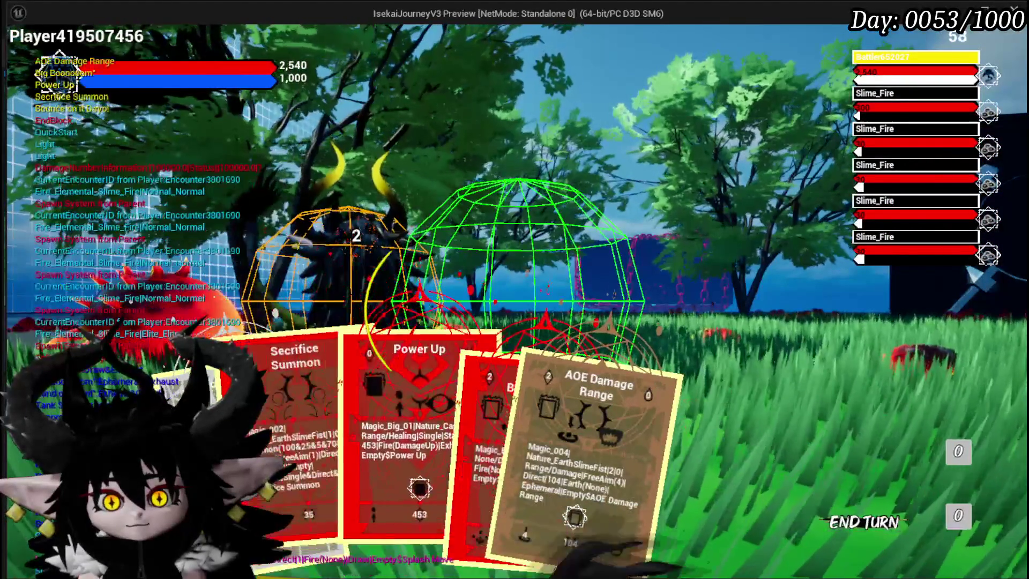
{"action": "left_click", "coordinate": [409, 423]}
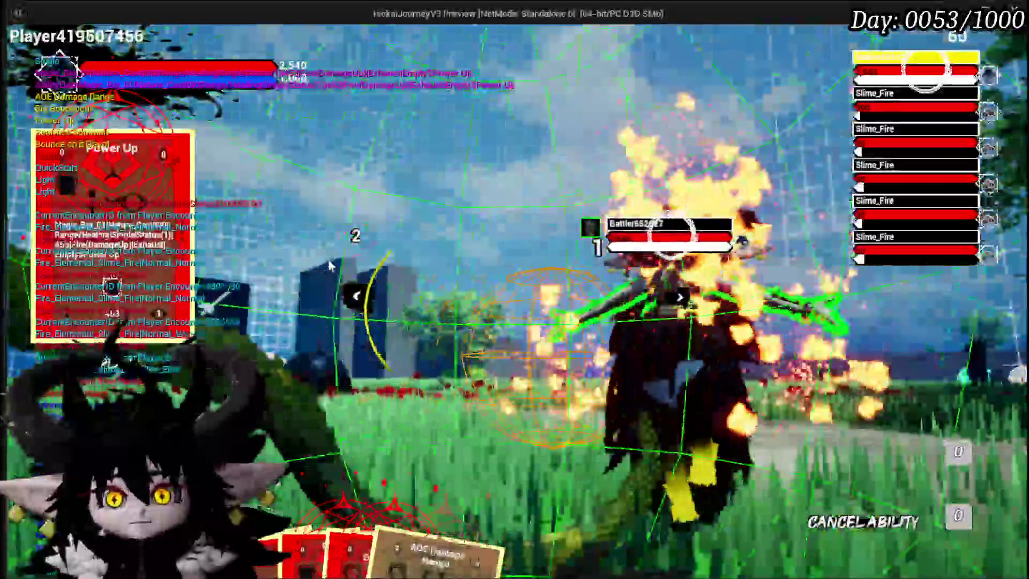
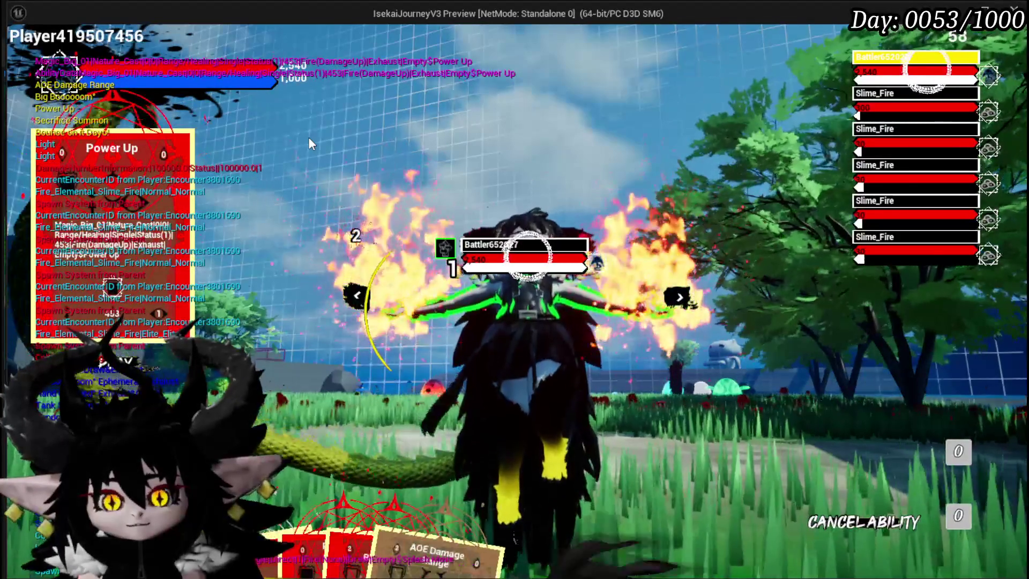
- Stop the play preview and add a breakpoint on the SelectTargetingSetup node
{"action": "key", "text": "Escape"}
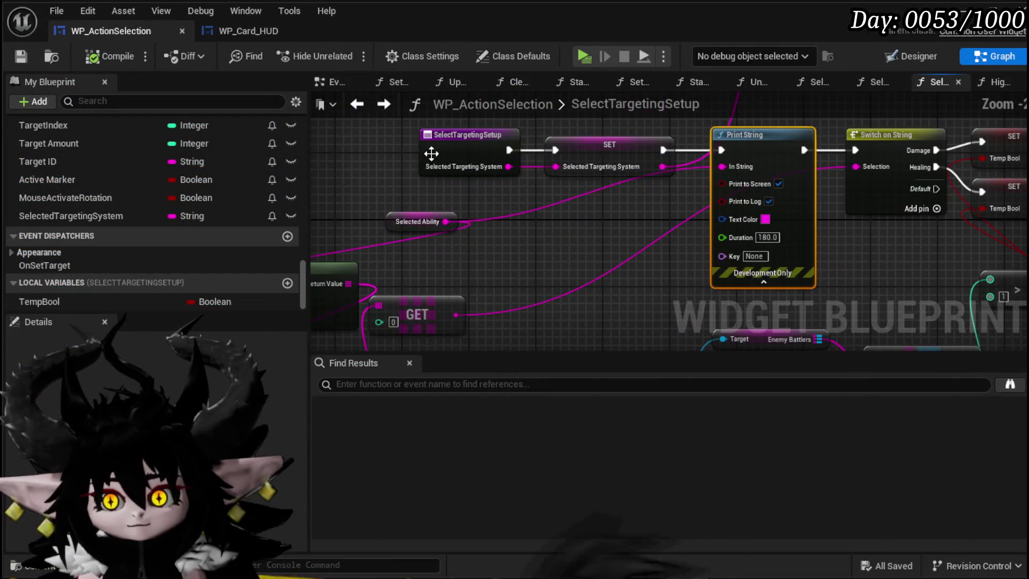
{"action": "right_click", "coordinate": [433, 159]}
{"action": "left_click", "coordinate": [462, 437]}
- Set the Print String text colour to blue
{"action": "mouse_move", "coordinate": [554, 264]}
{"action": "left_mouse_down"}
{"action": "mouse_move", "coordinate": [536, 279]}
{"action": "mouse_move", "coordinate": [509, 236]}
{"action": "mouse_move", "coordinate": [468, 203]}
{"action": "mouse_move", "coordinate": [666, 172]}
{"action": "mouse_move", "coordinate": [668, 189]}
{"action": "left_mouse_up"}
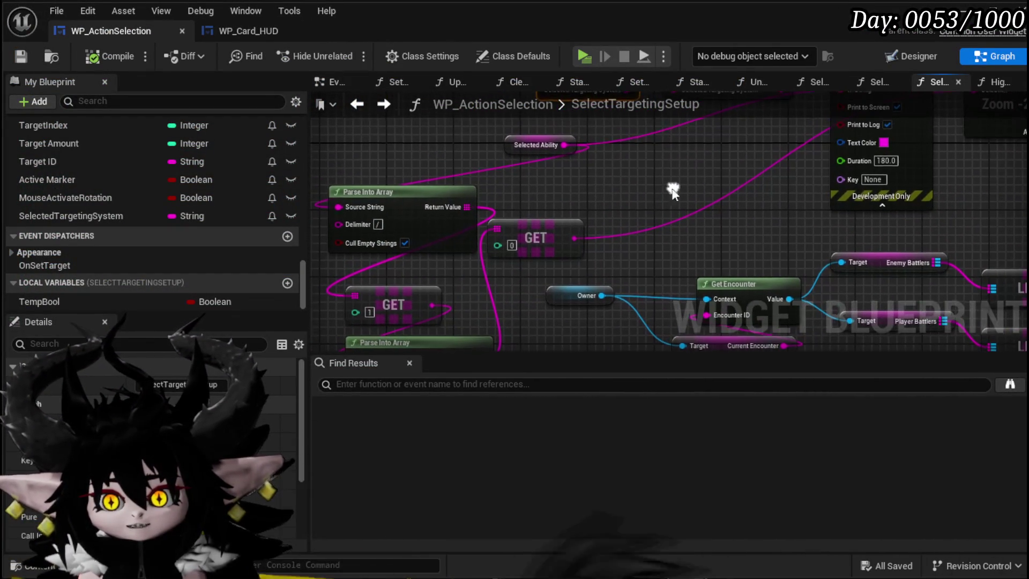
{"action": "left_click_drag", "start_coordinate": [760, 199], "coordinate": [614, 263]}
{"action": "mouse_move", "coordinate": [723, 227]}
{"action": "left_mouse_down"}
{"action": "mouse_move", "coordinate": [844, 147]}
{"action": "mouse_move", "coordinate": [664, 225]}
{"action": "left_mouse_up"}
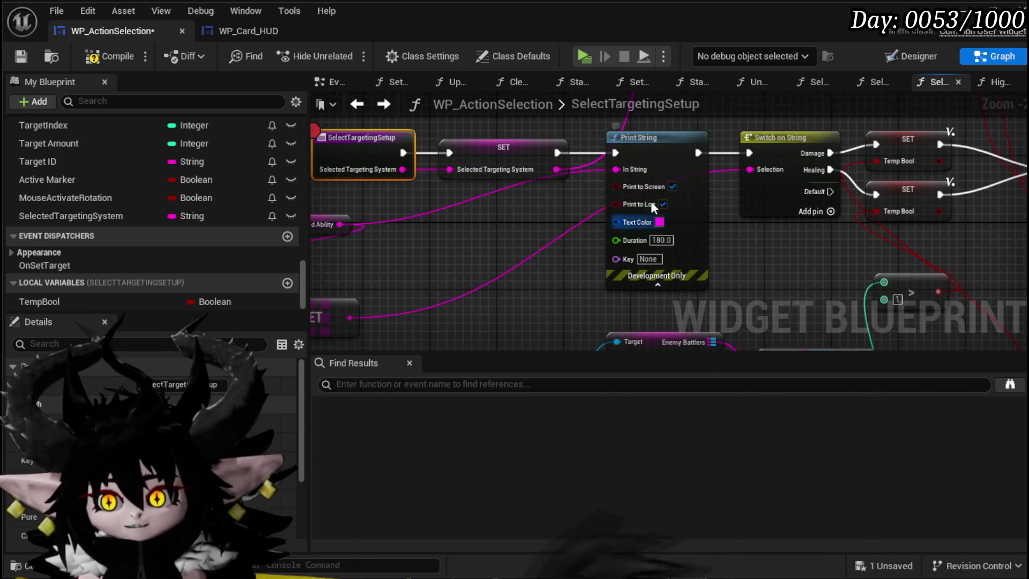
{"action": "left_click", "coordinate": [659, 222]}
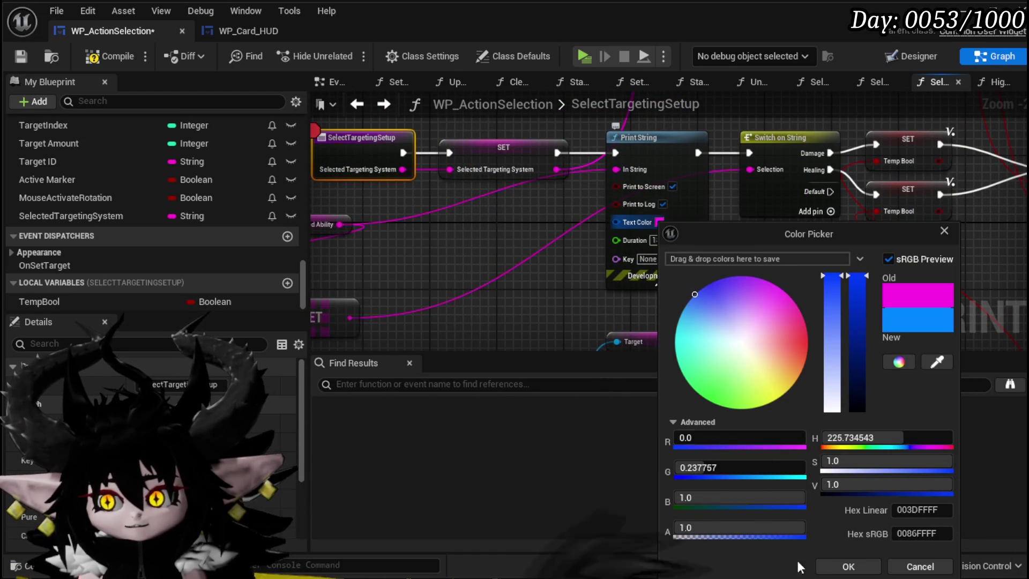
{"action": "left_click", "coordinate": [846, 567]}
- Feed the AND node's result into the Branch condition
{"action": "mouse_move", "coordinate": [332, 343]}
{"action": "left_mouse_down"}
{"action": "mouse_move", "coordinate": [466, 245]}
{"action": "mouse_move", "coordinate": [569, 269]}
{"action": "mouse_move", "coordinate": [454, 321]}
{"action": "mouse_move", "coordinate": [390, 398]}
{"action": "left_mouse_up"}
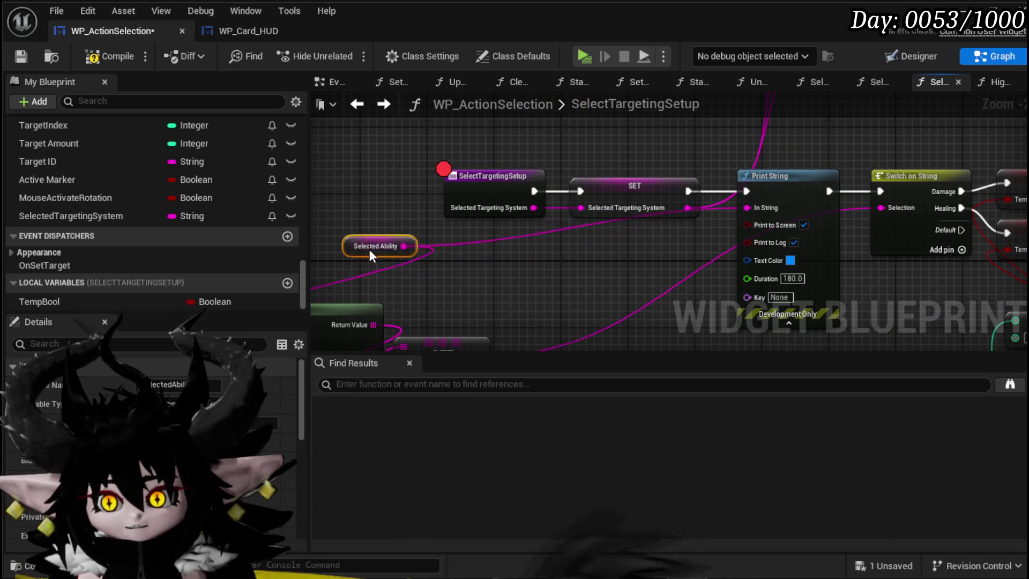
{"action": "mouse_move", "coordinate": [430, 264]}
{"action": "left_mouse_down"}
{"action": "mouse_move", "coordinate": [636, 179]}
{"action": "mouse_move", "coordinate": [489, 243]}
{"action": "mouse_move", "coordinate": [754, 153]}
{"action": "mouse_move", "coordinate": [594, 291]}
{"action": "mouse_move", "coordinate": [519, 198]}
{"action": "mouse_move", "coordinate": [531, 213]}
{"action": "left_mouse_up"}
{"action": "mouse_move", "coordinate": [621, 170]}
{"action": "left_mouse_down"}
{"action": "mouse_move", "coordinate": [523, 282]}
{"action": "mouse_move", "coordinate": [556, 306]}
{"action": "mouse_move", "coordinate": [480, 193]}
{"action": "mouse_move", "coordinate": [657, 186]}
{"action": "mouse_move", "coordinate": [500, 120]}
{"action": "left_mouse_up"}
{"action": "mouse_move", "coordinate": [592, 244]}
{"action": "left_mouse_down"}
{"action": "mouse_move", "coordinate": [703, 293]}
{"action": "mouse_move", "coordinate": [677, 356]}
{"action": "mouse_move", "coordinate": [673, 271]}
{"action": "left_mouse_up"}
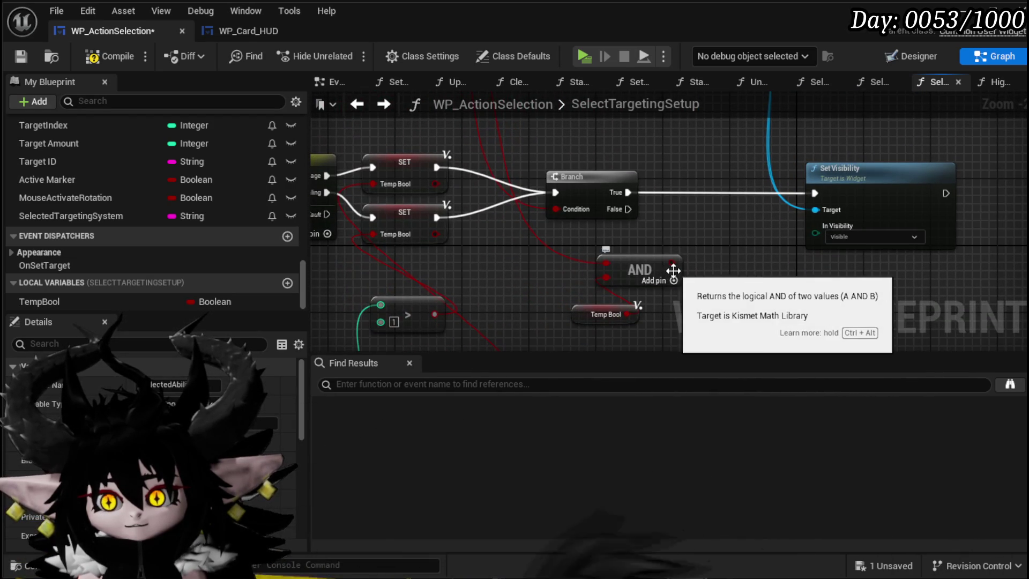
{"action": "left_click_drag", "start_coordinate": [609, 256], "coordinate": [558, 211]}
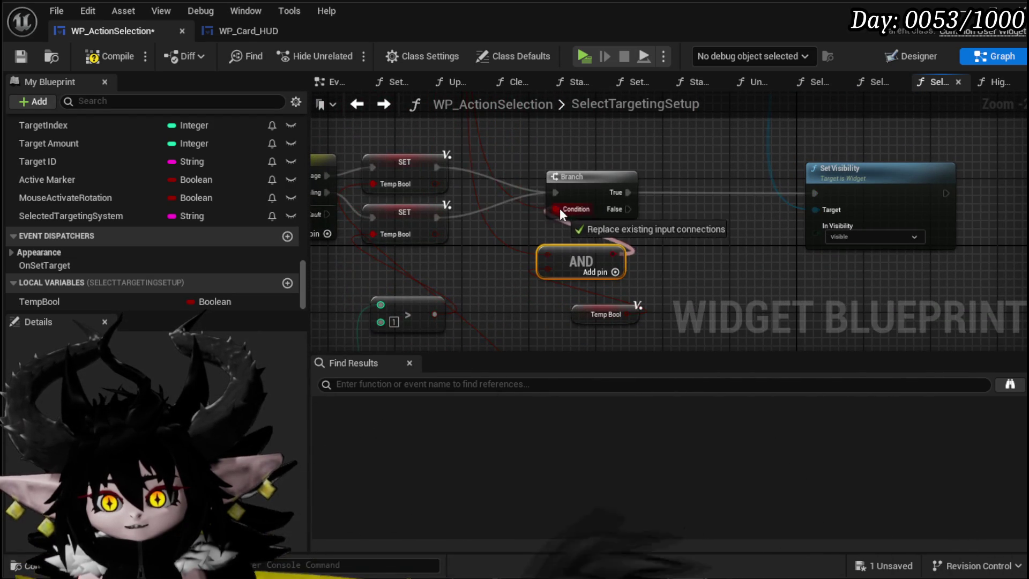
- Place the lower Set Visibility node beside the Branch and set it to Collapsed
{"action": "mouse_move", "coordinate": [537, 311]}
{"action": "left_mouse_down"}
{"action": "mouse_move", "coordinate": [528, 396]}
{"action": "mouse_move", "coordinate": [552, 198]}
{"action": "mouse_move", "coordinate": [682, 269]}
{"action": "mouse_move", "coordinate": [749, 211]}
{"action": "mouse_move", "coordinate": [556, 215]}
{"action": "mouse_move", "coordinate": [889, 69]}
{"action": "mouse_move", "coordinate": [655, 178]}
{"action": "left_mouse_up"}
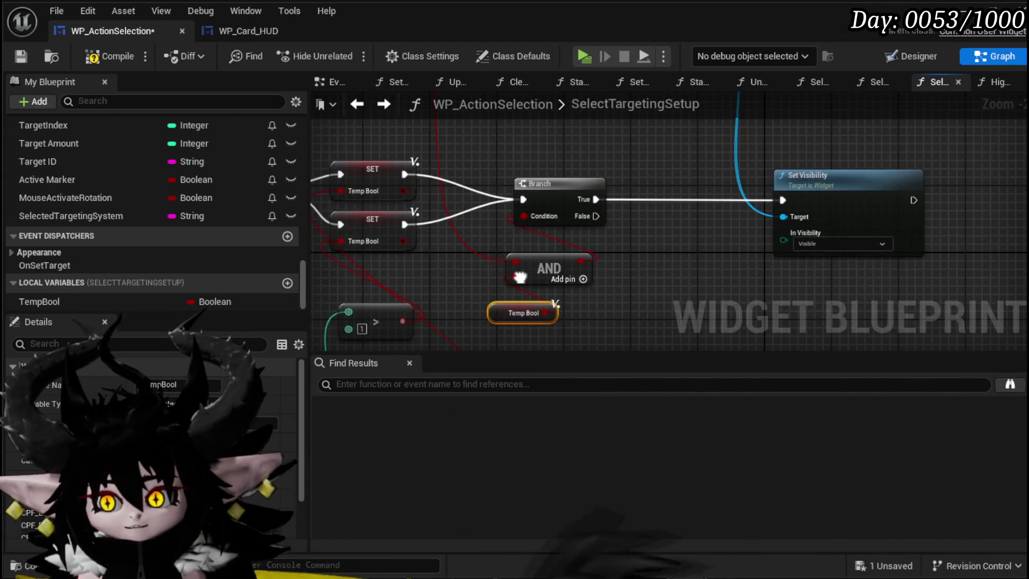
{"action": "mouse_move", "coordinate": [759, 226]}
{"action": "left_mouse_down"}
{"action": "mouse_move", "coordinate": [737, 227]}
{"action": "mouse_move", "coordinate": [751, 138]}
{"action": "left_mouse_up"}
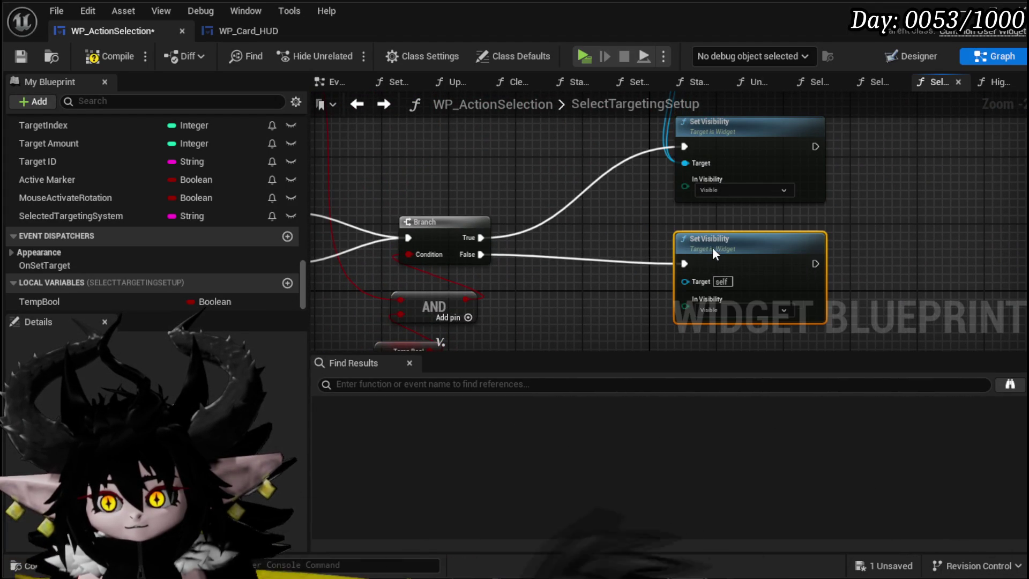
{"action": "left_click", "coordinate": [717, 299]}
- Wire MW Button Target Right and Target Left into the Collapsed Set Visibility target
{"action": "left_click_drag", "start_coordinate": [604, 156], "coordinate": [593, 266]}
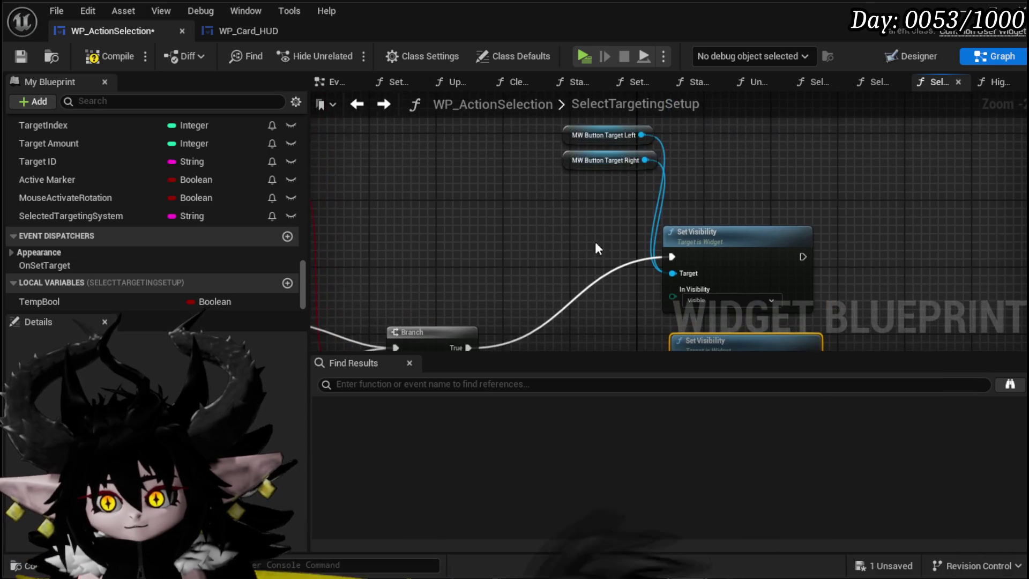
{"action": "left_click_drag", "start_coordinate": [645, 160], "coordinate": [659, 311]}
{"action": "left_click_drag", "start_coordinate": [697, 213], "coordinate": [699, 210]}
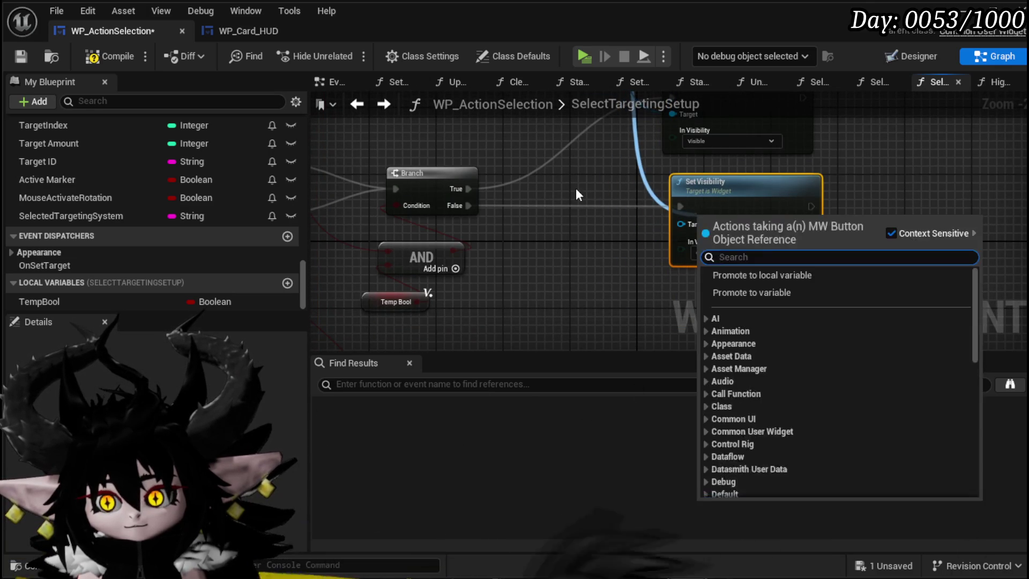
{"action": "key", "text": "Escape"}
{"action": "mouse_move", "coordinate": [619, 141]}
{"action": "left_mouse_down"}
{"action": "mouse_move", "coordinate": [578, 369]}
{"action": "mouse_move", "coordinate": [657, 288]}
{"action": "left_mouse_up"}
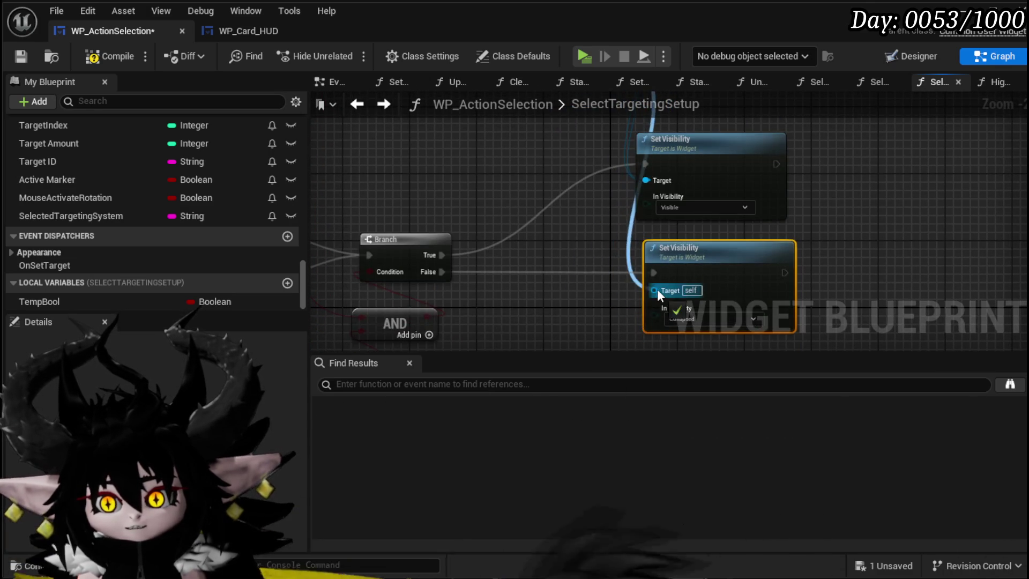
{"action": "mouse_move", "coordinate": [644, 170]}
{"action": "left_mouse_down"}
{"action": "mouse_move", "coordinate": [564, 425]}
{"action": "mouse_move", "coordinate": [649, 228]}
{"action": "mouse_move", "coordinate": [678, 263]}
{"action": "left_mouse_up"}
{"action": "scroll", "coordinate": [617, 252], "scroll_direction": "down", "scroll_amount": 1}
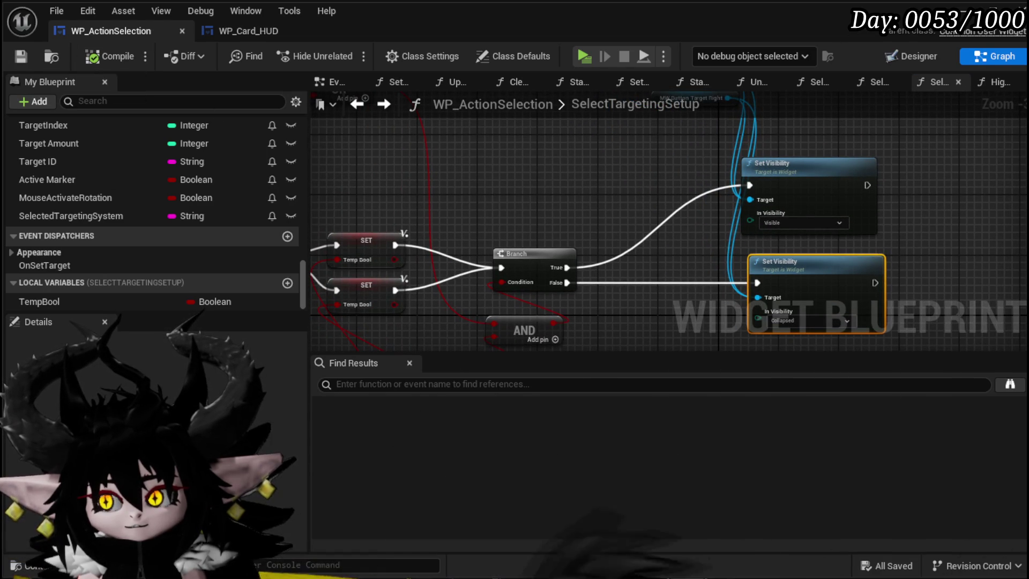
{"action": "left_click", "coordinate": [981, 22]}
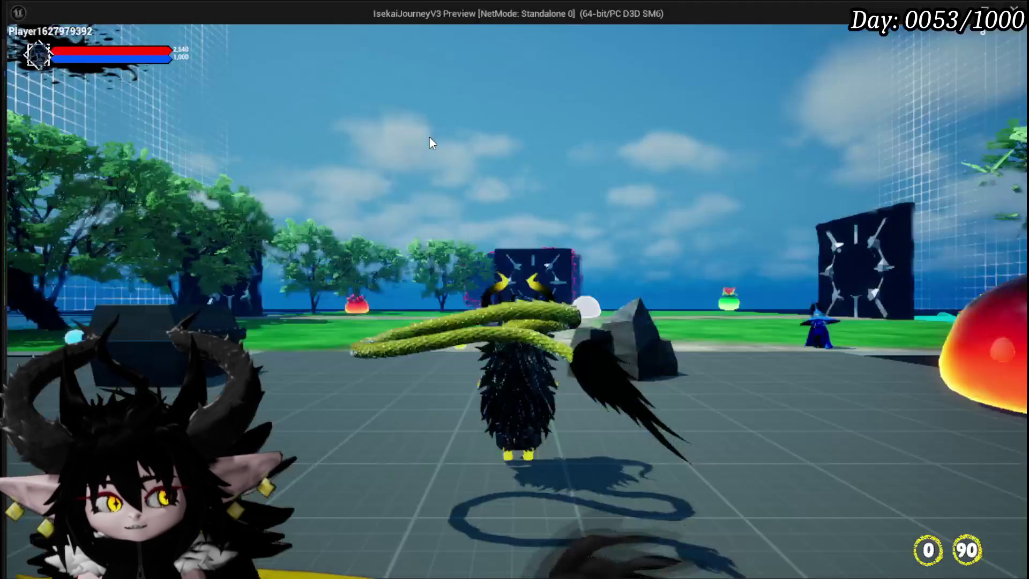
- Play the Power Up card to hit the breakpoint, then step through SET and Print String
{"action": "key", "text": "w"}
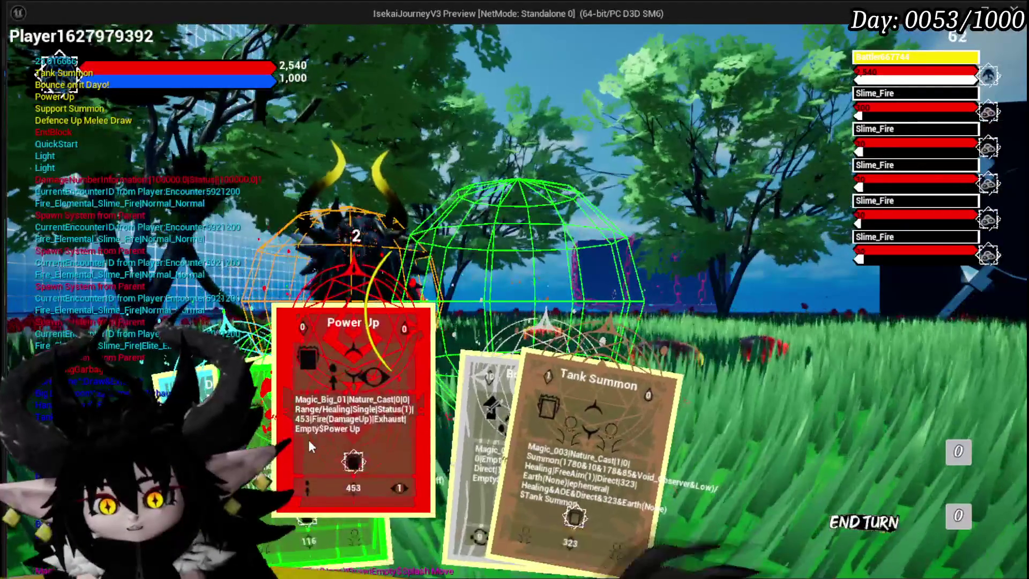
{"action": "left_click", "coordinate": [308, 440]}
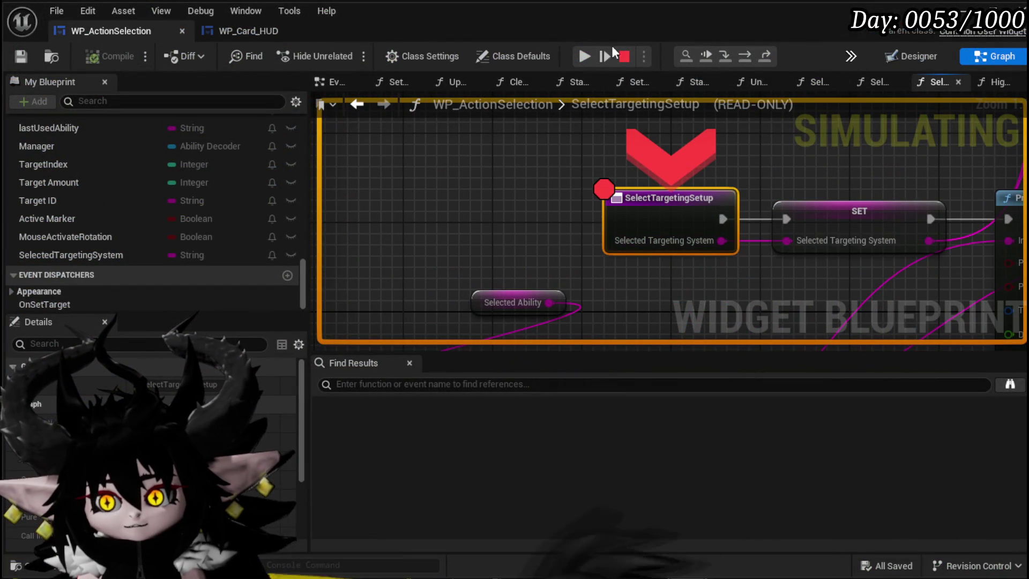
{"action": "left_click", "coordinate": [741, 56]}
{"action": "left_click", "coordinate": [741, 56]}
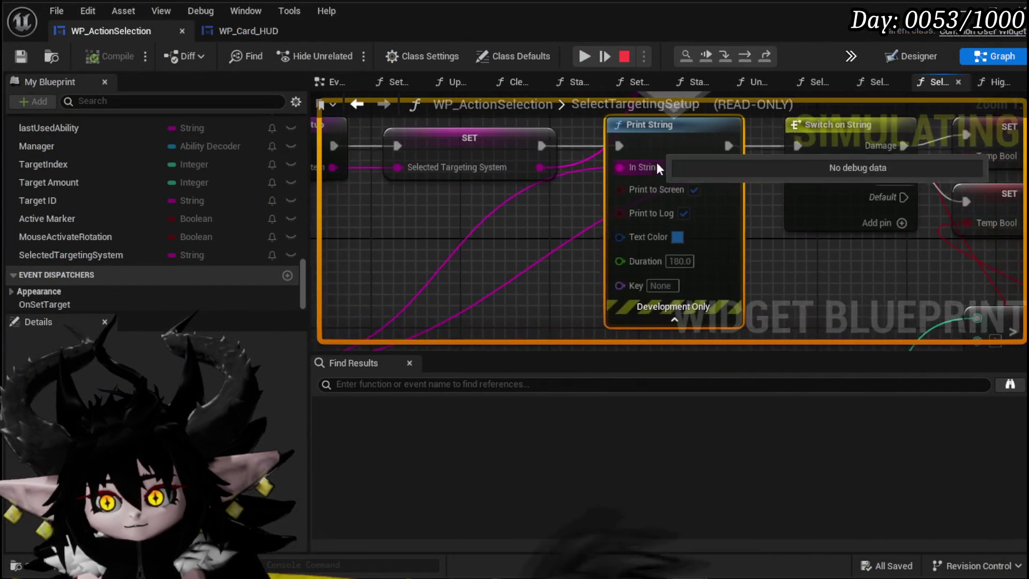
{"action": "key", "text": "F11"}
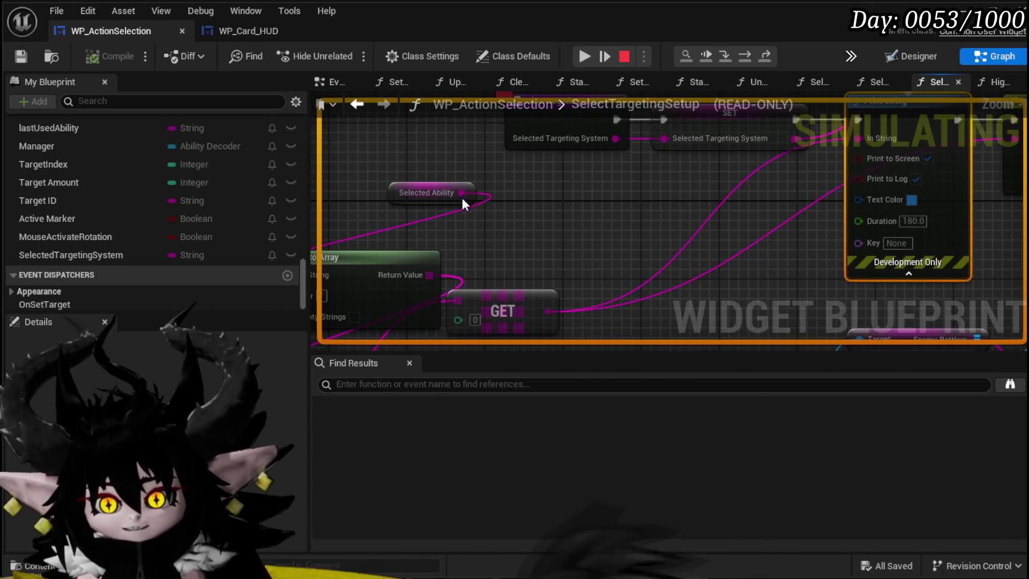
{"action": "mouse_move", "coordinate": [458, 192]}
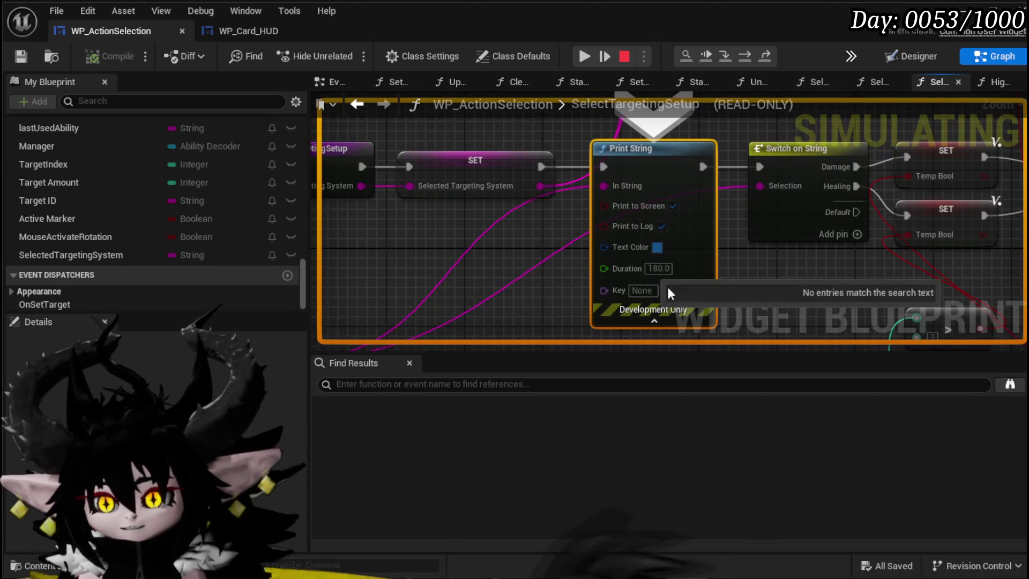
{"action": "left_click", "coordinate": [741, 50]}
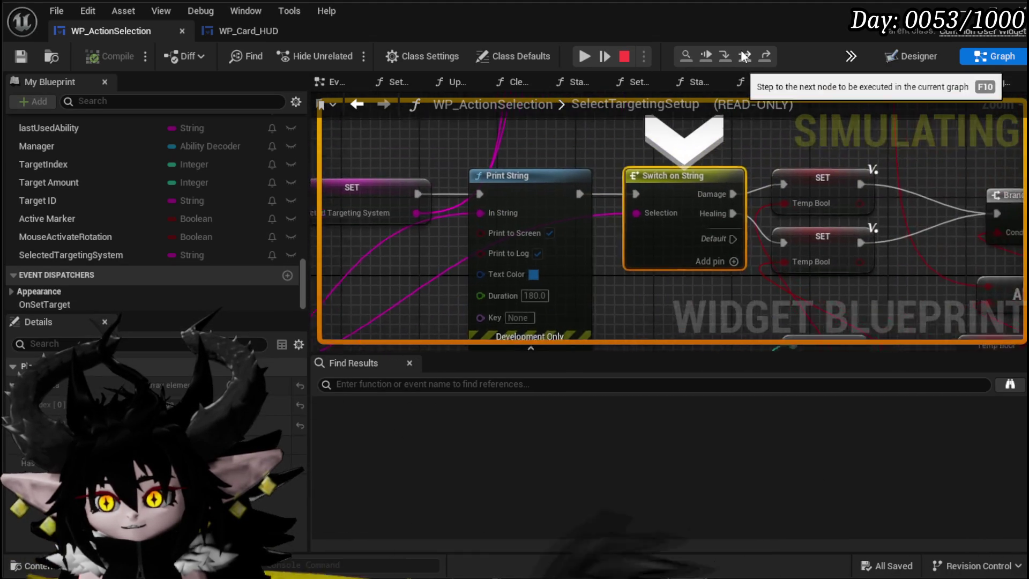
- Step execution through Switch on String, SET Temp Bool and the Branch to Set Visibility
{"action": "left_click", "coordinate": [741, 50]}
{"action": "left_click", "coordinate": [642, 236]}
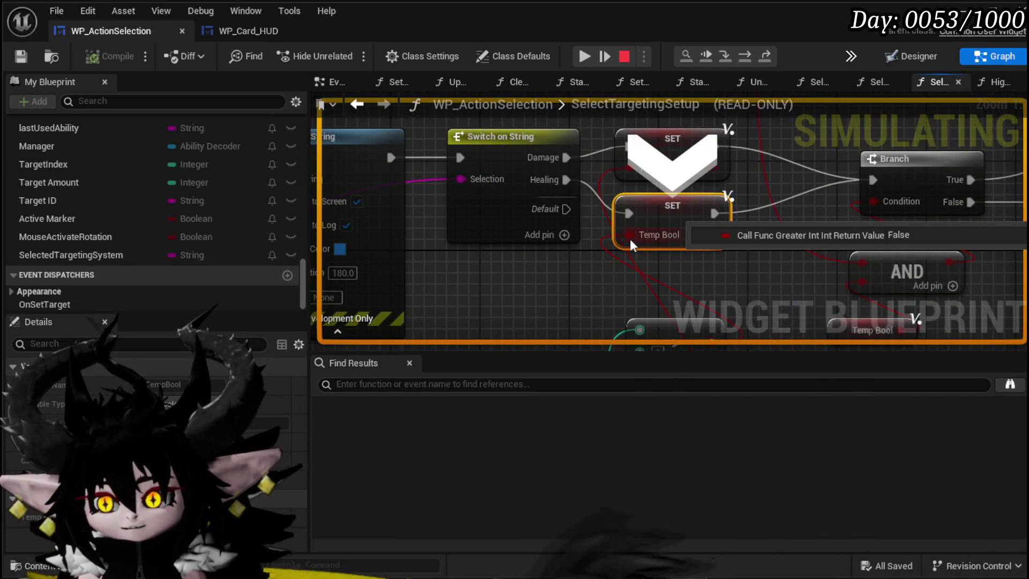
{"action": "mouse_move", "coordinate": [567, 287]}
{"action": "left_mouse_down"}
{"action": "mouse_move", "coordinate": [565, 146]}
{"action": "mouse_move", "coordinate": [563, 269]}
{"action": "left_mouse_up"}
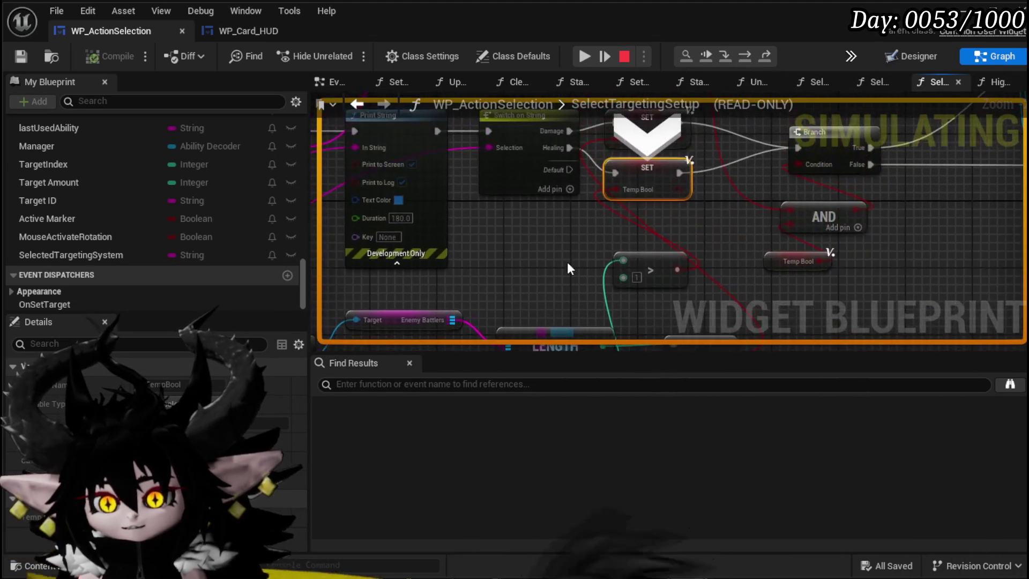
{"action": "left_click_drag", "start_coordinate": [623, 187], "coordinate": [625, 108]}
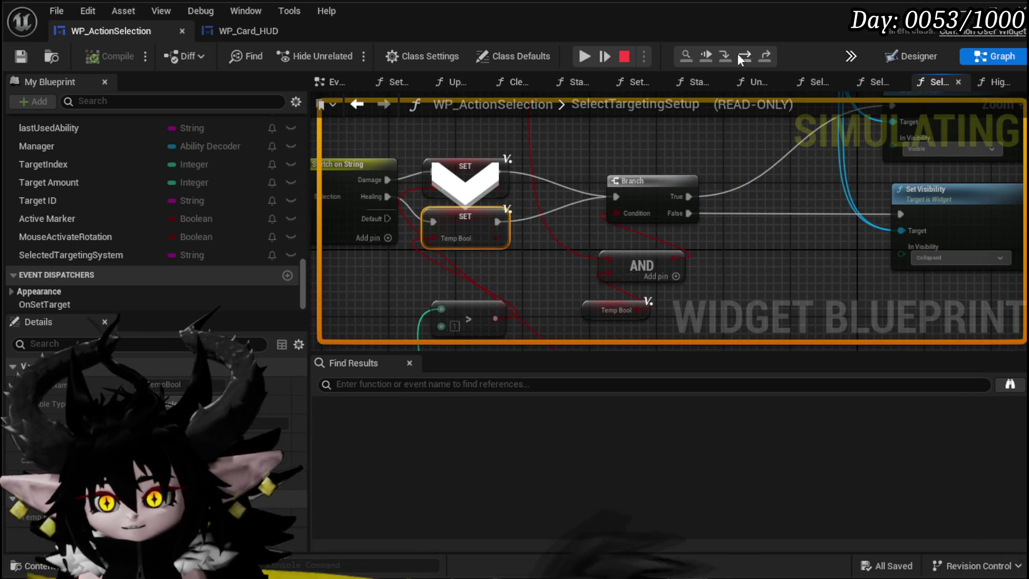
{"action": "left_click", "coordinate": [744, 56]}
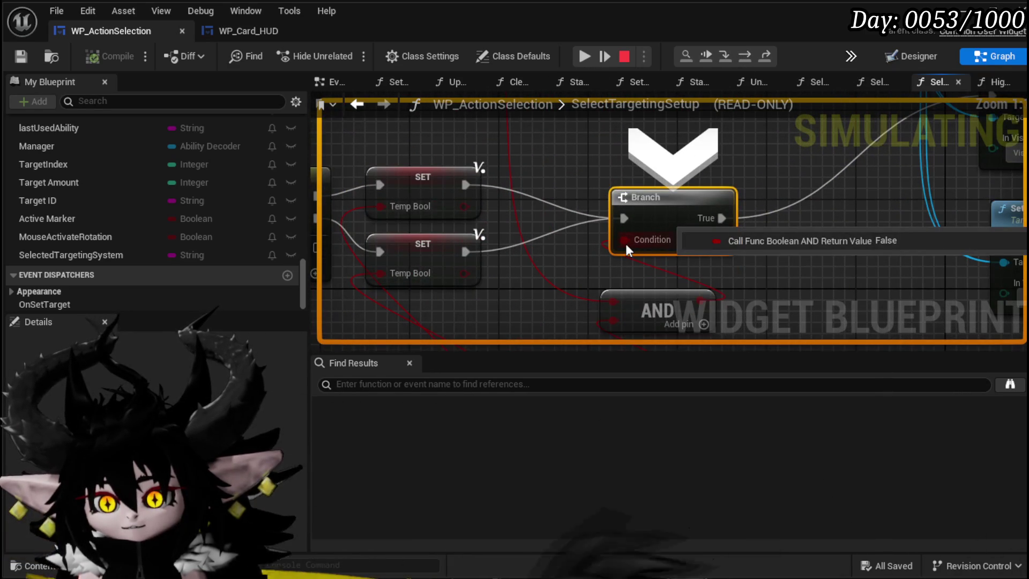
{"action": "left_click", "coordinate": [745, 57]}
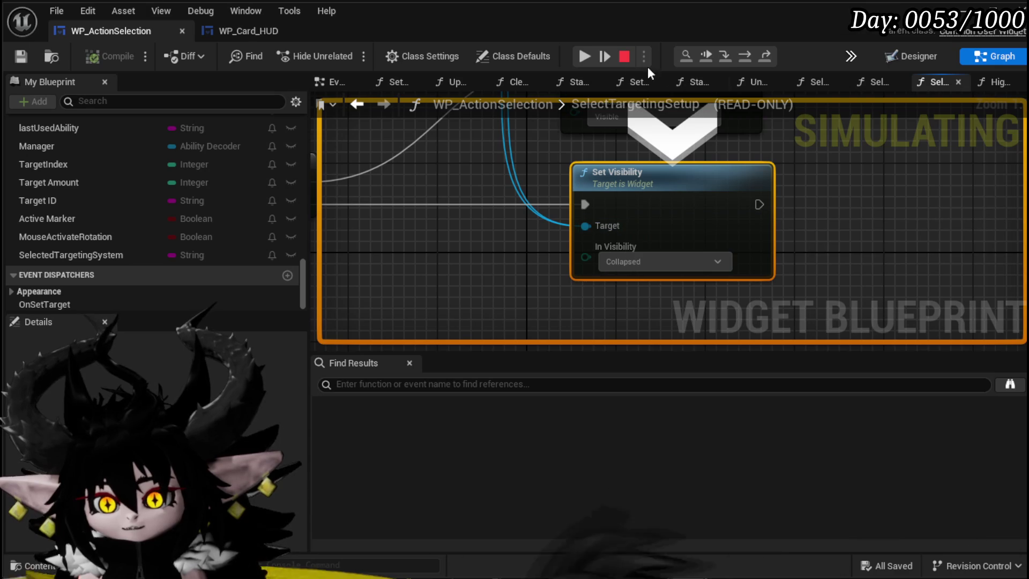
- Resume, replay the Power Up card, continue past the breakpoint, then stop Play-in-Editor
{"action": "left_click", "coordinate": [585, 56]}
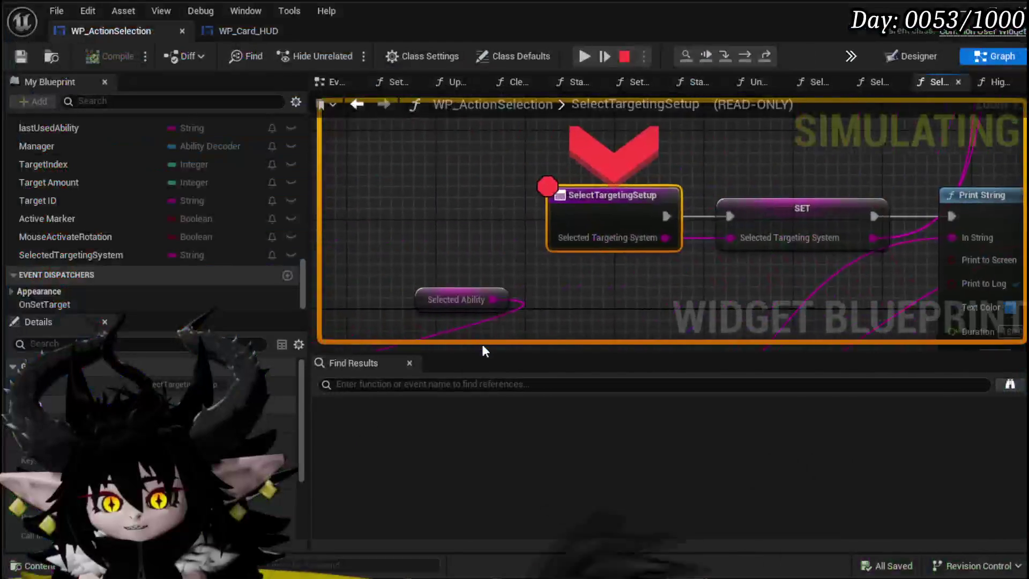
{"action": "left_click", "coordinate": [600, 57]}
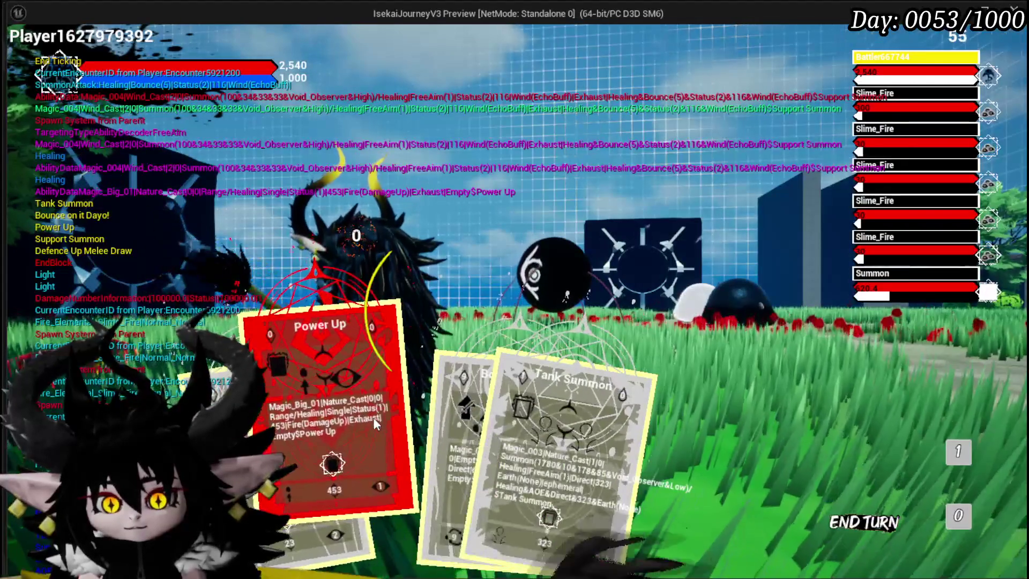
{"action": "left_click", "coordinate": [373, 417]}
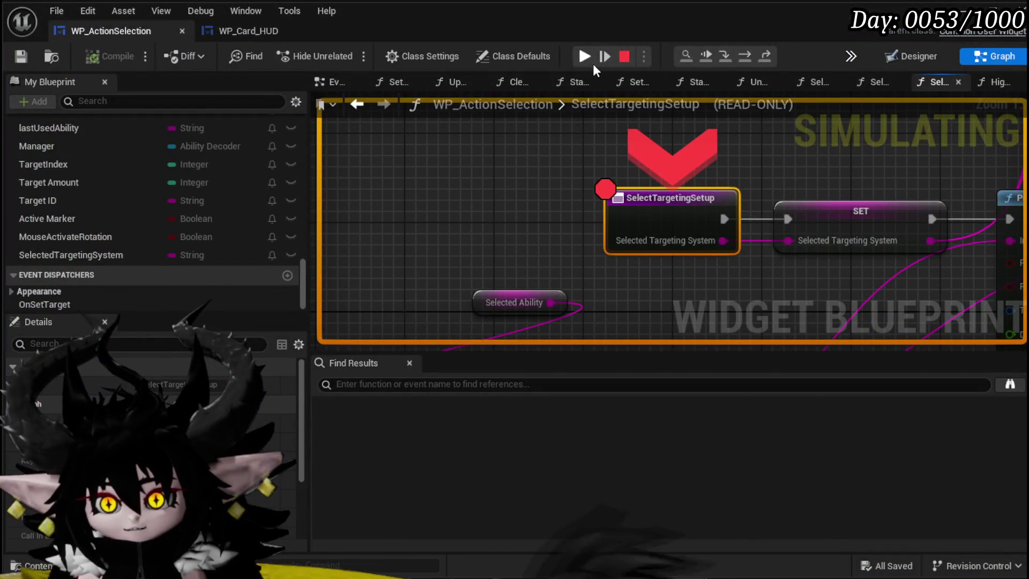
{"action": "left_click", "coordinate": [590, 59]}
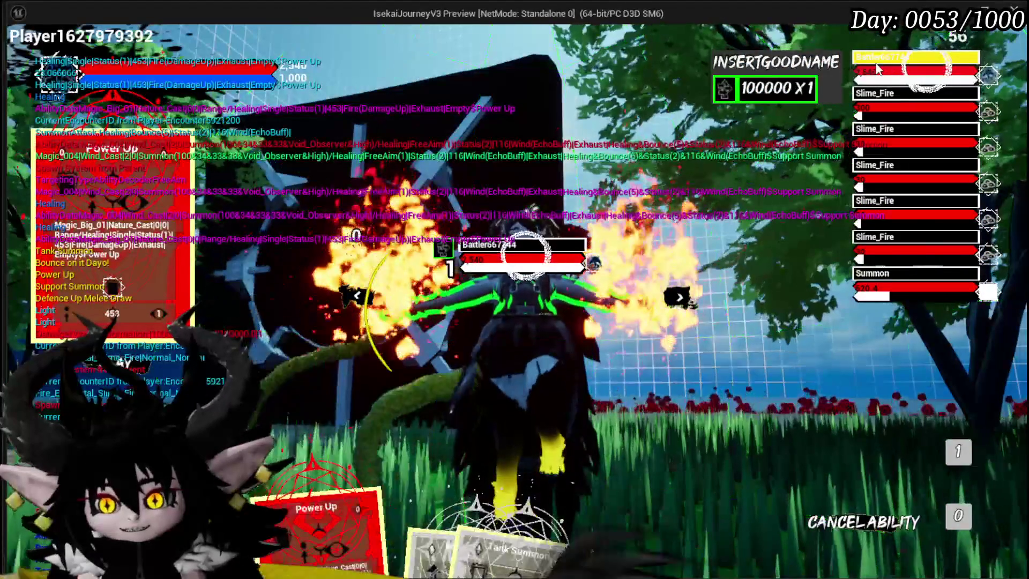
{"action": "key", "text": "Escape"}
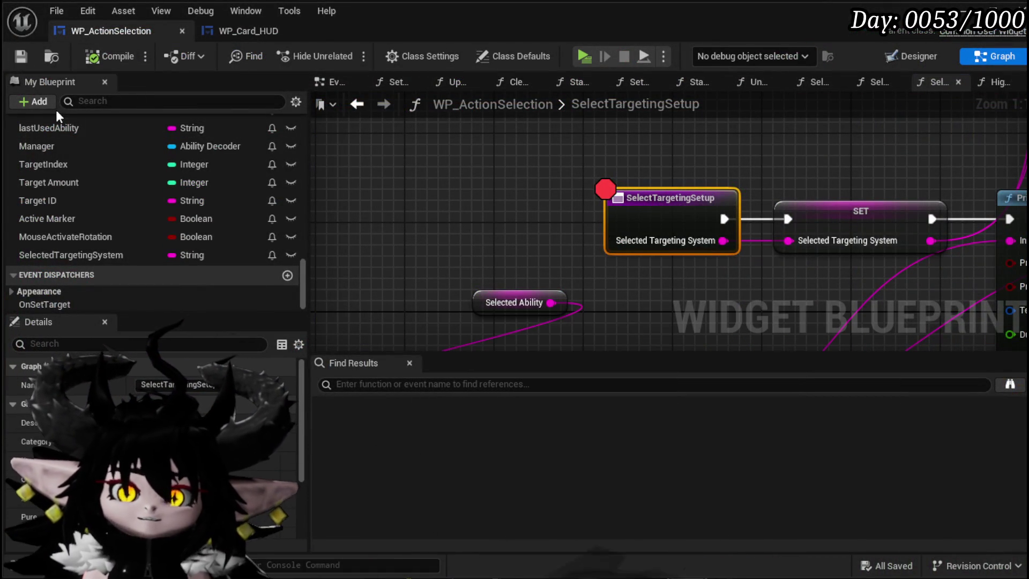
- Go to the widget's EventGraph and enter the SelectPreviousTarget function graph
{"action": "scroll", "coordinate": [136, 198], "scroll_direction": "up", "scroll_amount": 10}
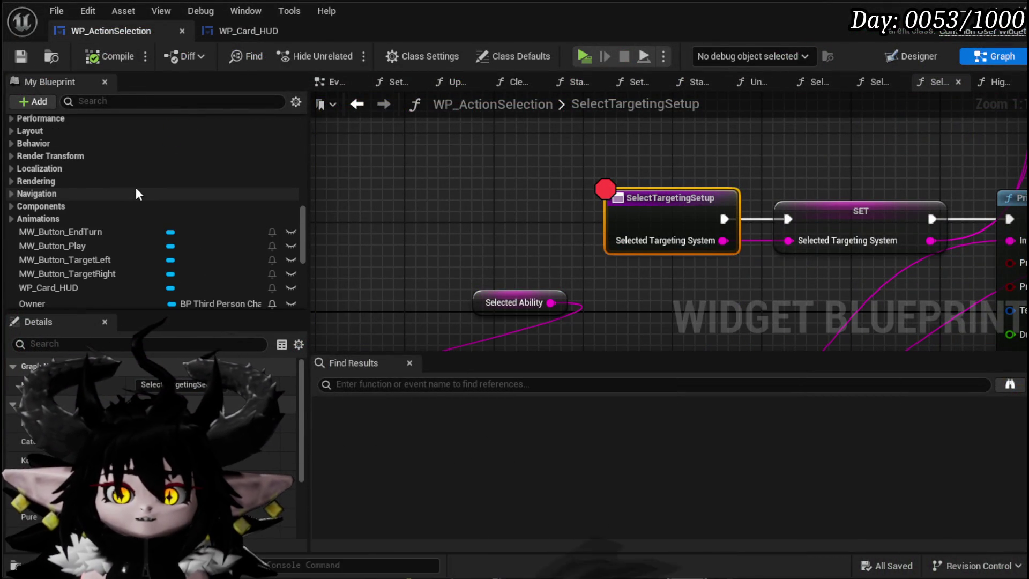
{"action": "scroll", "coordinate": [136, 189], "scroll_direction": "up", "scroll_amount": 3}
{"action": "left_click", "coordinate": [322, 81]}
{"action": "scroll", "coordinate": [590, 214], "scroll_direction": "down", "scroll_amount": 8}
{"action": "scroll", "coordinate": [617, 206], "scroll_direction": "up", "scroll_amount": 6}
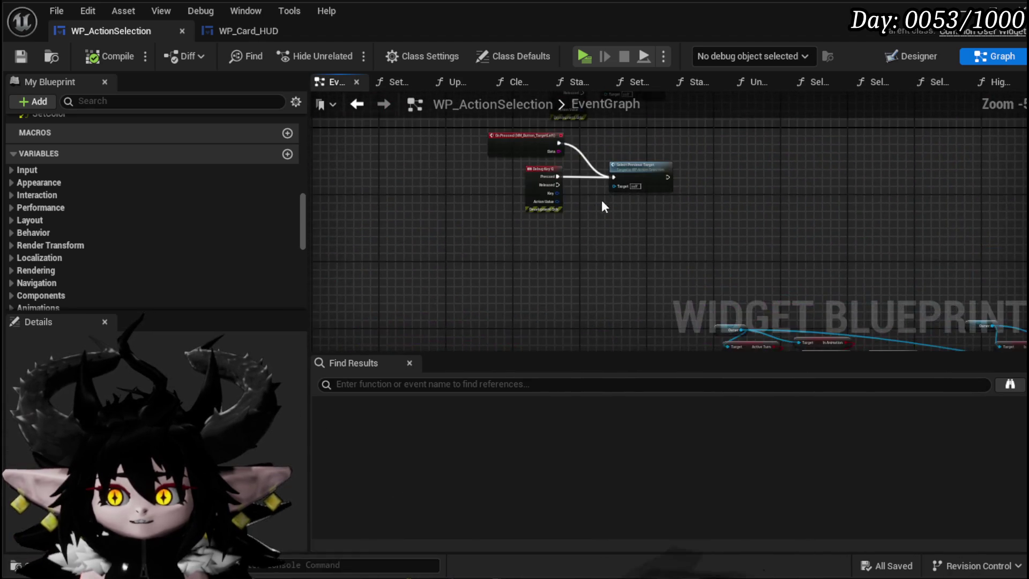
{"action": "double_click", "coordinate": [566, 244]}
- Find the Select Ability node and open AbilityDecoder's SelectAbility function
{"action": "mouse_move", "coordinate": [564, 245]}
{"action": "left_mouse_down"}
{"action": "mouse_move", "coordinate": [407, 268]}
{"action": "mouse_move", "coordinate": [433, 294]}
{"action": "left_mouse_up"}
{"action": "left_click_drag", "start_coordinate": [747, 253], "coordinate": [506, 268]}
{"action": "mouse_move", "coordinate": [754, 225]}
{"action": "left_mouse_down"}
{"action": "mouse_move", "coordinate": [636, 243]}
{"action": "mouse_move", "coordinate": [512, 190]}
{"action": "mouse_move", "coordinate": [402, 247]}
{"action": "left_mouse_up"}
{"action": "left_click_drag", "start_coordinate": [848, 219], "coordinate": [626, 232]}
{"action": "mouse_move", "coordinate": [729, 241]}
{"action": "left_mouse_down"}
{"action": "mouse_move", "coordinate": [488, 232]}
{"action": "mouse_move", "coordinate": [680, 209]}
{"action": "left_mouse_up"}
{"action": "mouse_move", "coordinate": [445, 236]}
{"action": "left_mouse_down"}
{"action": "mouse_move", "coordinate": [542, 245]}
{"action": "mouse_move", "coordinate": [697, 232]}
{"action": "left_mouse_up"}
{"action": "mouse_move", "coordinate": [446, 184]}
{"action": "left_mouse_down"}
{"action": "mouse_move", "coordinate": [650, 264]}
{"action": "mouse_move", "coordinate": [761, 326]}
{"action": "mouse_move", "coordinate": [523, 215]}
{"action": "mouse_move", "coordinate": [609, 212]}
{"action": "left_mouse_up"}
{"action": "left_click", "coordinate": [664, 198]}
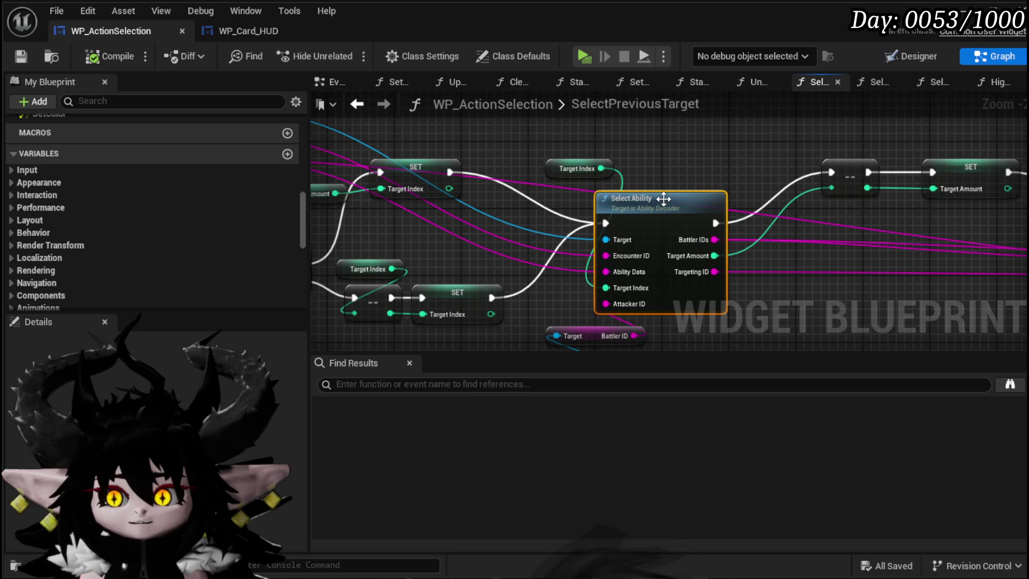
{"action": "double_click", "coordinate": [569, 198]}
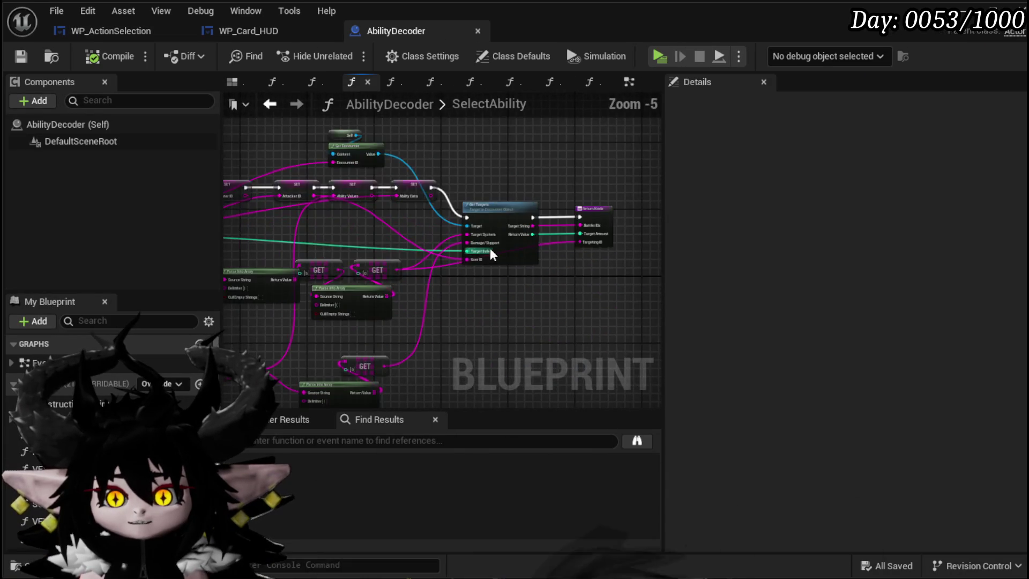
- Open Encounter_Object's GetTargets and survey its Switch on String, KEYS, GET and loop nodes
{"action": "mouse_move", "coordinate": [516, 286]}
{"action": "left_mouse_down"}
{"action": "mouse_move", "coordinate": [528, 225]}
{"action": "mouse_move", "coordinate": [542, 277]}
{"action": "mouse_move", "coordinate": [543, 265]}
{"action": "left_mouse_up"}
{"action": "left_click_drag", "start_coordinate": [600, 302], "coordinate": [457, 260]}
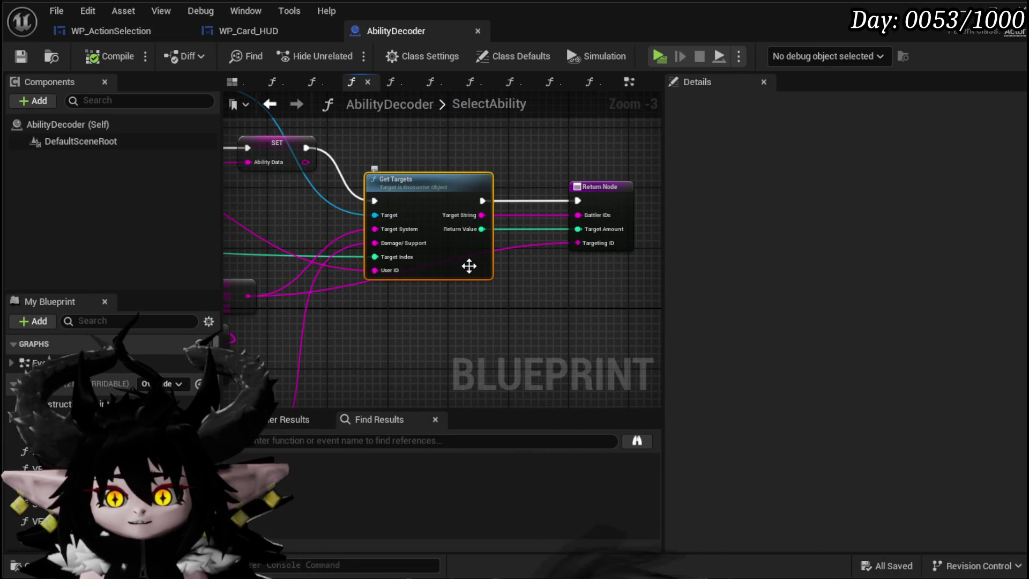
{"action": "double_click", "coordinate": [469, 266]}
{"action": "left_click_drag", "start_coordinate": [417, 237], "coordinate": [424, 211]}
{"action": "scroll", "coordinate": [322, 300], "scroll_direction": "up", "scroll_amount": 2}
{"action": "mouse_move", "coordinate": [321, 300]}
{"action": "left_mouse_down"}
{"action": "mouse_move", "coordinate": [338, 240]}
{"action": "mouse_move", "coordinate": [246, 290]}
{"action": "left_mouse_up"}
{"action": "mouse_move", "coordinate": [576, 226]}
{"action": "left_mouse_down"}
{"action": "mouse_move", "coordinate": [526, 180]}
{"action": "mouse_move", "coordinate": [539, 184]}
{"action": "mouse_move", "coordinate": [541, 231]}
{"action": "mouse_move", "coordinate": [400, 302]}
{"action": "mouse_move", "coordinate": [413, 212]}
{"action": "left_mouse_up"}
{"action": "left_click_drag", "start_coordinate": [332, 201], "coordinate": [320, 157]}
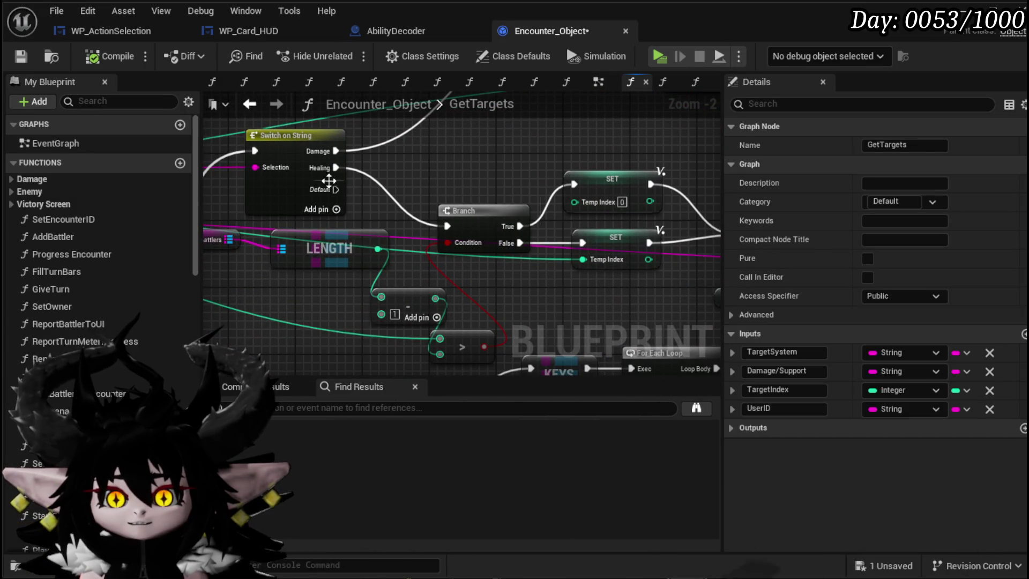
- Reposition the second Branch node next to SET Temp Targets
{"action": "left_click_drag", "start_coordinate": [482, 182], "coordinate": [452, 164]}
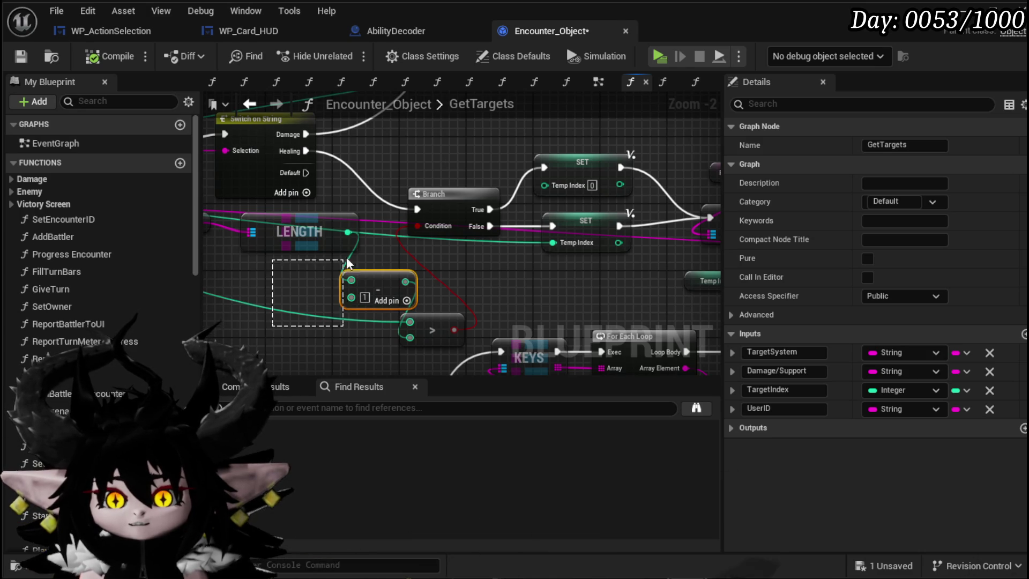
{"action": "left_click_drag", "start_coordinate": [399, 248], "coordinate": [409, 252]}
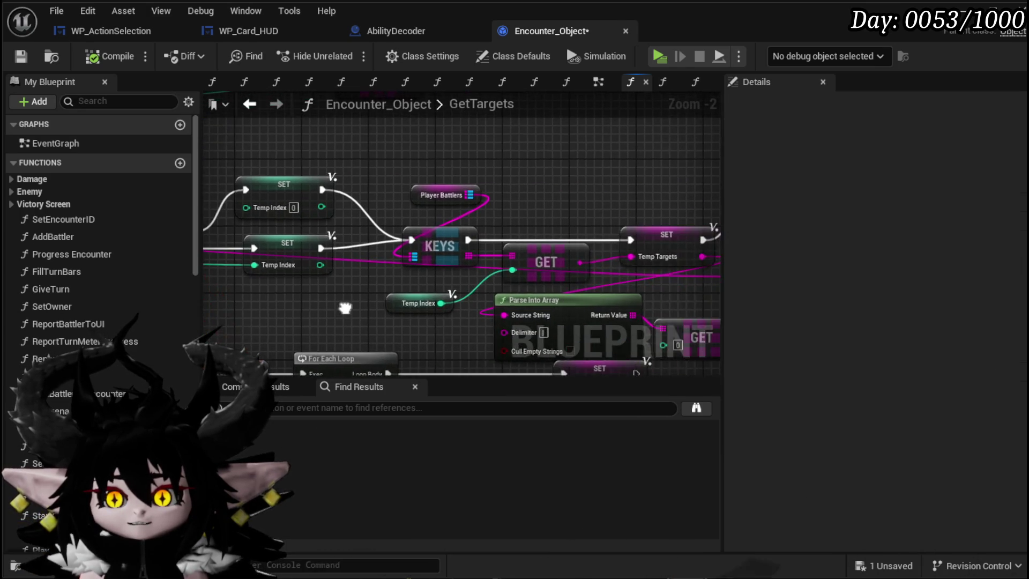
{"action": "mouse_move", "coordinate": [507, 182]}
{"action": "left_mouse_down"}
{"action": "mouse_move", "coordinate": [446, 255]}
{"action": "mouse_move", "coordinate": [370, 169]}
{"action": "mouse_move", "coordinate": [259, 153]}
{"action": "left_mouse_up"}
{"action": "left_click_drag", "start_coordinate": [373, 164], "coordinate": [388, 172]}
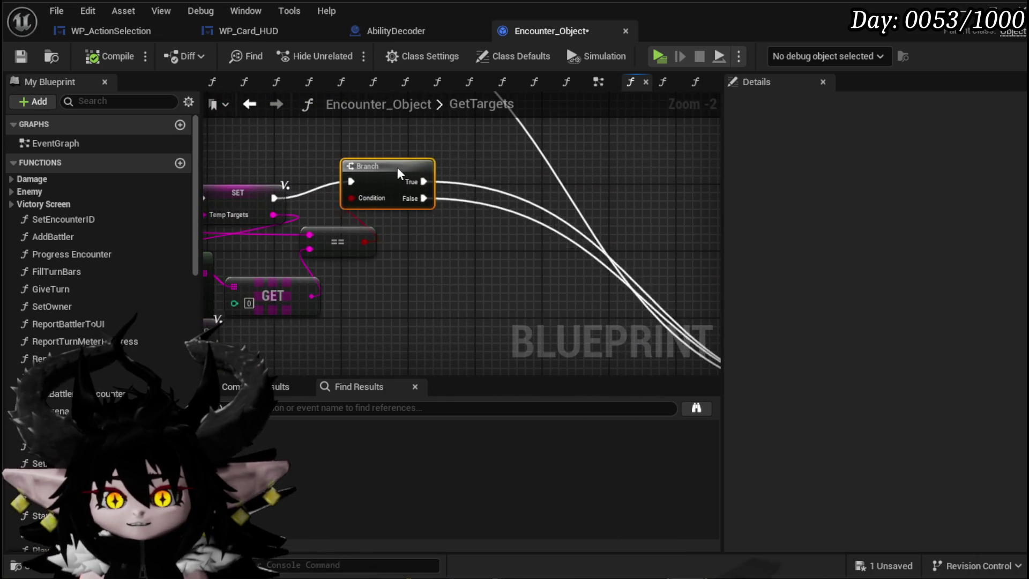
{"action": "left_click_drag", "start_coordinate": [558, 242], "coordinate": [469, 206]}
{"action": "mouse_move", "coordinate": [325, 153]}
{"action": "left_mouse_down"}
{"action": "mouse_move", "coordinate": [374, 186]}
{"action": "mouse_move", "coordinate": [455, 197]}
{"action": "left_mouse_up"}
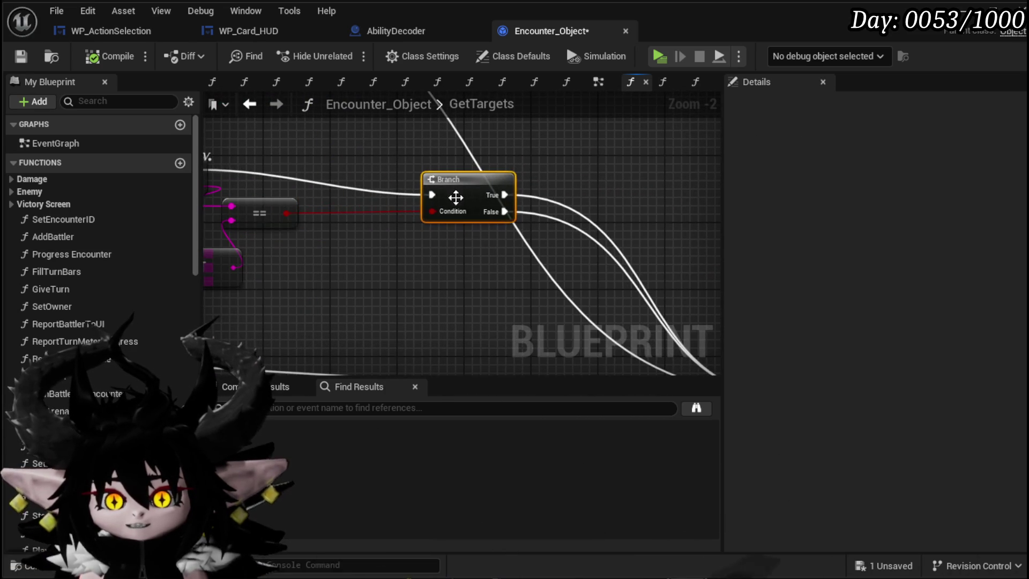
{"action": "mouse_move", "coordinate": [588, 188]}
{"action": "left_mouse_down"}
{"action": "mouse_move", "coordinate": [349, 110]}
{"action": "mouse_move", "coordinate": [697, 187]}
{"action": "mouse_move", "coordinate": [552, 330]}
{"action": "mouse_move", "coordinate": [355, 149]}
{"action": "mouse_move", "coordinate": [633, 155]}
{"action": "mouse_move", "coordinate": [317, 141]}
{"action": "left_mouse_up"}
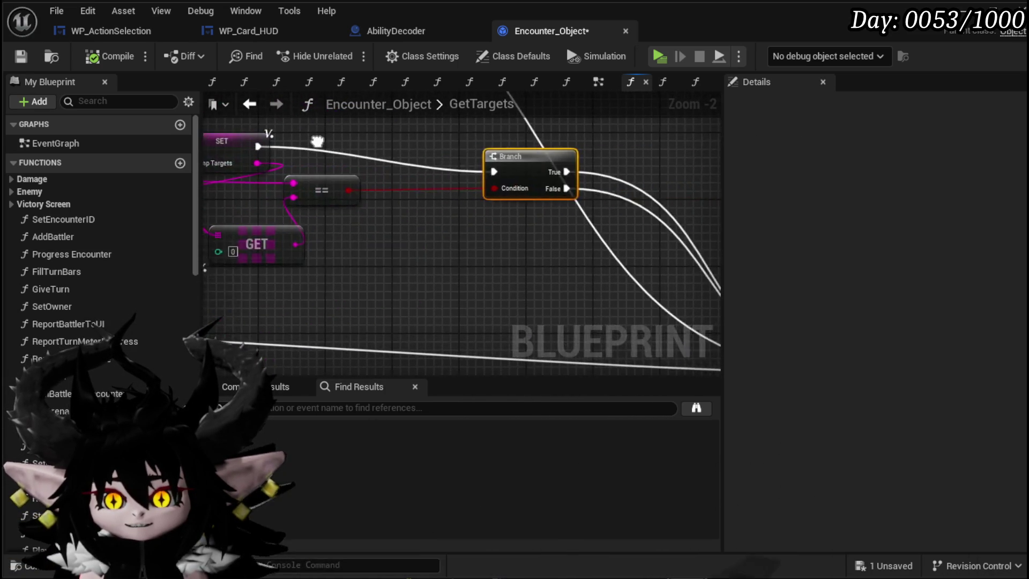
{"action": "left_click_drag", "start_coordinate": [567, 148], "coordinate": [281, 238]}
{"action": "scroll", "coordinate": [372, 209], "scroll_direction": "down", "scroll_amount": 3}
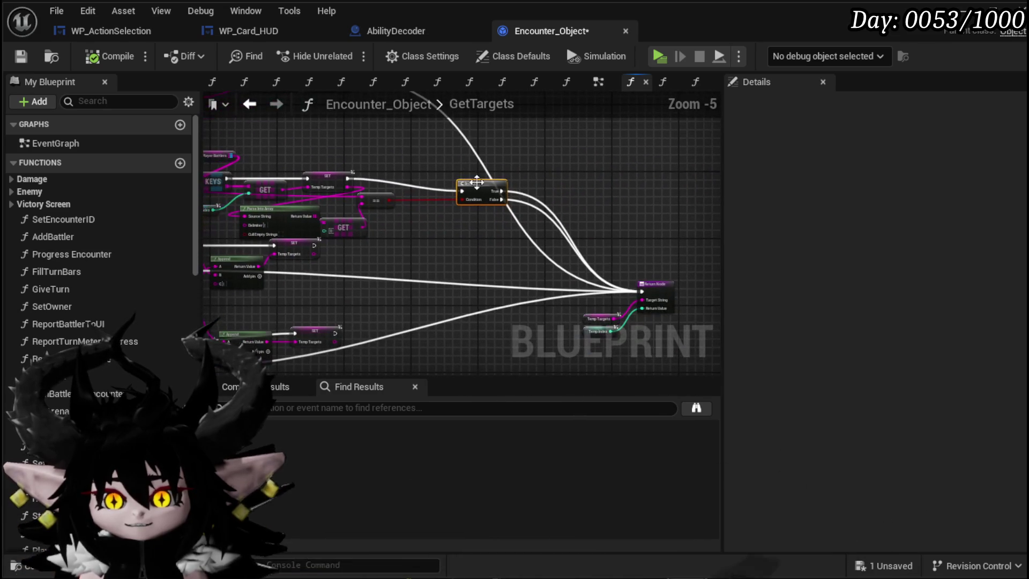
- Connect the SET node's execution to the Return Node and delete Parse Into Array
{"action": "mouse_move", "coordinate": [348, 178]}
{"action": "left_mouse_down"}
{"action": "mouse_move", "coordinate": [619, 300]}
{"action": "mouse_move", "coordinate": [642, 288]}
{"action": "left_mouse_up"}
{"action": "mouse_move", "coordinate": [476, 247]}
{"action": "left_mouse_down"}
{"action": "mouse_move", "coordinate": [551, 258]}
{"action": "mouse_move", "coordinate": [542, 291]}
{"action": "mouse_move", "coordinate": [547, 246]}
{"action": "mouse_move", "coordinate": [599, 212]}
{"action": "left_mouse_up"}
{"action": "scroll", "coordinate": [542, 292], "scroll_direction": "up", "scroll_amount": 2}
{"action": "left_click", "coordinate": [432, 218]}
{"action": "key", "text": "Delete"}
- Move Temp Index under the GET node and raise the KEYS, GET, SET group and Branch
{"action": "left_click_drag", "start_coordinate": [459, 191], "coordinate": [636, 287]}
{"action": "mouse_move", "coordinate": [339, 268]}
{"action": "left_mouse_down"}
{"action": "mouse_move", "coordinate": [562, 167]}
{"action": "mouse_move", "coordinate": [452, 261]}
{"action": "mouse_move", "coordinate": [575, 179]}
{"action": "mouse_move", "coordinate": [611, 174]}
{"action": "mouse_move", "coordinate": [611, 162]}
{"action": "left_mouse_up"}
{"action": "left_click_drag", "start_coordinate": [472, 221], "coordinate": [471, 236]}
{"action": "left_click", "coordinate": [561, 222]}
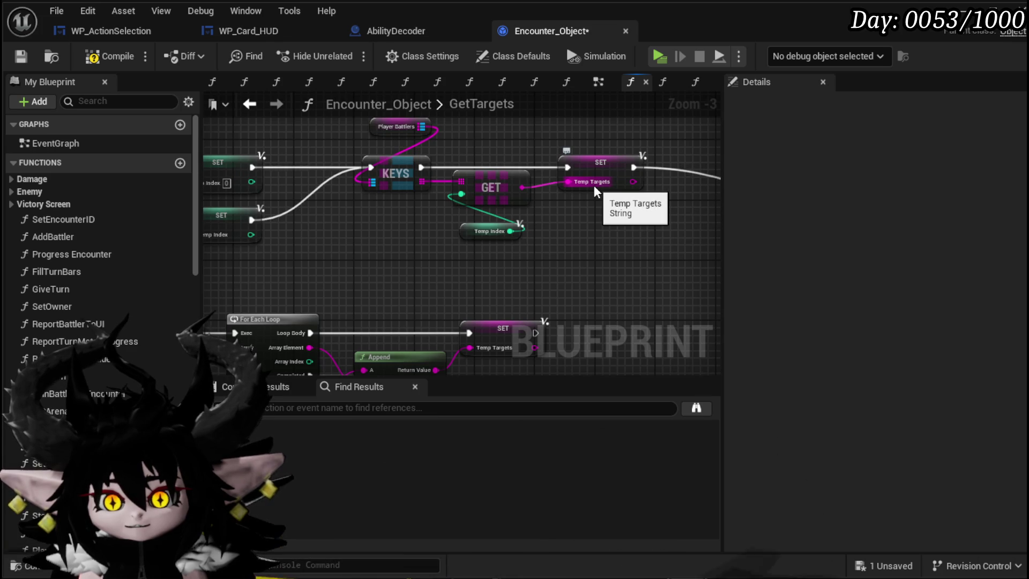
{"action": "mouse_move", "coordinate": [599, 180]}
{"action": "left_mouse_down"}
{"action": "mouse_move", "coordinate": [533, 264]}
{"action": "mouse_move", "coordinate": [490, 273]}
{"action": "mouse_move", "coordinate": [550, 279]}
{"action": "left_mouse_up"}
{"action": "left_click_drag", "start_coordinate": [465, 276], "coordinate": [545, 248]}
{"action": "mouse_move", "coordinate": [337, 202]}
{"action": "left_mouse_down"}
{"action": "mouse_move", "coordinate": [342, 169]}
{"action": "mouse_move", "coordinate": [489, 199]}
{"action": "mouse_move", "coordinate": [456, 193]}
{"action": "left_mouse_up"}
- Shift the Branch, SET and Temp Index nodes and raise the lower Switch on String
{"action": "mouse_move", "coordinate": [410, 226]}
{"action": "left_mouse_down"}
{"action": "mouse_move", "coordinate": [431, 195]}
{"action": "mouse_move", "coordinate": [670, 214]}
{"action": "mouse_move", "coordinate": [697, 241]}
{"action": "mouse_move", "coordinate": [477, 201]}
{"action": "mouse_move", "coordinate": [774, 220]}
{"action": "mouse_move", "coordinate": [398, 205]}
{"action": "left_mouse_up"}
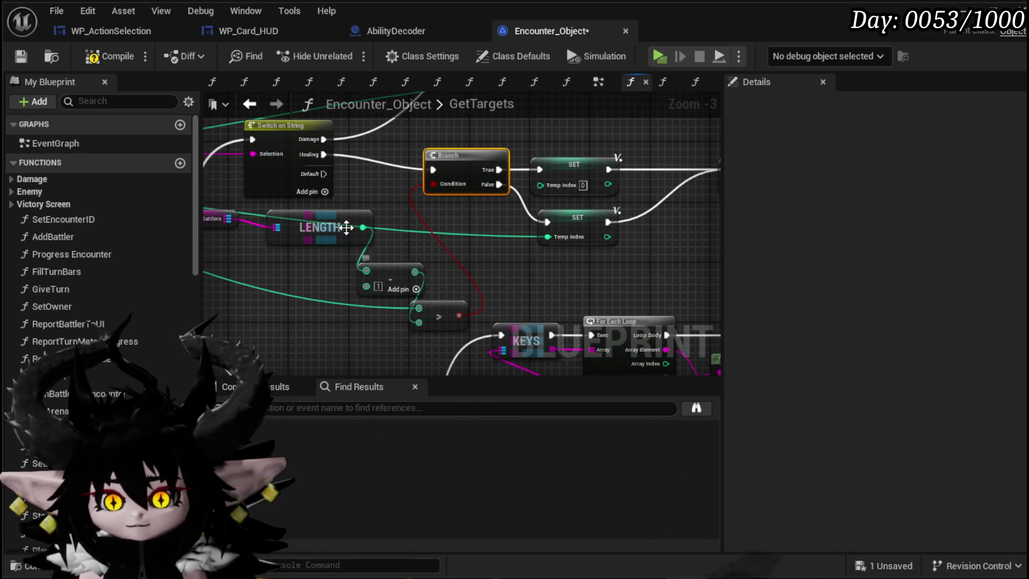
{"action": "mouse_move", "coordinate": [436, 299]}
{"action": "left_mouse_down"}
{"action": "mouse_move", "coordinate": [512, 316]}
{"action": "mouse_move", "coordinate": [453, 288]}
{"action": "left_mouse_up"}
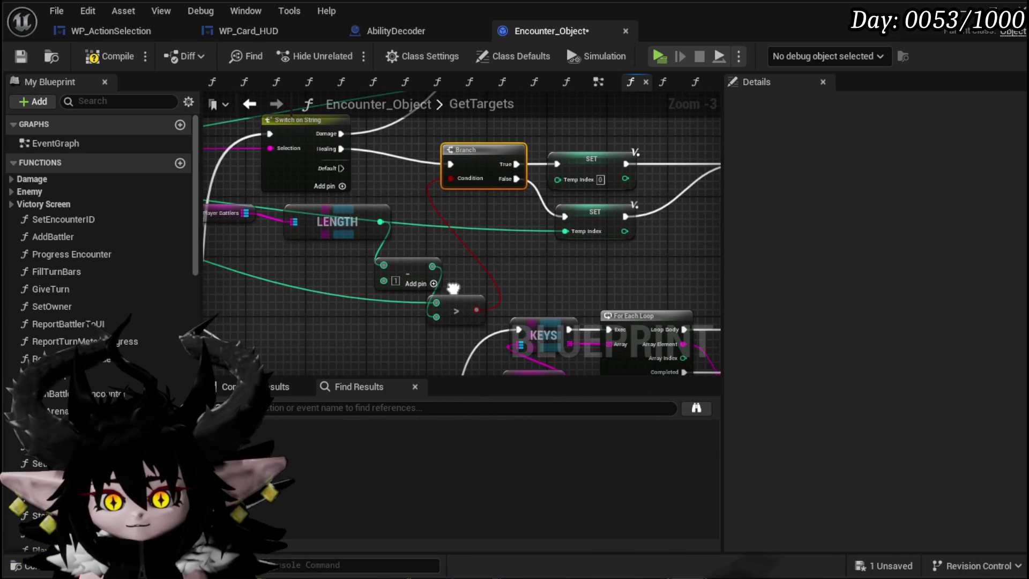
{"action": "mouse_move", "coordinate": [445, 219]}
{"action": "left_mouse_down"}
{"action": "mouse_move", "coordinate": [323, 244]}
{"action": "mouse_move", "coordinate": [539, 203]}
{"action": "mouse_move", "coordinate": [266, 231]}
{"action": "left_mouse_up"}
{"action": "mouse_move", "coordinate": [445, 273]}
{"action": "left_mouse_down"}
{"action": "mouse_move", "coordinate": [367, 281]}
{"action": "mouse_move", "coordinate": [416, 250]}
{"action": "mouse_move", "coordinate": [524, 251]}
{"action": "left_mouse_up"}
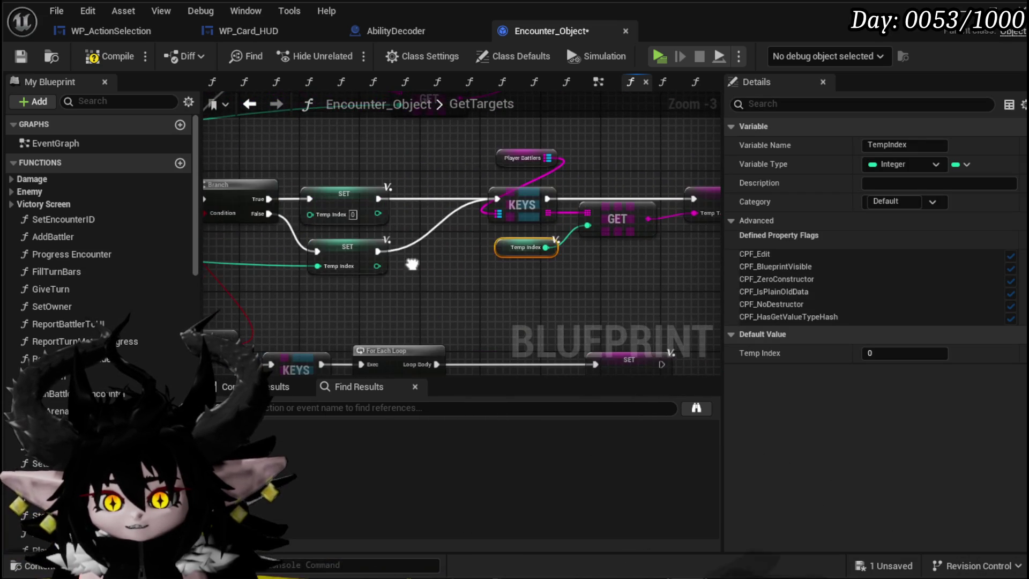
{"action": "mouse_move", "coordinate": [416, 261]}
{"action": "left_mouse_down"}
{"action": "mouse_move", "coordinate": [493, 260]}
{"action": "mouse_move", "coordinate": [402, 260]}
{"action": "left_mouse_up"}
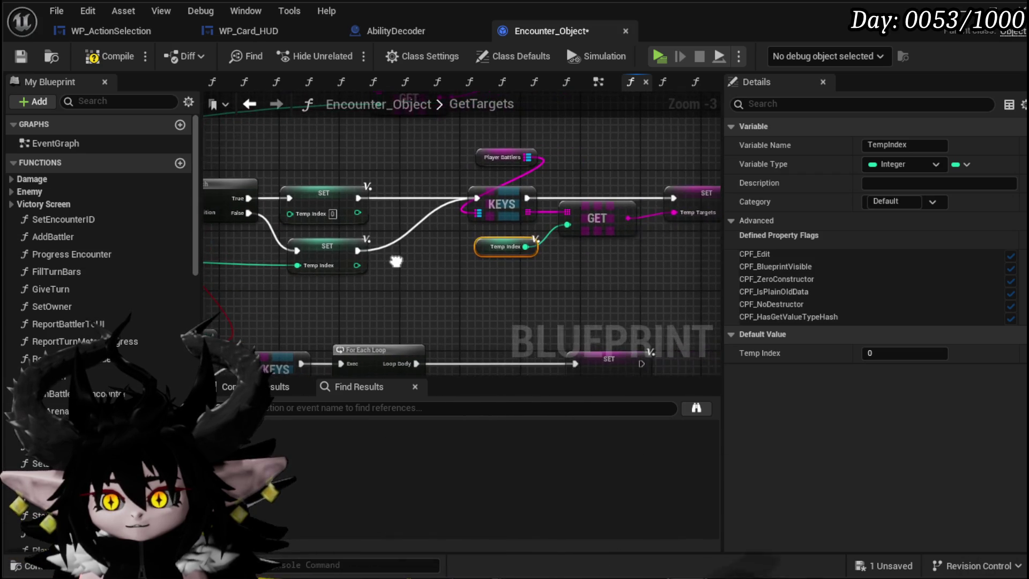
{"action": "left_click", "coordinate": [520, 158]}
{"action": "mouse_move", "coordinate": [201, 246]}
{"action": "left_mouse_down"}
{"action": "mouse_move", "coordinate": [383, 255]}
{"action": "mouse_move", "coordinate": [474, 240]}
{"action": "left_mouse_up"}
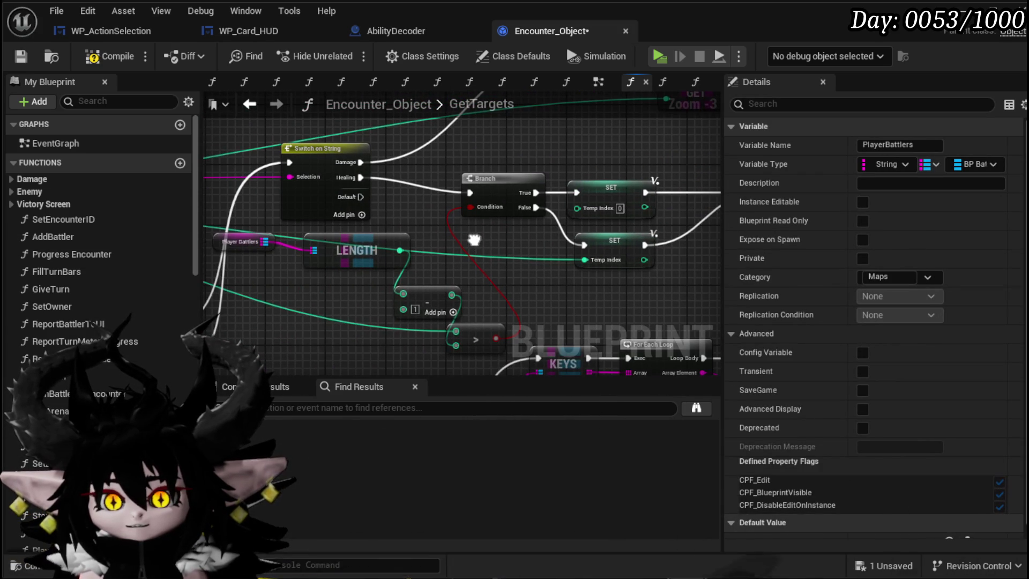
{"action": "mouse_move", "coordinate": [434, 224]}
{"action": "left_mouse_down"}
{"action": "mouse_move", "coordinate": [368, 230]}
{"action": "mouse_move", "coordinate": [374, 298]}
{"action": "mouse_move", "coordinate": [621, 255]}
{"action": "mouse_move", "coordinate": [677, 190]}
{"action": "left_mouse_up"}
{"action": "mouse_move", "coordinate": [344, 281]}
{"action": "left_mouse_down"}
{"action": "mouse_move", "coordinate": [345, 118]}
{"action": "mouse_move", "coordinate": [328, 119]}
{"action": "left_mouse_up"}
- Tidy the target-building nodes near the GetTargets entry and save Encounter_Object
{"action": "left_click_drag", "start_coordinate": [339, 237], "coordinate": [530, 303]}
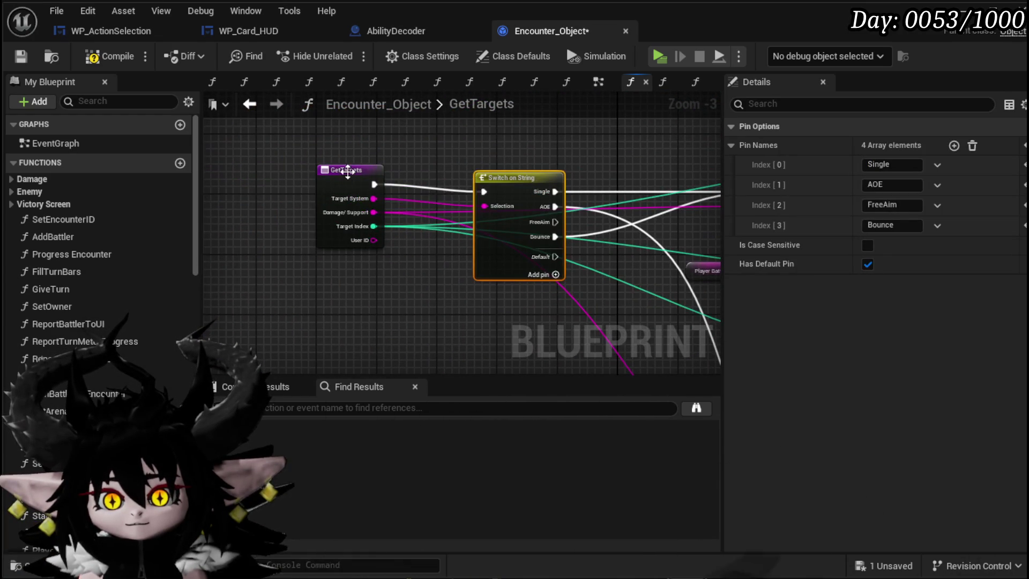
{"action": "left_click", "coordinate": [349, 178]}
{"action": "mouse_move", "coordinate": [349, 178]}
{"action": "left_mouse_down"}
{"action": "mouse_move", "coordinate": [378, 289]}
{"action": "mouse_move", "coordinate": [230, 158]}
{"action": "left_mouse_up"}
{"action": "scroll", "coordinate": [230, 159], "scroll_direction": "down", "scroll_amount": 1}
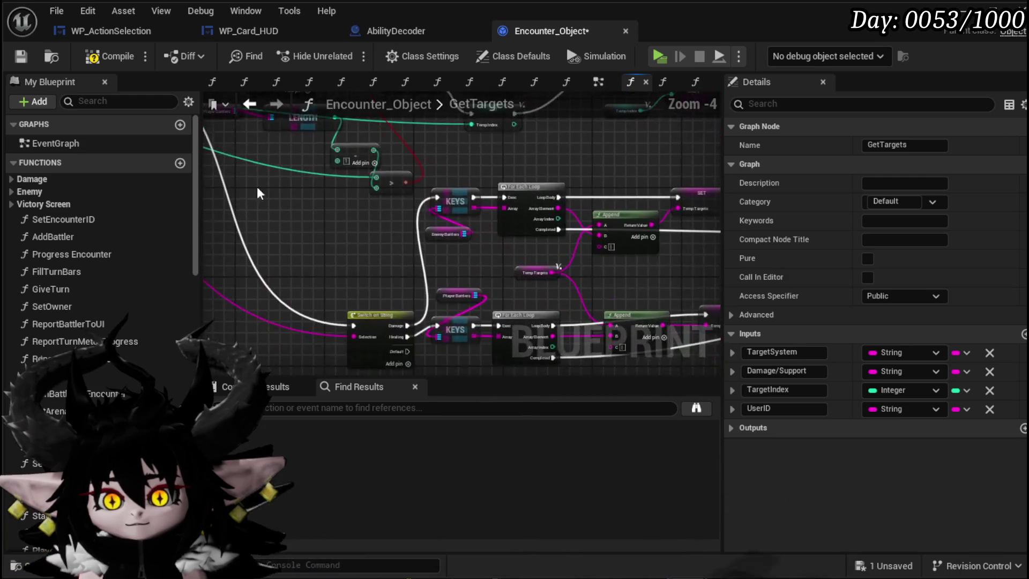
{"action": "scroll", "coordinate": [358, 246], "scroll_direction": "down", "scroll_amount": 1}
{"action": "left_click_drag", "start_coordinate": [368, 264], "coordinate": [439, 190]}
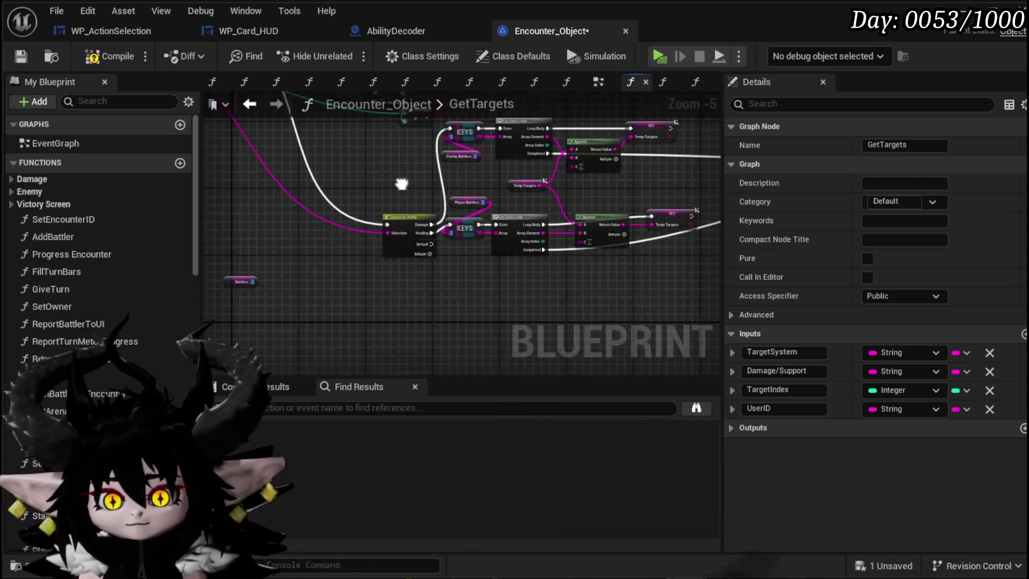
{"action": "left_click", "coordinate": [345, 230]}
{"action": "mouse_move", "coordinate": [345, 236]}
{"action": "left_mouse_down"}
{"action": "mouse_move", "coordinate": [402, 287]}
{"action": "mouse_move", "coordinate": [283, 261]}
{"action": "left_mouse_up"}
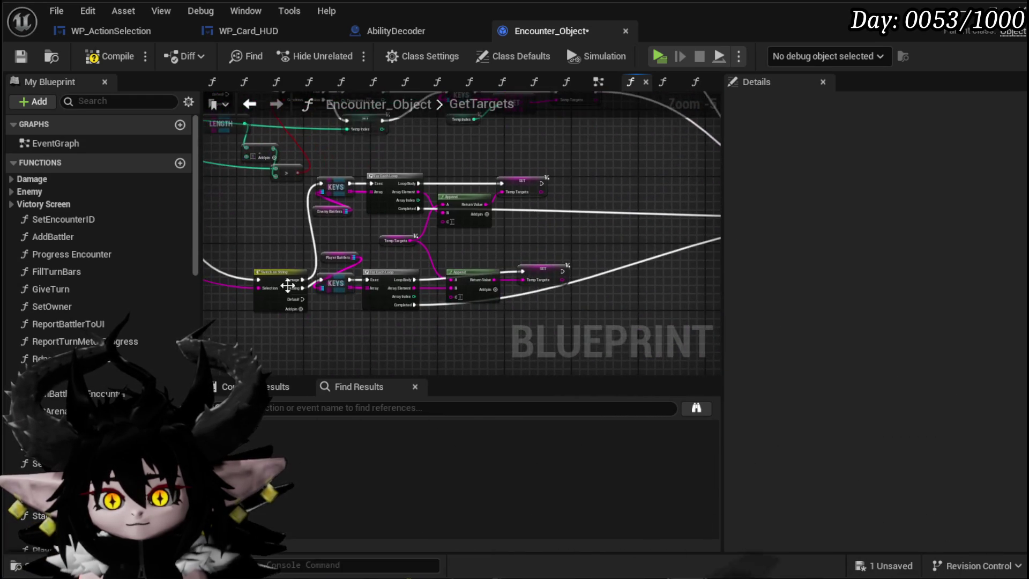
{"action": "mouse_move", "coordinate": [532, 208]}
{"action": "left_mouse_down"}
{"action": "mouse_move", "coordinate": [528, 230]}
{"action": "mouse_move", "coordinate": [446, 230]}
{"action": "mouse_move", "coordinate": [423, 306]}
{"action": "mouse_move", "coordinate": [519, 280]}
{"action": "mouse_move", "coordinate": [415, 304]}
{"action": "left_mouse_up"}
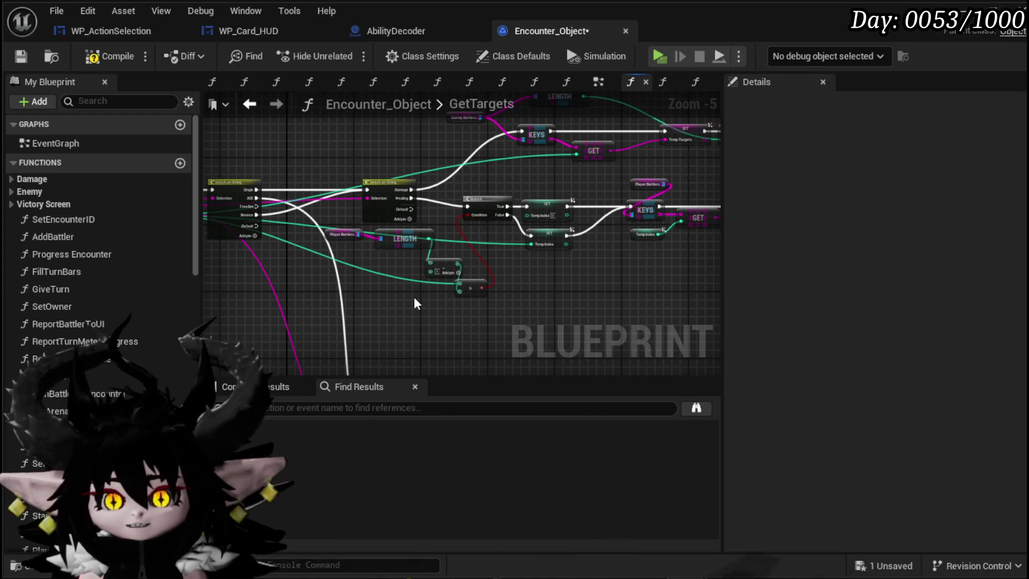
{"action": "left_click", "coordinate": [21, 54]}
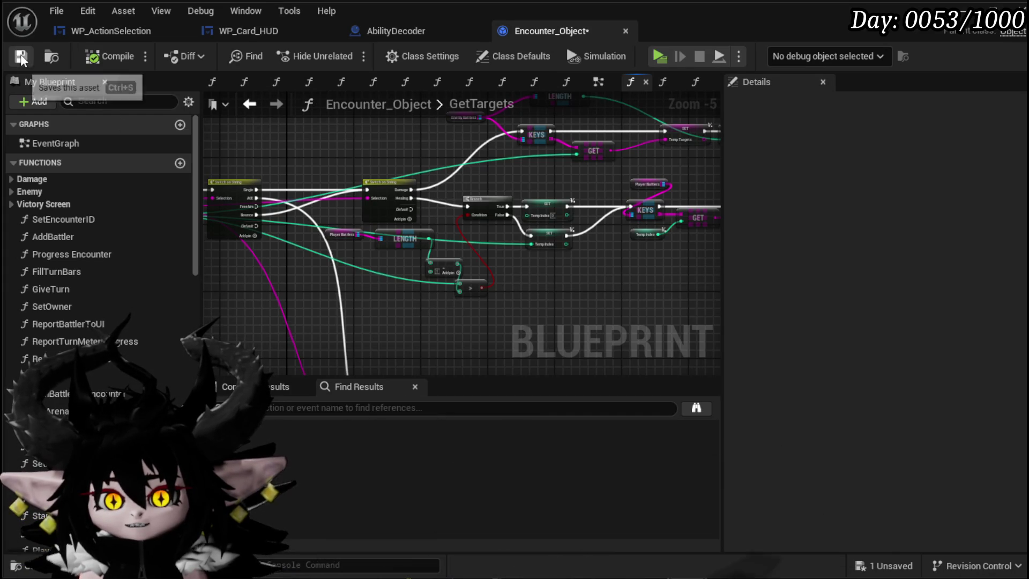
- Survey the Player Battlers, KEYS, Switch, LENGTH, Branch and SET nodes in GetTargets
{"action": "scroll", "coordinate": [435, 253], "scroll_direction": "up", "scroll_amount": 3}
{"action": "left_click_drag", "start_coordinate": [467, 266], "coordinate": [382, 254]}
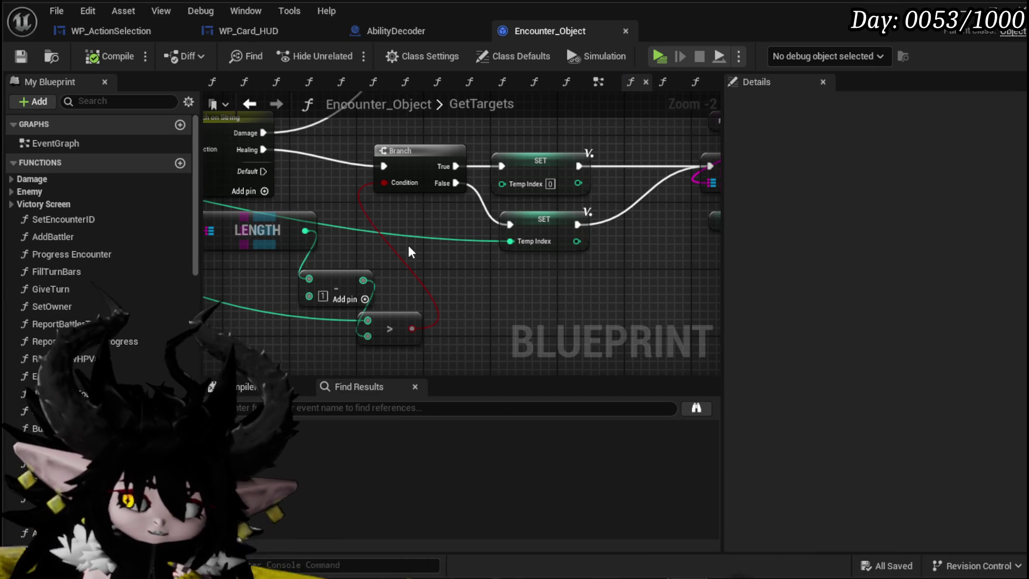
{"action": "left_click_drag", "start_coordinate": [409, 247], "coordinate": [334, 254]}
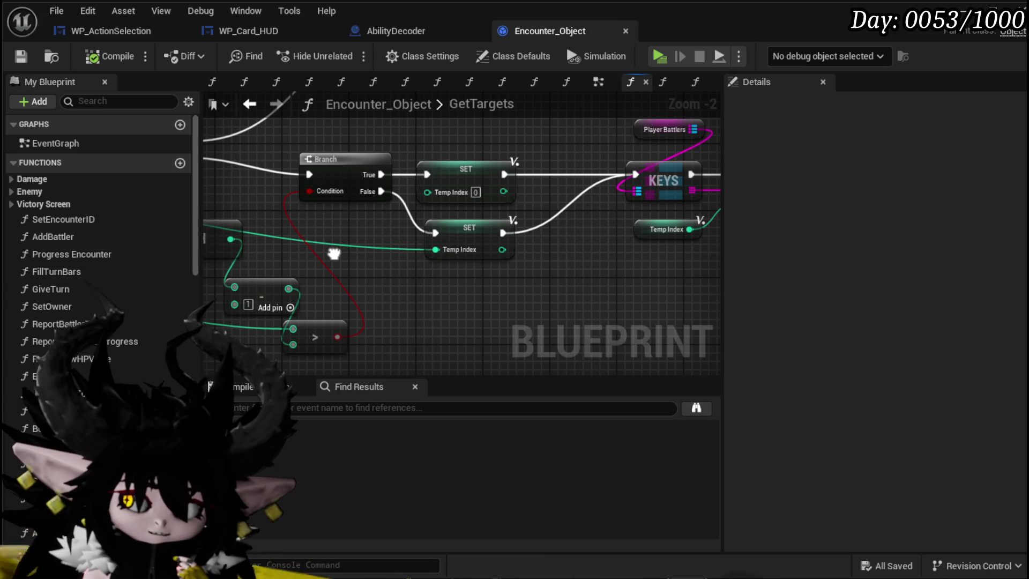
{"action": "left_click_drag", "start_coordinate": [334, 254], "coordinate": [524, 262]}
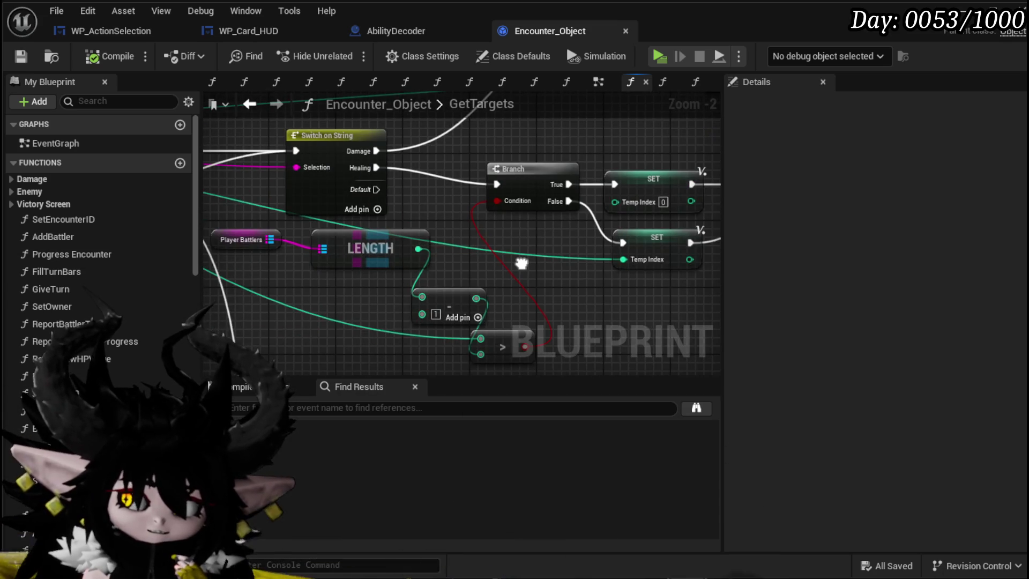
{"action": "scroll", "coordinate": [499, 262], "scroll_direction": "down", "scroll_amount": 3}
{"action": "scroll", "coordinate": [367, 268], "scroll_direction": "up", "scroll_amount": 2}
{"action": "scroll", "coordinate": [367, 268], "scroll_direction": "up", "scroll_amount": 1}
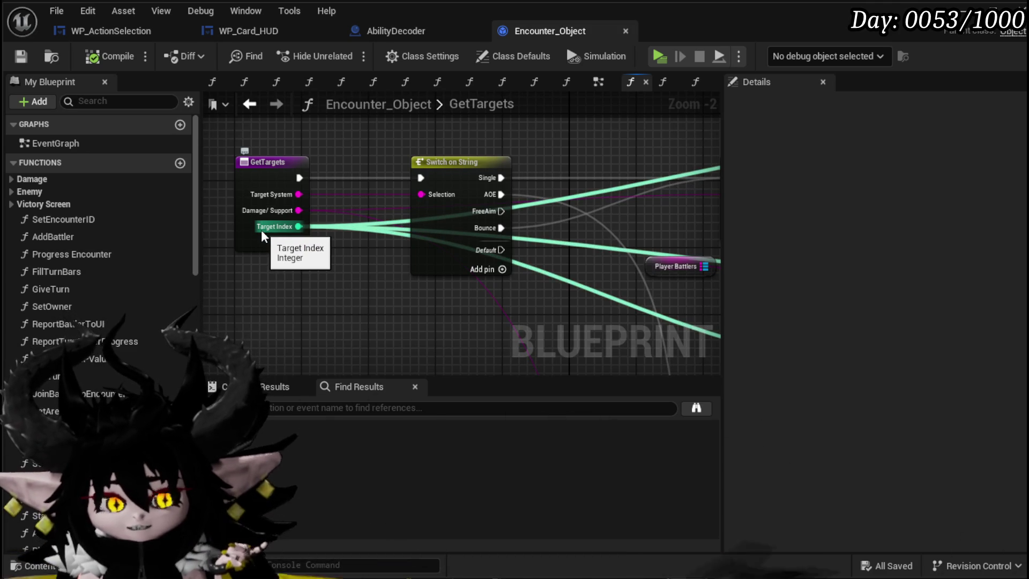
{"action": "mouse_move", "coordinate": [447, 298]}
{"action": "left_mouse_down"}
{"action": "mouse_move", "coordinate": [599, 278]}
{"action": "mouse_move", "coordinate": [298, 264]}
{"action": "mouse_move", "coordinate": [501, 269]}
{"action": "mouse_move", "coordinate": [522, 284]}
{"action": "left_mouse_up"}
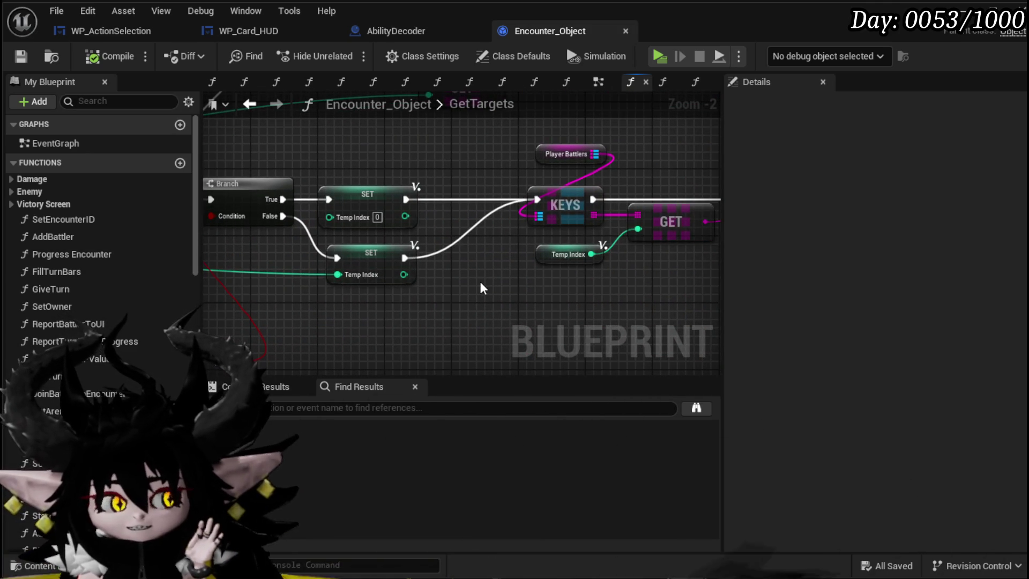
{"action": "left_click_drag", "start_coordinate": [278, 303], "coordinate": [572, 273]}
{"action": "left_click", "coordinate": [238, 225]}
{"action": "mouse_move", "coordinate": [278, 253]}
{"action": "left_mouse_down"}
{"action": "mouse_move", "coordinate": [326, 262]}
{"action": "mouse_move", "coordinate": [214, 264]}
{"action": "mouse_move", "coordinate": [542, 263]}
{"action": "left_mouse_up"}
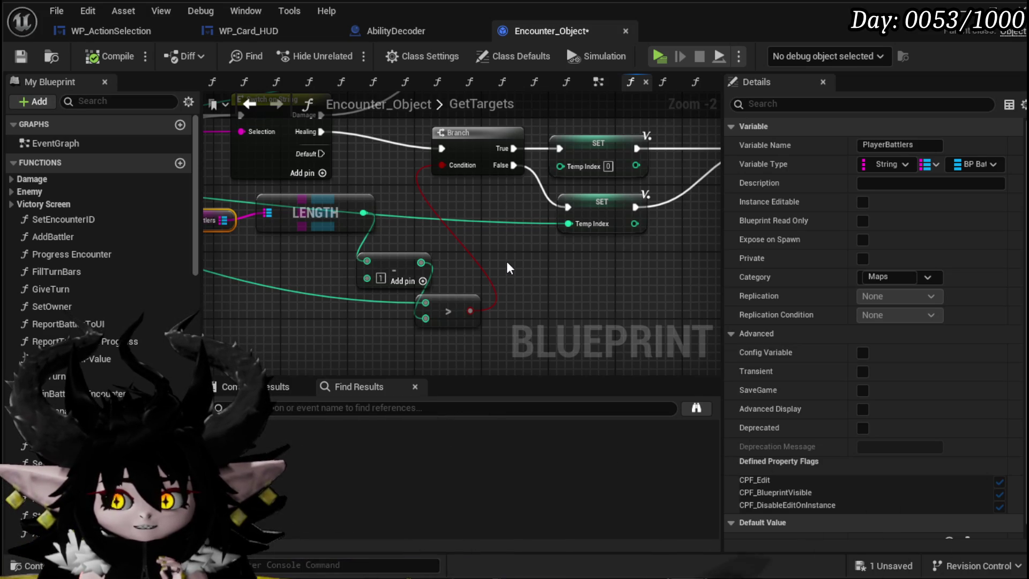
- Remove the Branch and both SET nodes
{"action": "left_click_drag", "start_coordinate": [236, 161], "coordinate": [555, 181]}
{"action": "left_click_drag", "start_coordinate": [680, 178], "coordinate": [681, 178]}
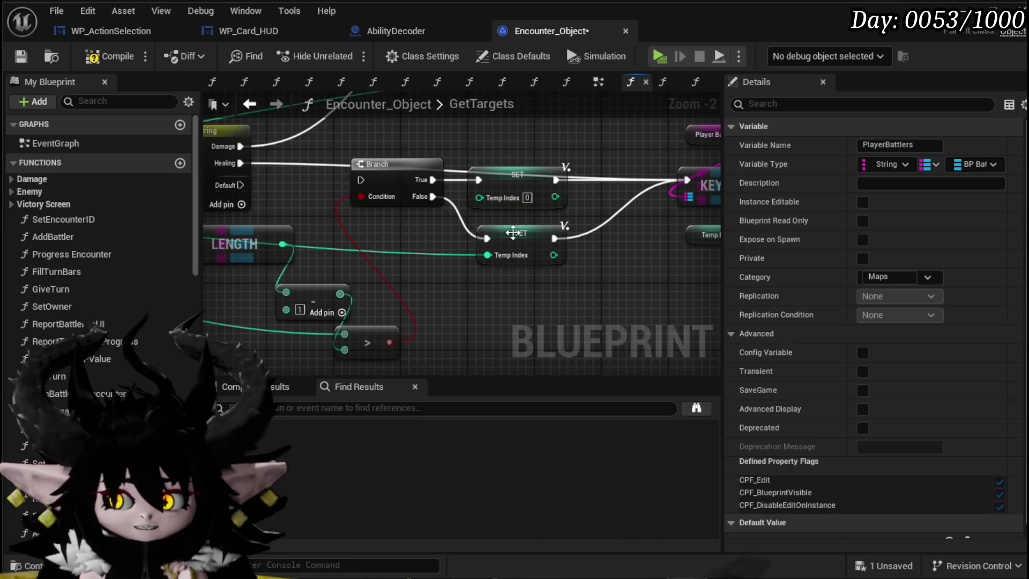
{"action": "key", "text": "ctrl+z"}
- Delete the LENGTH, add and compare nodes and save the blueprint
{"action": "scroll", "coordinate": [423, 232], "scroll_direction": "down", "scroll_amount": 2}
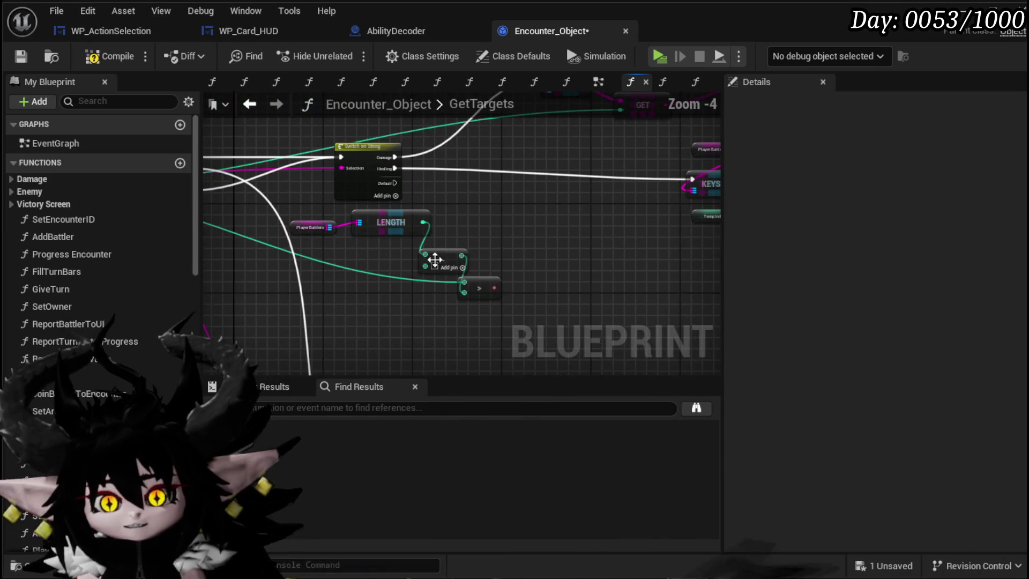
{"action": "left_click_drag", "start_coordinate": [493, 228], "coordinate": [493, 228]}
{"action": "key", "text": "Delete"}
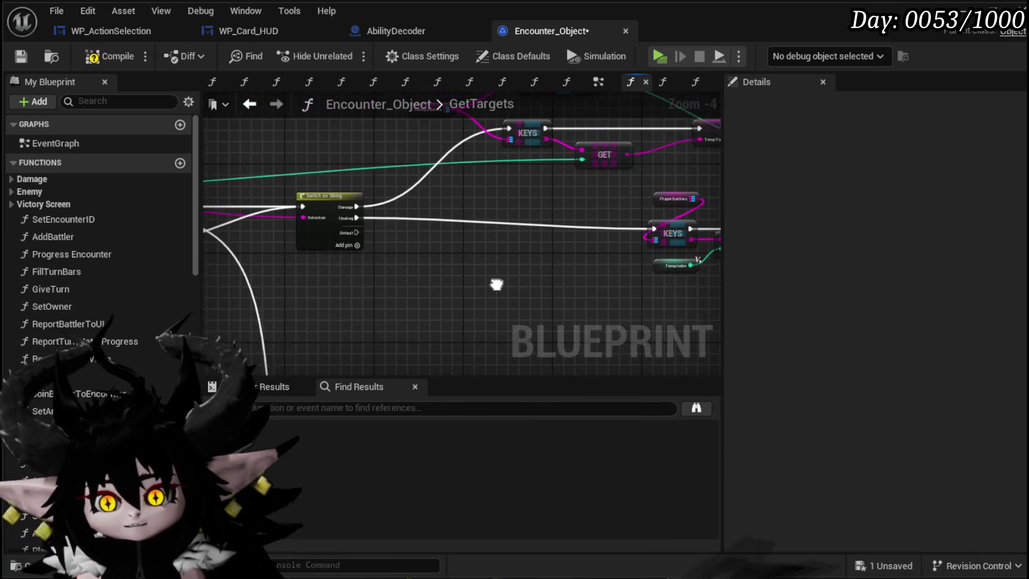
{"action": "left_click", "coordinate": [18, 56]}
{"action": "mouse_move", "coordinate": [310, 143]}
{"action": "left_mouse_down"}
{"action": "mouse_move", "coordinate": [268, 177]}
{"action": "mouse_move", "coordinate": [238, 244]}
{"action": "left_mouse_up"}
{"action": "mouse_move", "coordinate": [595, 278]}
{"action": "left_mouse_down"}
{"action": "mouse_move", "coordinate": [444, 249]}
{"action": "mouse_move", "coordinate": [525, 249]}
{"action": "left_mouse_up"}
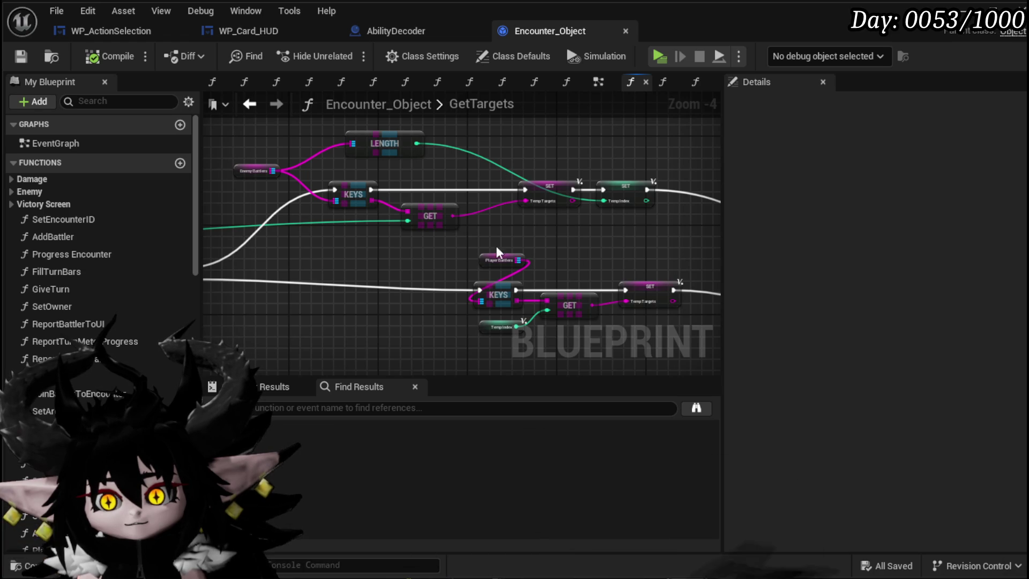
- Wire a new index into the lower GET and shift the Player Battlers nodes left
{"action": "left_click_drag", "start_coordinate": [622, 143], "coordinate": [621, 144]}
{"action": "left_click_drag", "start_coordinate": [569, 248], "coordinate": [566, 223]}
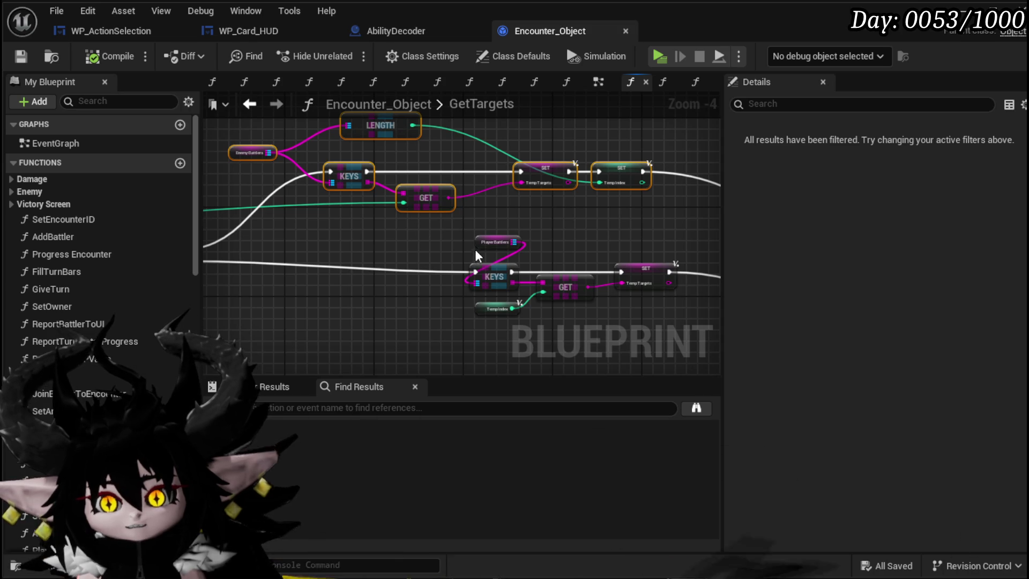
{"action": "mouse_move", "coordinate": [401, 199]}
{"action": "left_mouse_down"}
{"action": "mouse_move", "coordinate": [553, 294]}
{"action": "mouse_move", "coordinate": [544, 292]}
{"action": "left_mouse_up"}
{"action": "mouse_move", "coordinate": [403, 314]}
{"action": "left_mouse_down"}
{"action": "mouse_move", "coordinate": [683, 258]}
{"action": "mouse_move", "coordinate": [482, 276]}
{"action": "mouse_move", "coordinate": [494, 287]}
{"action": "left_mouse_up"}
{"action": "left_click_drag", "start_coordinate": [475, 243], "coordinate": [284, 249]}
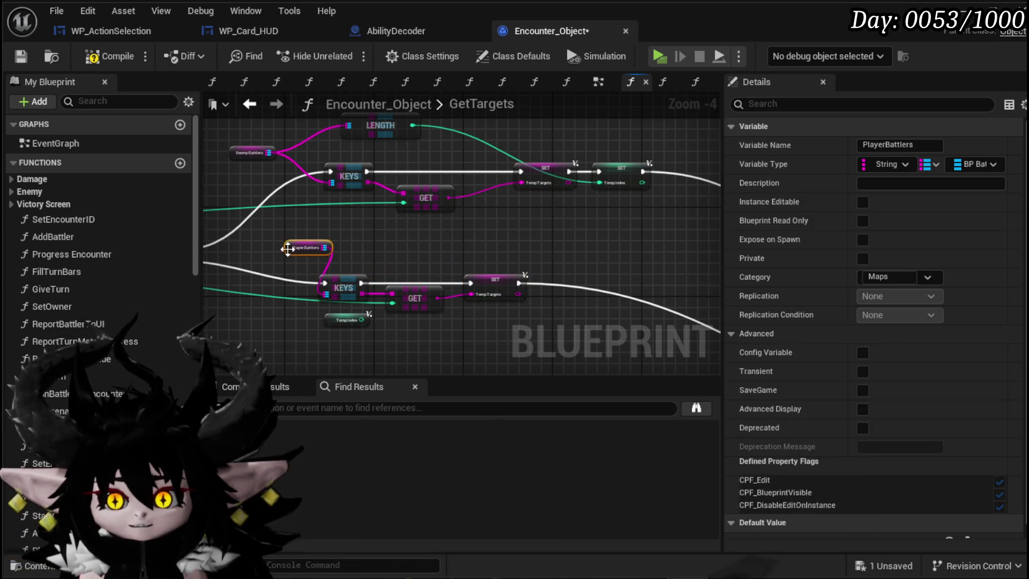
- Place a TempIndex SET beside the lower SET and chain SET TempTargets into it
{"action": "scroll", "coordinate": [587, 233], "scroll_direction": "down", "scroll_amount": 1}
{"action": "left_click", "coordinate": [453, 220]}
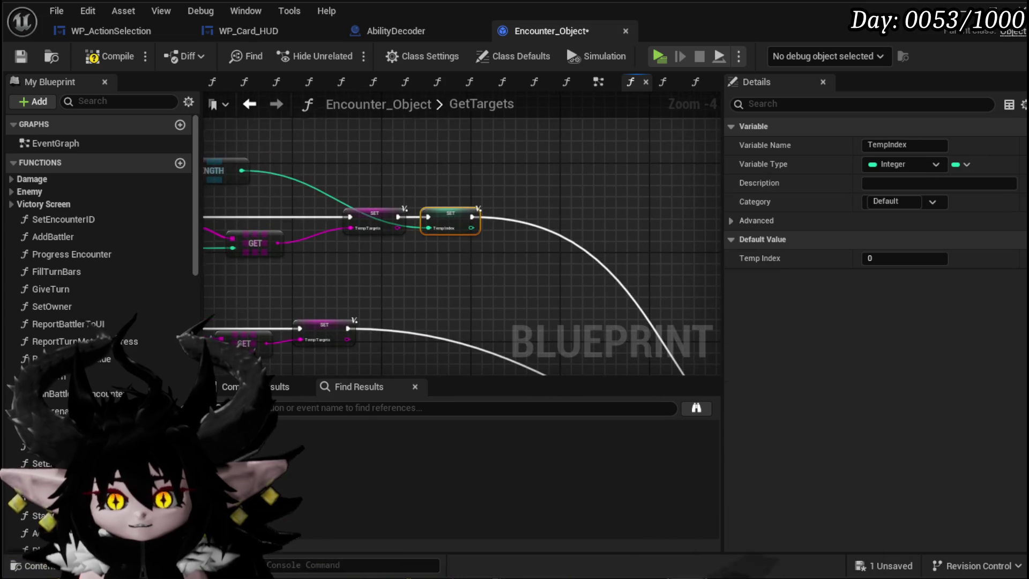
{"action": "scroll", "coordinate": [587, 272], "scroll_direction": "down", "scroll_amount": 1}
{"action": "scroll", "coordinate": [586, 273], "scroll_direction": "up", "scroll_amount": 2}
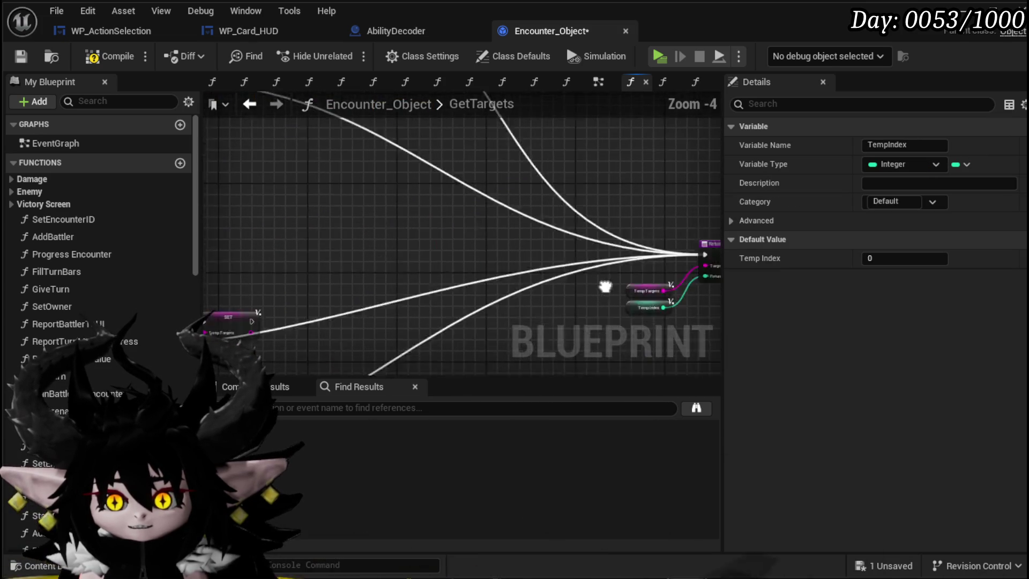
{"action": "mouse_move", "coordinate": [442, 300]}
{"action": "left_mouse_down"}
{"action": "mouse_move", "coordinate": [464, 271]}
{"action": "mouse_move", "coordinate": [470, 134]}
{"action": "left_mouse_up"}
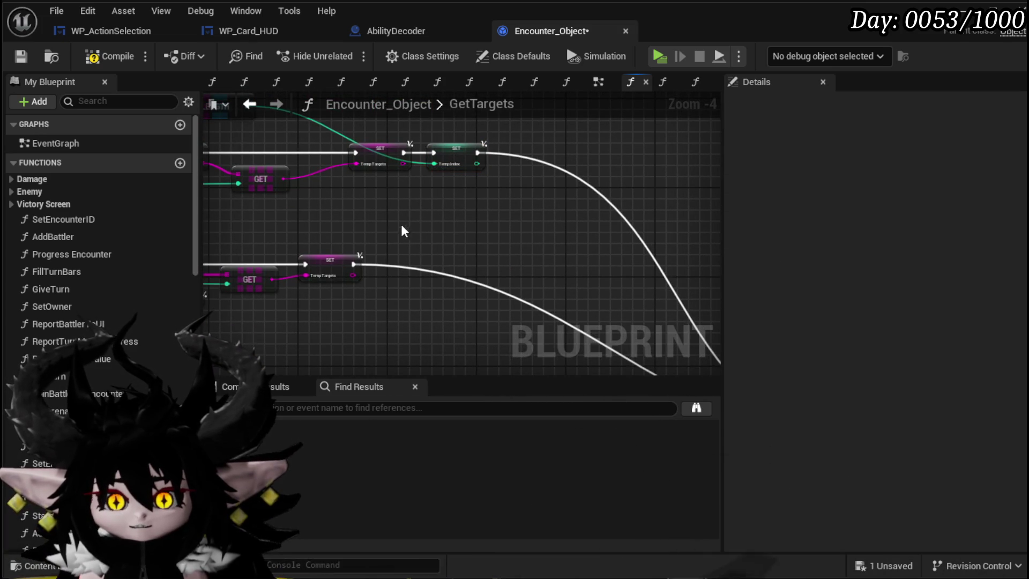
{"action": "left_click_drag", "start_coordinate": [411, 265], "coordinate": [434, 265]}
{"action": "left_click_drag", "start_coordinate": [354, 264], "coordinate": [383, 264]}
- Duplicate the LENGTH node for PlayerBattlers, connect it to SET TempIndex, and save the blueprint
{"action": "left_click", "coordinate": [414, 161]}
{"action": "key", "text": "ctrl+c"}
{"action": "key", "text": "ctrl+v"}
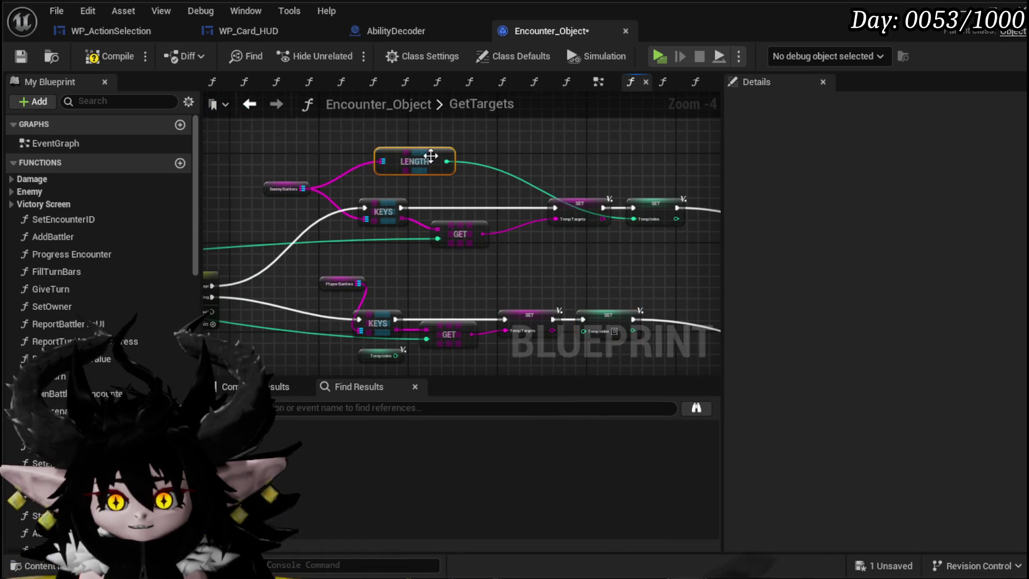
{"action": "left_click_drag", "start_coordinate": [396, 266], "coordinate": [530, 313]}
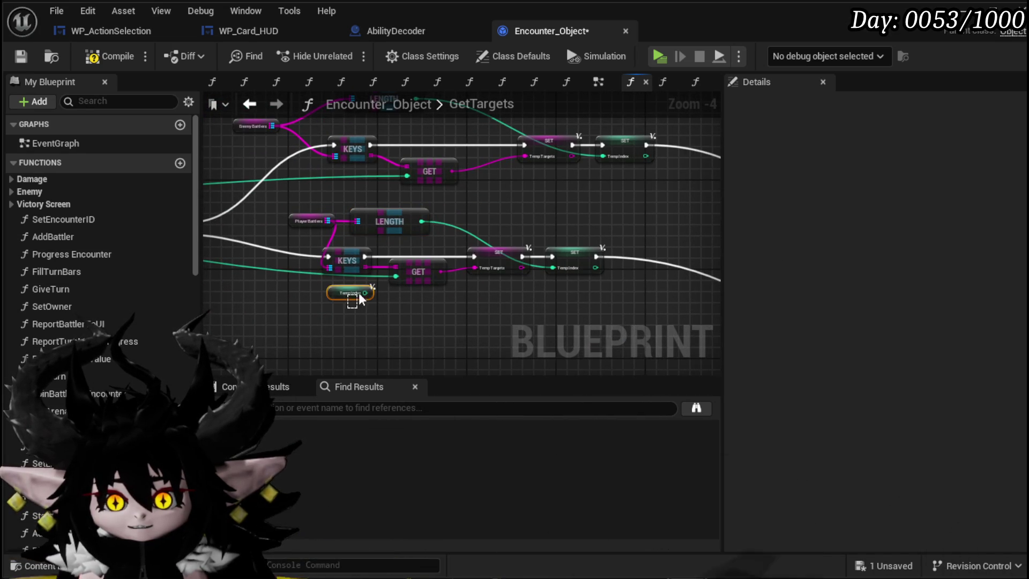
{"action": "mouse_move", "coordinate": [583, 173]}
{"action": "left_mouse_down"}
{"action": "mouse_move", "coordinate": [596, 234]}
{"action": "mouse_move", "coordinate": [580, 206]}
{"action": "left_mouse_up"}
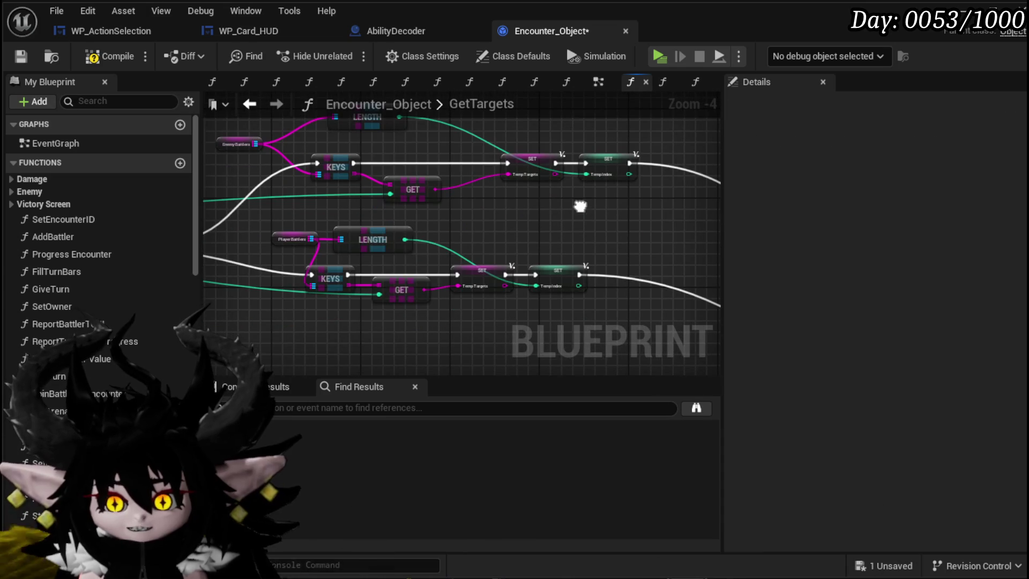
{"action": "left_click", "coordinate": [17, 56]}
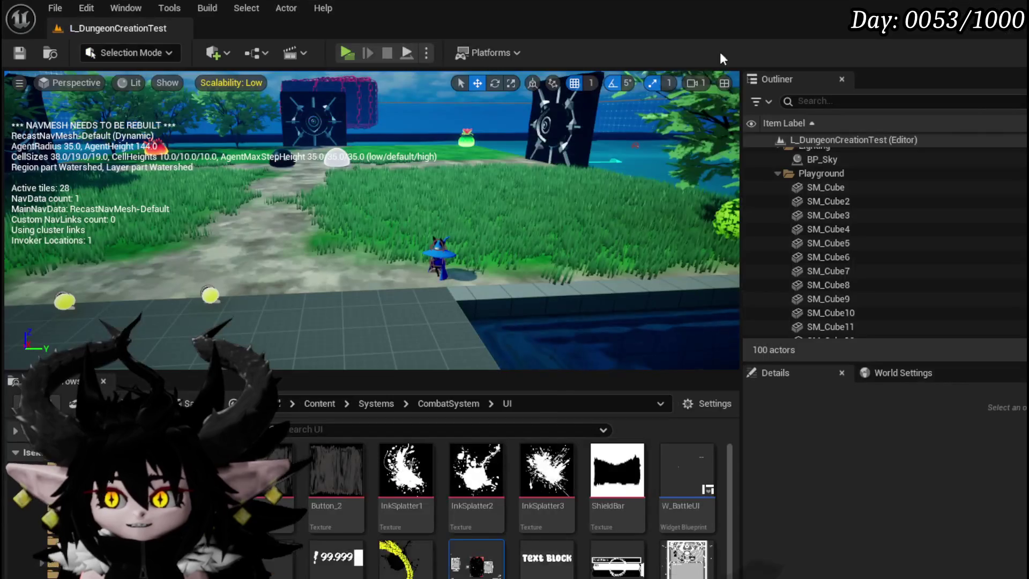
- Start a play-in-editor test, attack a fire slime to begin battle, and resume from the breakpoint
{"action": "left_click", "coordinate": [354, 52]}
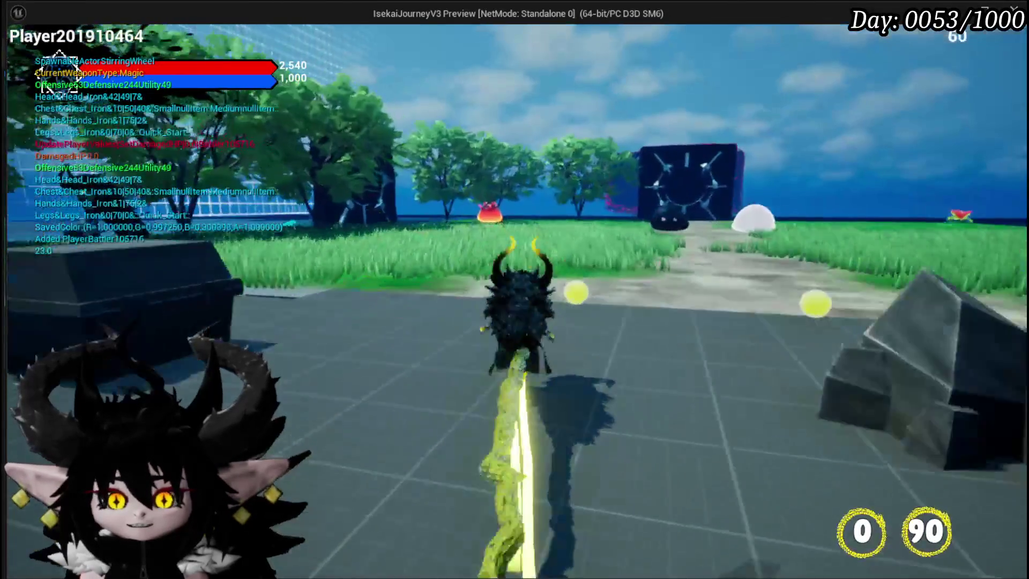
{"action": "key", "text": "w"}
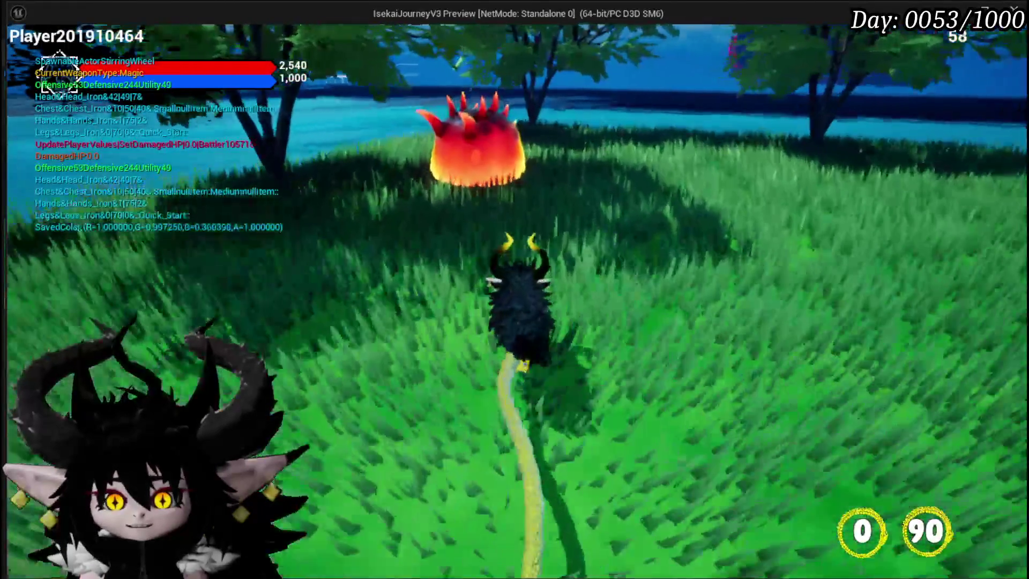
{"action": "key", "text": "f"}
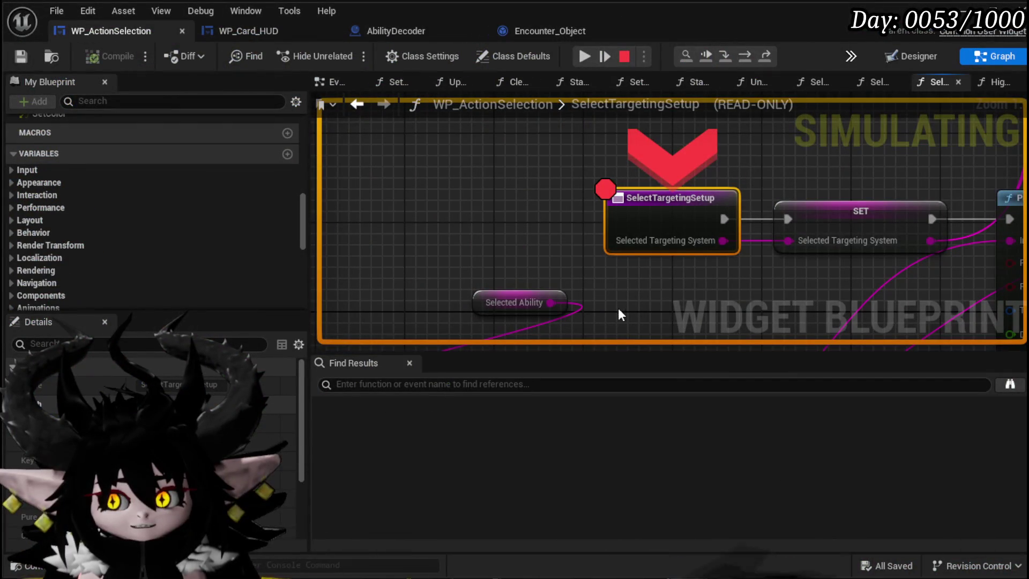
{"action": "left_click", "coordinate": [582, 56]}
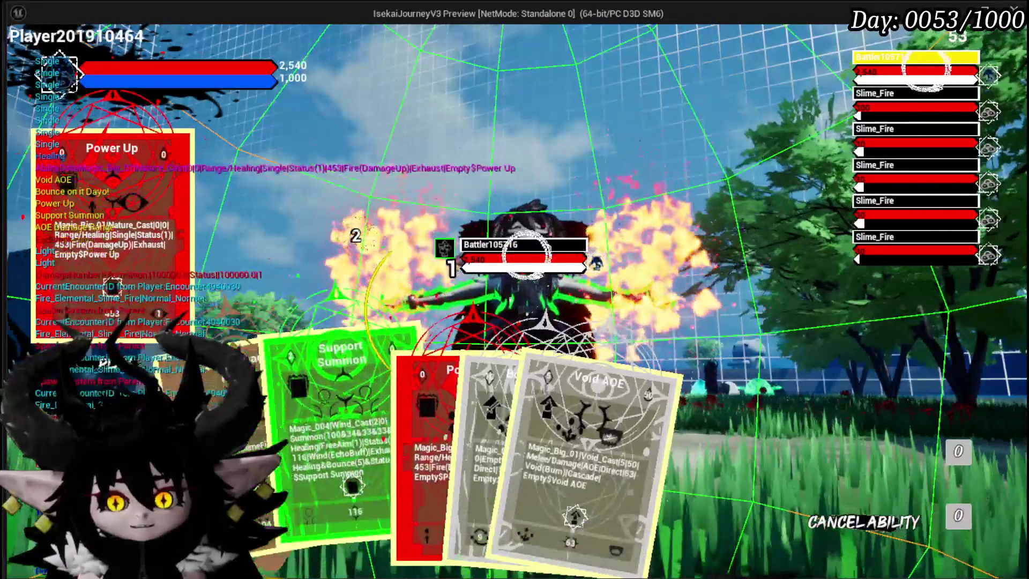
- Resume past the targeting breakpoint, play Power Up on the enemy battler, then stop the preview
{"action": "left_click", "coordinate": [399, 377]}
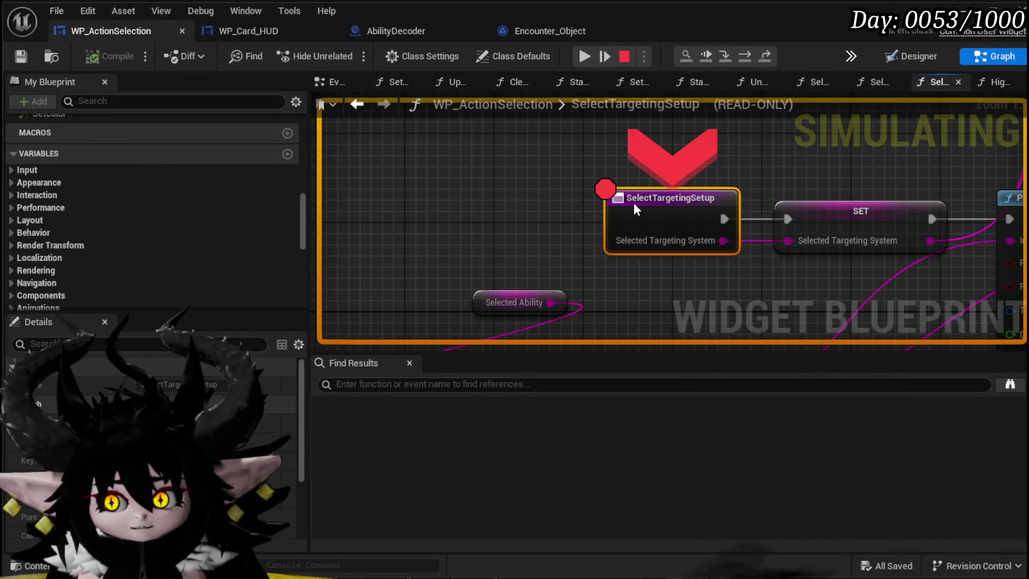
{"action": "left_click", "coordinate": [584, 57]}
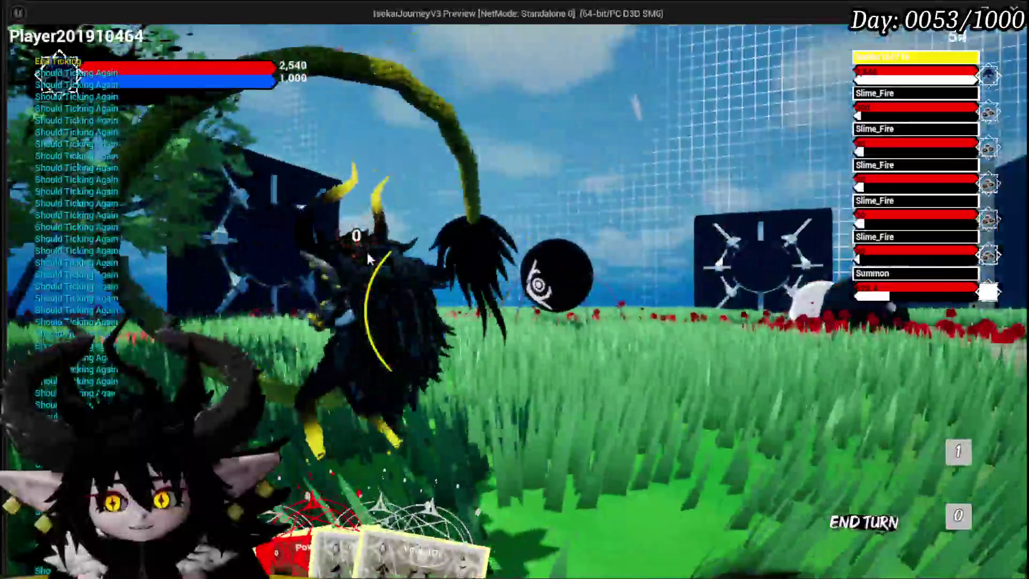
{"action": "left_click", "coordinate": [307, 463]}
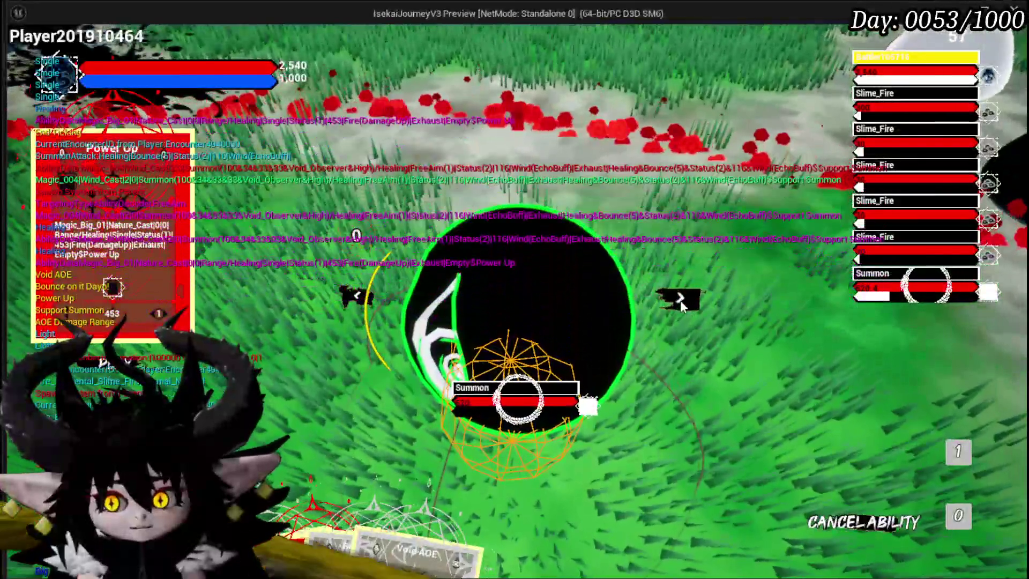
{"action": "left_click", "coordinate": [680, 300]}
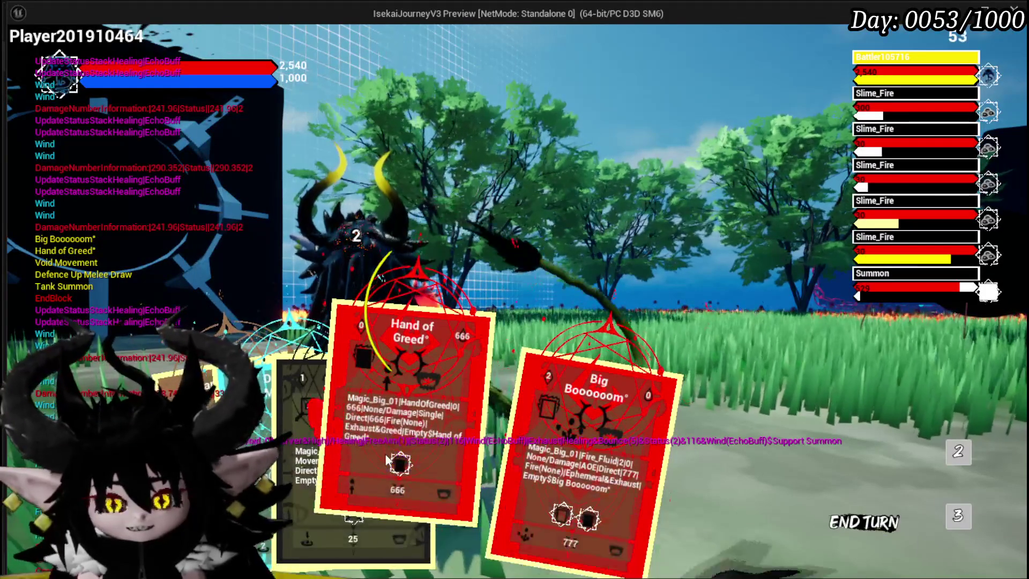
{"action": "key", "text": "Escape"}
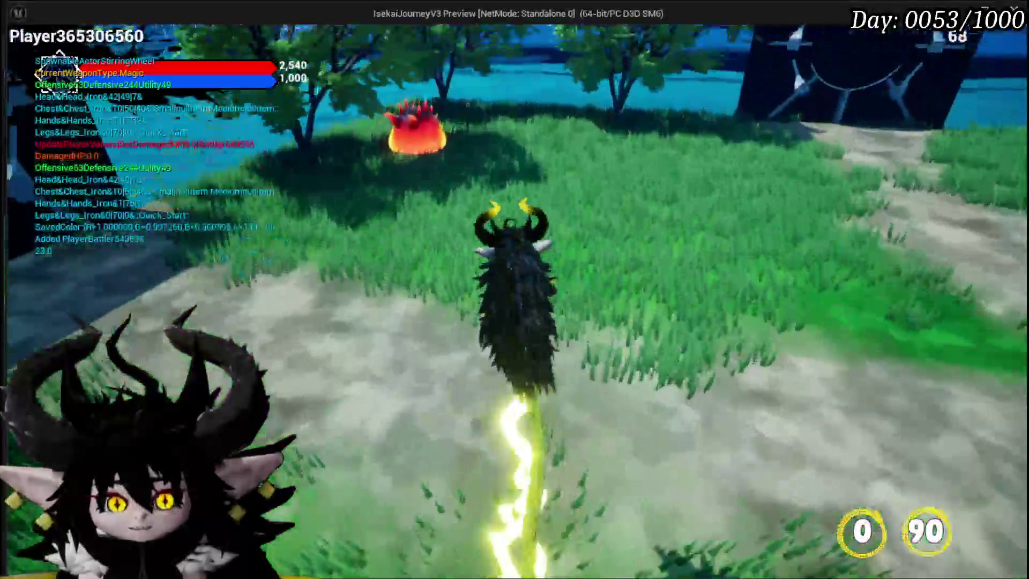
- Start a battle with a fire slime and cast Splash Move and Defence Up Melee Draw
{"action": "key", "text": "w"}
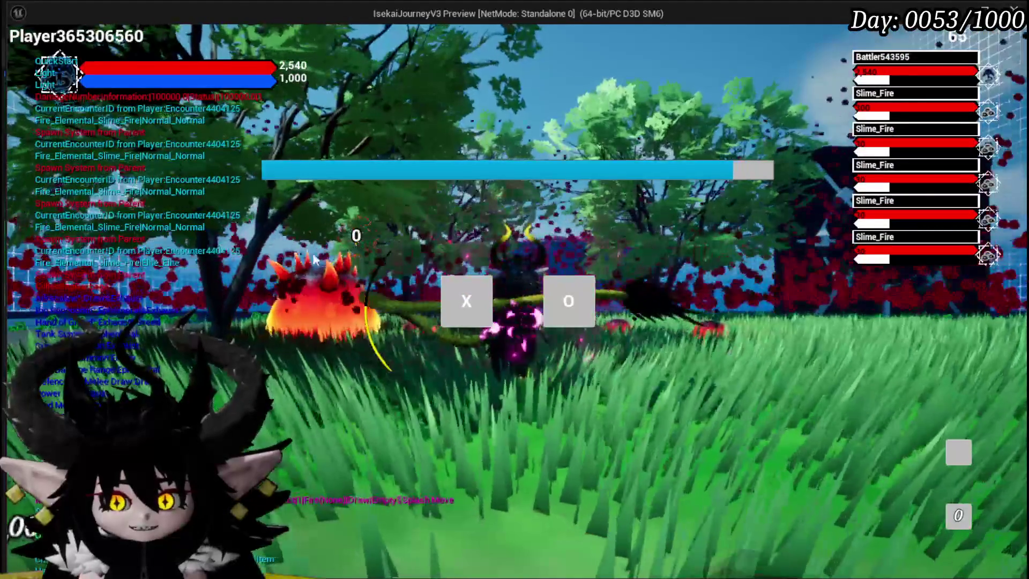
{"action": "left_click", "coordinate": [466, 300]}
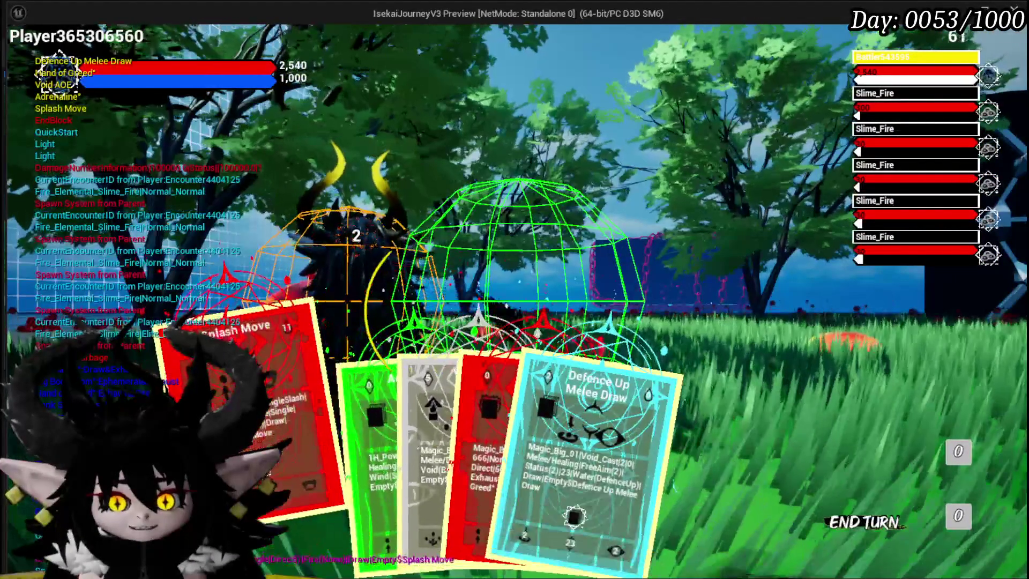
{"action": "mouse_move", "coordinate": [428, 440]}
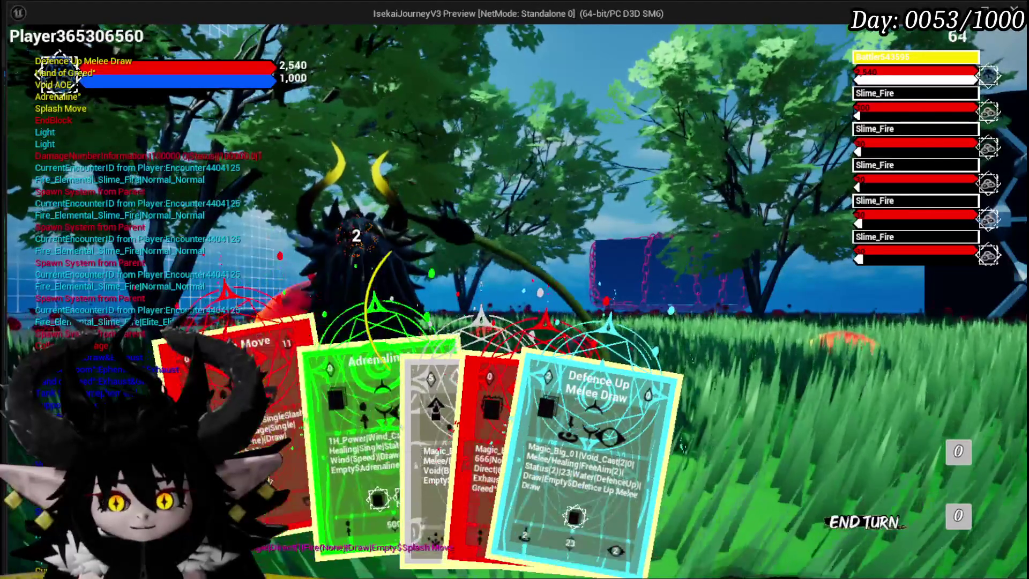
{"action": "left_click", "coordinate": [252, 354]}
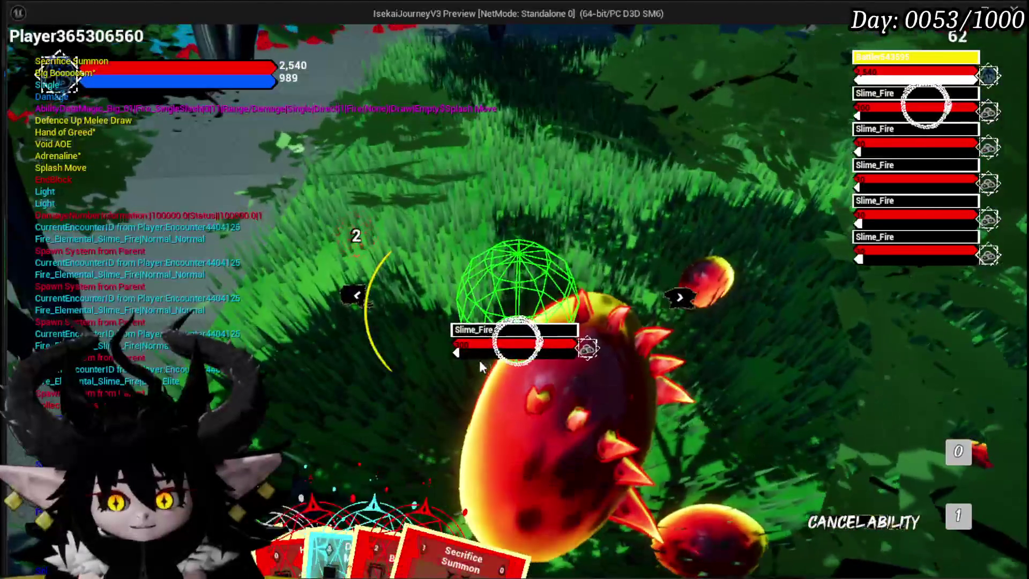
{"action": "left_click", "coordinate": [479, 361]}
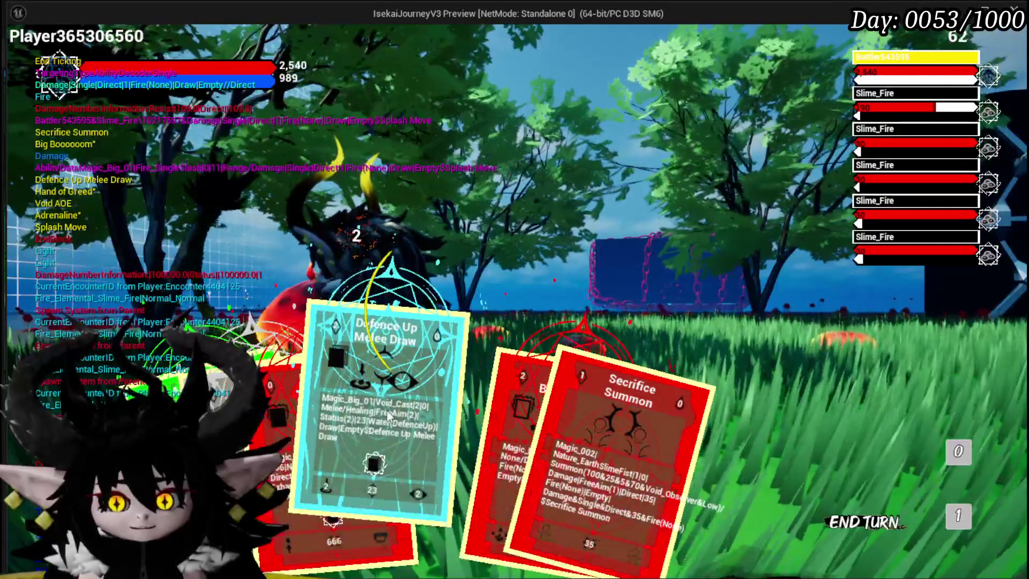
{"action": "left_click", "coordinate": [389, 416]}
{"action": "left_click", "coordinate": [461, 336]}
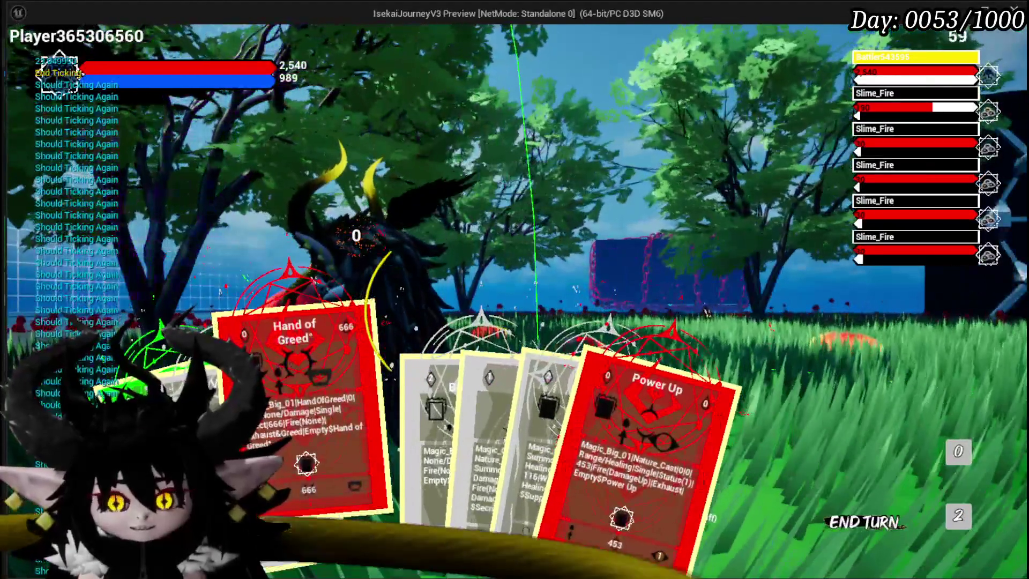
- Play Hand of Greed, cycle the target across two fire slimes, and play Power Up on the player
{"action": "left_click", "coordinate": [272, 403]}
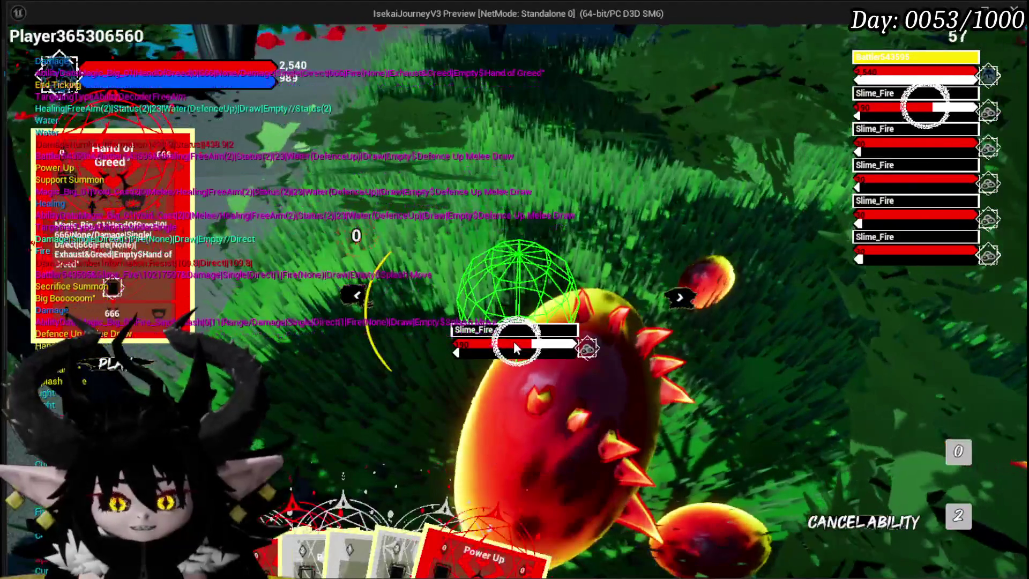
{"action": "key", "text": "Right"}
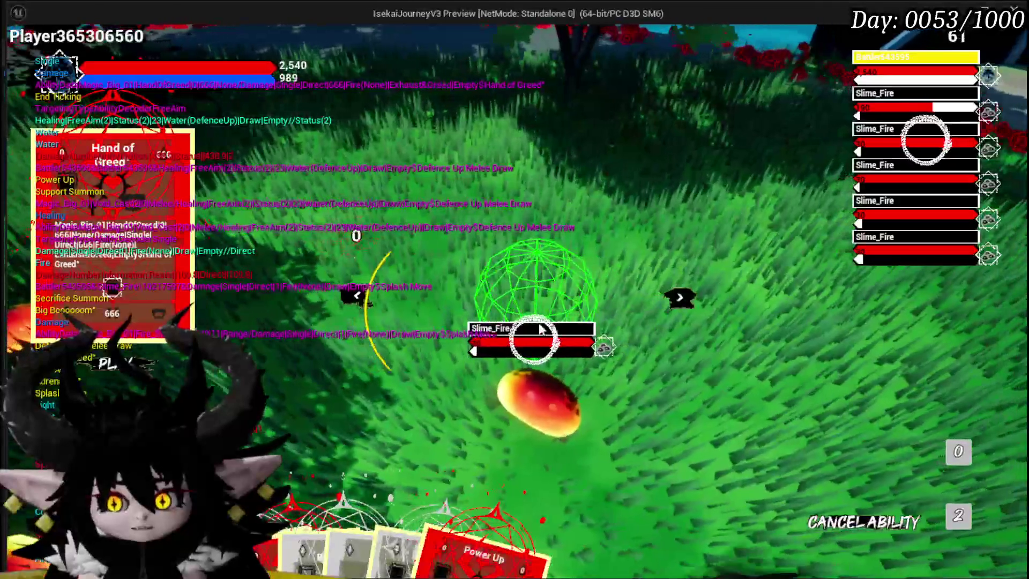
{"action": "key", "text": "Right"}
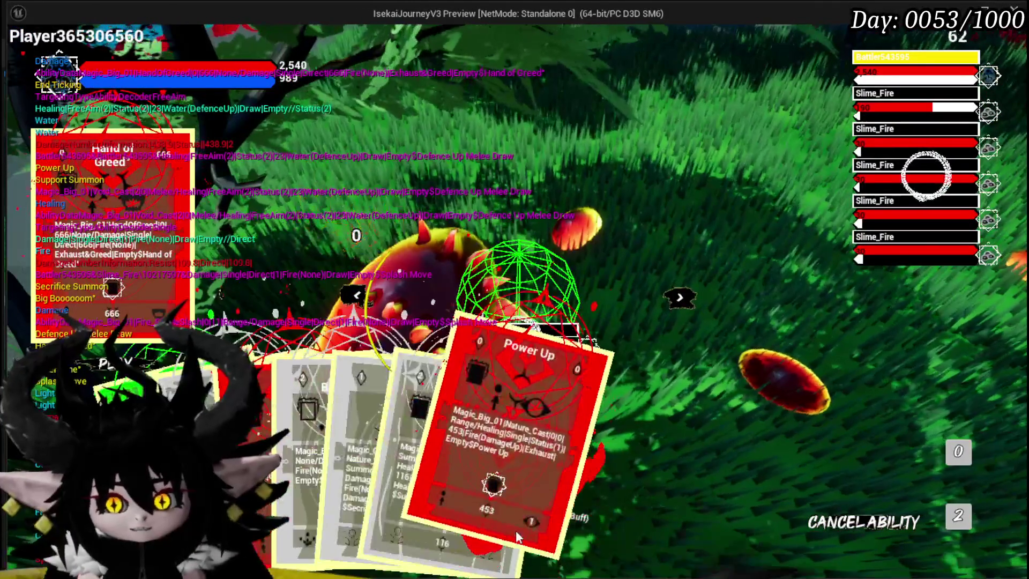
{"action": "left_click", "coordinate": [510, 492]}
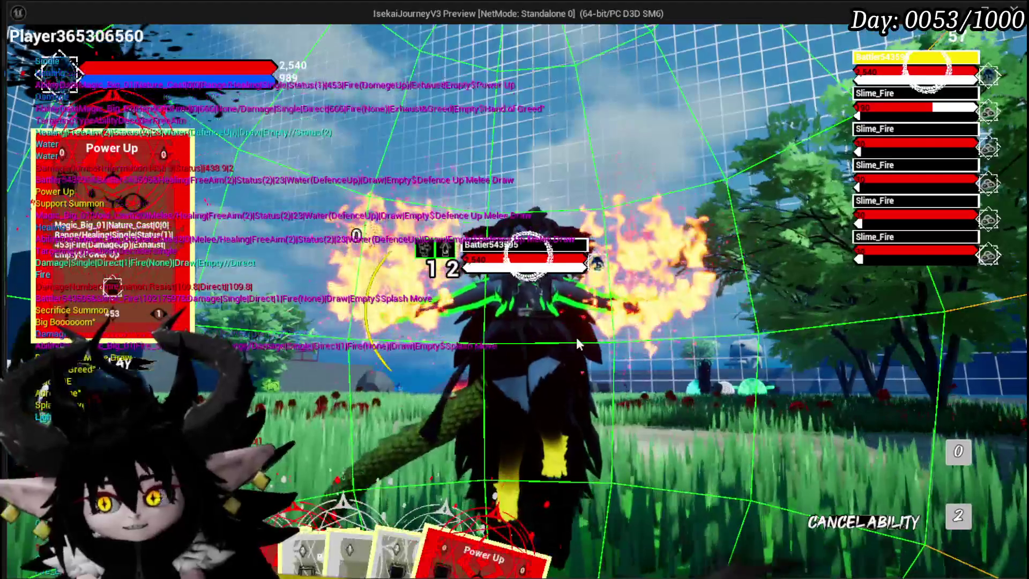
{"action": "key", "text": "alt+Tab"}
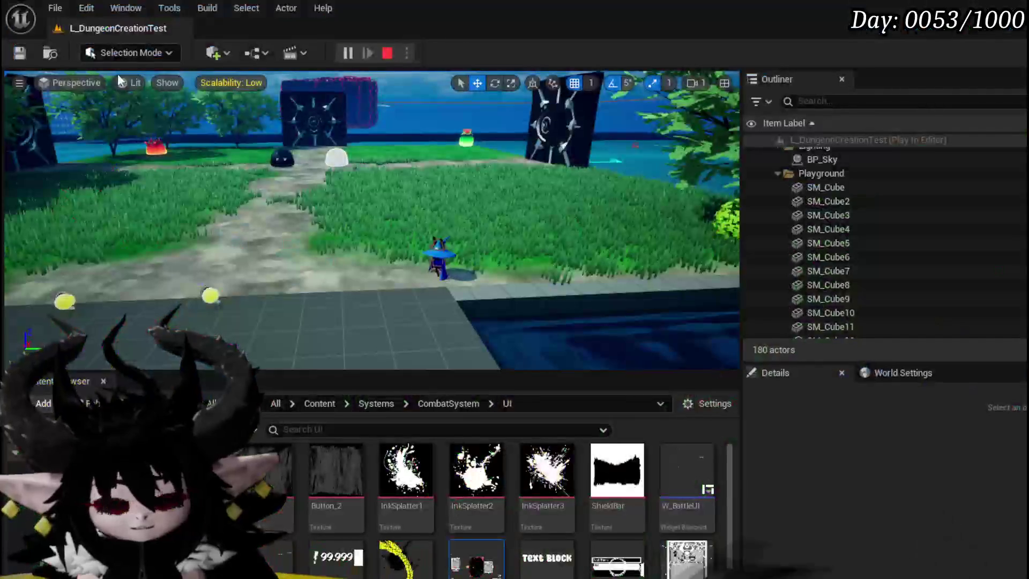
- Save the L_DungeonCreationTest level and the WP_ActionSelection widget Blueprint
{"action": "left_click", "coordinate": [20, 53]}
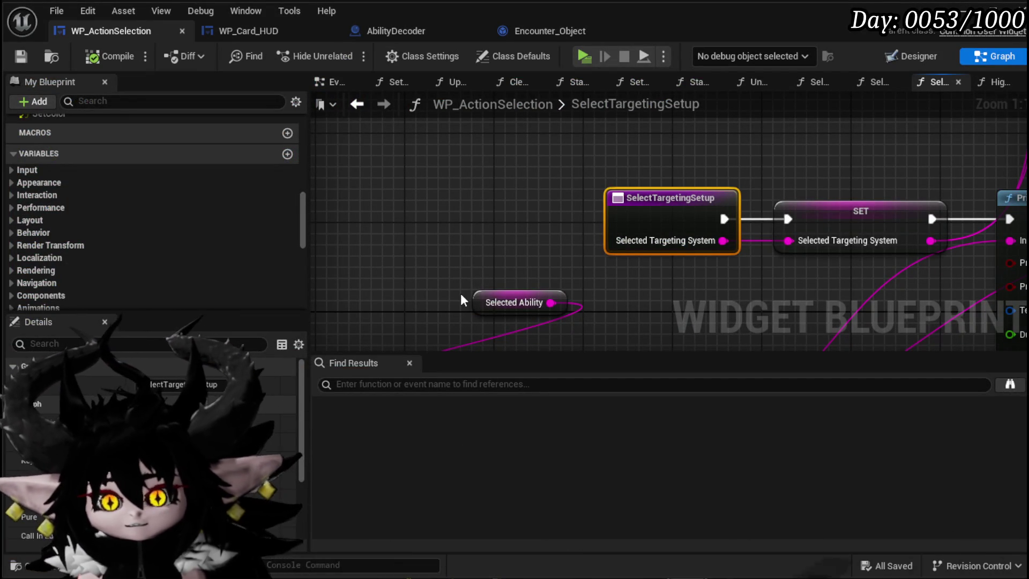
{"action": "scroll", "coordinate": [461, 294], "scroll_direction": "down", "scroll_amount": 2}
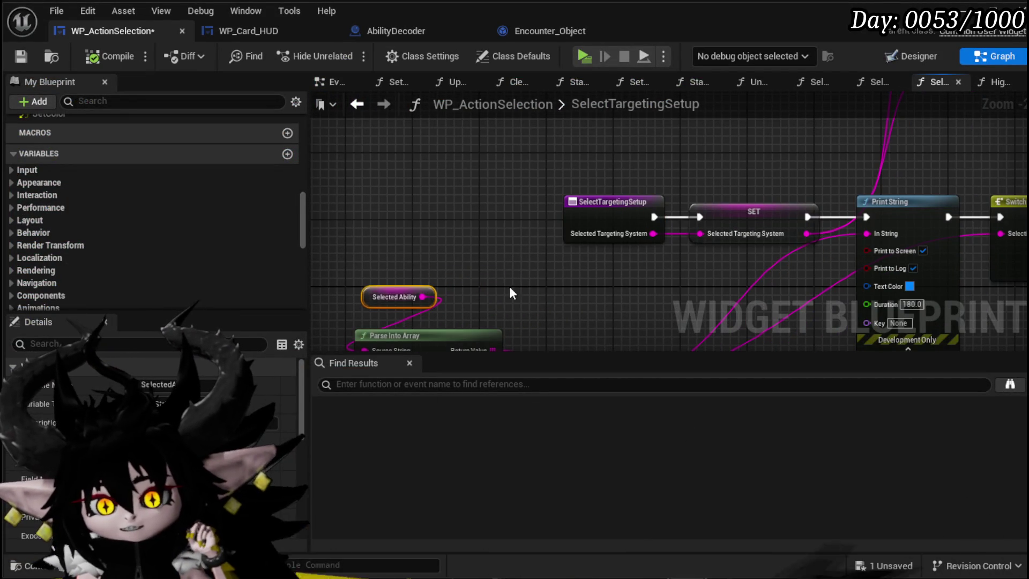
{"action": "left_click_drag", "start_coordinate": [508, 293], "coordinate": [490, 307]}
{"action": "left_click", "coordinate": [22, 56]}
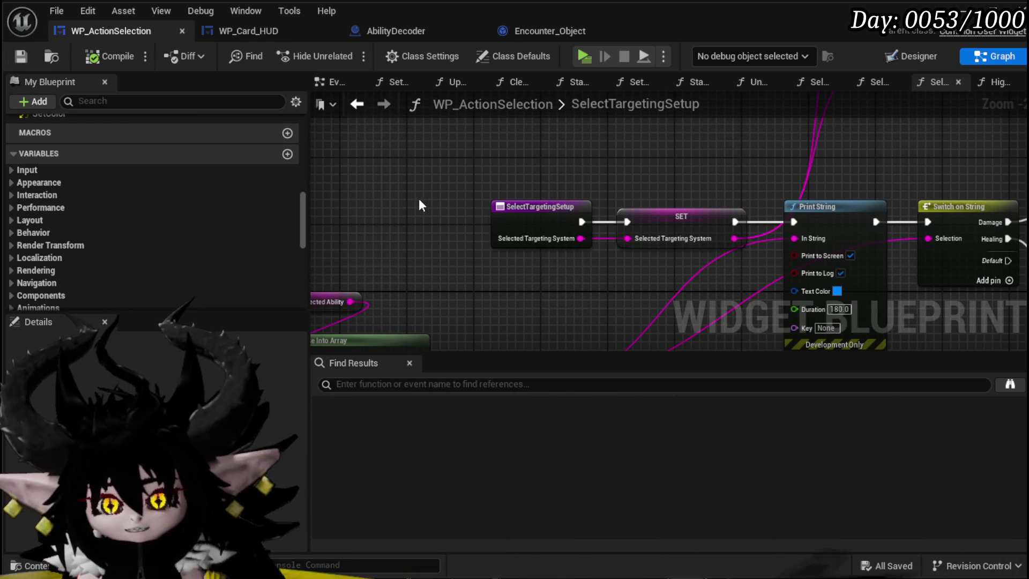
- Pan and zoom around the SelectTargetingSetup graph to view the nodes left of the entry
{"action": "scroll", "coordinate": [419, 198], "scroll_direction": "down", "scroll_amount": 3}
{"action": "left_click_drag", "start_coordinate": [419, 198], "coordinate": [343, 204]}
{"action": "left_click_drag", "start_coordinate": [456, 264], "coordinate": [378, 209]}
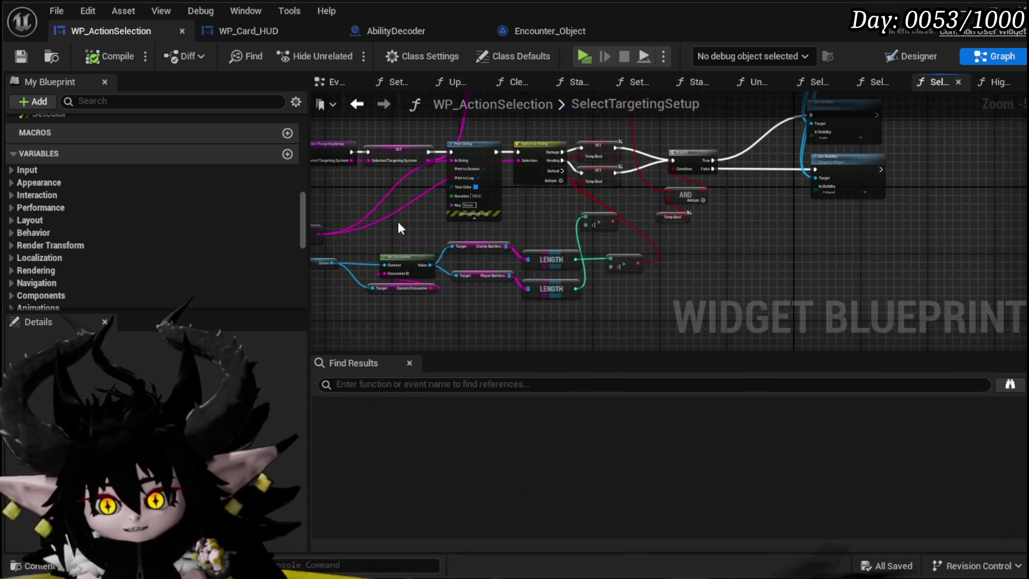
{"action": "scroll", "coordinate": [287, 241], "scroll_direction": "down", "scroll_amount": 5}
{"action": "mouse_move", "coordinate": [702, 186]}
{"action": "left_mouse_down"}
{"action": "mouse_move", "coordinate": [522, 257]}
{"action": "mouse_move", "coordinate": [678, 218]}
{"action": "left_mouse_up"}
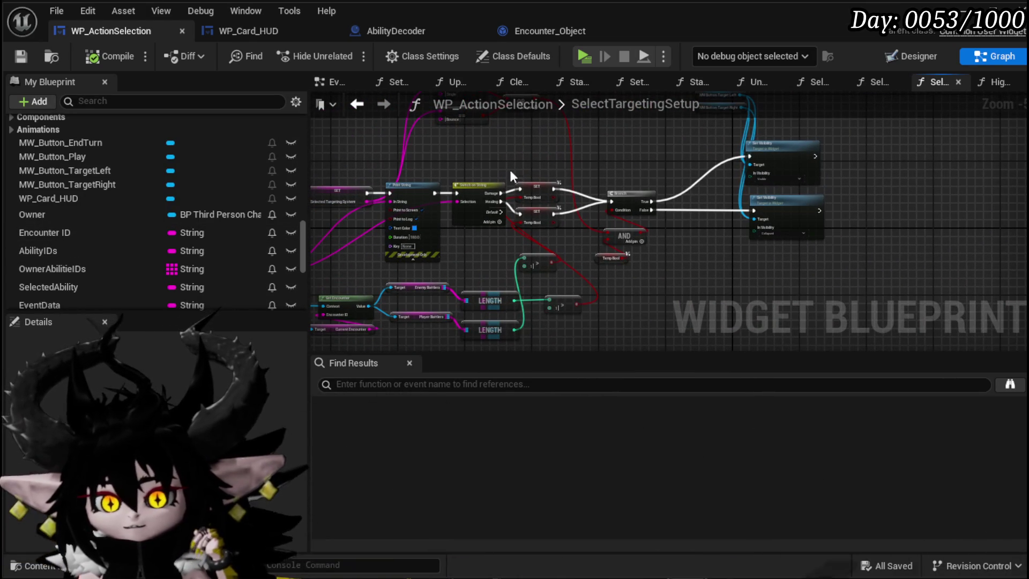
{"action": "scroll", "coordinate": [181, 170], "scroll_direction": "up", "scroll_amount": 10}
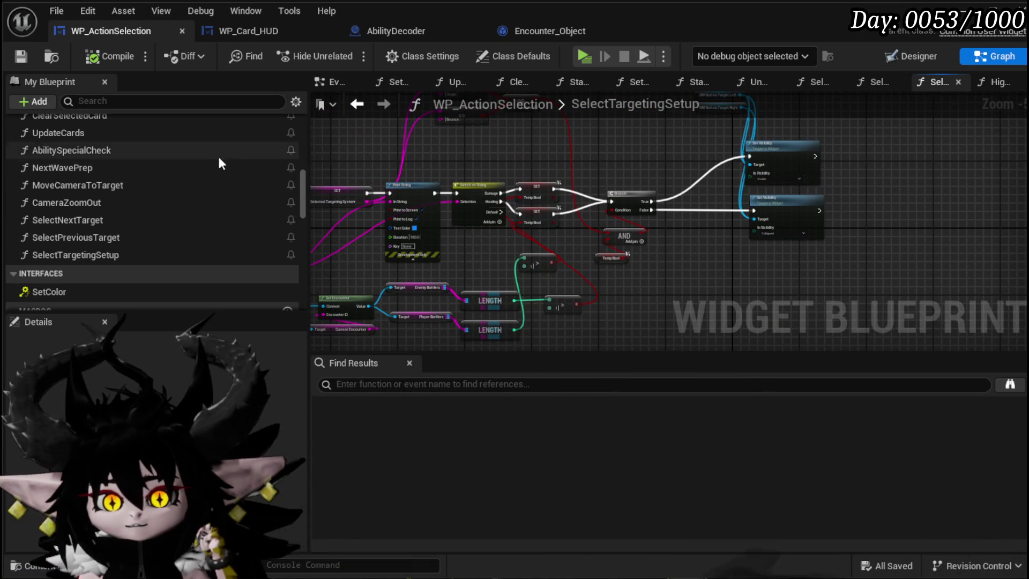
{"action": "scroll", "coordinate": [163, 174], "scroll_direction": "up", "scroll_amount": 4}
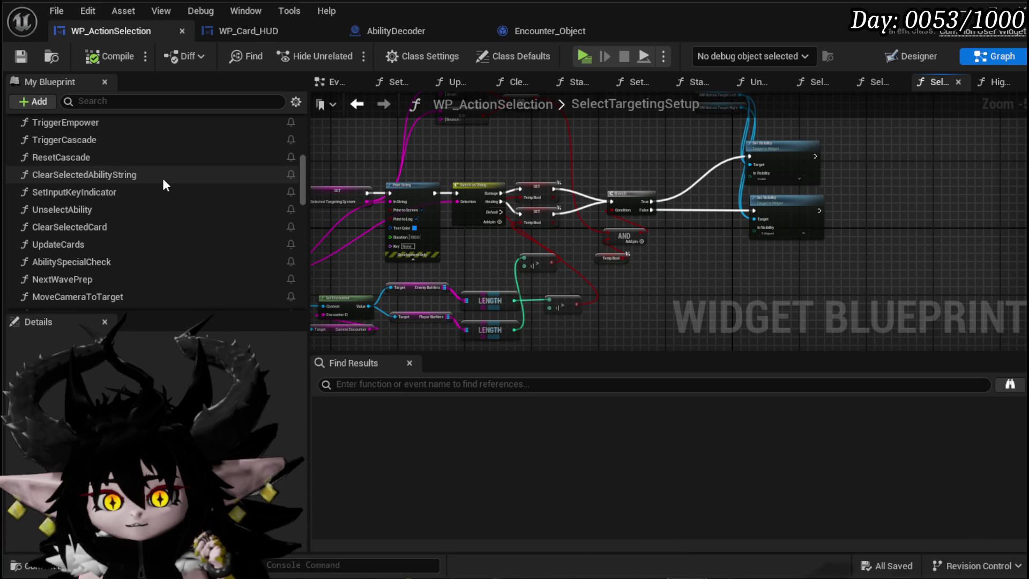
{"action": "scroll", "coordinate": [163, 181], "scroll_direction": "up", "scroll_amount": 3}
{"action": "scroll", "coordinate": [163, 181], "scroll_direction": "up", "scroll_amount": 2}
{"action": "scroll", "coordinate": [163, 182], "scroll_direction": "up", "scroll_amount": 5}
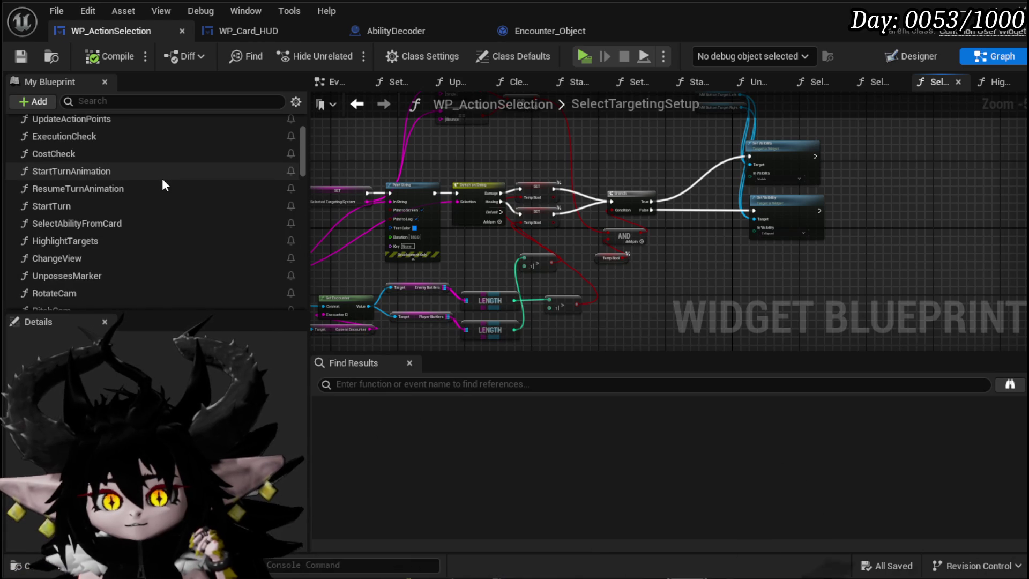
{"action": "scroll", "coordinate": [163, 184], "scroll_direction": "down", "scroll_amount": 3}
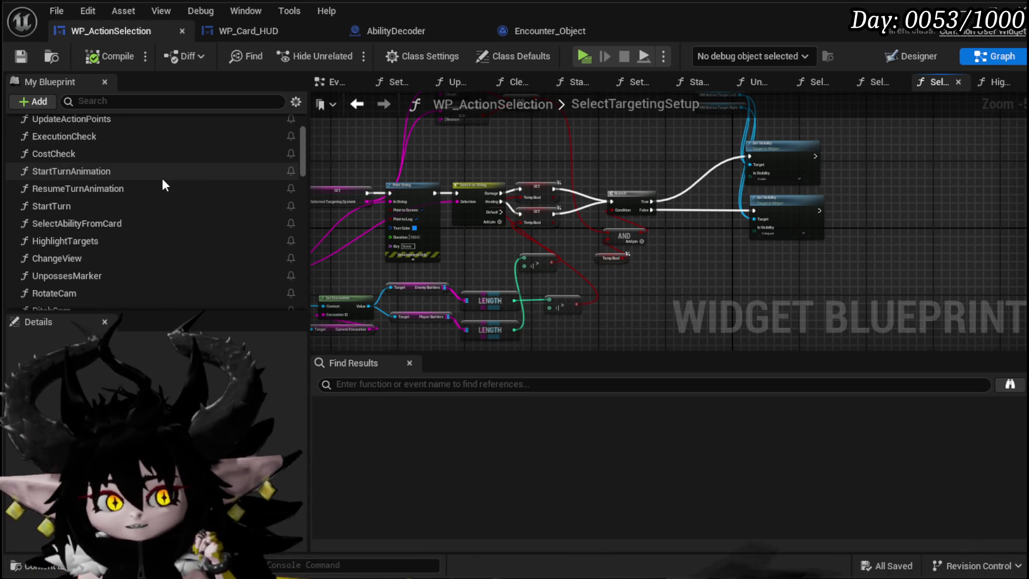
{"action": "left_click_drag", "start_coordinate": [345, 159], "coordinate": [512, 173]}
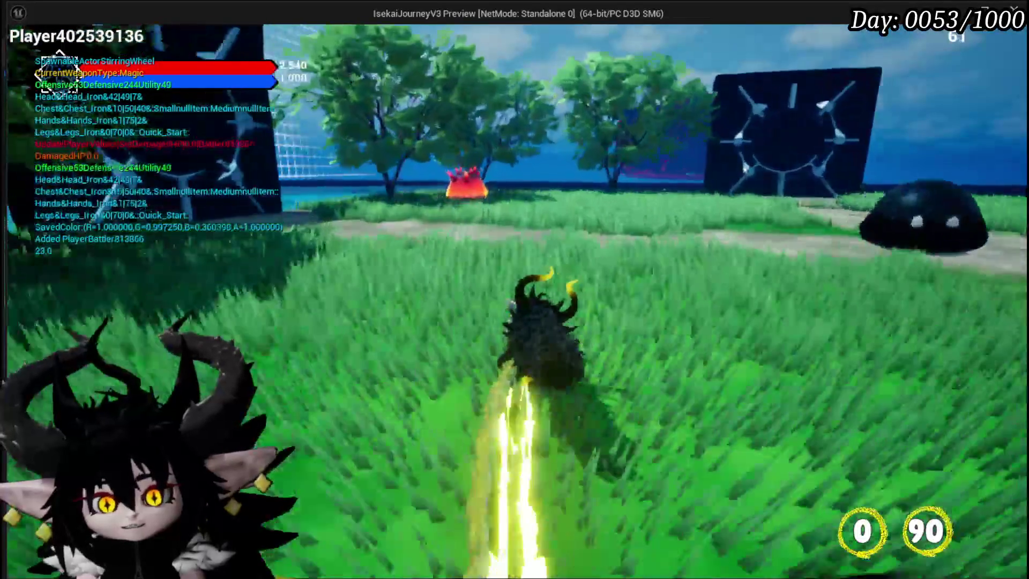
- Run toward the fire slimes, then cast Melee AOE and Hand of Greed on them
{"action": "key", "text": "w"}
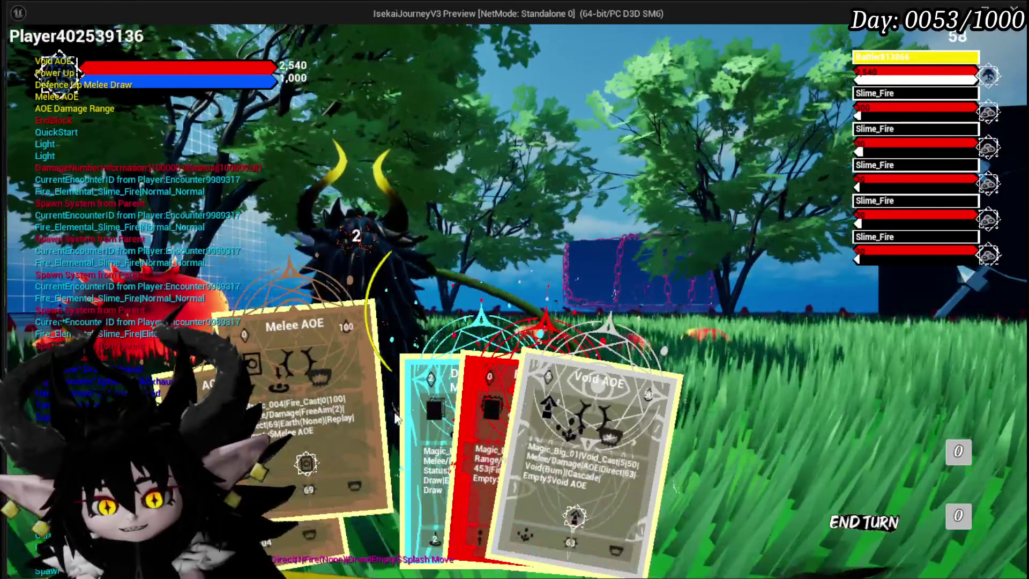
{"action": "left_click", "coordinate": [318, 410]}
{"action": "left_click", "coordinate": [467, 337]}
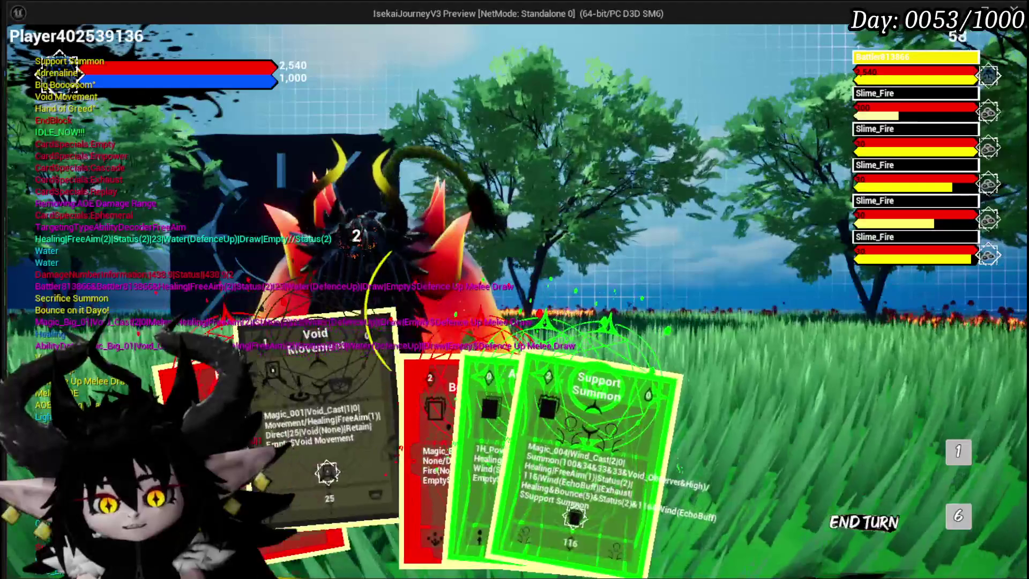
{"action": "left_click", "coordinate": [458, 366]}
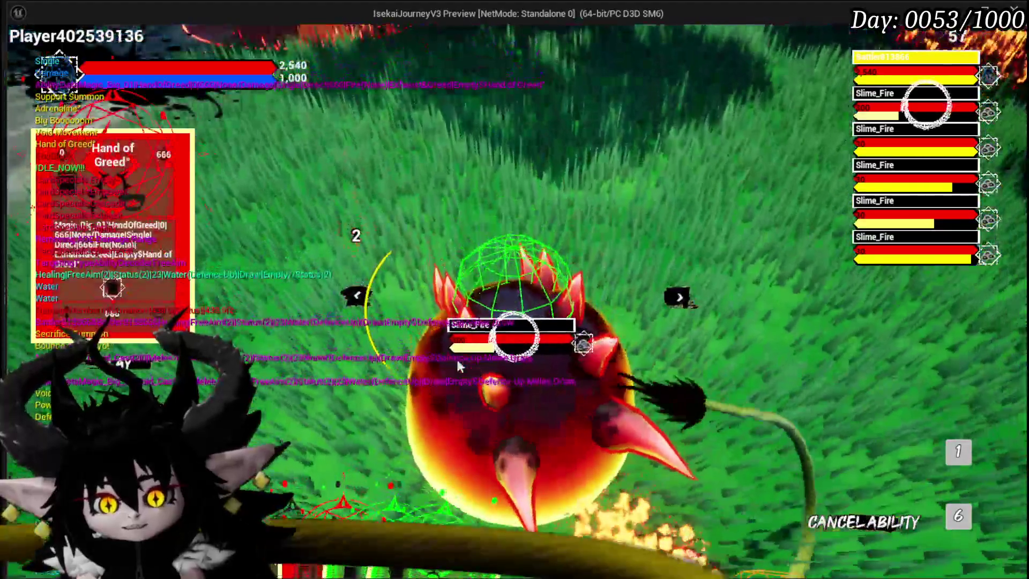
{"action": "left_click", "coordinate": [458, 361]}
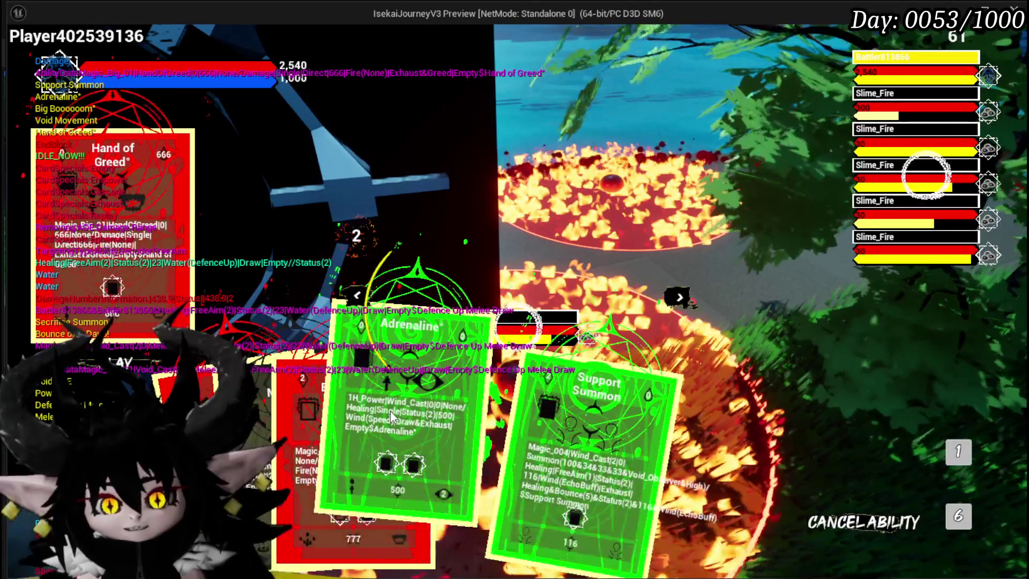
- Play Adrenaline on its target, aim Hand of Greed at a slime, then play Adrenaline again
{"action": "left_click", "coordinate": [390, 412]}
{"action": "left_click", "coordinate": [577, 298]}
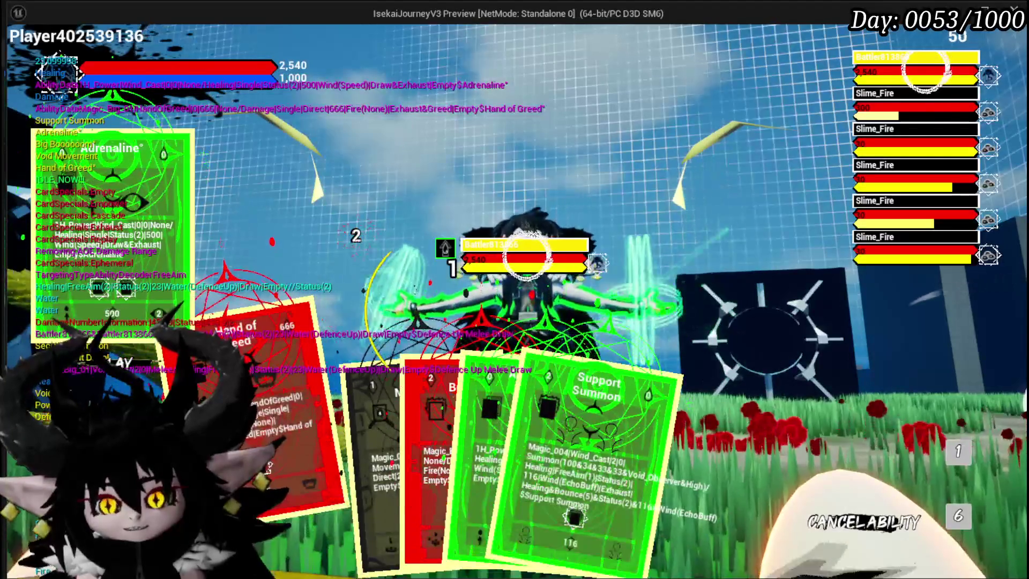
{"action": "left_click", "coordinate": [268, 465]}
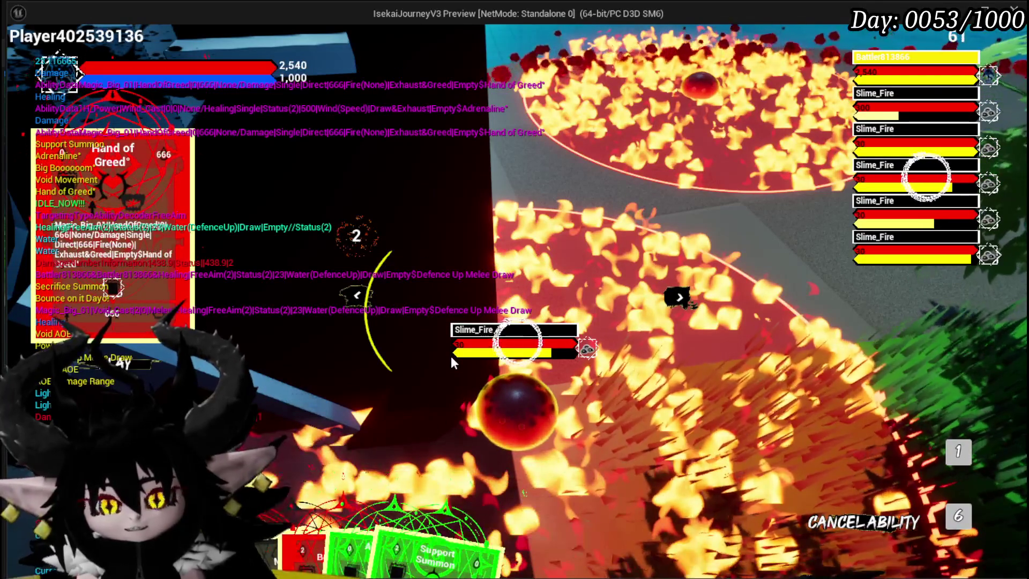
{"action": "mouse_move", "coordinate": [350, 427]}
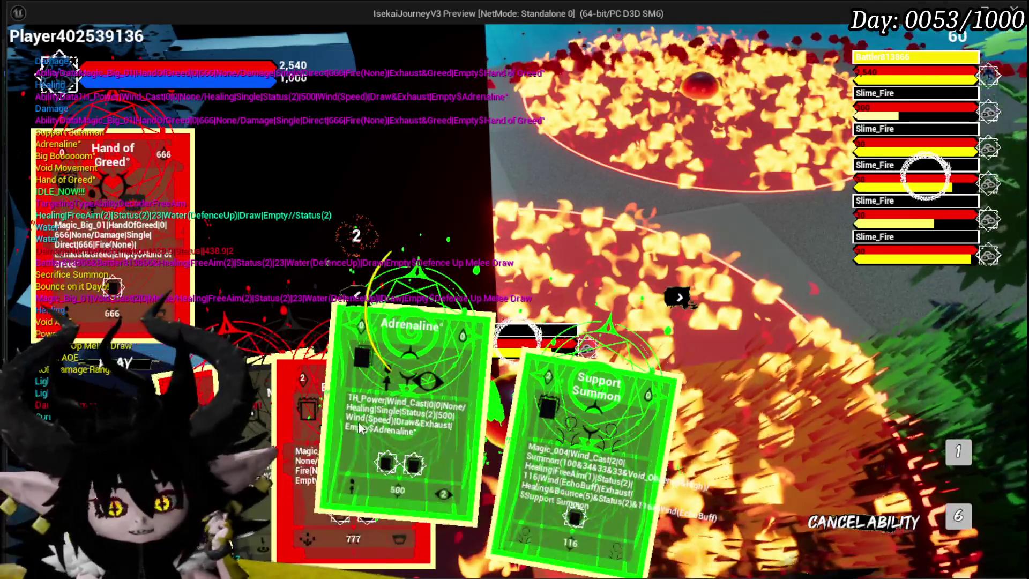
{"action": "left_click", "coordinate": [358, 422]}
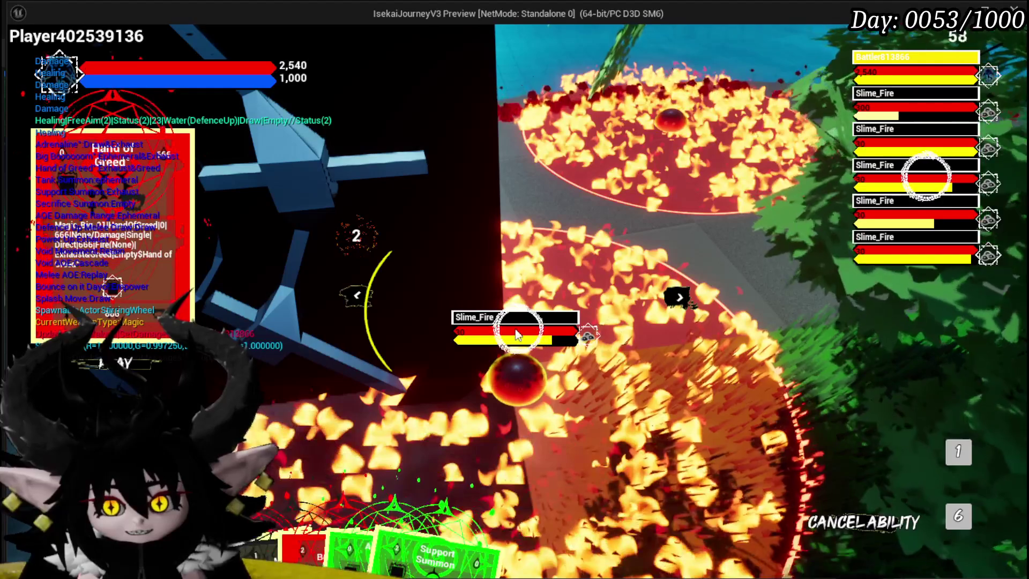
- Stop the play preview, save the level, and return to the WP_ActionSelection Blueprint
{"action": "key", "text": "Escape"}
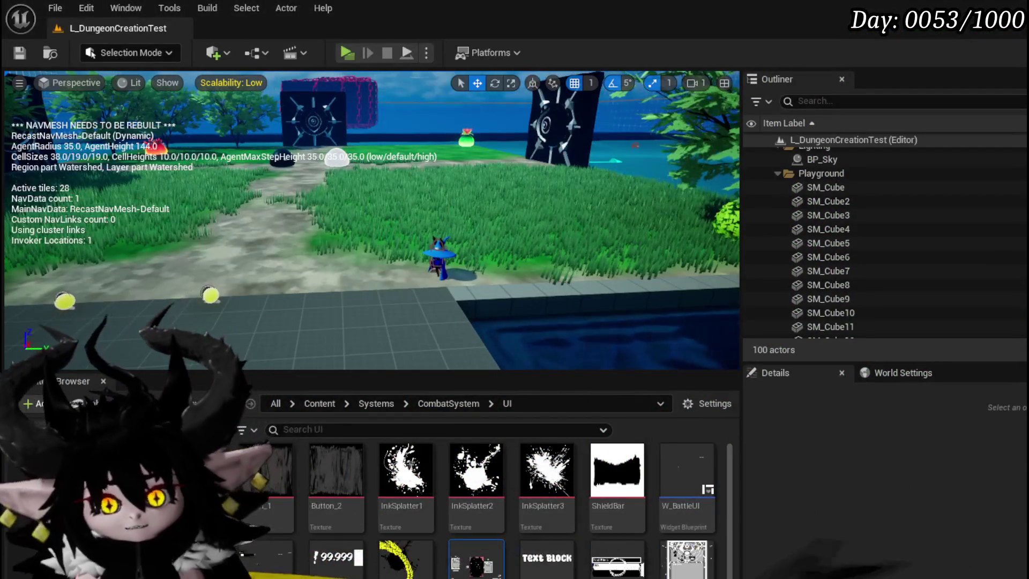
{"action": "left_click", "coordinate": [20, 52]}
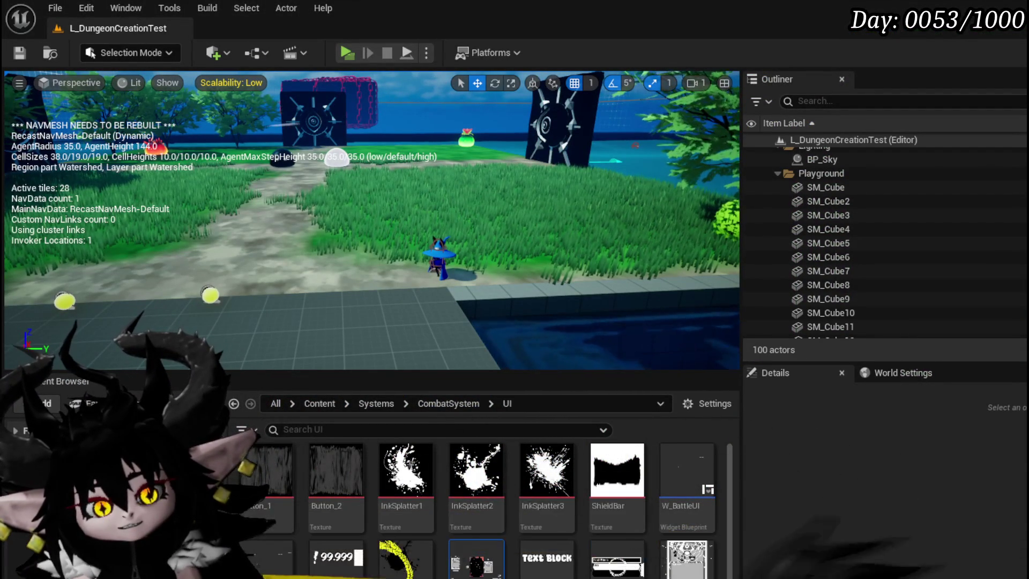
{"action": "key", "text": "alt+Tab"}
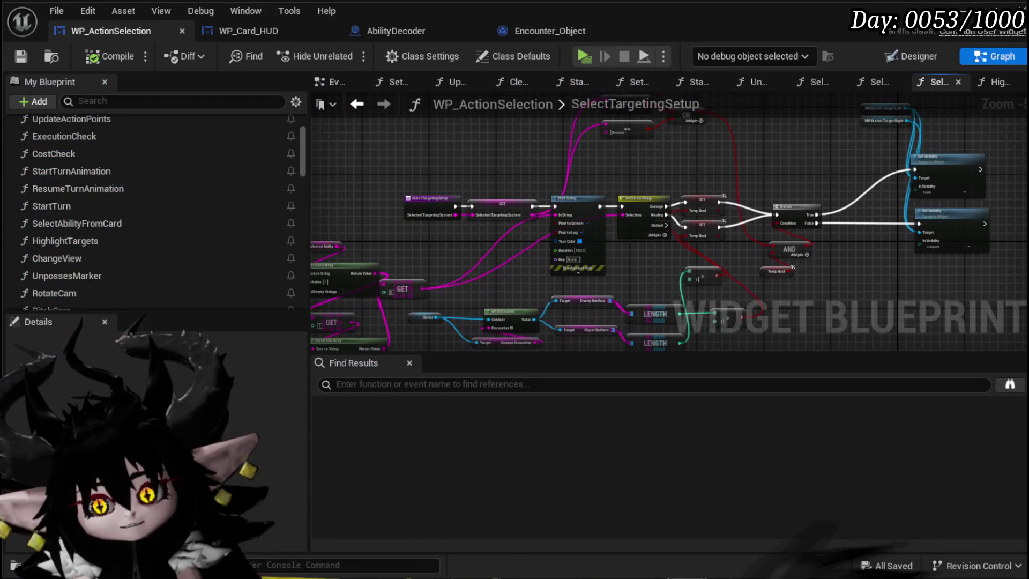
{"action": "scroll", "coordinate": [480, 184], "scroll_direction": "down", "scroll_amount": 1}
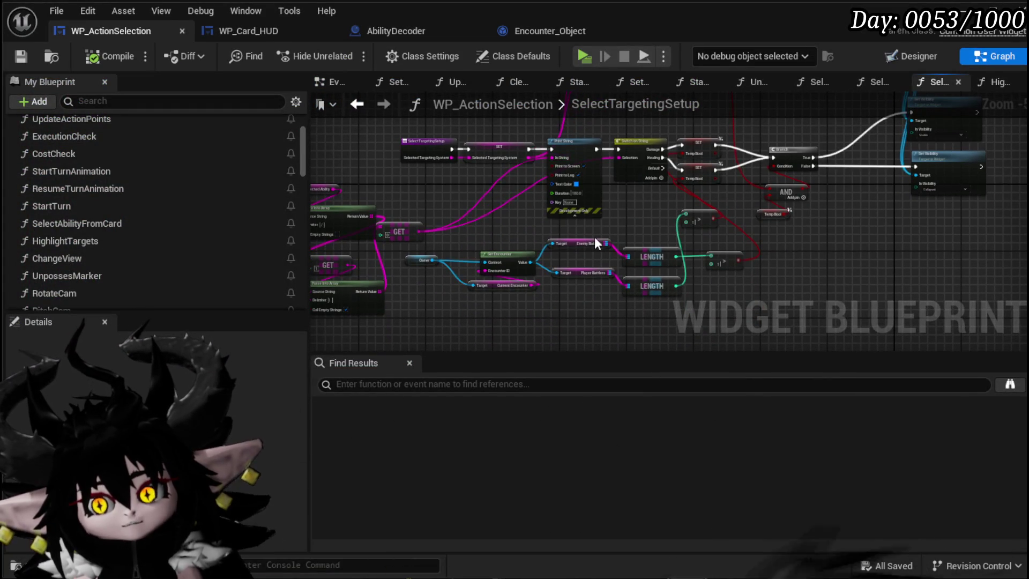
{"action": "scroll", "coordinate": [594, 234], "scroll_direction": "up", "scroll_amount": 3}
{"action": "scroll", "coordinate": [594, 224], "scroll_direction": "down", "scroll_amount": 1}
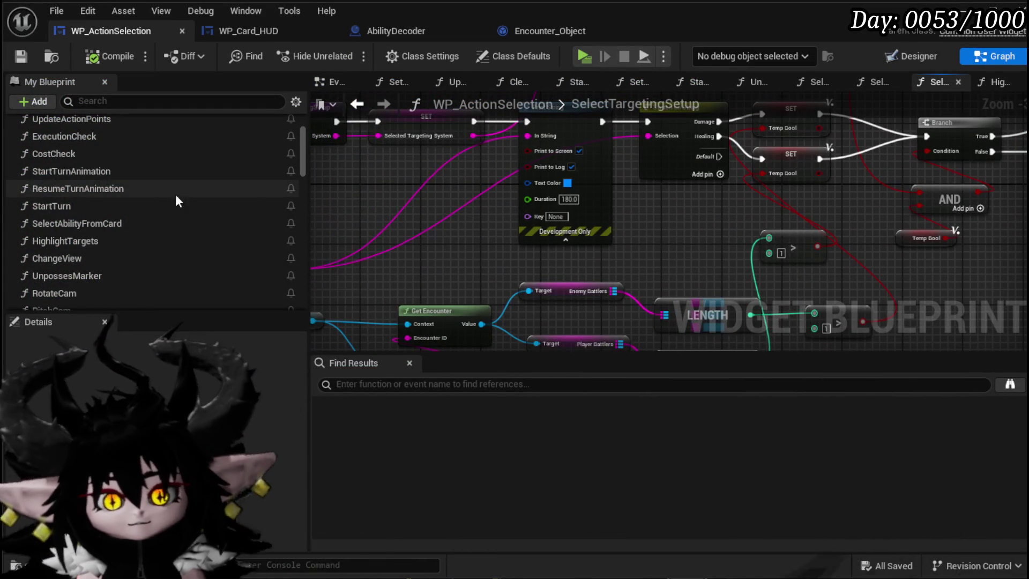
{"action": "scroll", "coordinate": [129, 199], "scroll_direction": "down", "scroll_amount": 2}
{"action": "scroll", "coordinate": [130, 204], "scroll_direction": "down", "scroll_amount": 4}
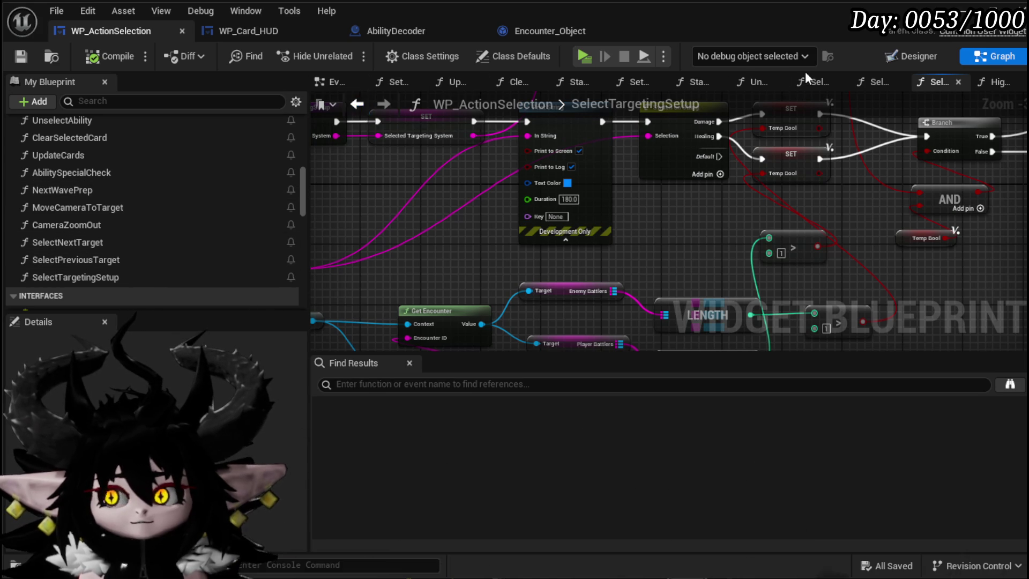
- Check the widget Designer, then inspect the EventGraph's Branch to Select Ability chain
{"action": "left_click", "coordinate": [912, 56]}
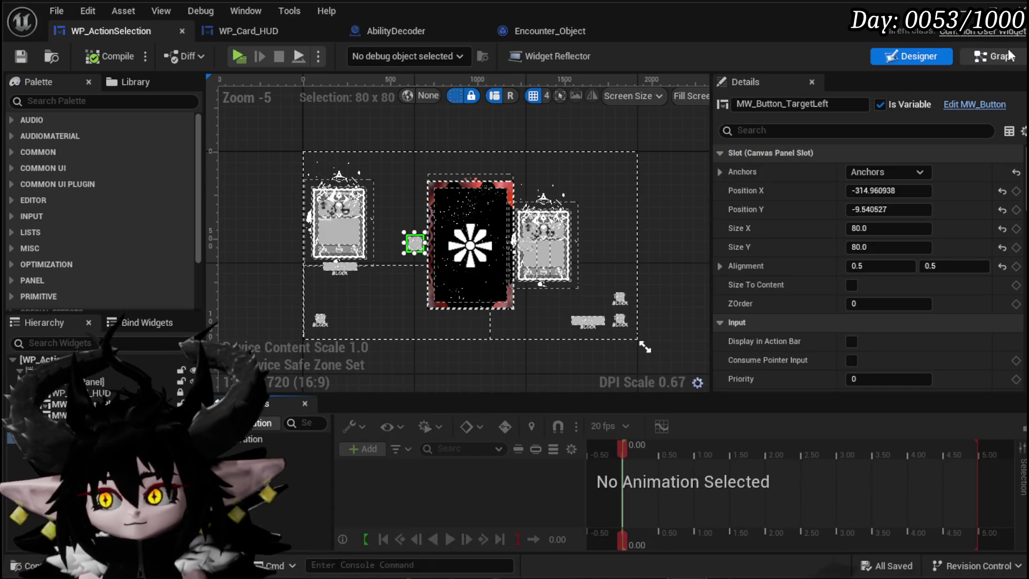
{"action": "key", "text": "ctrl+shift+g"}
{"action": "left_click", "coordinate": [761, 82]}
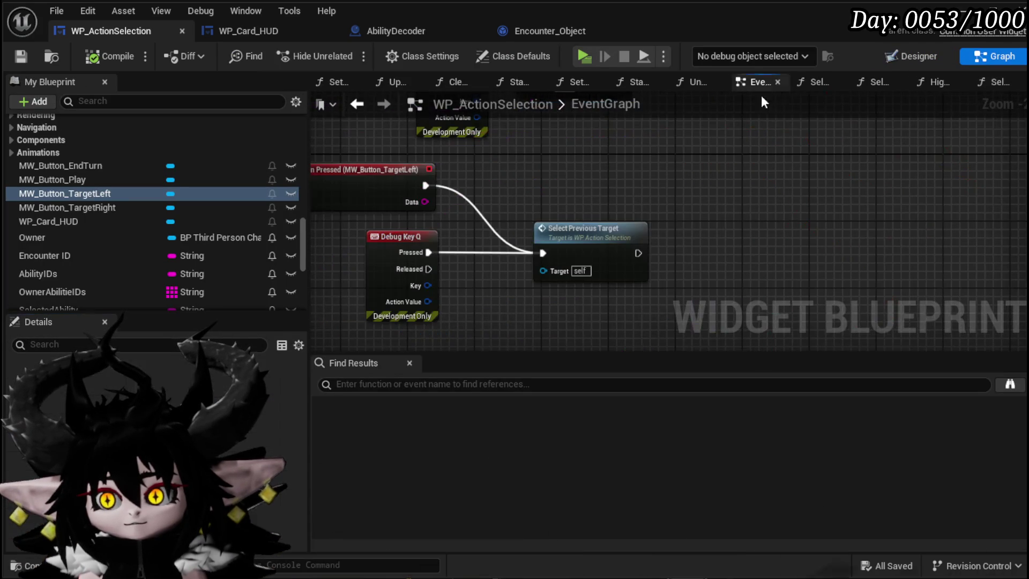
{"action": "scroll", "coordinate": [479, 246], "scroll_direction": "down", "scroll_amount": 8}
{"action": "scroll", "coordinate": [404, 226], "scroll_direction": "up", "scroll_amount": 5}
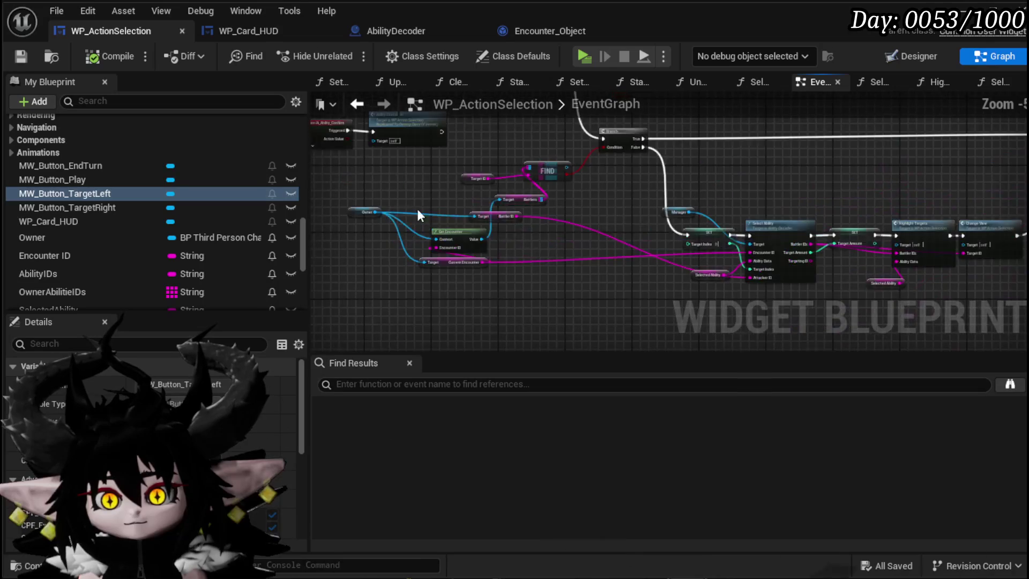
{"action": "scroll", "coordinate": [430, 179], "scroll_direction": "up", "scroll_amount": 2}
{"action": "mouse_move", "coordinate": [761, 379]}
{"action": "left_mouse_down"}
{"action": "mouse_move", "coordinate": [577, 217]}
{"action": "mouse_move", "coordinate": [737, 295]}
{"action": "left_mouse_up"}
{"action": "scroll", "coordinate": [627, 202], "scroll_direction": "down", "scroll_amount": 2}
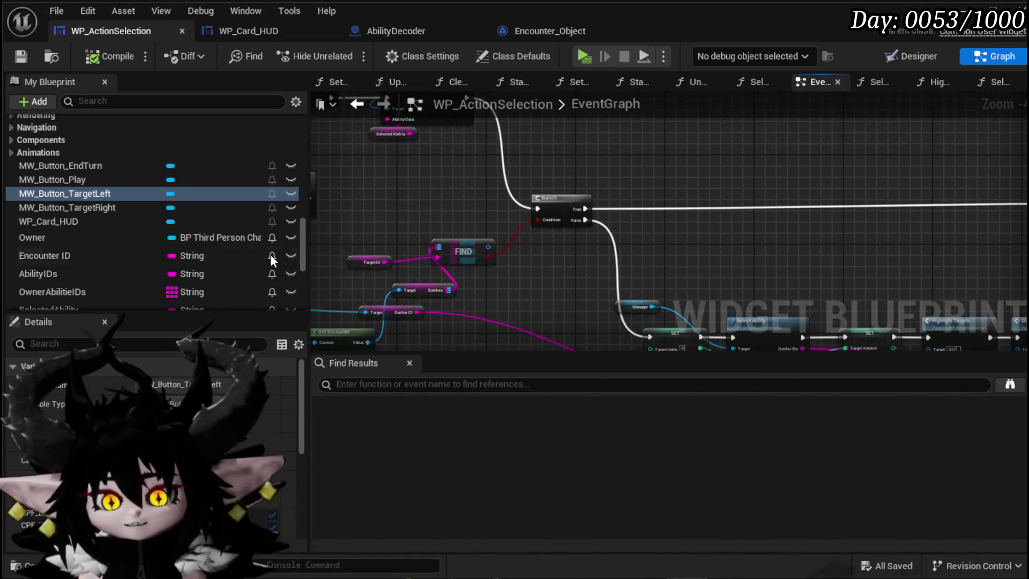
{"action": "scroll", "coordinate": [64, 205], "scroll_direction": "up", "scroll_amount": 15}
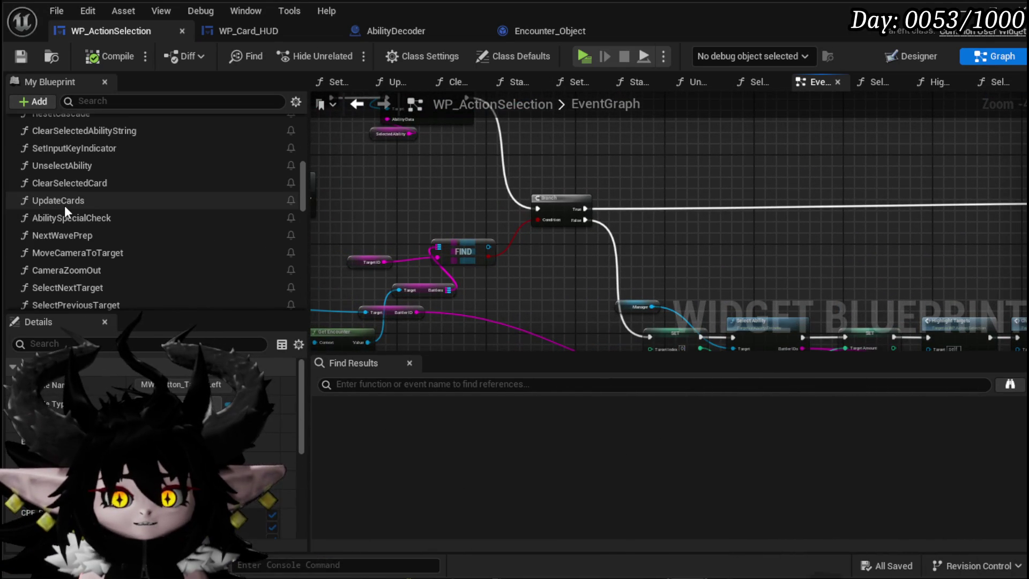
{"action": "scroll", "coordinate": [77, 166], "scroll_direction": "up", "scroll_amount": 5}
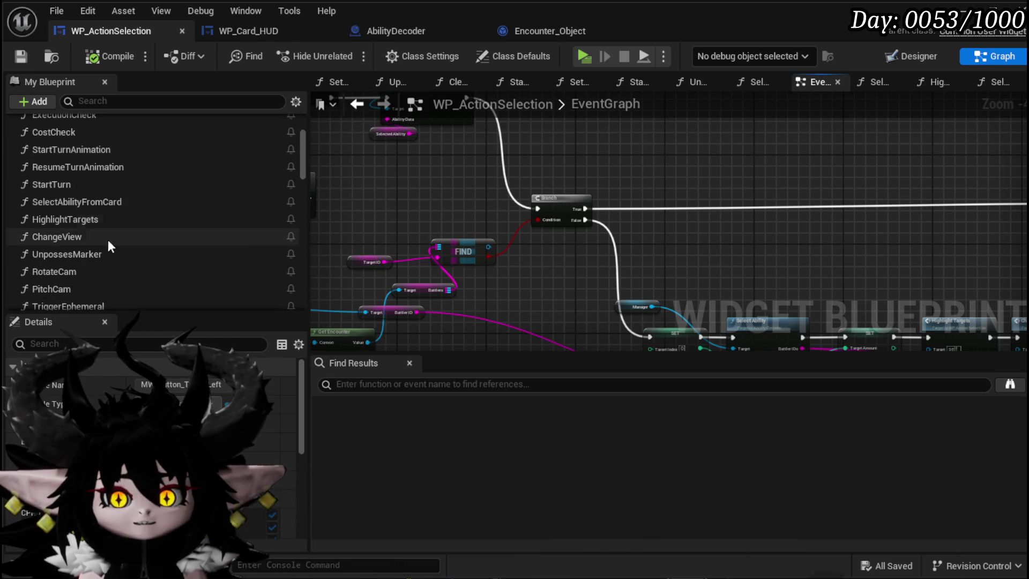
{"action": "scroll", "coordinate": [101, 233], "scroll_direction": "up", "scroll_amount": 1}
- Open the SelectAbilityFromCard function and frame its entry node and Branch
{"action": "double_click", "coordinate": [104, 246]}
{"action": "mouse_move", "coordinate": [315, 243]}
{"action": "left_mouse_down"}
{"action": "mouse_move", "coordinate": [726, 175]}
{"action": "mouse_move", "coordinate": [848, 188]}
{"action": "left_mouse_up"}
{"action": "scroll", "coordinate": [848, 188], "scroll_direction": "up", "scroll_amount": 3}
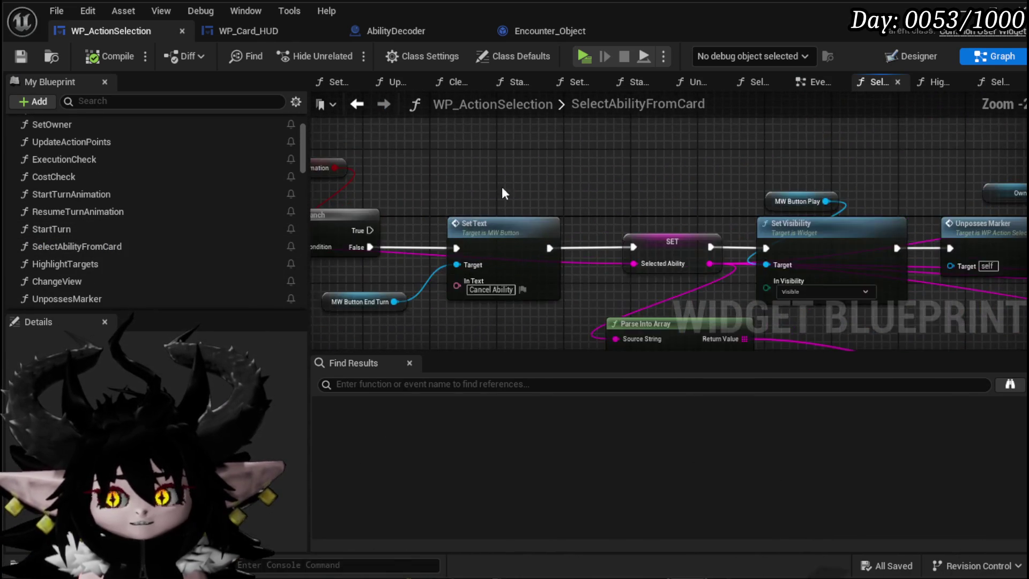
- Pan through SelectAbilityFromCard to reveal the Encounter ID, Target Index and Owner nodes
{"action": "left_click_drag", "start_coordinate": [525, 185], "coordinate": [633, 205]}
{"action": "left_click_drag", "start_coordinate": [382, 294], "coordinate": [423, 237]}
{"action": "left_click_drag", "start_coordinate": [596, 349], "coordinate": [380, 326]}
{"action": "mouse_move", "coordinate": [680, 156]}
{"action": "left_mouse_down"}
{"action": "mouse_move", "coordinate": [478, 161]}
{"action": "mouse_move", "coordinate": [528, 133]}
{"action": "mouse_move", "coordinate": [542, 253]}
{"action": "mouse_move", "coordinate": [508, 281]}
{"action": "left_mouse_up"}
{"action": "scroll", "coordinate": [628, 254], "scroll_direction": "down", "scroll_amount": 2}
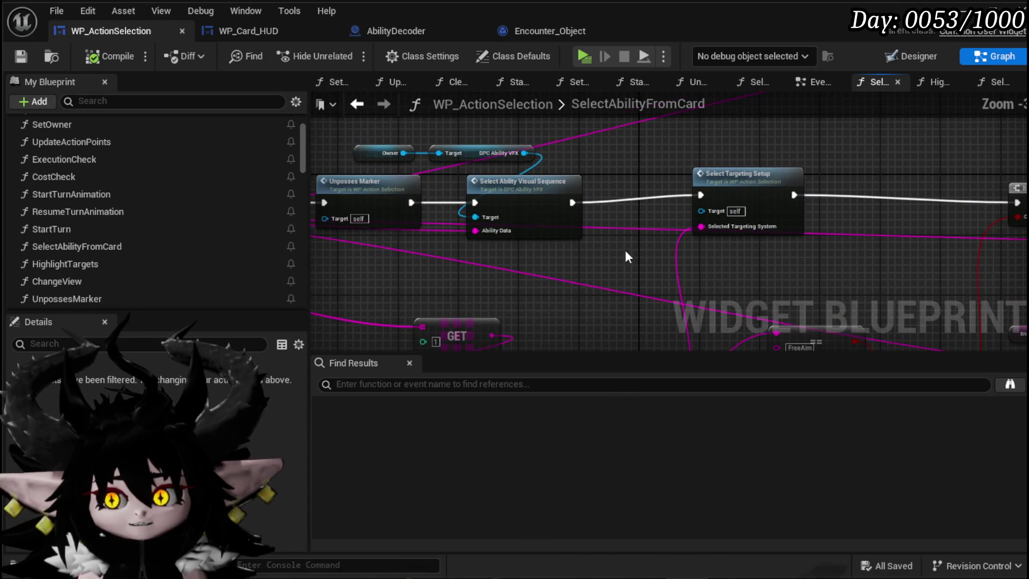
{"action": "mouse_move", "coordinate": [635, 247]}
{"action": "left_mouse_down"}
{"action": "mouse_move", "coordinate": [510, 237]}
{"action": "mouse_move", "coordinate": [593, 275]}
{"action": "mouse_move", "coordinate": [750, 188]}
{"action": "mouse_move", "coordinate": [619, 135]}
{"action": "mouse_move", "coordinate": [630, 172]}
{"action": "mouse_move", "coordinate": [783, 86]}
{"action": "mouse_move", "coordinate": [729, 107]}
{"action": "mouse_move", "coordinate": [597, 252]}
{"action": "mouse_move", "coordinate": [569, 85]}
{"action": "mouse_move", "coordinate": [321, 147]}
{"action": "left_mouse_up"}
{"action": "mouse_move", "coordinate": [365, 254]}
{"action": "left_mouse_down"}
{"action": "mouse_move", "coordinate": [646, 184]}
{"action": "mouse_move", "coordinate": [561, 184]}
{"action": "mouse_move", "coordinate": [580, 178]}
{"action": "mouse_move", "coordinate": [540, 289]}
{"action": "mouse_move", "coordinate": [549, 241]}
{"action": "mouse_move", "coordinate": [561, 349]}
{"action": "mouse_move", "coordinate": [443, 337]}
{"action": "mouse_move", "coordinate": [564, 294]}
{"action": "mouse_move", "coordinate": [567, 185]}
{"action": "mouse_move", "coordinate": [485, 338]}
{"action": "mouse_move", "coordinate": [526, 327]}
{"action": "left_mouse_up"}
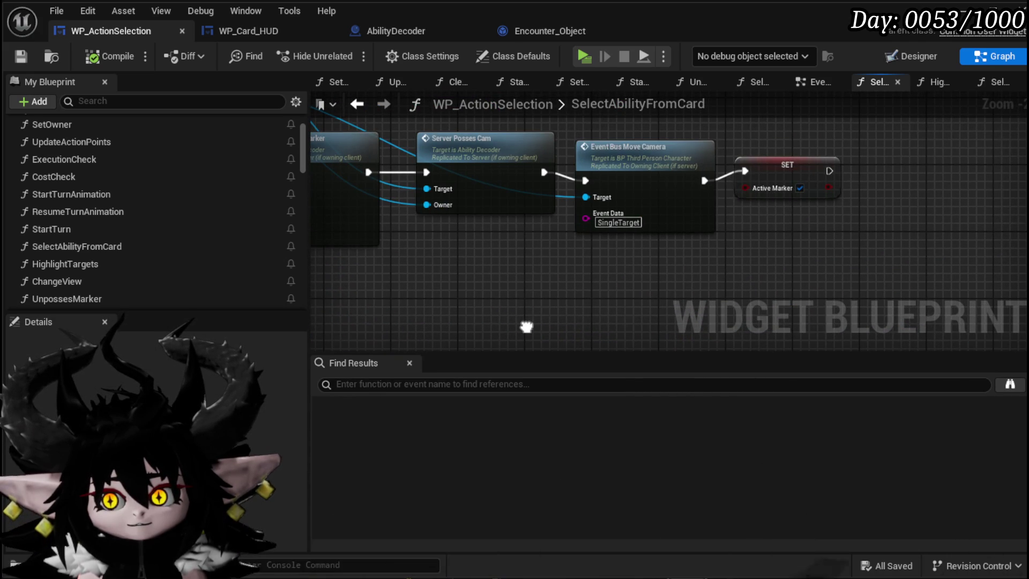
{"action": "mouse_move", "coordinate": [526, 327]}
{"action": "left_mouse_down"}
{"action": "mouse_move", "coordinate": [697, 333]}
{"action": "mouse_move", "coordinate": [601, 311]}
{"action": "mouse_move", "coordinate": [697, 177]}
{"action": "mouse_move", "coordinate": [654, 276]}
{"action": "mouse_move", "coordinate": [591, 204]}
{"action": "mouse_move", "coordinate": [619, 166]}
{"action": "left_mouse_up"}
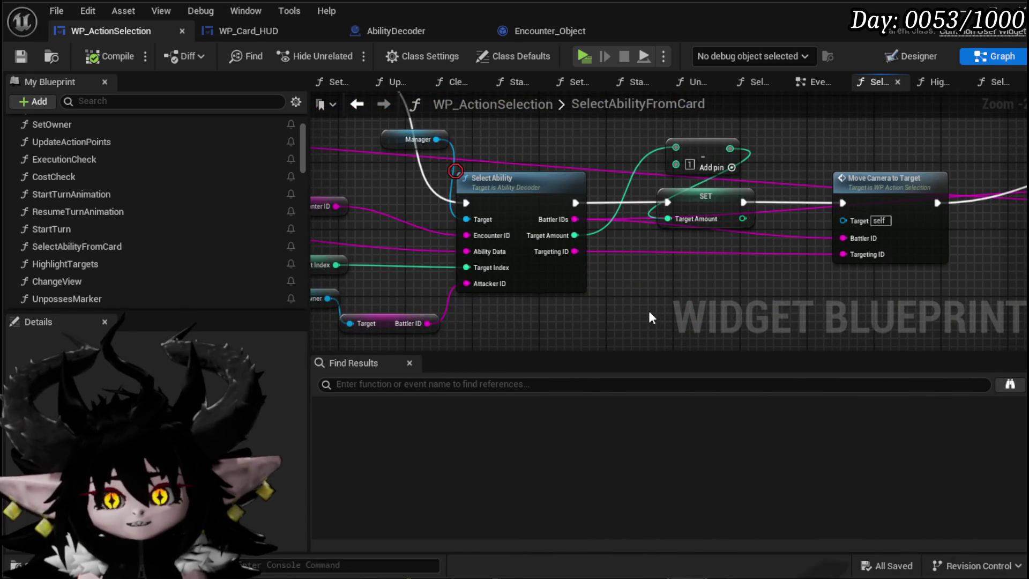
{"action": "left_click_drag", "start_coordinate": [648, 311], "coordinate": [711, 272]}
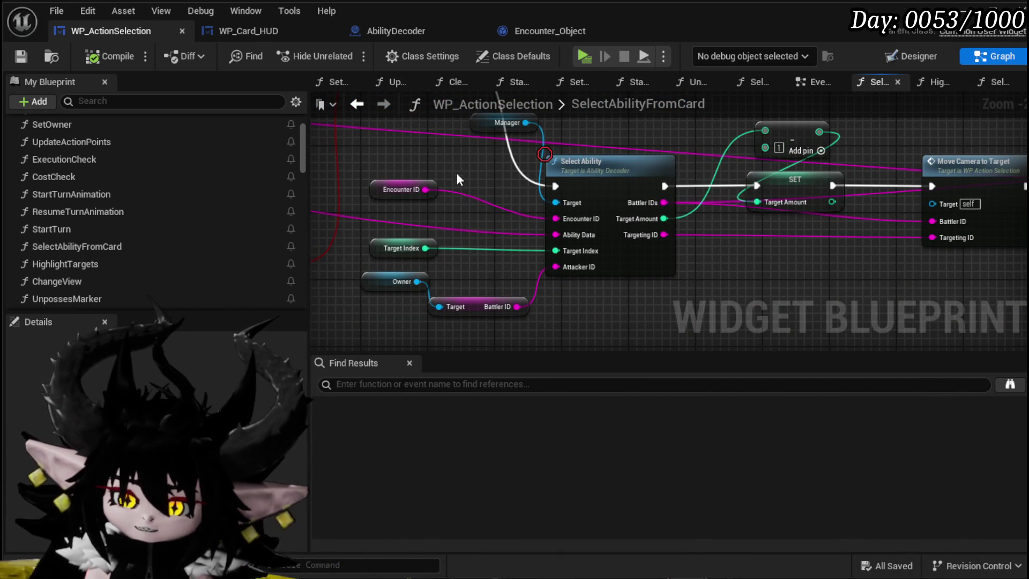
- Move the Owner and Battler ID nodes down-right, placing Owner beside Battler ID
{"action": "left_click", "coordinate": [384, 248]}
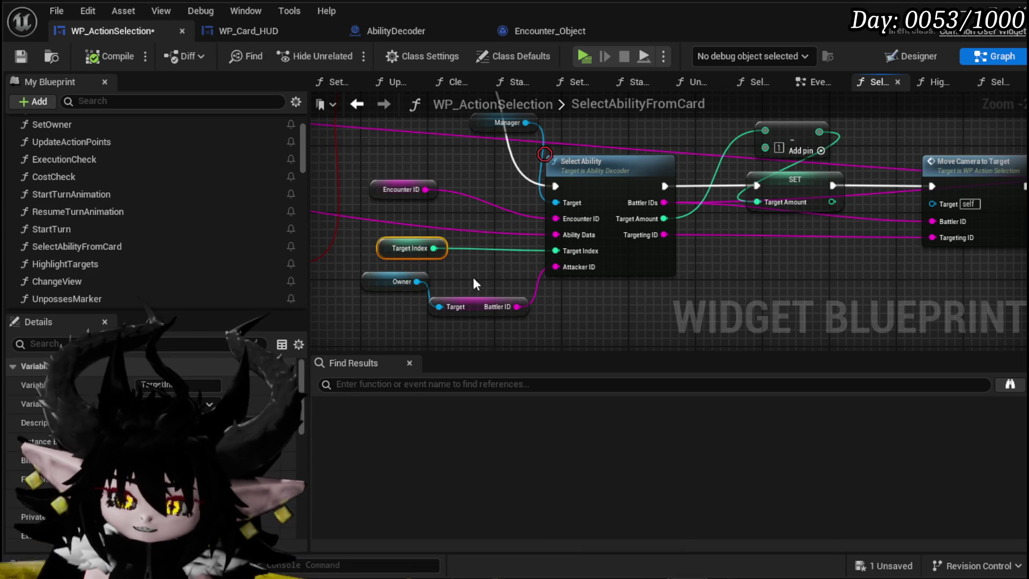
{"action": "mouse_move", "coordinate": [475, 287]}
{"action": "left_mouse_down"}
{"action": "mouse_move", "coordinate": [502, 322]}
{"action": "mouse_move", "coordinate": [515, 313]}
{"action": "left_mouse_up"}
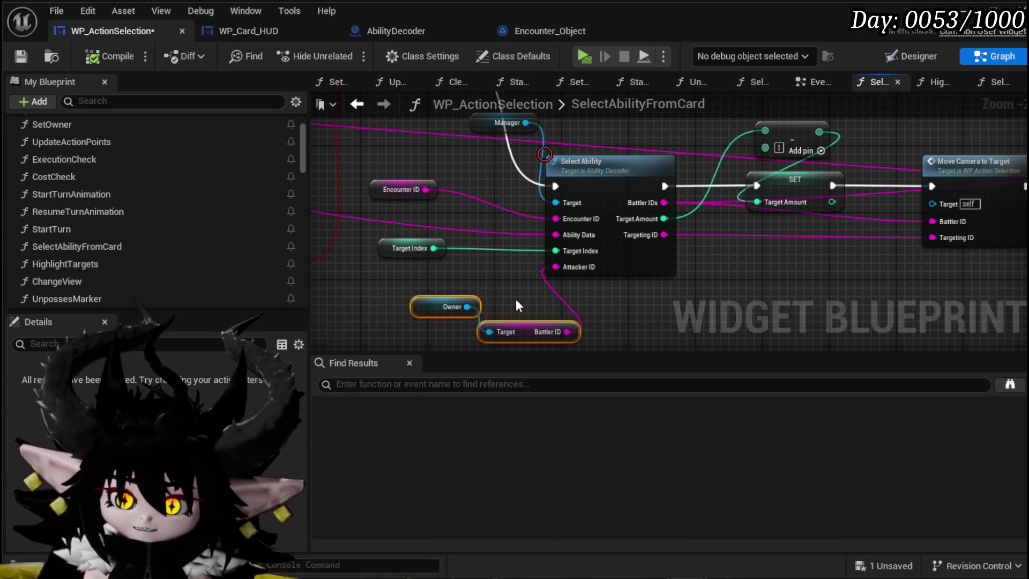
{"action": "left_click_drag", "start_coordinate": [425, 312], "coordinate": [459, 304]}
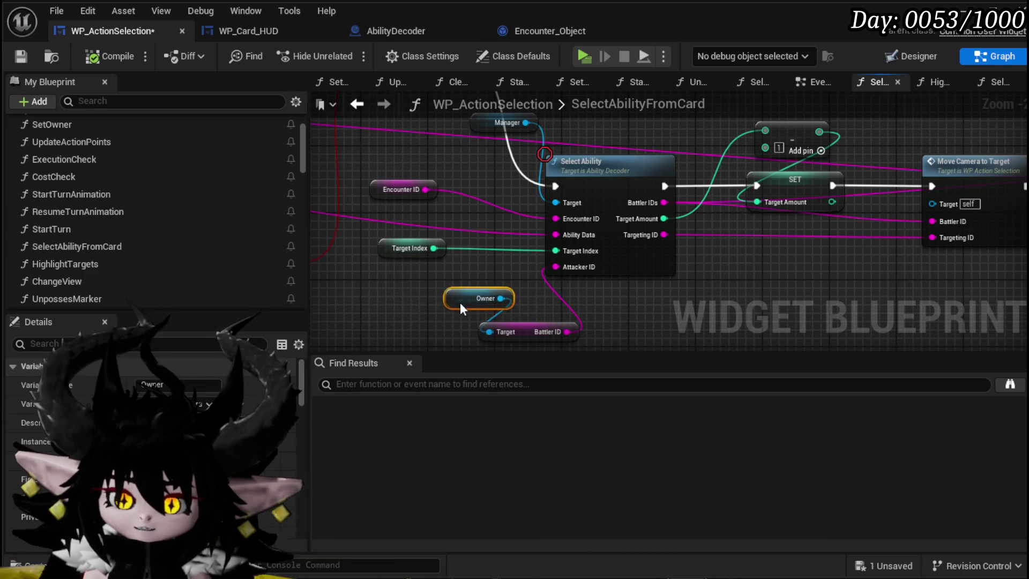
{"action": "left_click", "coordinate": [516, 333]}
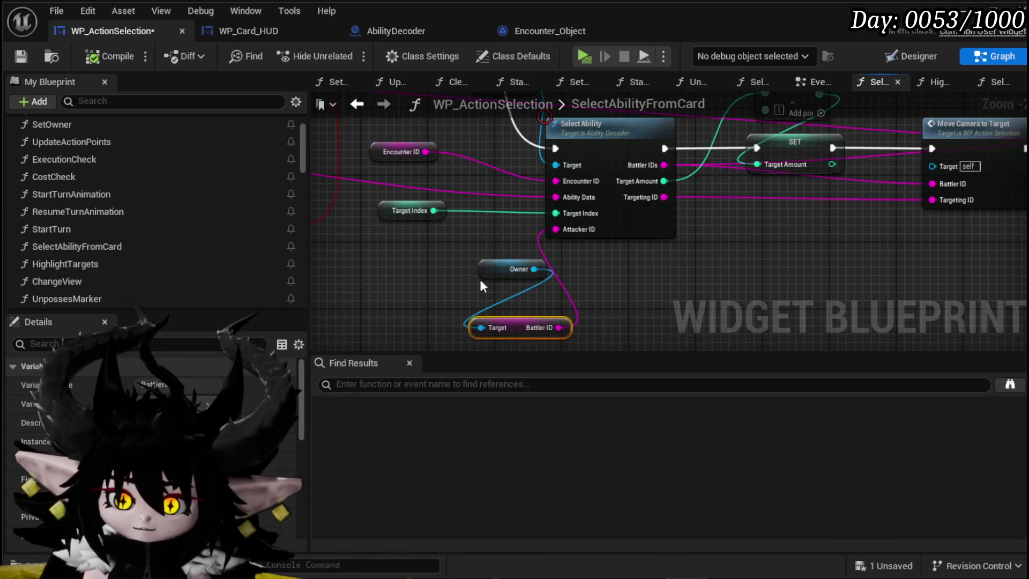
{"action": "scroll", "coordinate": [600, 283], "scroll_direction": "down", "scroll_amount": 3}
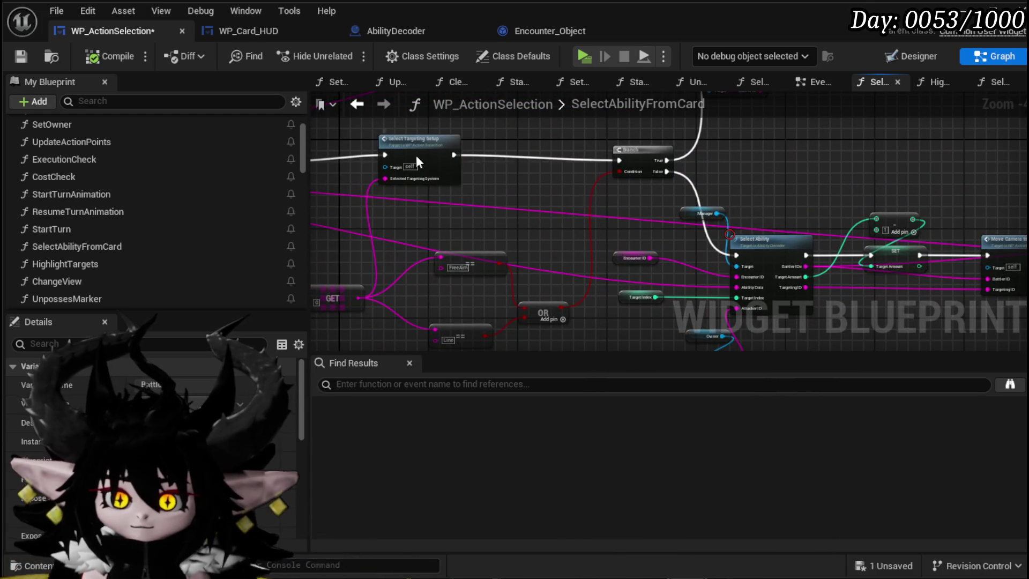
- Select the FreeAim, Line and OR comparison nodes and recenter on Select Ability
{"action": "left_click", "coordinate": [415, 164]}
{"action": "mouse_move", "coordinate": [499, 188]}
{"action": "left_mouse_down"}
{"action": "mouse_move", "coordinate": [531, 191]}
{"action": "mouse_move", "coordinate": [539, 170]}
{"action": "mouse_move", "coordinate": [522, 200]}
{"action": "left_mouse_up"}
{"action": "mouse_move", "coordinate": [452, 232]}
{"action": "left_mouse_down"}
{"action": "mouse_move", "coordinate": [571, 321]}
{"action": "mouse_move", "coordinate": [543, 318]}
{"action": "left_mouse_up"}
{"action": "left_click_drag", "start_coordinate": [567, 242], "coordinate": [518, 216]}
{"action": "scroll", "coordinate": [518, 216], "scroll_direction": "up", "scroll_amount": 3}
{"action": "left_click_drag", "start_coordinate": [520, 290], "coordinate": [481, 291]}
{"action": "left_click", "coordinate": [449, 253]}
{"action": "mouse_move", "coordinate": [731, 101]}
{"action": "left_mouse_down"}
{"action": "mouse_move", "coordinate": [642, 166]}
{"action": "mouse_move", "coordinate": [636, 137]}
{"action": "left_mouse_up"}
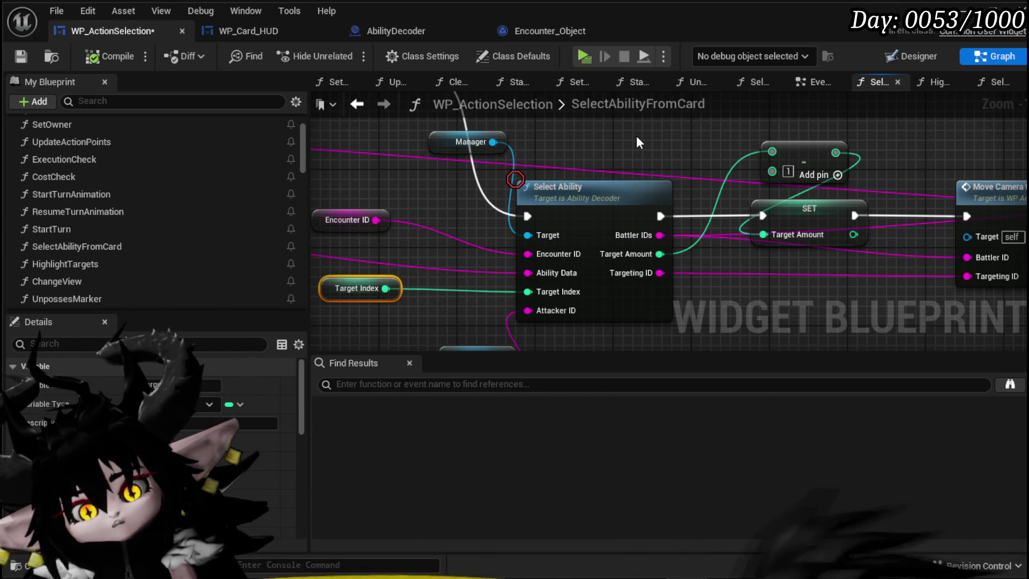
- Reposition the Owner node below Select Ability and open the Select Ability function
{"action": "left_click_drag", "start_coordinate": [599, 163], "coordinate": [631, 104]}
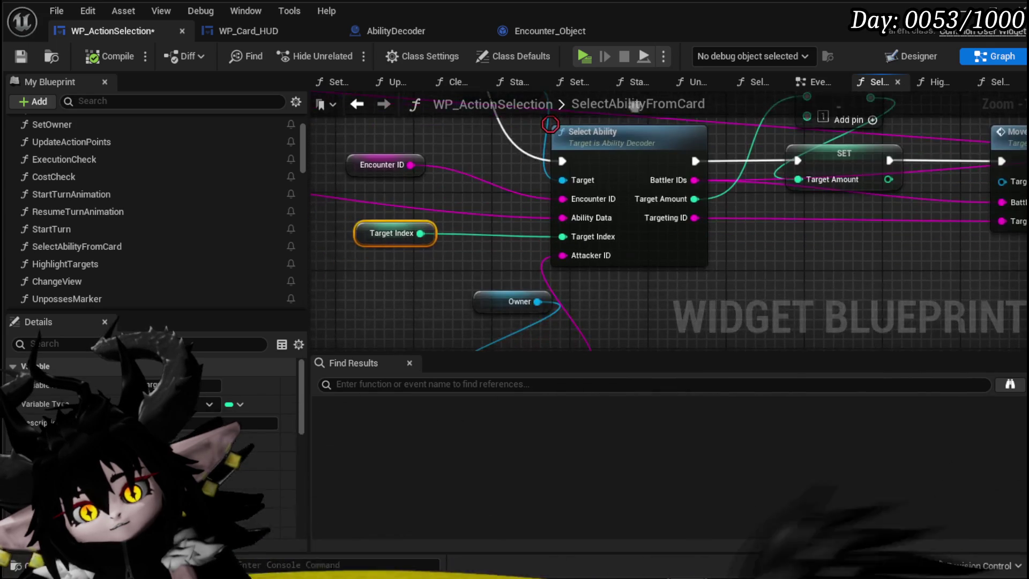
{"action": "mouse_move", "coordinate": [554, 285]}
{"action": "left_mouse_down"}
{"action": "mouse_move", "coordinate": [606, 201]}
{"action": "mouse_move", "coordinate": [522, 251]}
{"action": "left_mouse_up"}
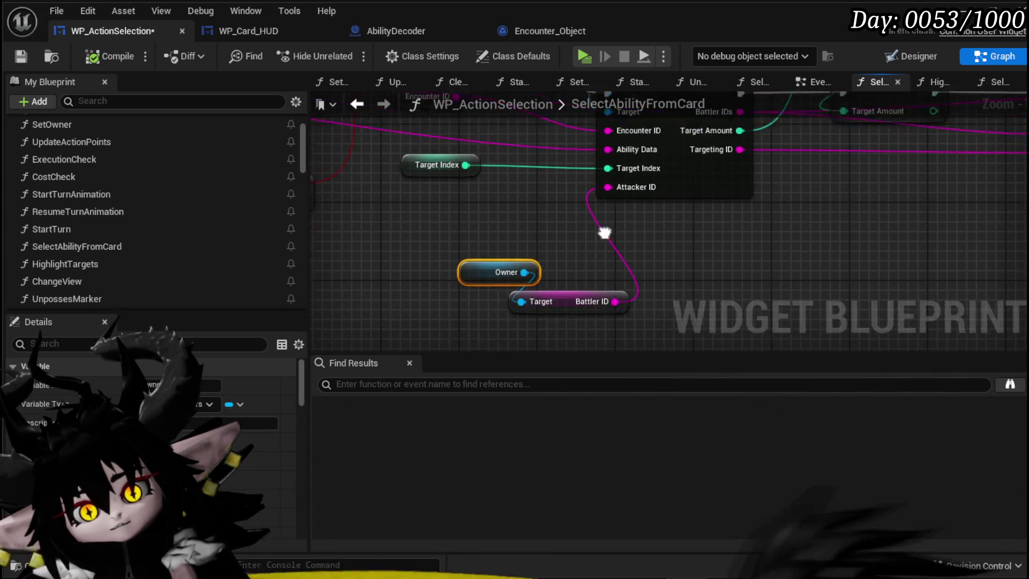
{"action": "left_click_drag", "start_coordinate": [732, 184], "coordinate": [695, 292]}
{"action": "double_click", "coordinate": [618, 169]}
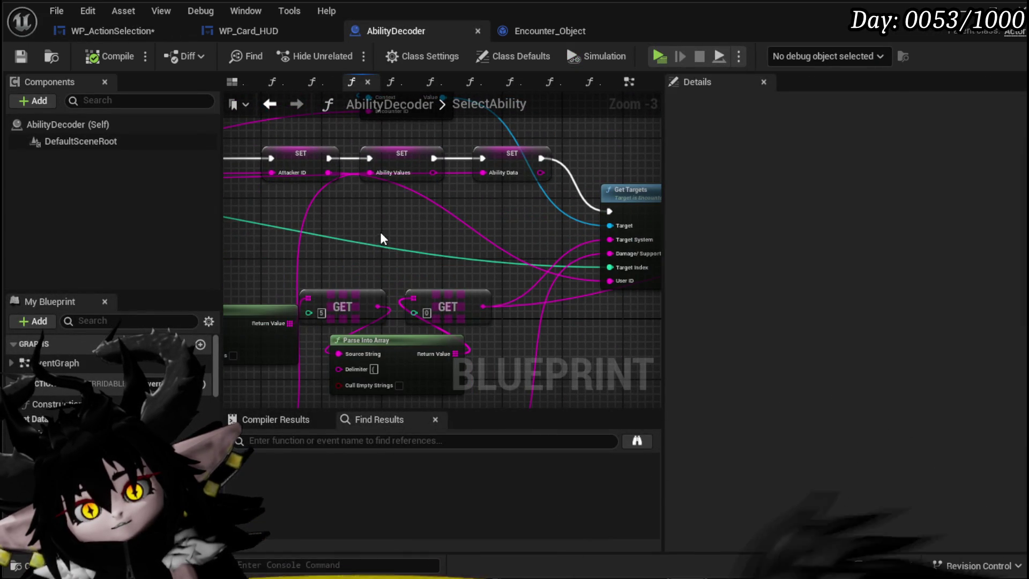
- Move the SelectAbility entry node up in AbilityDecoder and look over the Get Targets area
{"action": "scroll", "coordinate": [382, 240], "scroll_direction": "down", "scroll_amount": 3}
{"action": "scroll", "coordinate": [315, 233], "scroll_direction": "up", "scroll_amount": 4}
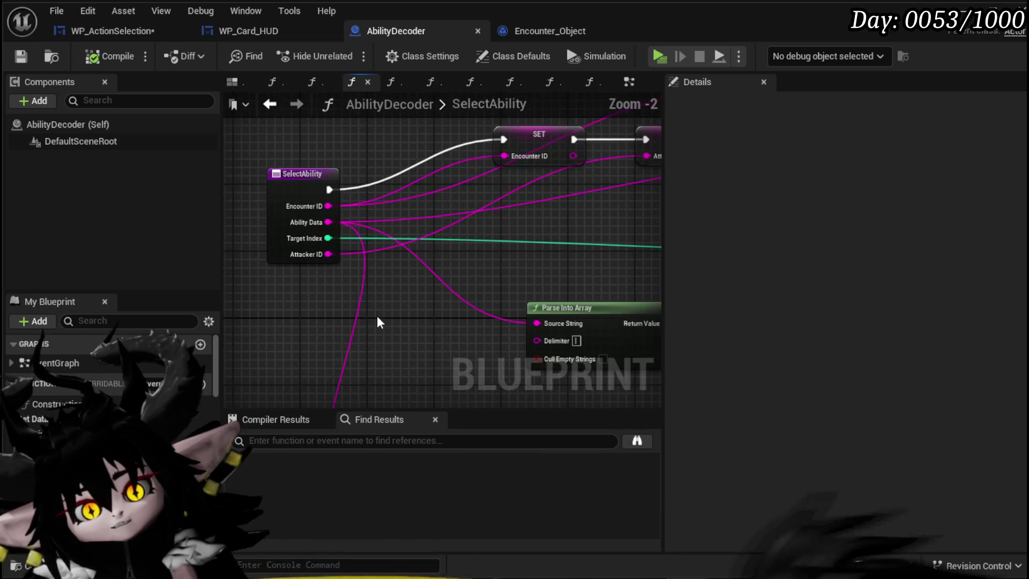
{"action": "left_click", "coordinate": [337, 199]}
{"action": "mouse_move", "coordinate": [337, 200]}
{"action": "left_mouse_down"}
{"action": "mouse_move", "coordinate": [338, 166]}
{"action": "mouse_move", "coordinate": [339, 176]}
{"action": "mouse_move", "coordinate": [325, 172]}
{"action": "left_mouse_up"}
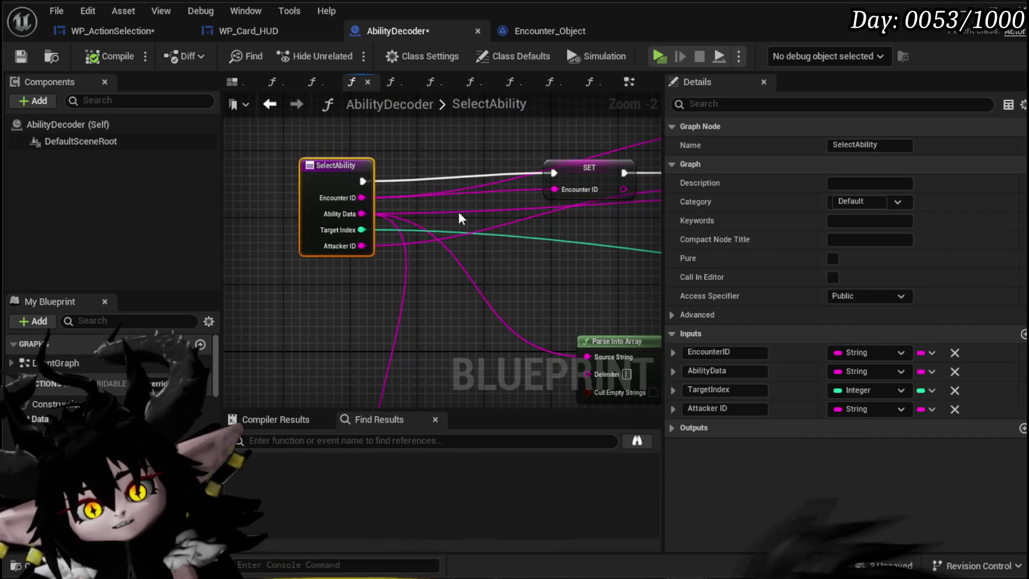
{"action": "scroll", "coordinate": [402, 208], "scroll_direction": "down", "scroll_amount": 2}
{"action": "mouse_move", "coordinate": [483, 266]}
{"action": "left_mouse_down"}
{"action": "mouse_move", "coordinate": [278, 248]}
{"action": "mouse_move", "coordinate": [286, 242]}
{"action": "left_mouse_up"}
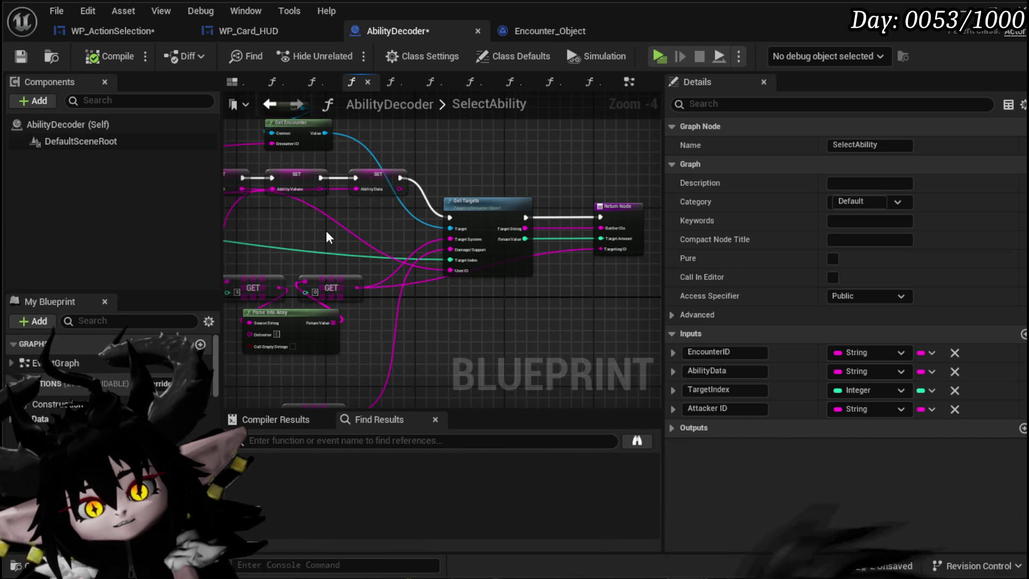
{"action": "left_click_drag", "start_coordinate": [328, 238], "coordinate": [628, 254]}
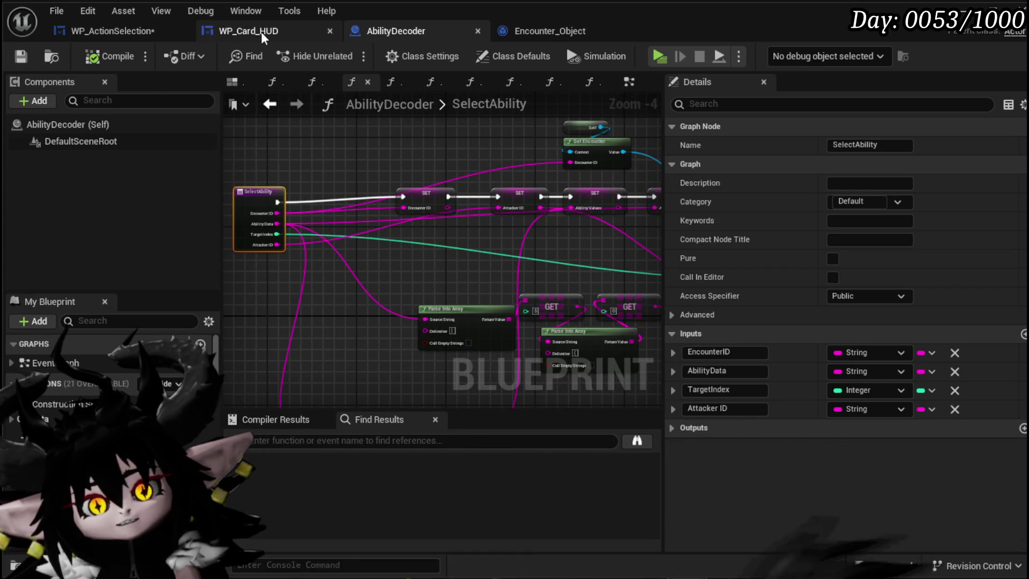
- Go back to WP_ActionSelection's graph and frame the view around Select Ability
{"action": "left_click", "coordinate": [123, 30]}
{"action": "scroll", "coordinate": [507, 211], "scroll_direction": "down", "scroll_amount": 3}
{"action": "left_click_drag", "start_coordinate": [467, 252], "coordinate": [525, 253]}
{"action": "scroll", "coordinate": [539, 237], "scroll_direction": "up", "scroll_amount": 3}
{"action": "scroll", "coordinate": [179, 225], "scroll_direction": "down", "scroll_amount": 15}
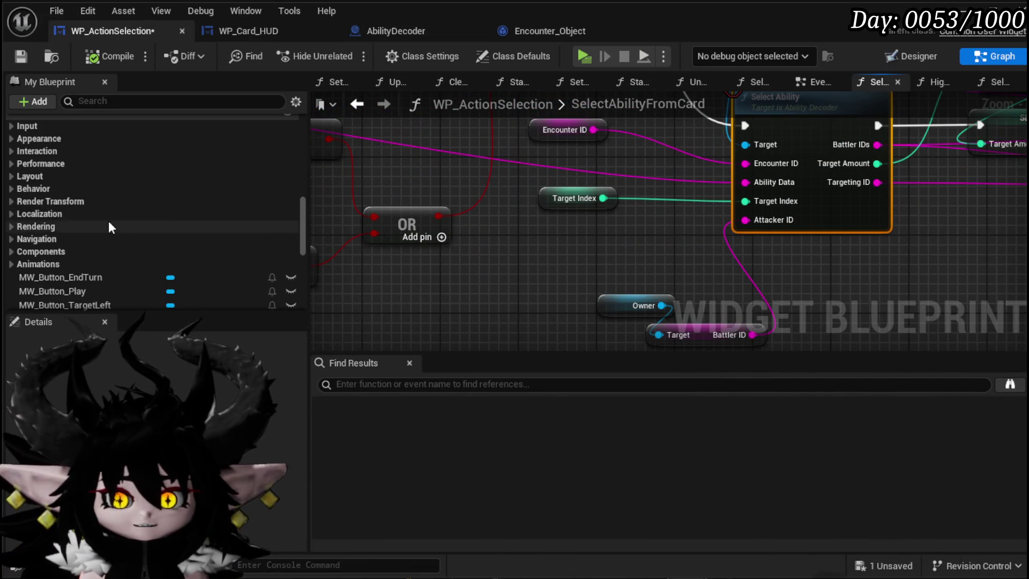
- Add a new Integer variable named EnemyTargetIndex to the blueprint
{"action": "scroll", "coordinate": [113, 225], "scroll_direction": "down", "scroll_amount": 5}
{"action": "scroll", "coordinate": [239, 241], "scroll_direction": "up", "scroll_amount": 8}
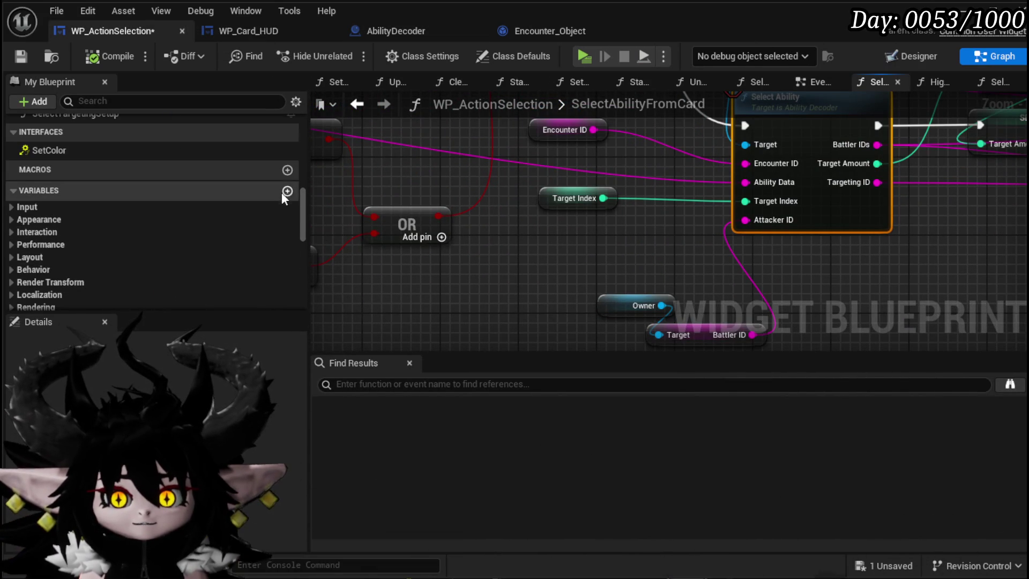
{"action": "left_click", "coordinate": [288, 192]}
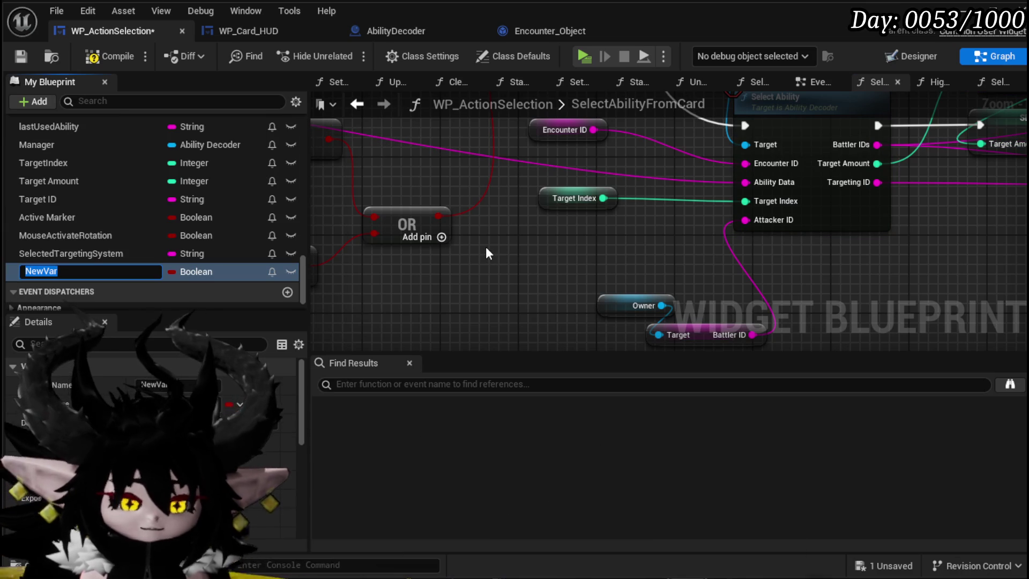
{"action": "type", "text": "EnemyTargetIndex"}
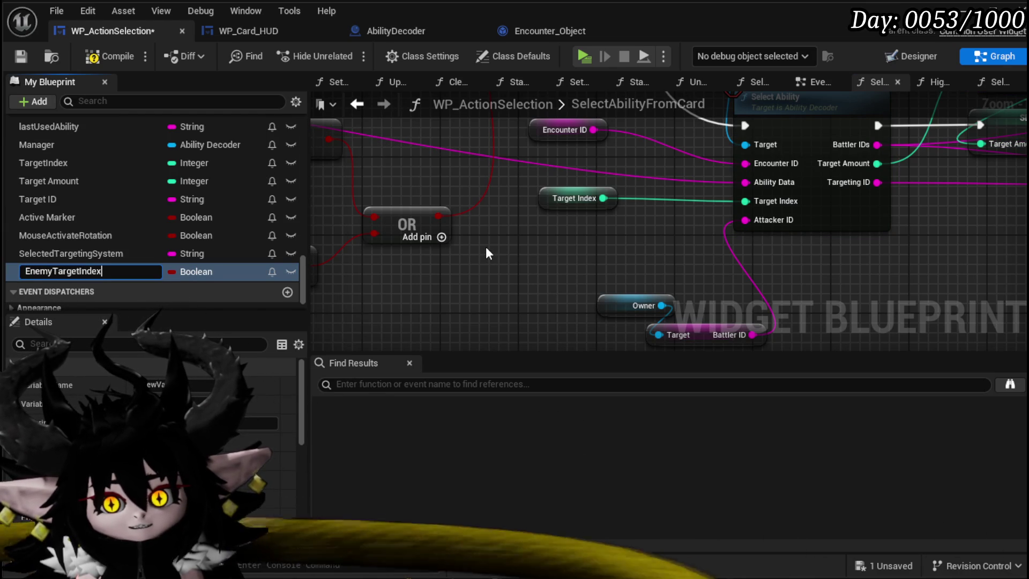
{"action": "key", "text": "Return"}
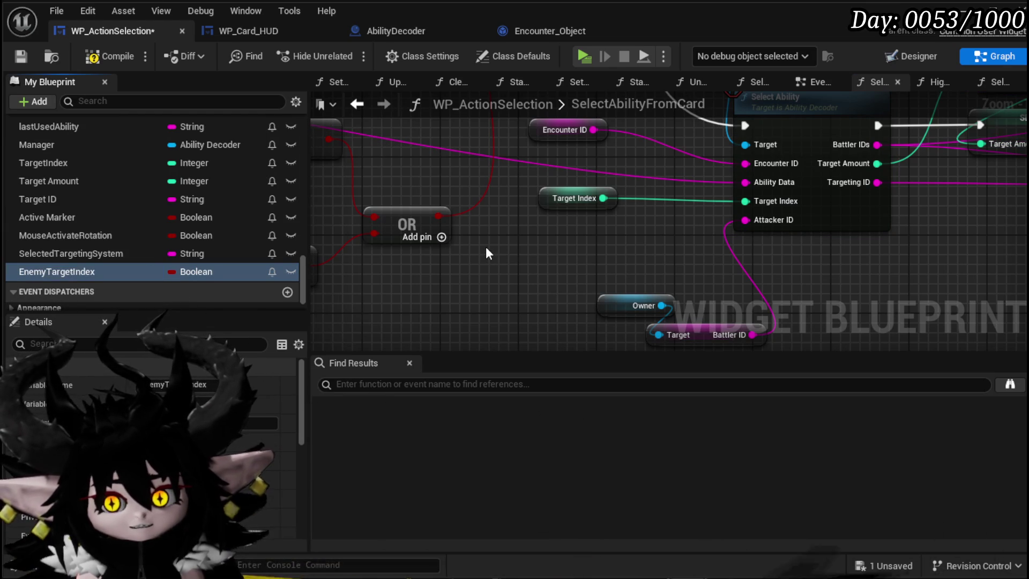
{"action": "left_click", "coordinate": [212, 273]}
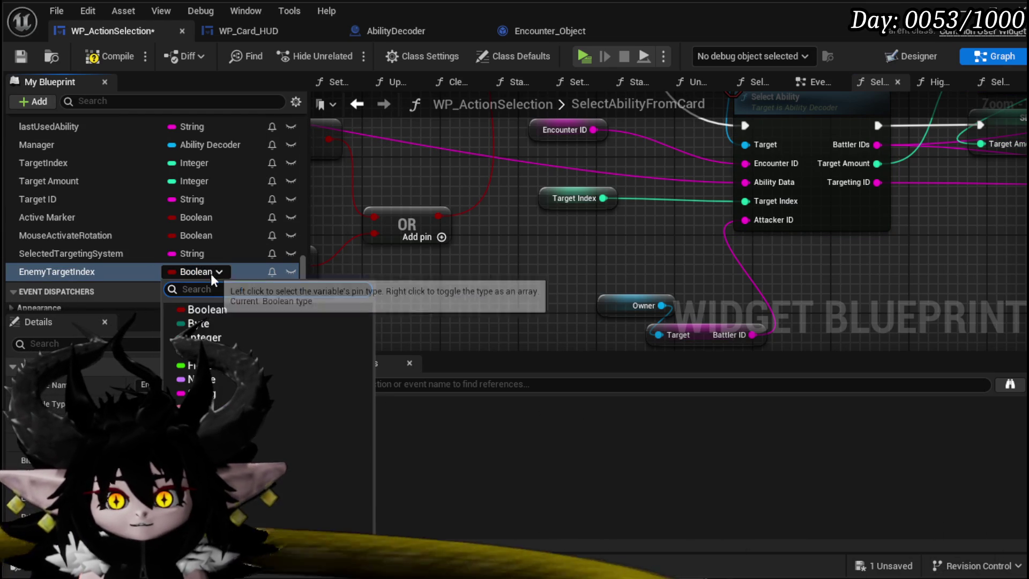
{"action": "left_click", "coordinate": [205, 337]}
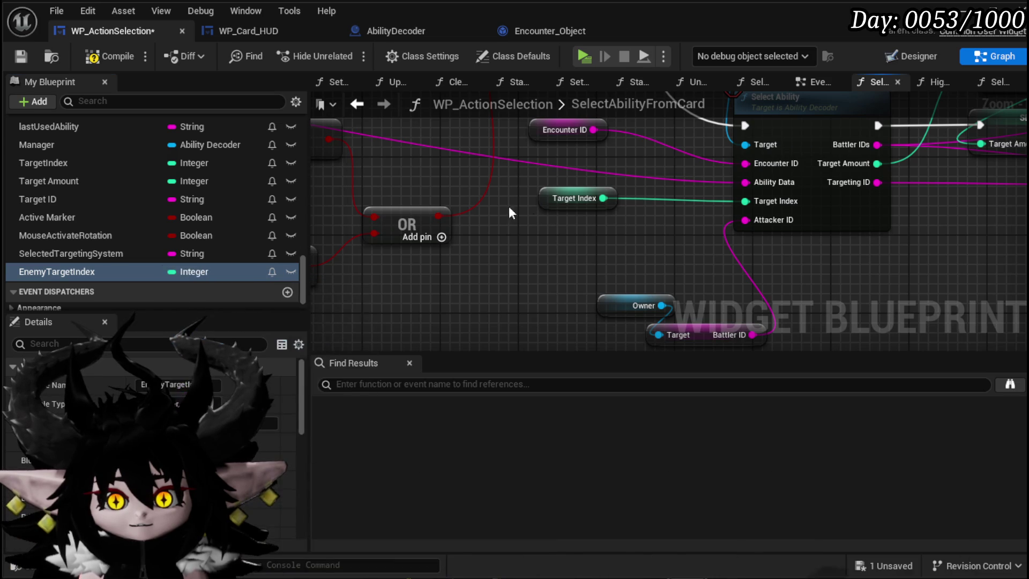
- Rename the variable to PlayerTargetIndex, place its getter in the graph, and save
{"action": "right_click", "coordinate": [37, 272]}
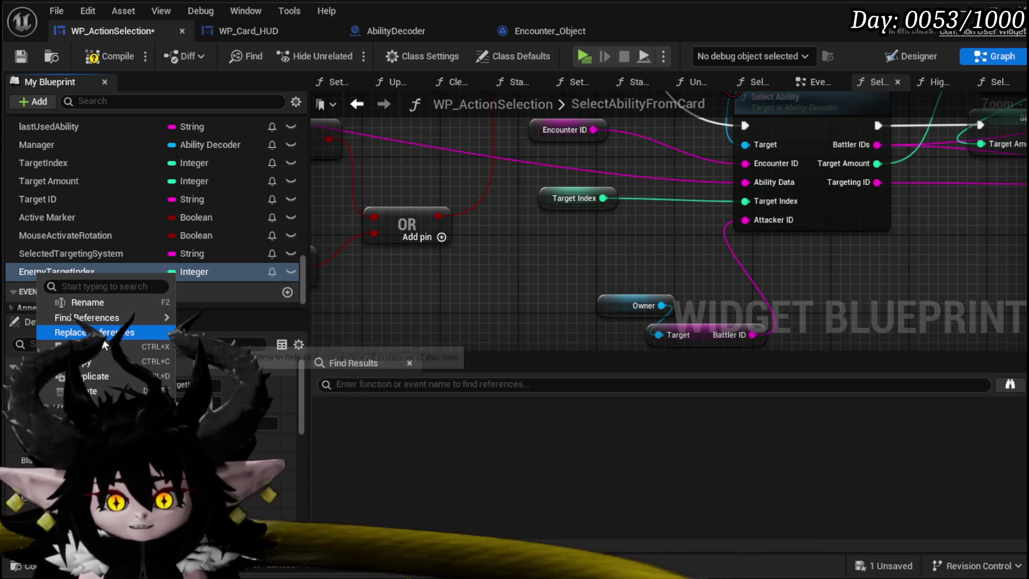
{"action": "left_click", "coordinate": [87, 301]}
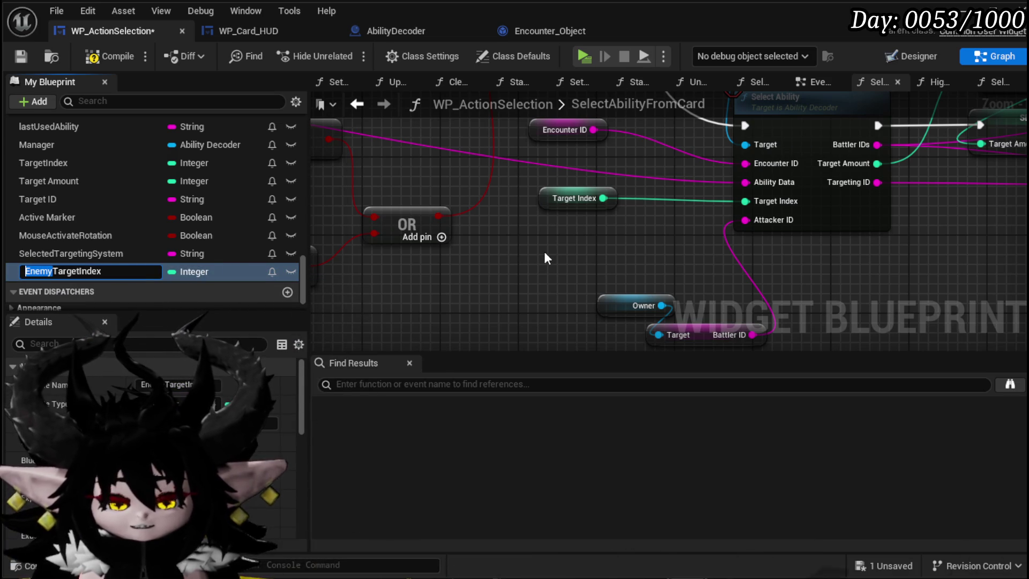
{"action": "type", "text": "layer"}
{"action": "key", "text": "Return"}
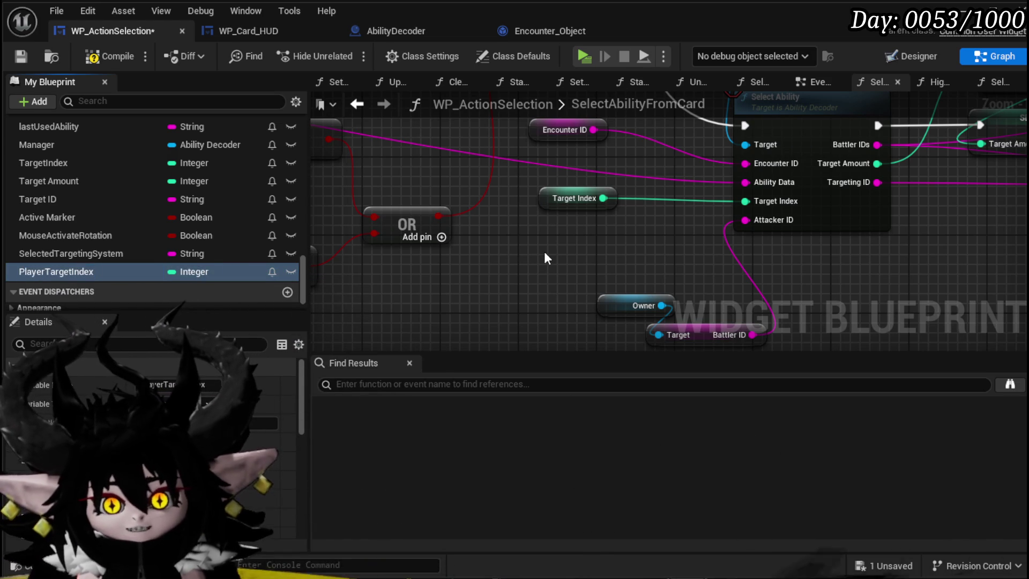
{"action": "left_click_drag", "start_coordinate": [49, 273], "coordinate": [508, 280]}
{"action": "left_click", "coordinate": [541, 295]}
{"action": "left_click", "coordinate": [529, 261]}
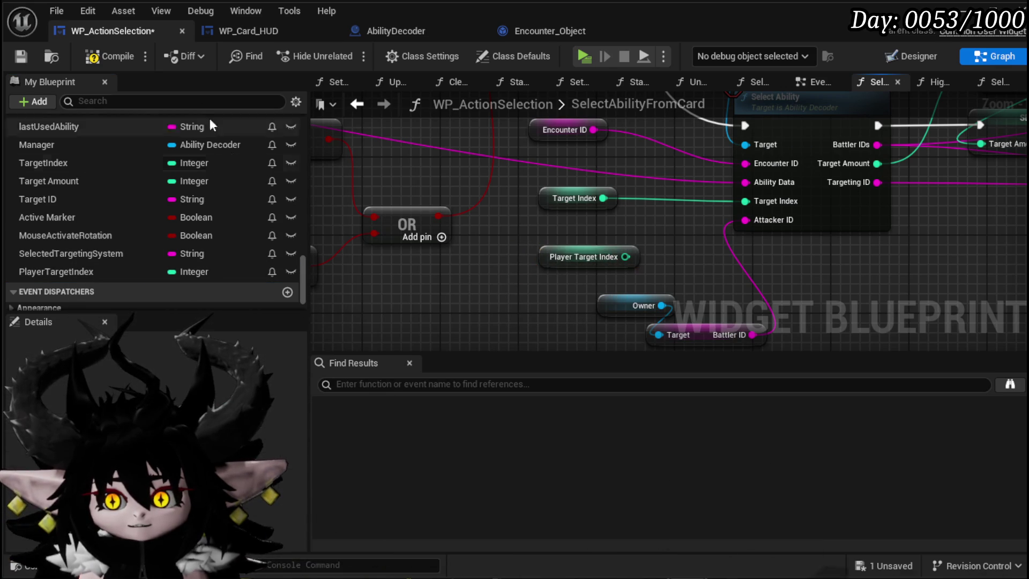
{"action": "left_click", "coordinate": [22, 56]}
{"action": "scroll", "coordinate": [495, 290], "scroll_direction": "down", "scroll_amount": 5}
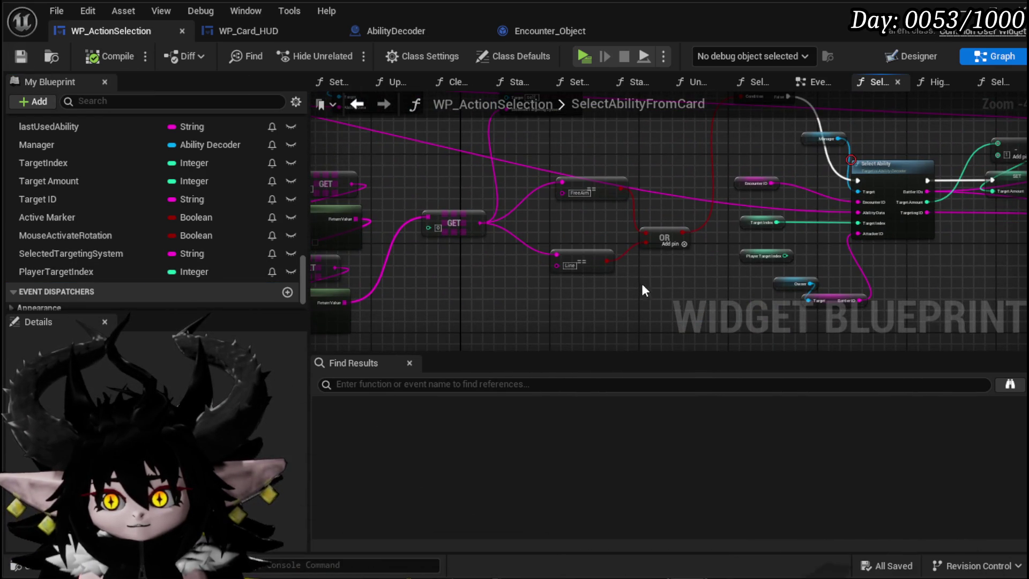
- Rearrange the graph: comparison nodes up, Select Targeting Setup left, Owner and Battler ID nodes right
{"action": "left_click_drag", "start_coordinate": [489, 331], "coordinate": [585, 239]}
{"action": "mouse_move", "coordinate": [567, 291]}
{"action": "left_mouse_down"}
{"action": "mouse_move", "coordinate": [595, 97]}
{"action": "mouse_move", "coordinate": [616, 226]}
{"action": "left_mouse_up"}
{"action": "left_click_drag", "start_coordinate": [511, 192], "coordinate": [462, 190]}
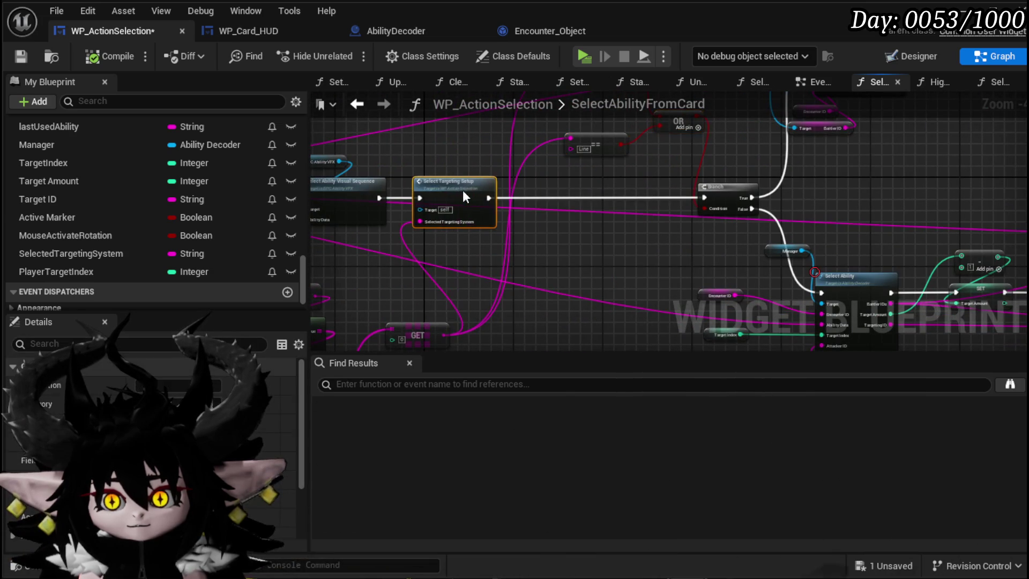
{"action": "mouse_move", "coordinate": [480, 230]}
{"action": "left_mouse_down"}
{"action": "mouse_move", "coordinate": [538, 240]}
{"action": "mouse_move", "coordinate": [325, 122]}
{"action": "left_mouse_up"}
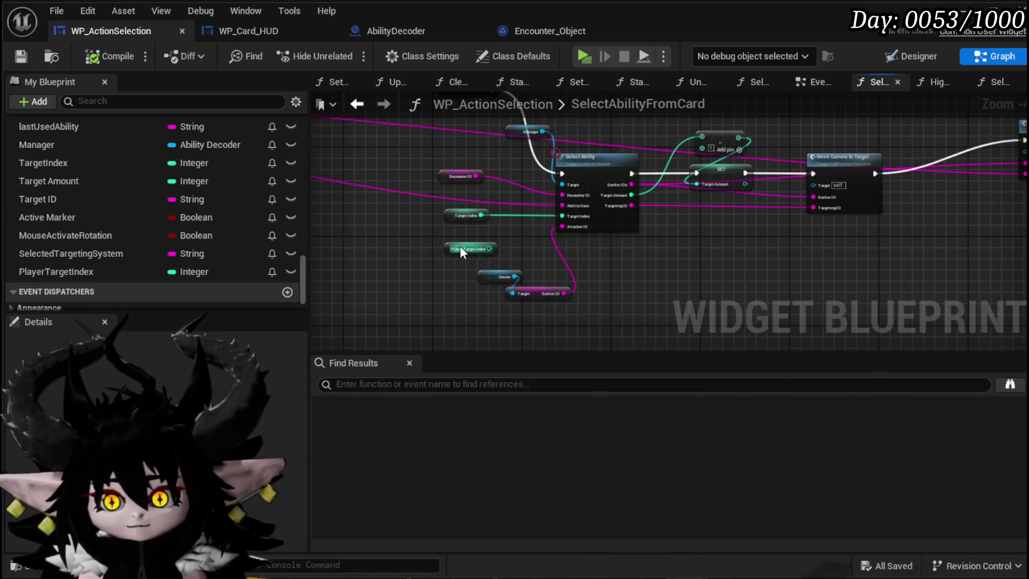
{"action": "mouse_move", "coordinate": [477, 318]}
{"action": "left_mouse_down"}
{"action": "mouse_move", "coordinate": [573, 268]}
{"action": "mouse_move", "coordinate": [623, 287]}
{"action": "left_mouse_up"}
{"action": "left_click_drag", "start_coordinate": [563, 262], "coordinate": [437, 282]}
{"action": "left_click_drag", "start_coordinate": [557, 261], "coordinate": [590, 257]}
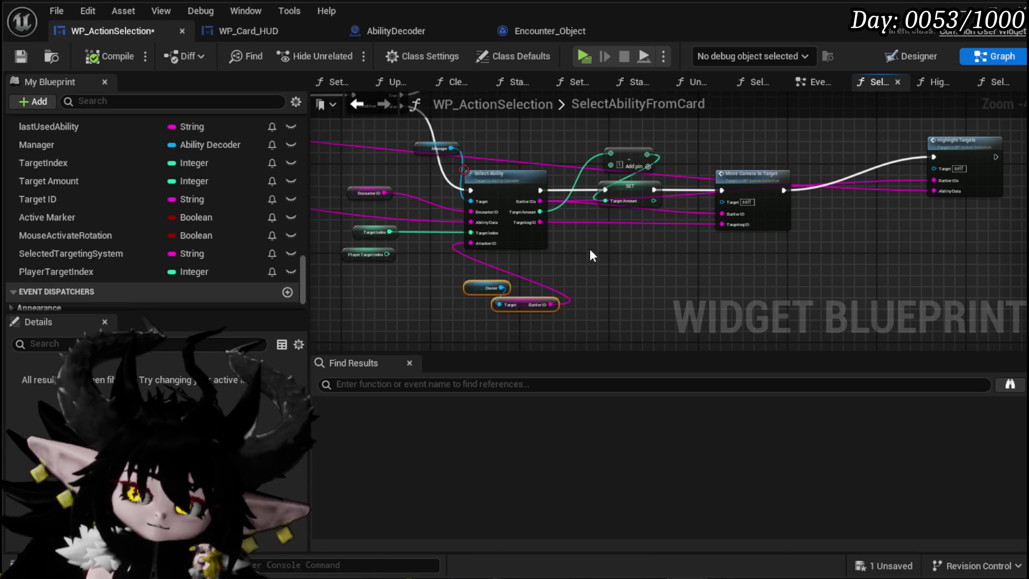
{"action": "scroll", "coordinate": [501, 255], "scroll_direction": "down", "scroll_amount": 2}
- Duplicate the Select Ability chain with Ctrl+C/Ctrl+V and place the SelectedTargetingSystem variable
{"action": "left_click_drag", "start_coordinate": [489, 277], "coordinate": [660, 171]}
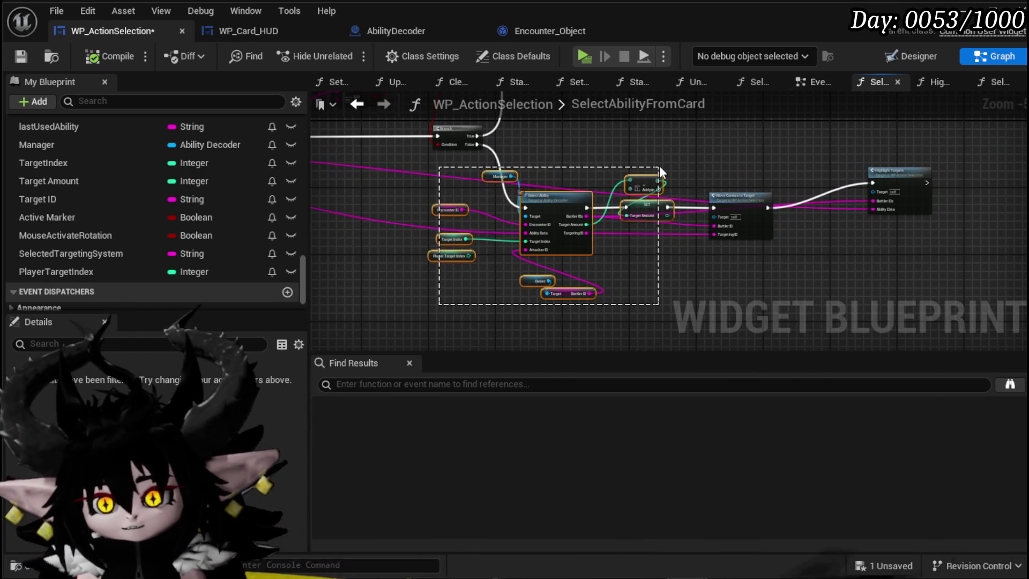
{"action": "key", "text": "ctrl+c"}
{"action": "key", "text": "ctrl+v"}
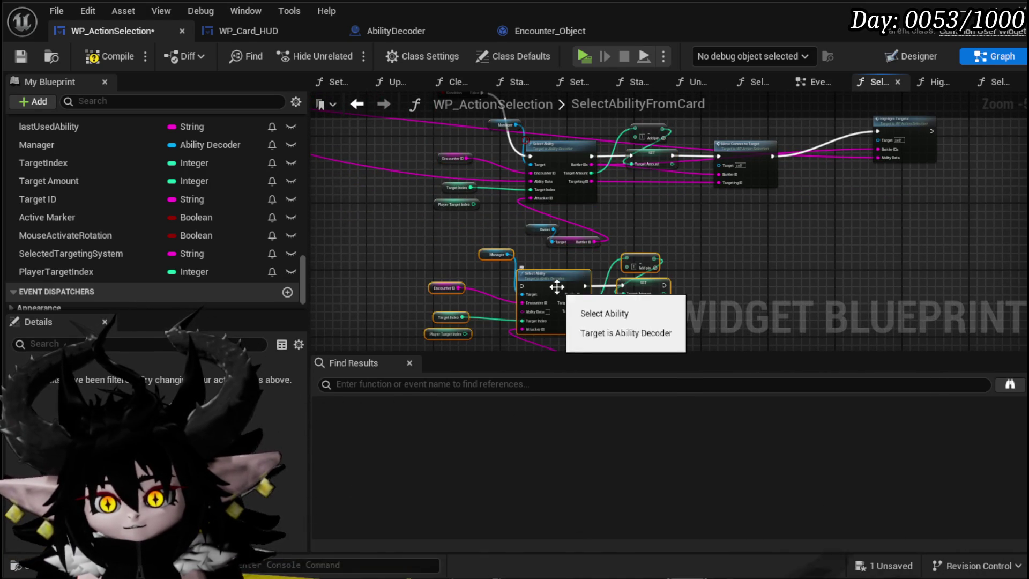
{"action": "left_click_drag", "start_coordinate": [451, 251], "coordinate": [472, 230]}
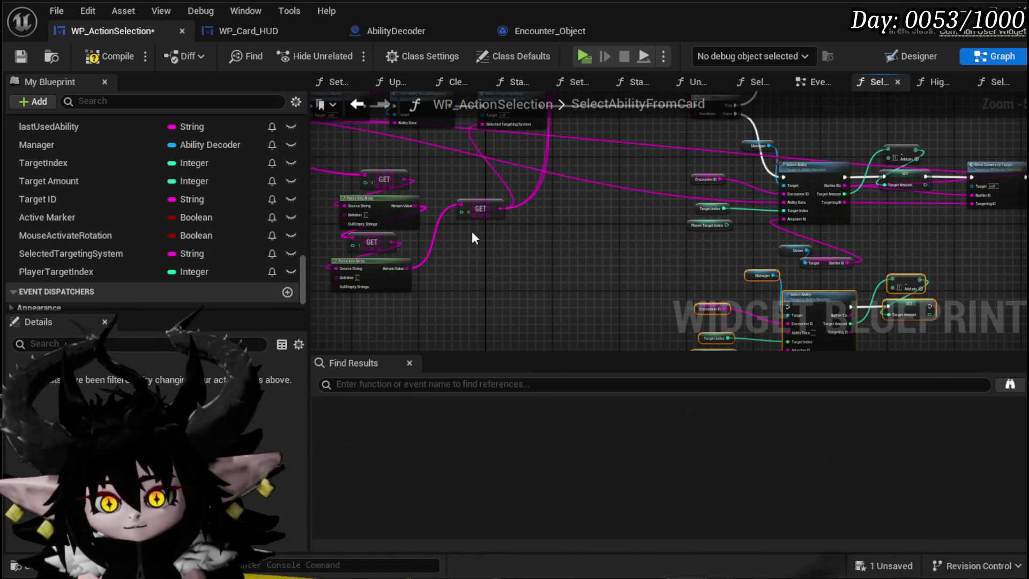
{"action": "mouse_move", "coordinate": [536, 213]}
{"action": "left_mouse_down"}
{"action": "mouse_move", "coordinate": [516, 249]}
{"action": "mouse_move", "coordinate": [523, 165]}
{"action": "mouse_move", "coordinate": [513, 259]}
{"action": "mouse_move", "coordinate": [373, 229]}
{"action": "left_mouse_up"}
{"action": "mouse_move", "coordinate": [114, 252]}
{"action": "left_mouse_down"}
{"action": "mouse_move", "coordinate": [303, 286]}
{"action": "mouse_move", "coordinate": [487, 290]}
{"action": "left_mouse_up"}
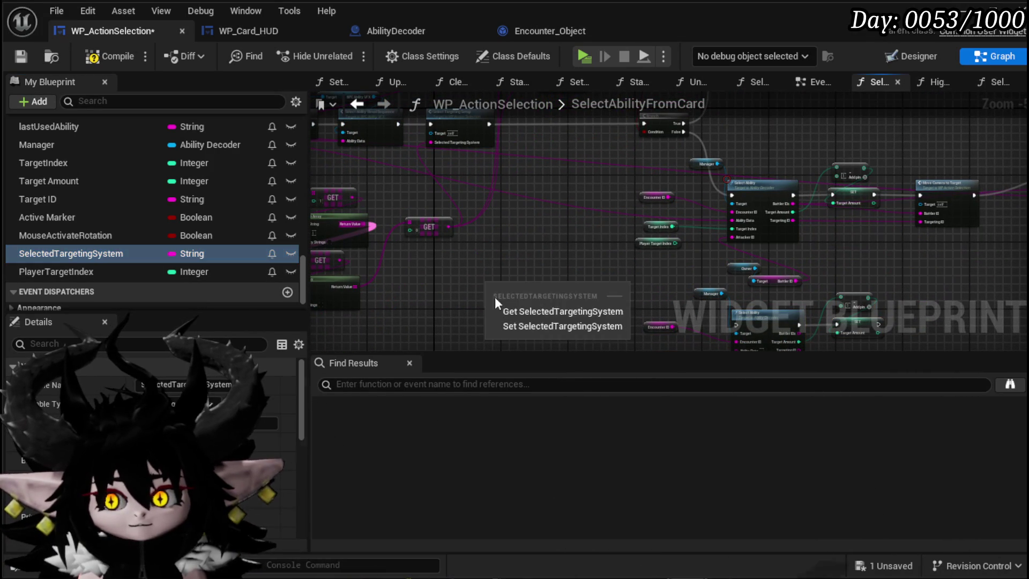
{"action": "mouse_move", "coordinate": [494, 254]}
{"action": "left_mouse_down"}
{"action": "mouse_move", "coordinate": [458, 246]}
{"action": "mouse_move", "coordinate": [625, 298]}
{"action": "mouse_move", "coordinate": [387, 280]}
{"action": "left_mouse_up"}
- Copy the Switch on String logic from SelectTargetingSetup, save, and paste it into SelectAbilityFromCard
{"action": "double_click", "coordinate": [461, 186]}
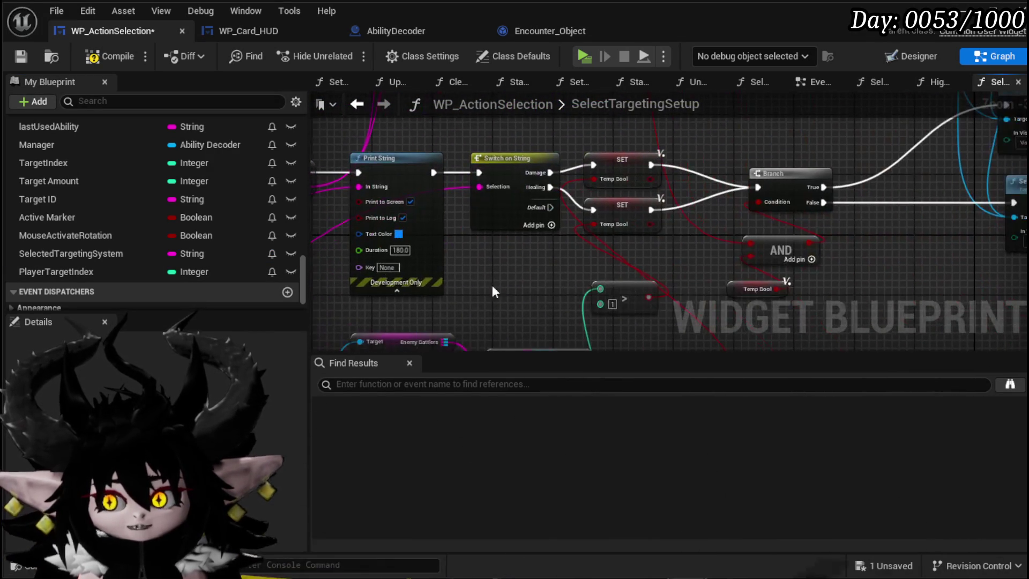
{"action": "left_click", "coordinate": [493, 212]}
{"action": "scroll", "coordinate": [439, 230], "scroll_direction": "down", "scroll_amount": 3}
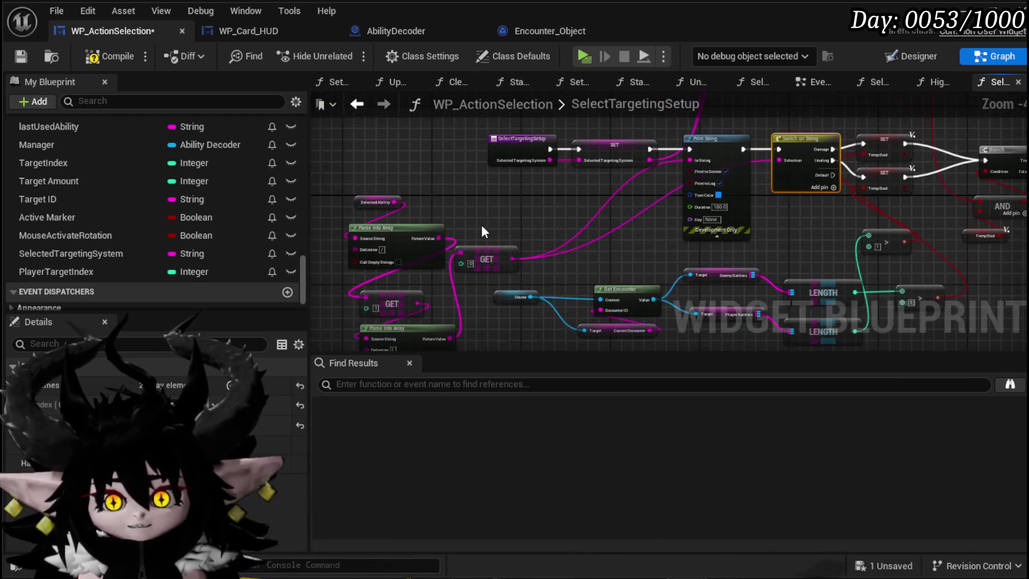
{"action": "left_click_drag", "start_coordinate": [567, 245], "coordinate": [416, 267]}
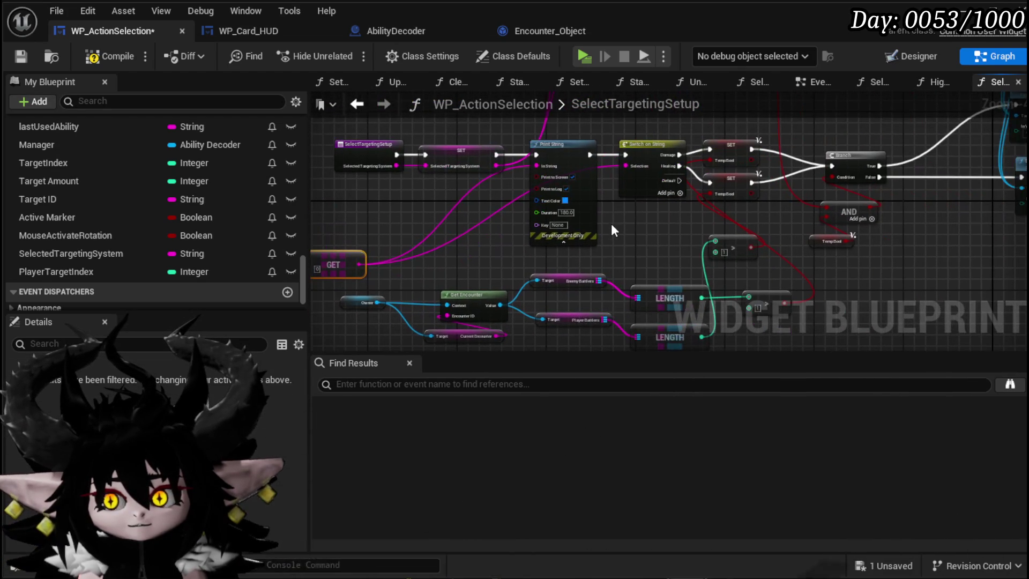
{"action": "key", "text": "F7"}
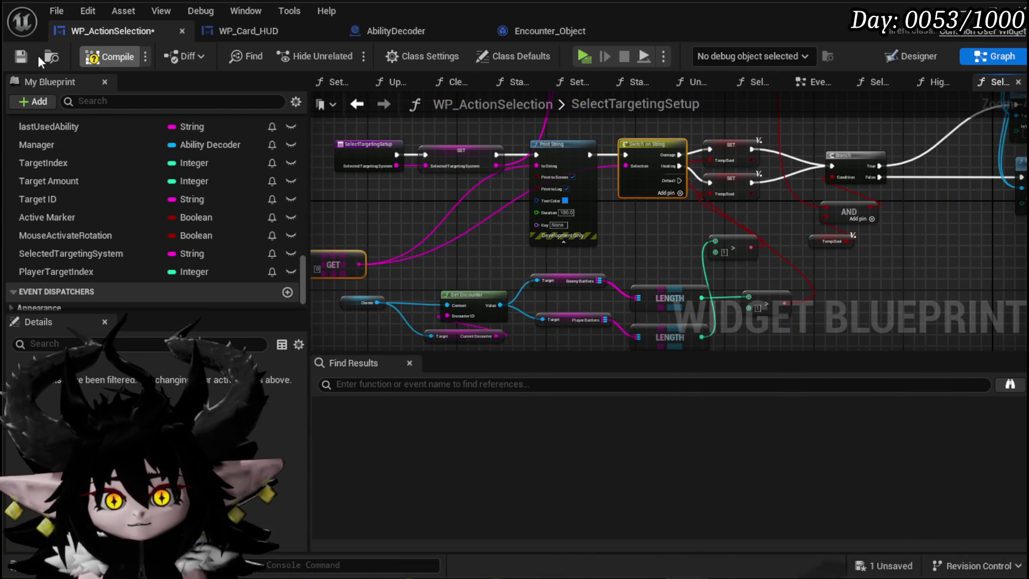
{"action": "left_click", "coordinate": [20, 58]}
{"action": "left_click", "coordinate": [367, 107]}
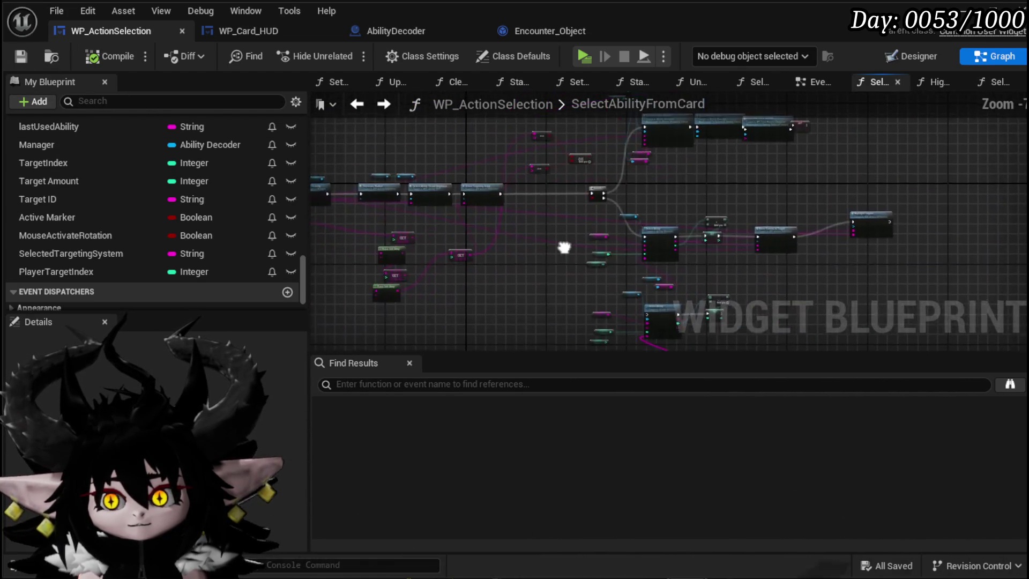
{"action": "key", "text": "ctrl+v"}
{"action": "left_click_drag", "start_coordinate": [909, 169], "coordinate": [733, 174]}
- Wire Branch False into Switch on String, routing Damage to the upper and Healing to the lower Select Ability
{"action": "left_click_drag", "start_coordinate": [576, 137], "coordinate": [627, 223]}
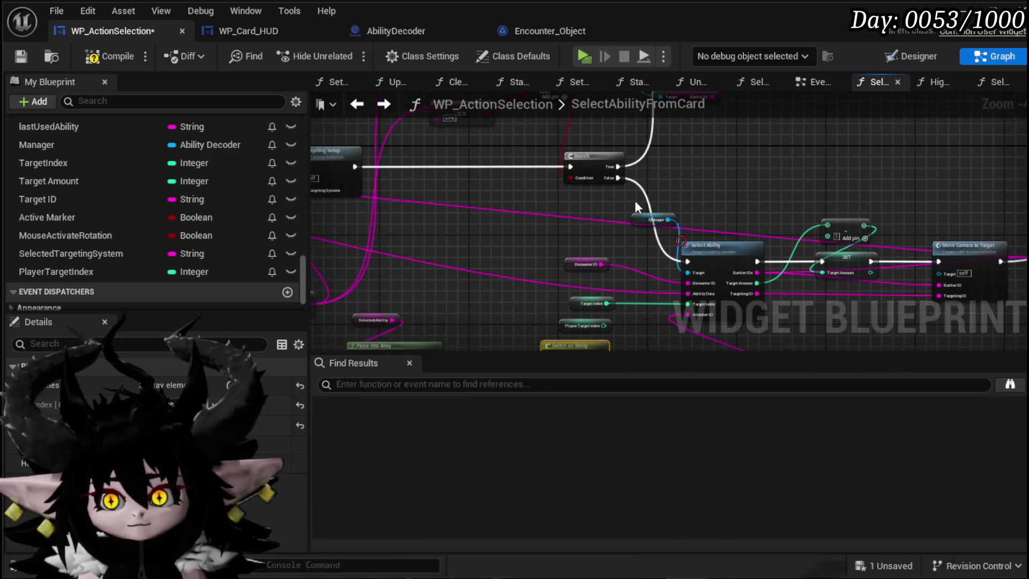
{"action": "left_click_drag", "start_coordinate": [618, 178], "coordinate": [492, 303]}
{"action": "left_click_drag", "start_coordinate": [552, 184], "coordinate": [552, 185]}
{"action": "mouse_move", "coordinate": [629, 201]}
{"action": "left_mouse_down"}
{"action": "mouse_move", "coordinate": [435, 272]}
{"action": "mouse_move", "coordinate": [528, 170]}
{"action": "left_mouse_up"}
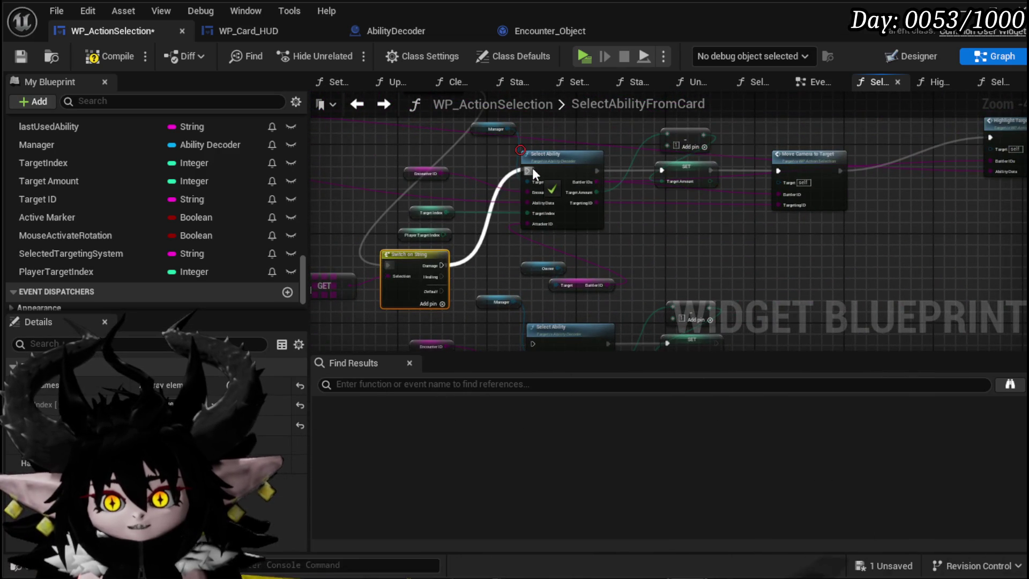
{"action": "left_click_drag", "start_coordinate": [457, 268], "coordinate": [468, 214]}
{"action": "left_click_drag", "start_coordinate": [539, 310], "coordinate": [545, 291]}
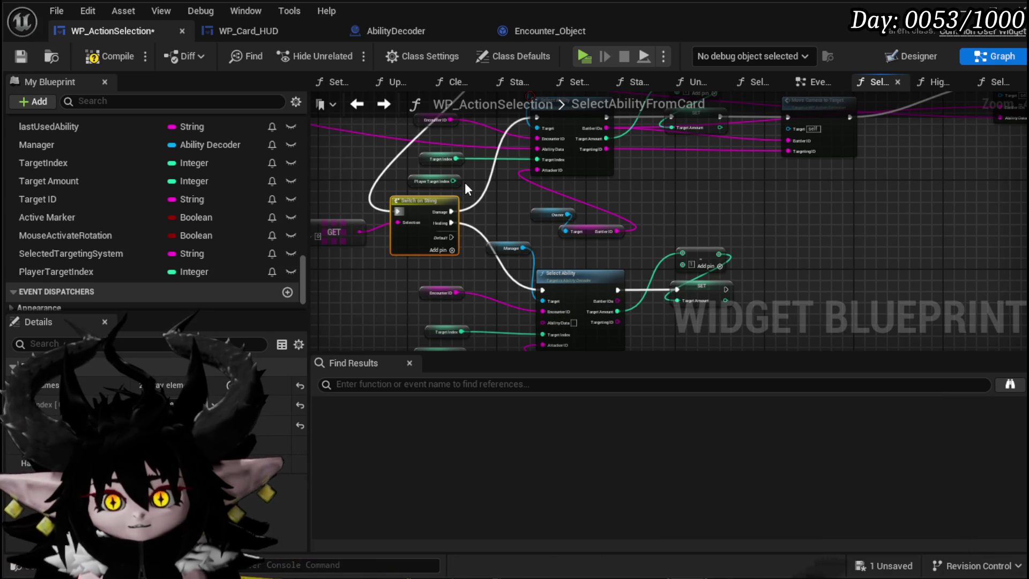
- Reposition the Player Target Index getter, feed Ability Data into the lower Select Ability, and link it to Move Camera to Target
{"action": "mouse_move", "coordinate": [418, 177]}
{"action": "left_mouse_down"}
{"action": "mouse_move", "coordinate": [362, 307]}
{"action": "mouse_move", "coordinate": [380, 348]}
{"action": "mouse_move", "coordinate": [426, 279]}
{"action": "mouse_move", "coordinate": [574, 255]}
{"action": "left_mouse_up"}
{"action": "scroll", "coordinate": [465, 275], "scroll_direction": "up", "scroll_amount": 4}
{"action": "scroll", "coordinate": [444, 217], "scroll_direction": "down", "scroll_amount": 3}
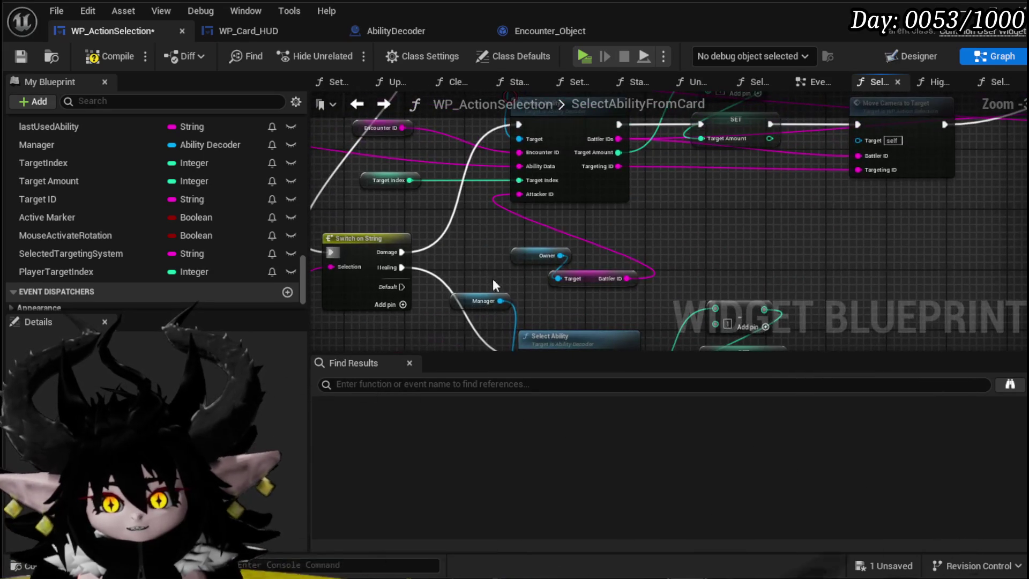
{"action": "mouse_move", "coordinate": [529, 166]}
{"action": "left_mouse_down"}
{"action": "mouse_move", "coordinate": [507, 264]}
{"action": "mouse_move", "coordinate": [531, 293]}
{"action": "left_mouse_up"}
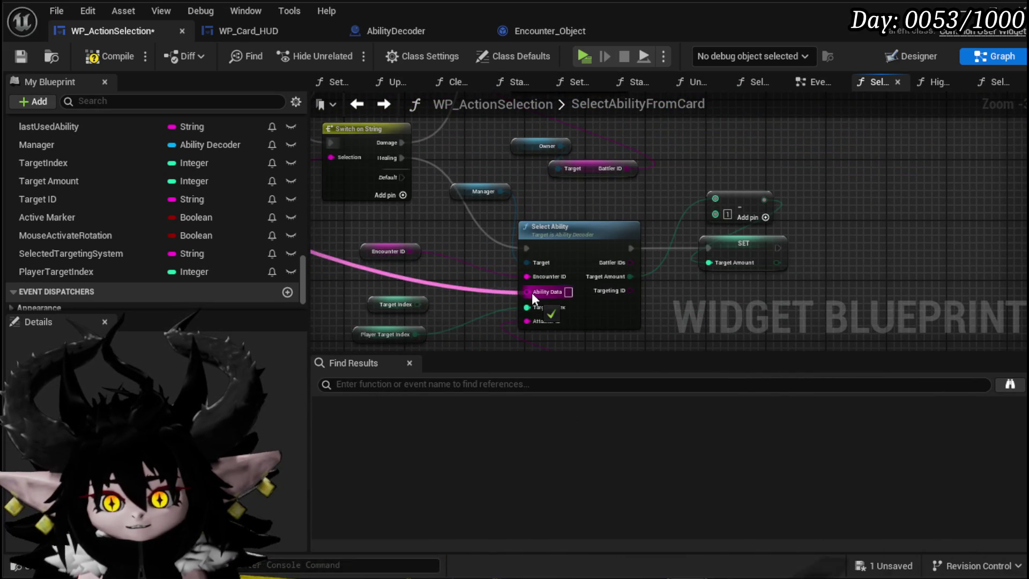
{"action": "scroll", "coordinate": [645, 204], "scroll_direction": "down", "scroll_amount": 3}
{"action": "scroll", "coordinate": [604, 289], "scroll_direction": "up", "scroll_amount": 2}
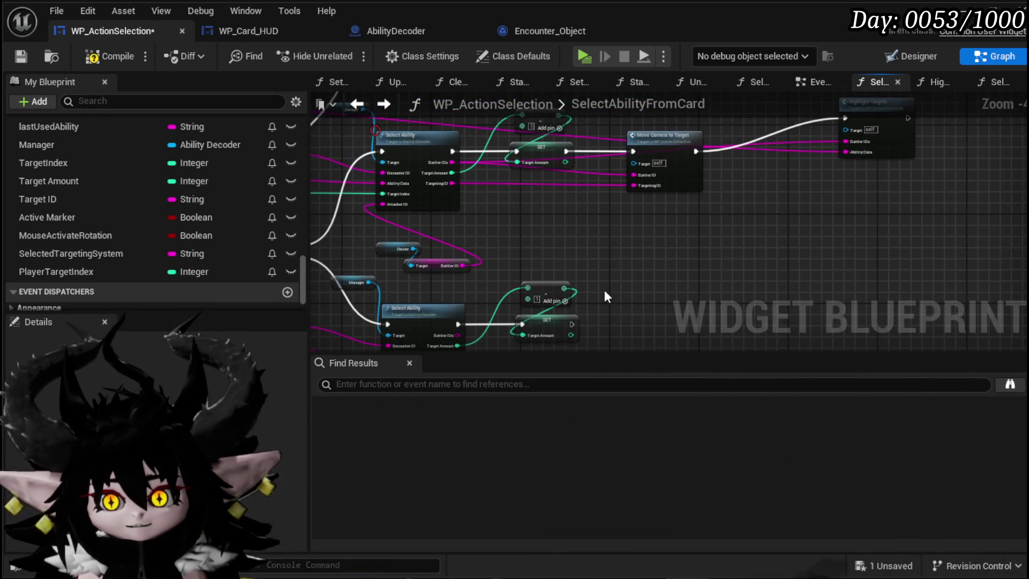
{"action": "left_click_drag", "start_coordinate": [576, 189], "coordinate": [563, 159]}
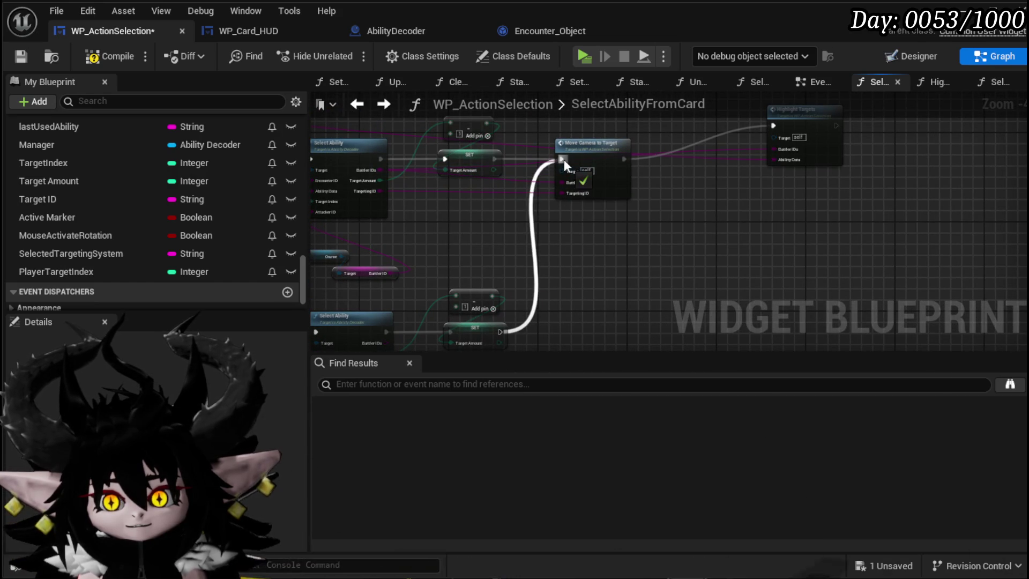
- Frame both Select Ability chains and move Move Camera to Target and Highlight Targets up-left
{"action": "scroll", "coordinate": [520, 252], "scroll_direction": "up", "scroll_amount": 3}
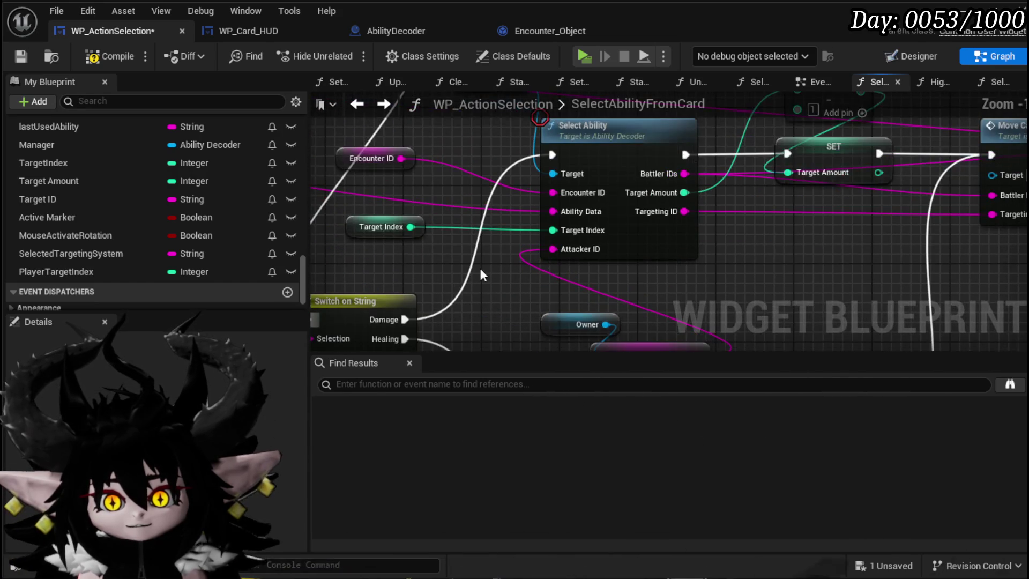
{"action": "scroll", "coordinate": [774, 291], "scroll_direction": "down", "scroll_amount": 3}
{"action": "scroll", "coordinate": [554, 287], "scroll_direction": "up", "scroll_amount": 2}
{"action": "mouse_move", "coordinate": [518, 182]}
{"action": "left_mouse_down"}
{"action": "mouse_move", "coordinate": [612, 220]}
{"action": "mouse_move", "coordinate": [653, 302]}
{"action": "mouse_move", "coordinate": [756, 153]}
{"action": "left_mouse_up"}
{"action": "scroll", "coordinate": [658, 184], "scroll_direction": "down", "scroll_amount": 2}
{"action": "mouse_move", "coordinate": [658, 185]}
{"action": "left_mouse_down"}
{"action": "mouse_move", "coordinate": [723, 212]}
{"action": "mouse_move", "coordinate": [633, 179]}
{"action": "mouse_move", "coordinate": [624, 127]}
{"action": "left_mouse_up"}
{"action": "mouse_move", "coordinate": [586, 230]}
{"action": "left_mouse_down"}
{"action": "mouse_move", "coordinate": [620, 271]}
{"action": "mouse_move", "coordinate": [545, 236]}
{"action": "mouse_move", "coordinate": [574, 239]}
{"action": "left_mouse_up"}
{"action": "mouse_move", "coordinate": [445, 159]}
{"action": "left_mouse_down"}
{"action": "mouse_move", "coordinate": [486, 212]}
{"action": "mouse_move", "coordinate": [452, 231]}
{"action": "mouse_move", "coordinate": [311, 201]}
{"action": "left_mouse_up"}
{"action": "left_click_drag", "start_coordinate": [747, 231], "coordinate": [716, 137]}
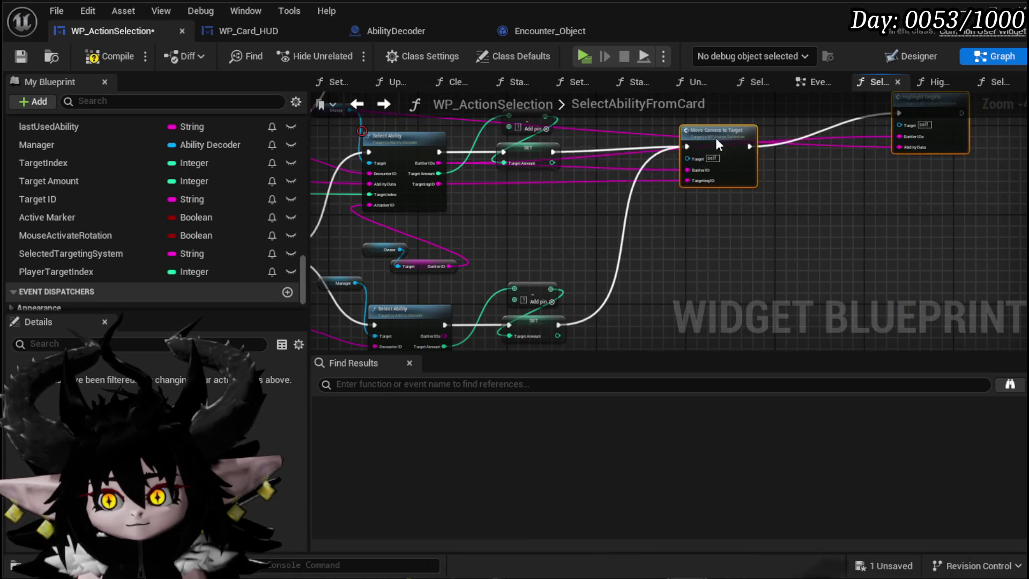
- Align Move Camera to Target with Highlight Targets and paste a copy of both nodes
{"action": "left_click_drag", "start_coordinate": [840, 222], "coordinate": [735, 238]}
{"action": "left_click_drag", "start_coordinate": [606, 165], "coordinate": [603, 154]}
{"action": "mouse_move", "coordinate": [839, 135]}
{"action": "left_mouse_down"}
{"action": "mouse_move", "coordinate": [812, 162]}
{"action": "mouse_move", "coordinate": [790, 156]}
{"action": "left_mouse_up"}
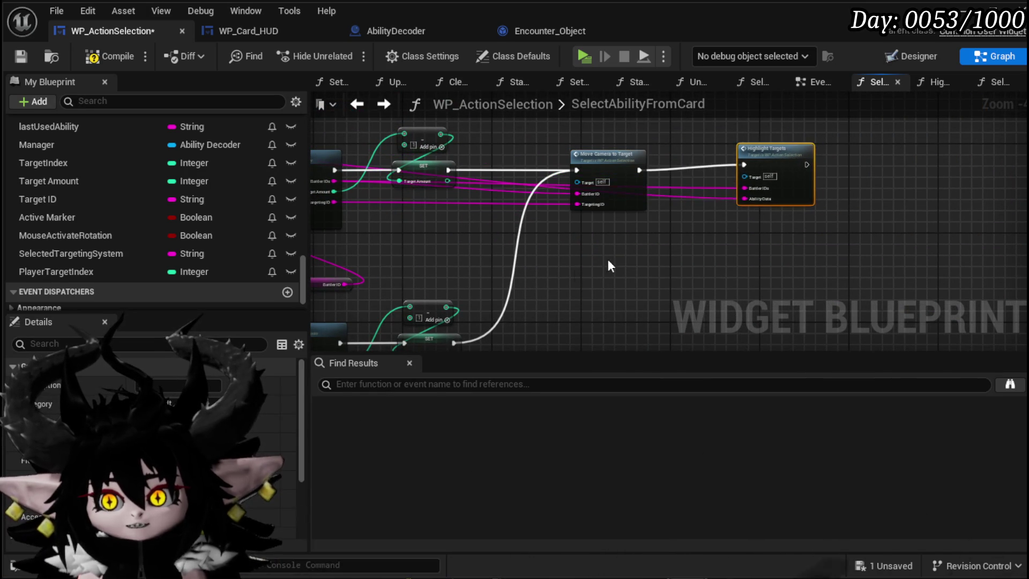
{"action": "key", "text": "ctrl+v"}
- Connect the lower SET exec, BattlerIDs and Targeting ID into the copied Move Camera to Target
{"action": "left_click_drag", "start_coordinate": [514, 276], "coordinate": [591, 280]}
{"action": "left_click_drag", "start_coordinate": [638, 244], "coordinate": [620, 274]}
{"action": "mouse_move", "coordinate": [642, 156]}
{"action": "left_mouse_down"}
{"action": "mouse_move", "coordinate": [578, 327]}
{"action": "mouse_move", "coordinate": [596, 292]}
{"action": "mouse_move", "coordinate": [590, 300]}
{"action": "left_mouse_up"}
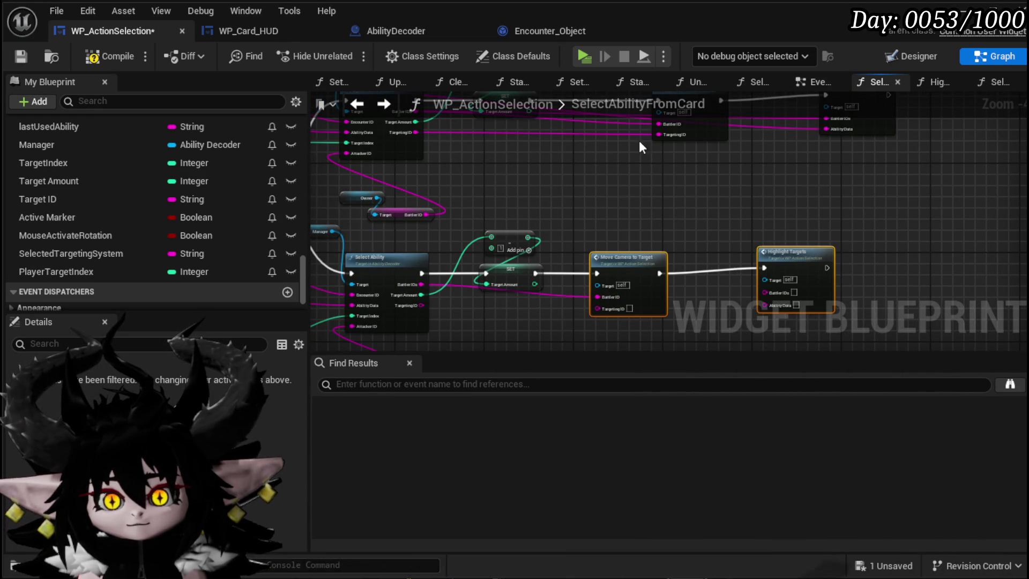
{"action": "left_click_drag", "start_coordinate": [584, 304], "coordinate": [598, 309]}
{"action": "left_click_drag", "start_coordinate": [688, 231], "coordinate": [712, 233]}
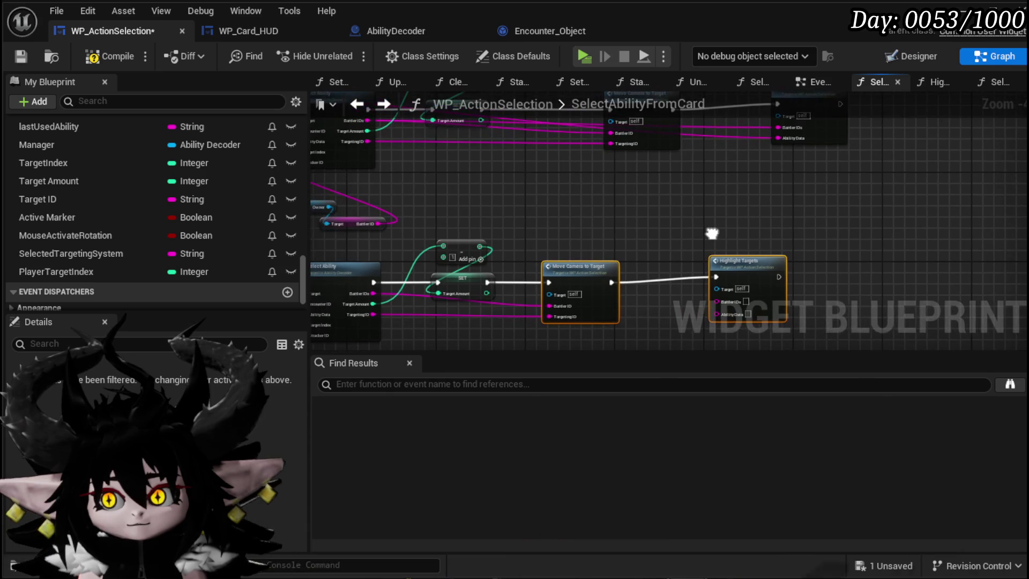
{"action": "left_click_drag", "start_coordinate": [388, 322], "coordinate": [433, 271]}
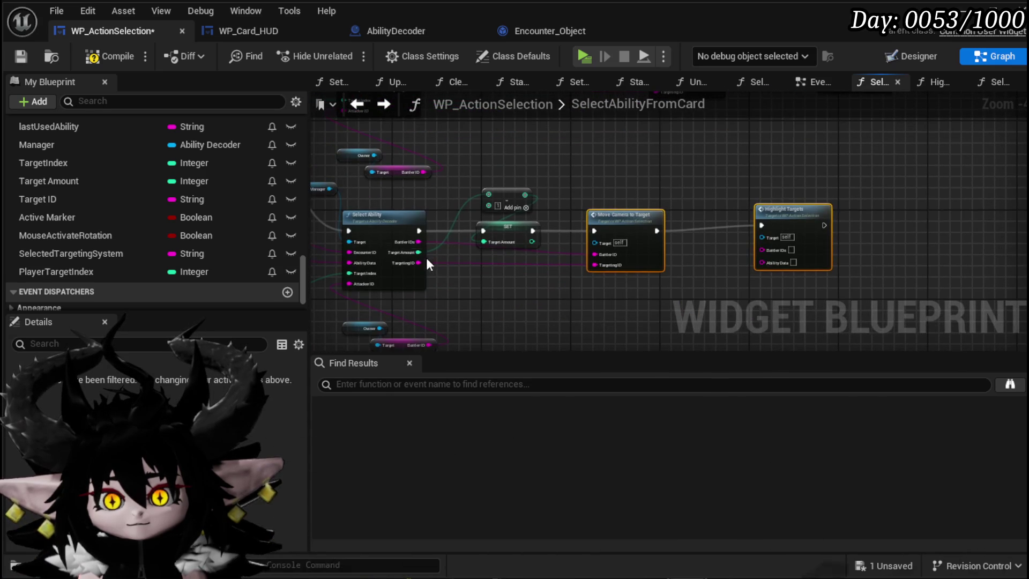
{"action": "mouse_move", "coordinate": [792, 209]}
{"action": "left_mouse_down"}
{"action": "mouse_move", "coordinate": [756, 212]}
{"action": "mouse_move", "coordinate": [787, 209]}
{"action": "left_mouse_up"}
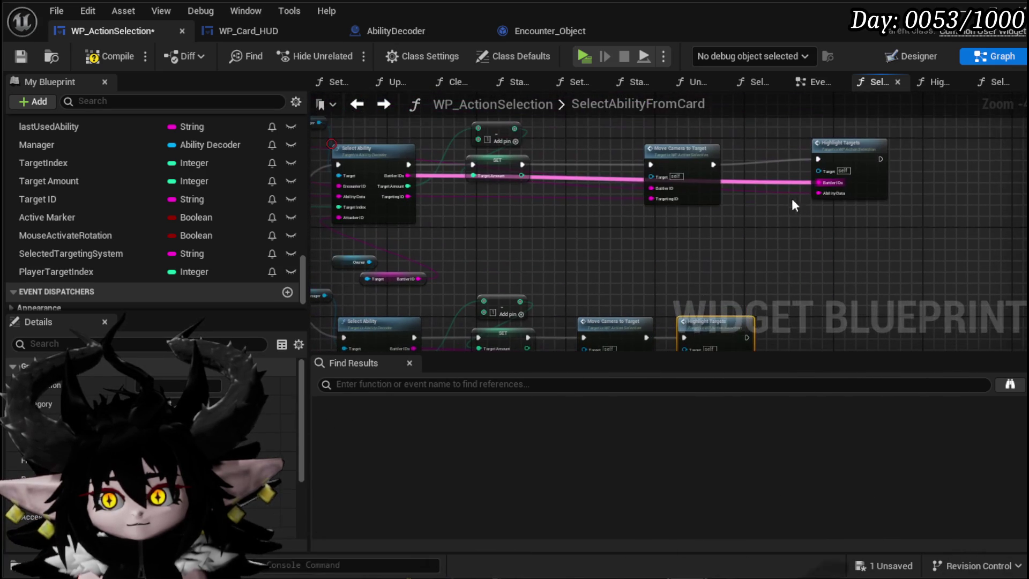
- Feed SelectedAbility into Highlight Targets' AbilityData, reposition Select Ability, and save the widget blueprint
{"action": "mouse_move", "coordinate": [595, 279]}
{"action": "left_mouse_down"}
{"action": "mouse_move", "coordinate": [886, 314]}
{"action": "mouse_move", "coordinate": [487, 202]}
{"action": "mouse_move", "coordinate": [471, 267]}
{"action": "mouse_move", "coordinate": [896, 291]}
{"action": "mouse_move", "coordinate": [519, 232]}
{"action": "mouse_move", "coordinate": [432, 207]}
{"action": "mouse_move", "coordinate": [613, 239]}
{"action": "mouse_move", "coordinate": [706, 211]}
{"action": "mouse_move", "coordinate": [650, 120]}
{"action": "mouse_move", "coordinate": [477, 161]}
{"action": "mouse_move", "coordinate": [551, 150]}
{"action": "mouse_move", "coordinate": [593, 192]}
{"action": "mouse_move", "coordinate": [584, 262]}
{"action": "mouse_move", "coordinate": [628, 269]}
{"action": "mouse_move", "coordinate": [612, 250]}
{"action": "left_mouse_up"}
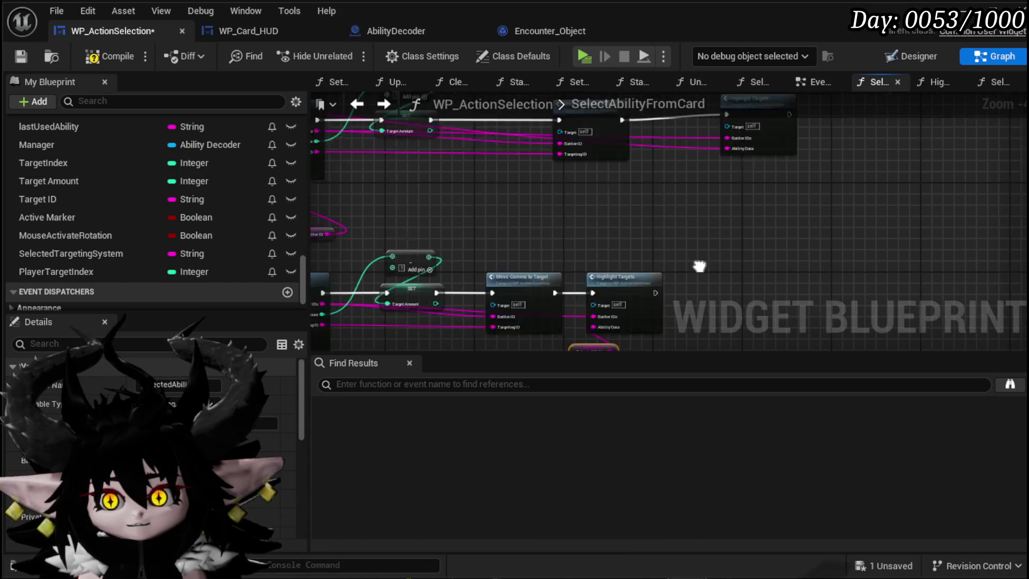
{"action": "left_click_drag", "start_coordinate": [762, 209], "coordinate": [747, 206]}
{"action": "left_click_drag", "start_coordinate": [662, 209], "coordinate": [648, 201]}
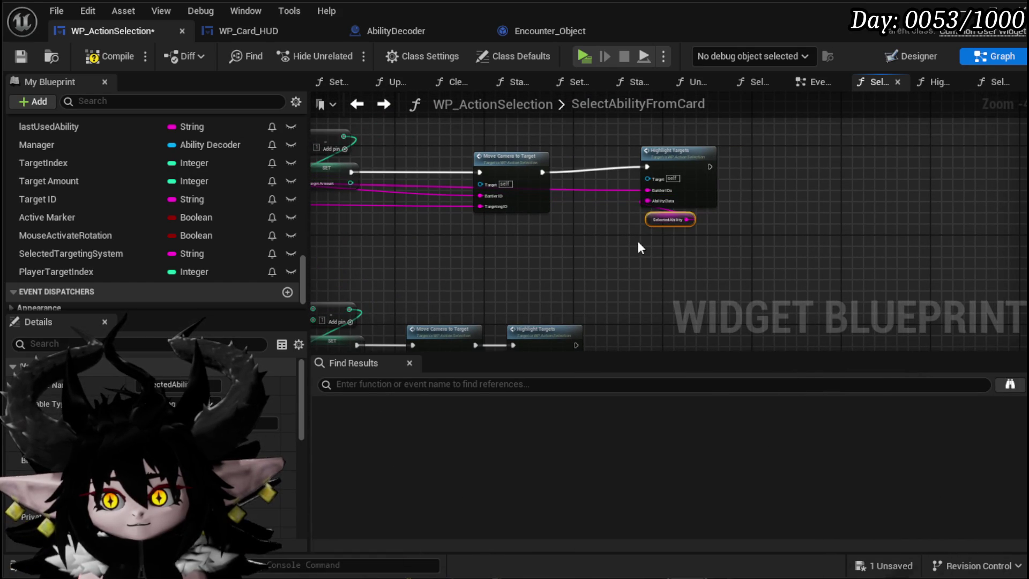
{"action": "scroll", "coordinate": [540, 232], "scroll_direction": "down", "scroll_amount": 3}
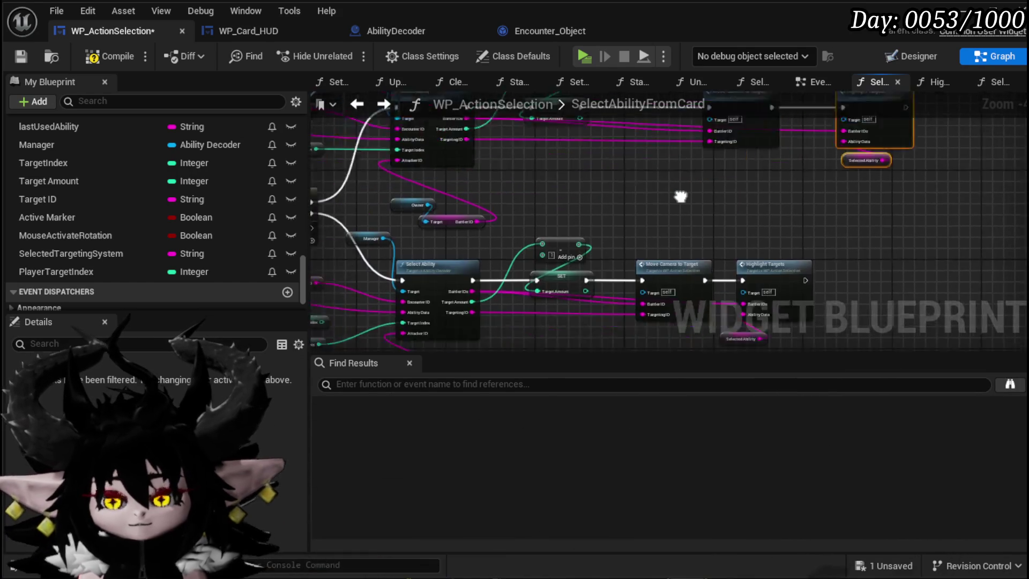
{"action": "scroll", "coordinate": [539, 232], "scroll_direction": "up", "scroll_amount": 2}
{"action": "left_click_drag", "start_coordinate": [536, 231], "coordinate": [540, 232]}
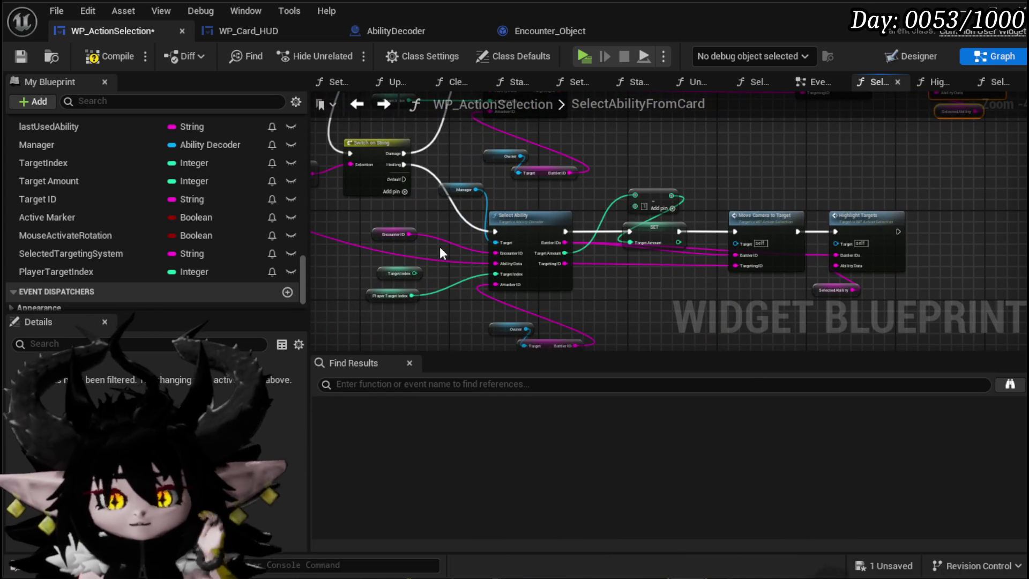
{"action": "scroll", "coordinate": [413, 263], "scroll_direction": "up", "scroll_amount": 1}
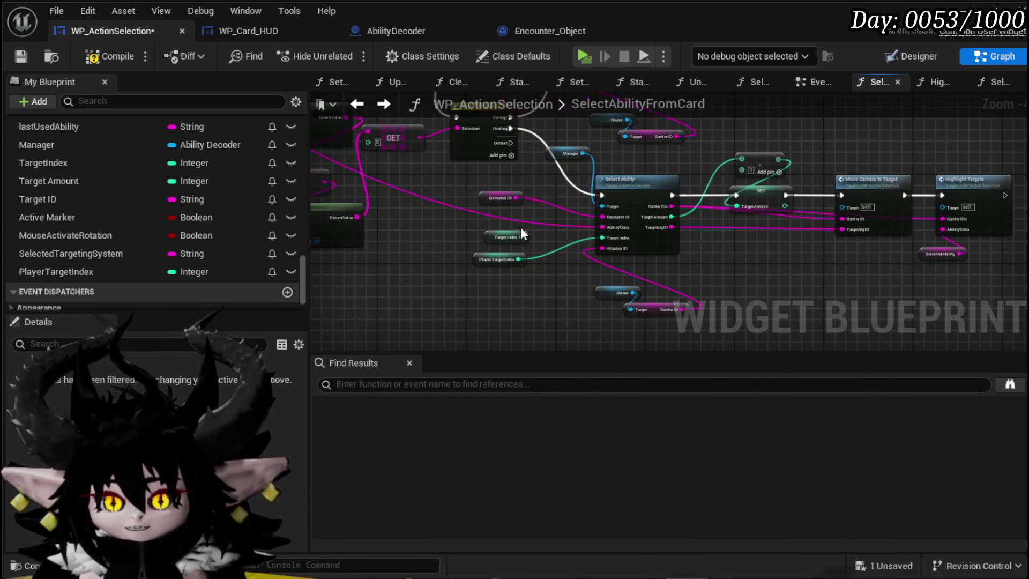
{"action": "scroll", "coordinate": [546, 245], "scroll_direction": "up", "scroll_amount": 1}
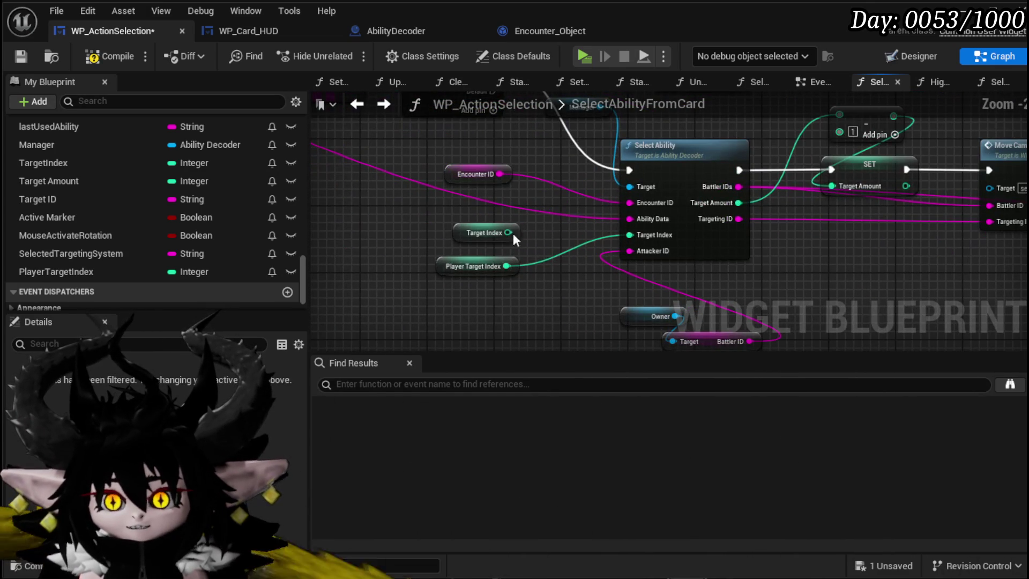
{"action": "left_click", "coordinate": [22, 57]}
- Move the GET node down-left, select Player Target Index, and save with Ctrl+S
{"action": "scroll", "coordinate": [407, 213], "scroll_direction": "down", "scroll_amount": 1}
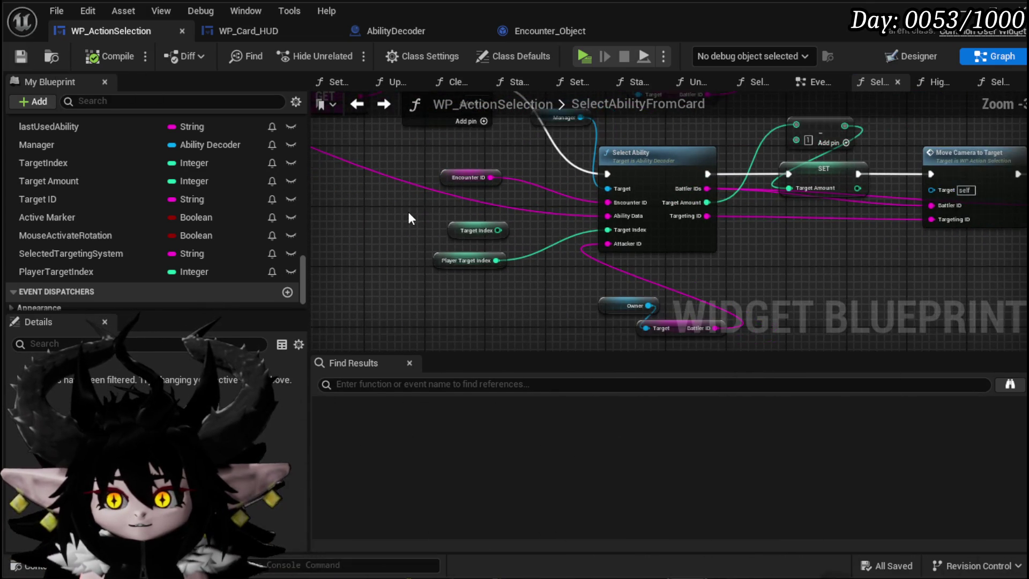
{"action": "left_click_drag", "start_coordinate": [470, 224], "coordinate": [434, 281]}
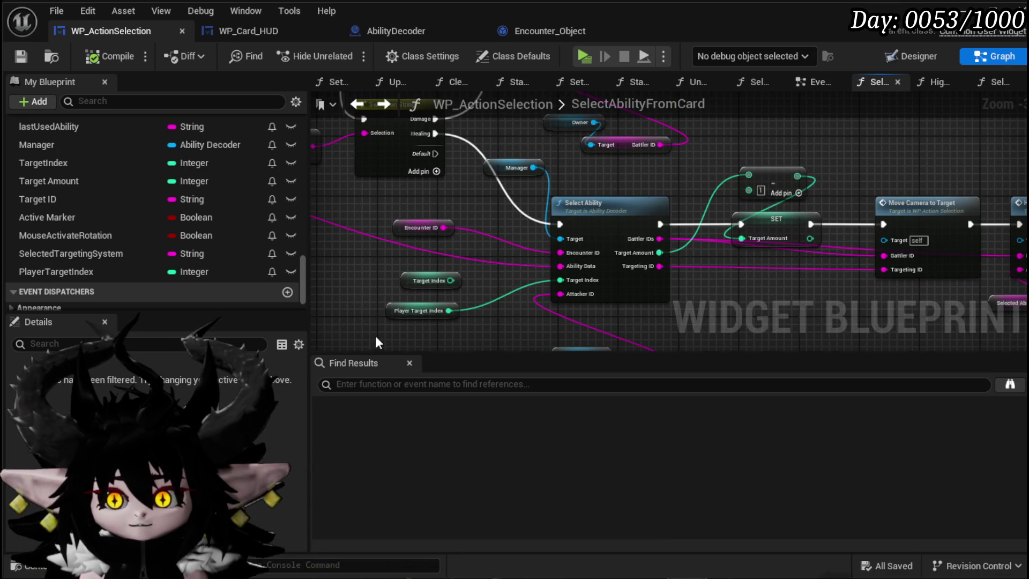
{"action": "scroll", "coordinate": [397, 294], "scroll_direction": "down", "scroll_amount": 3}
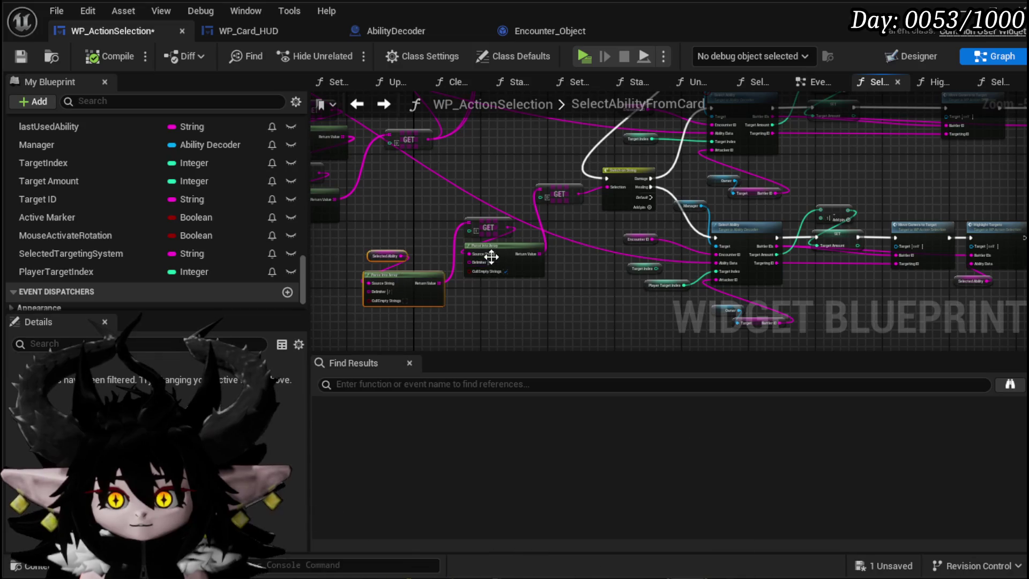
{"action": "left_click_drag", "start_coordinate": [498, 238], "coordinate": [417, 250]}
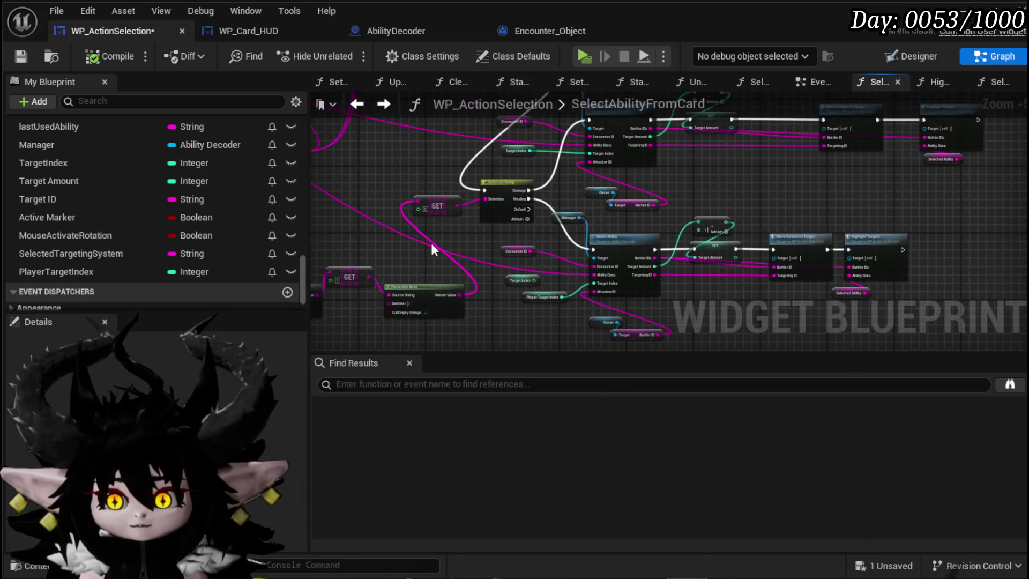
{"action": "left_click_drag", "start_coordinate": [436, 205], "coordinate": [419, 254]}
{"action": "left_click_drag", "start_coordinate": [507, 307], "coordinate": [552, 296]}
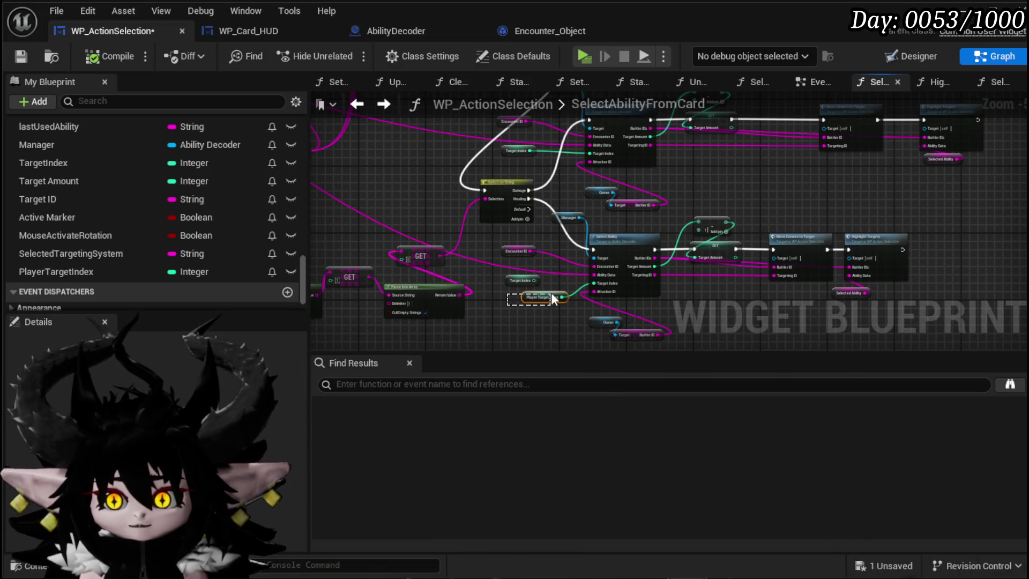
{"action": "key", "text": "ctrl+s"}
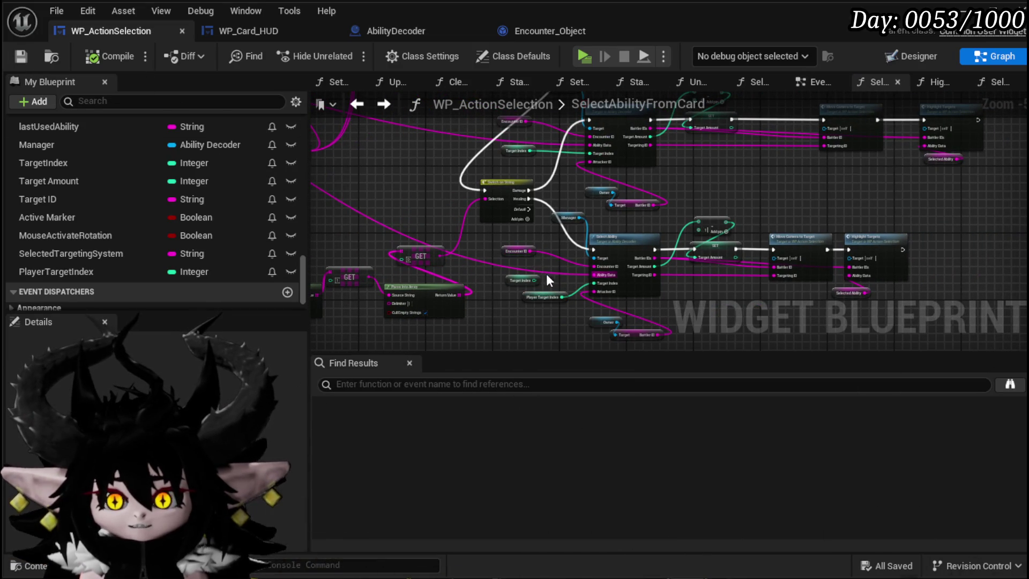
- Select the Target Index node, then open the SelectNextTarget function graph
{"action": "scroll", "coordinate": [496, 219], "scroll_direction": "up", "scroll_amount": 2}
{"action": "scroll", "coordinate": [500, 209], "scroll_direction": "up", "scroll_amount": 1}
{"action": "left_click", "coordinate": [507, 156]}
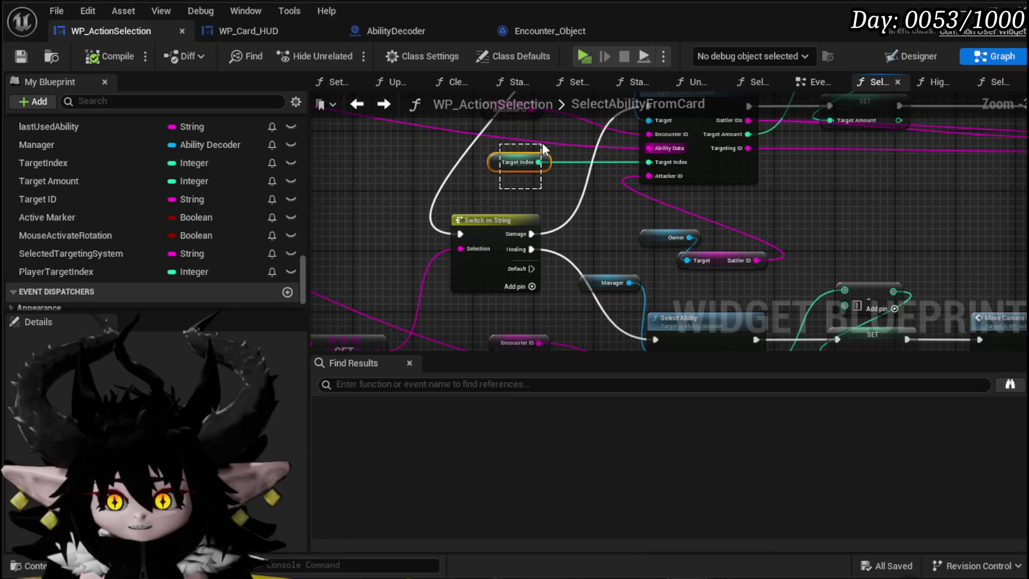
{"action": "scroll", "coordinate": [507, 157], "scroll_direction": "up", "scroll_amount": 1}
{"action": "scroll", "coordinate": [181, 181], "scroll_direction": "up", "scroll_amount": 3}
{"action": "scroll", "coordinate": [181, 182], "scroll_direction": "down", "scroll_amount": 2}
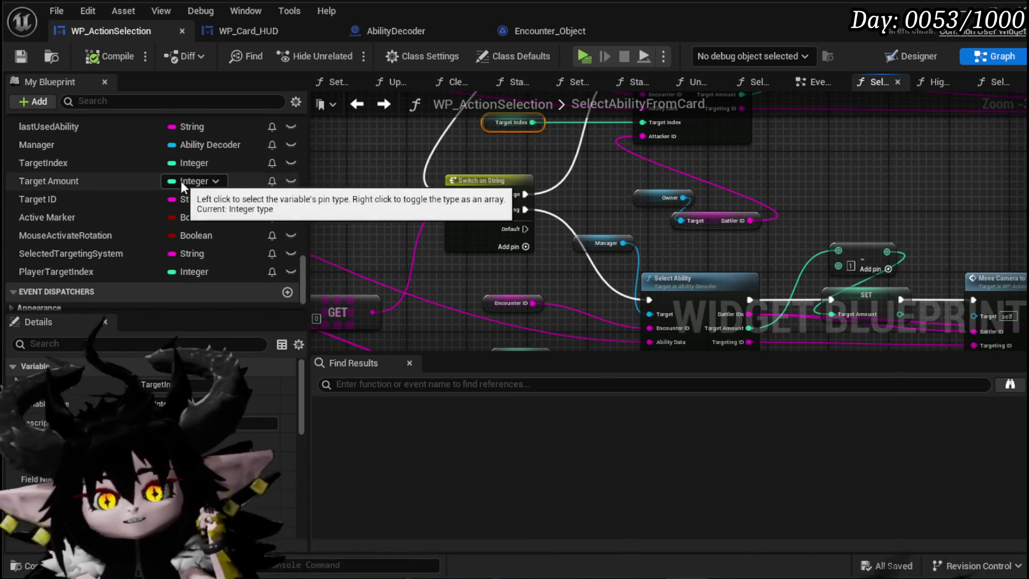
{"action": "scroll", "coordinate": [181, 181], "scroll_direction": "up", "scroll_amount": 8}
{"action": "scroll", "coordinate": [109, 200], "scroll_direction": "up", "scroll_amount": 5}
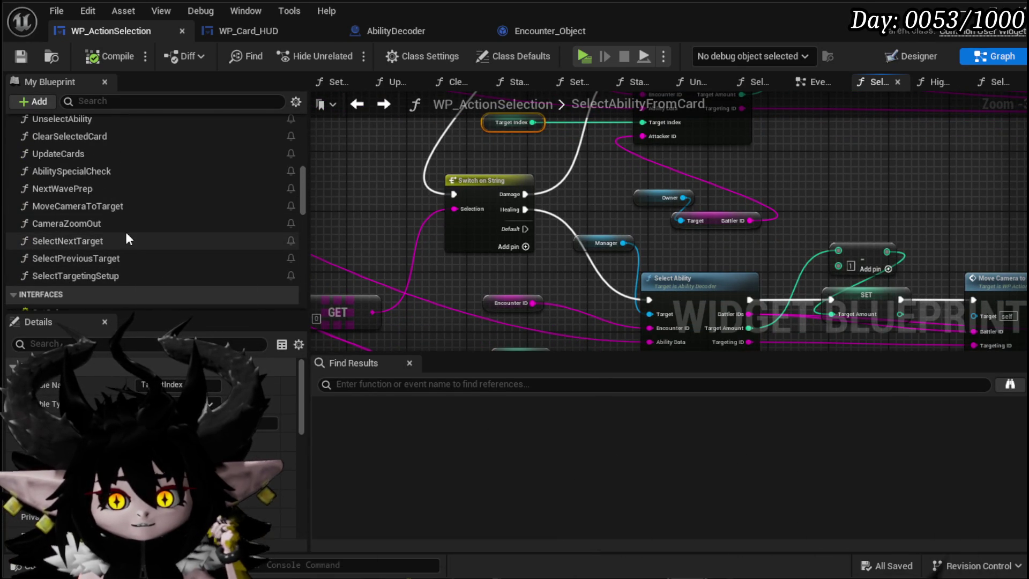
{"action": "double_click", "coordinate": [124, 240]}
- Shift the Branch, Owner, Target and Is Empty nodes left, then add a new variable
{"action": "scroll", "coordinate": [462, 228], "scroll_direction": "up", "scroll_amount": 2}
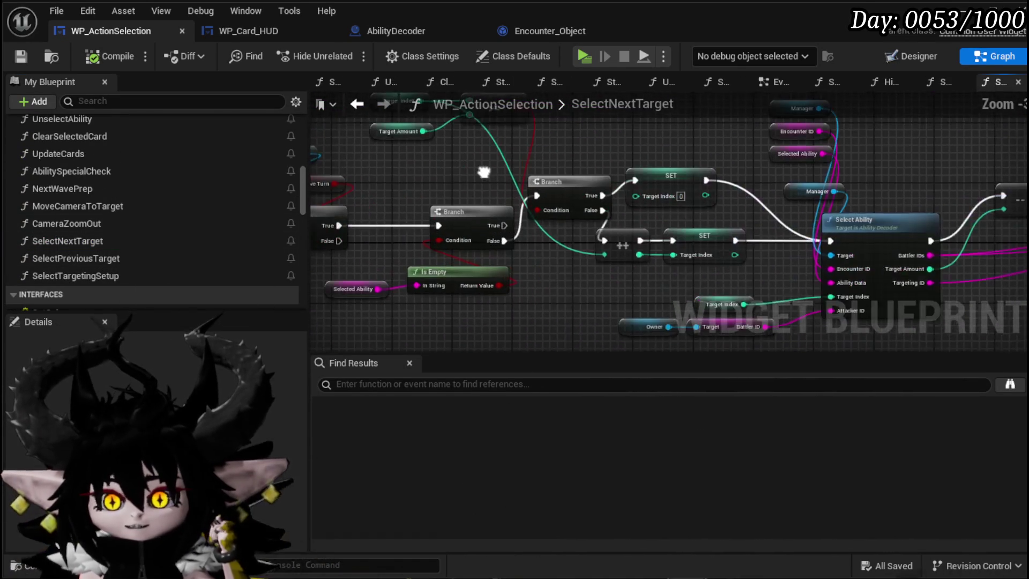
{"action": "left_click_drag", "start_coordinate": [513, 190], "coordinate": [568, 205]}
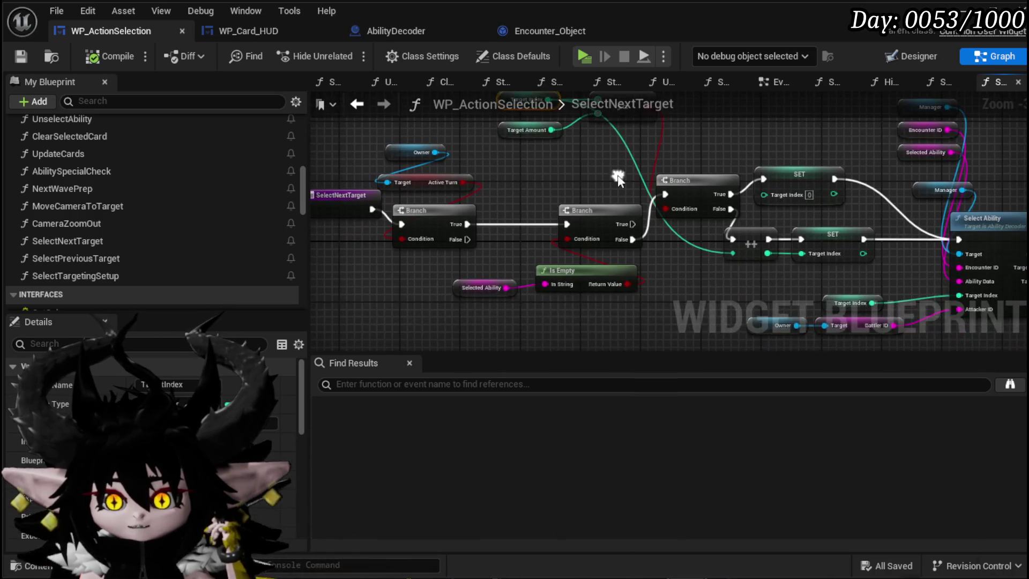
{"action": "left_click_drag", "start_coordinate": [422, 281], "coordinate": [681, 131]}
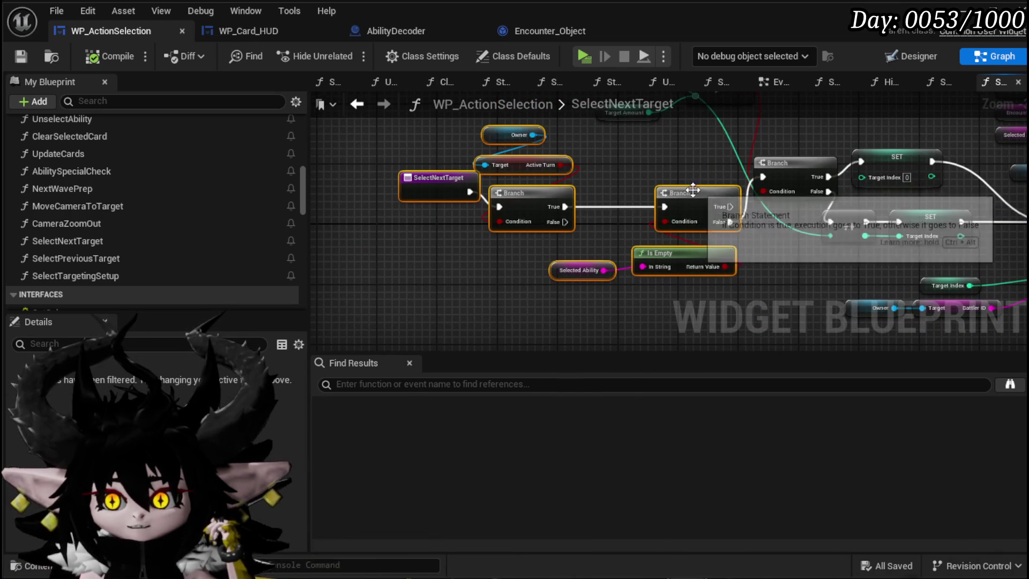
{"action": "left_click_drag", "start_coordinate": [689, 194], "coordinate": [531, 194]}
{"action": "left_click", "coordinate": [615, 175]}
{"action": "left_click_drag", "start_coordinate": [616, 174], "coordinate": [530, 199]}
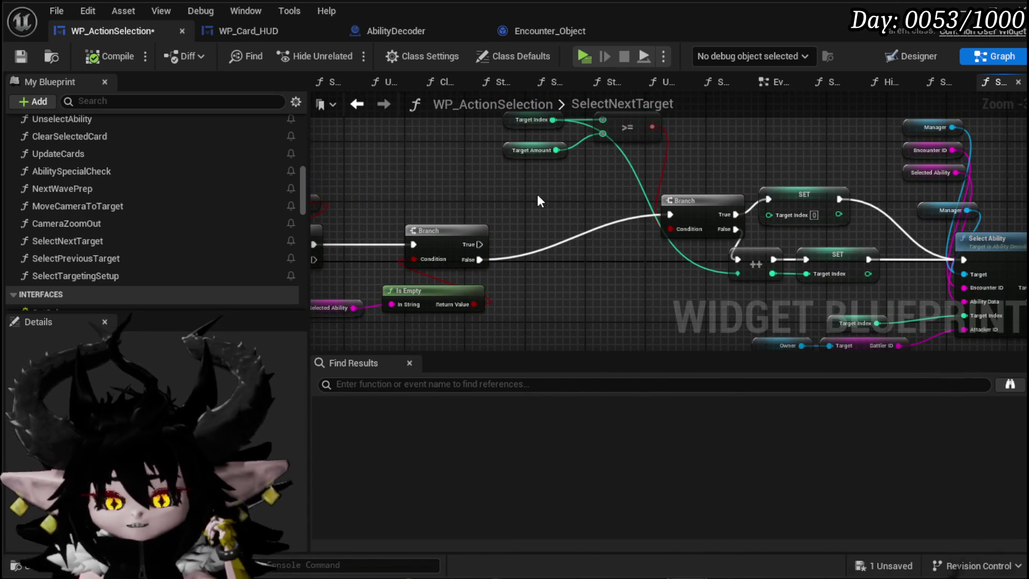
{"action": "scroll", "coordinate": [182, 246], "scroll_direction": "down", "scroll_amount": 3}
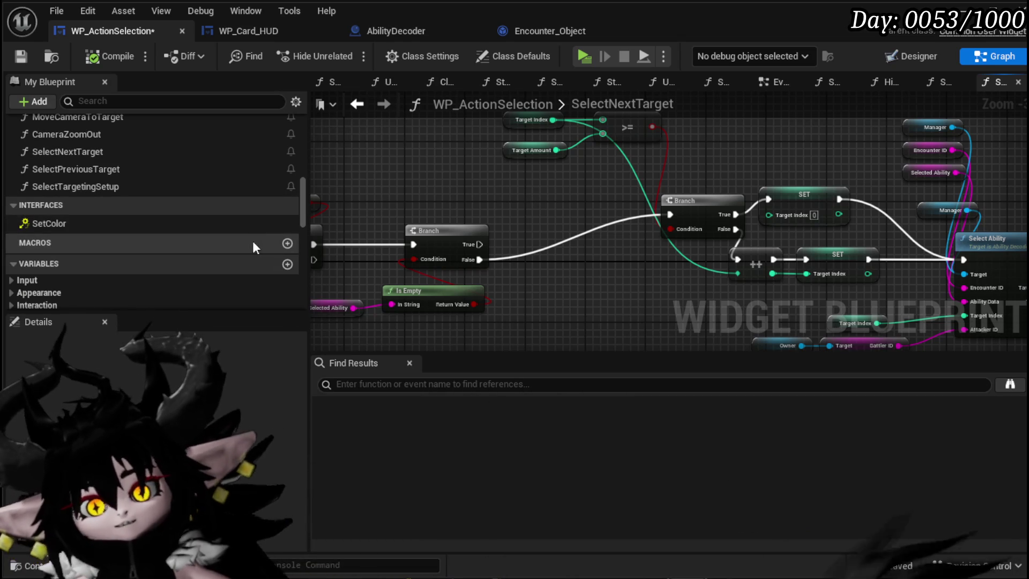
{"action": "scroll", "coordinate": [158, 244], "scroll_direction": "down", "scroll_amount": 1}
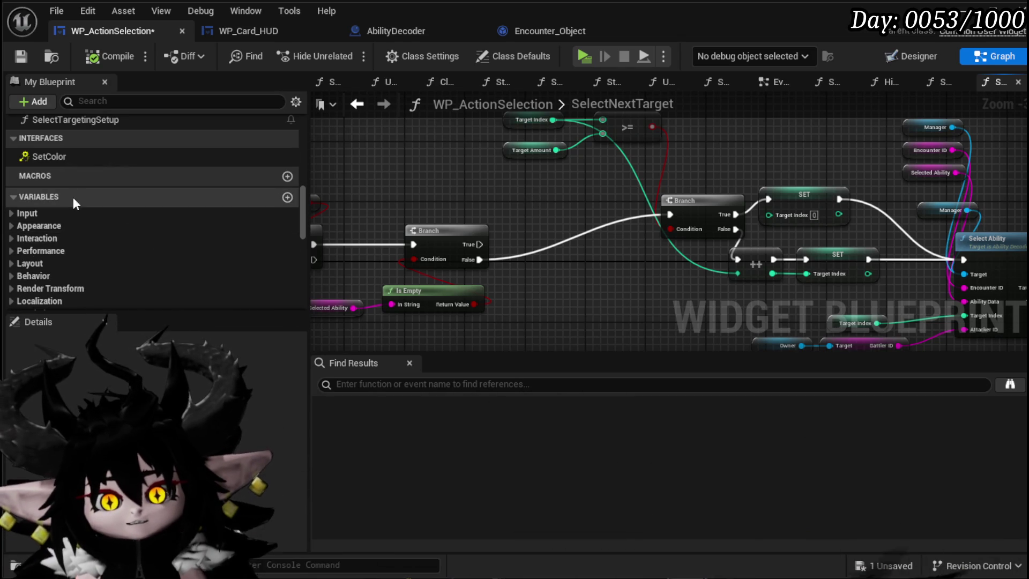
{"action": "left_click", "coordinate": [287, 198]}
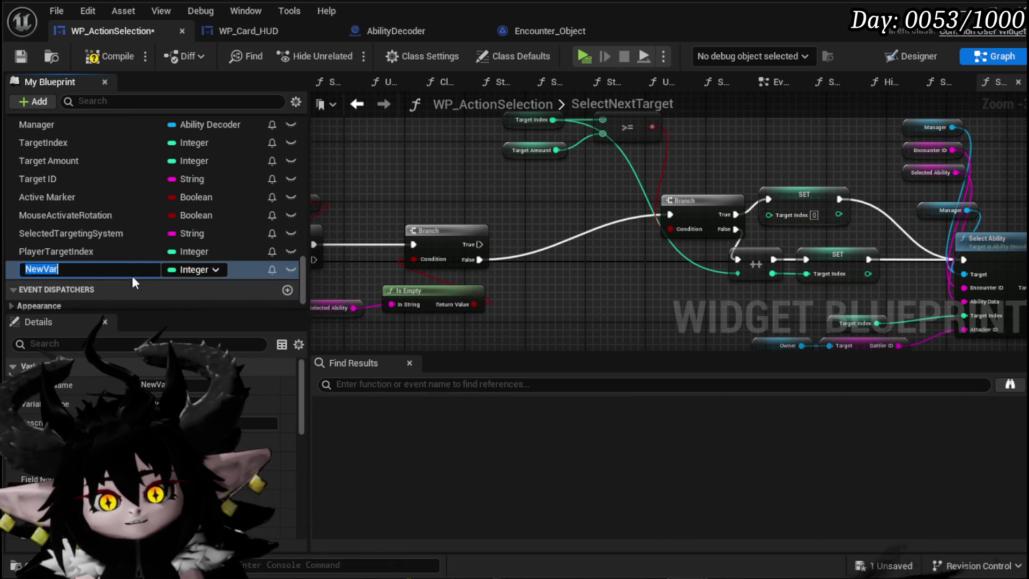
- Name the new variable TargetIndexMap as a map with String values, then compile and save
{"action": "type", "text": "Target"}
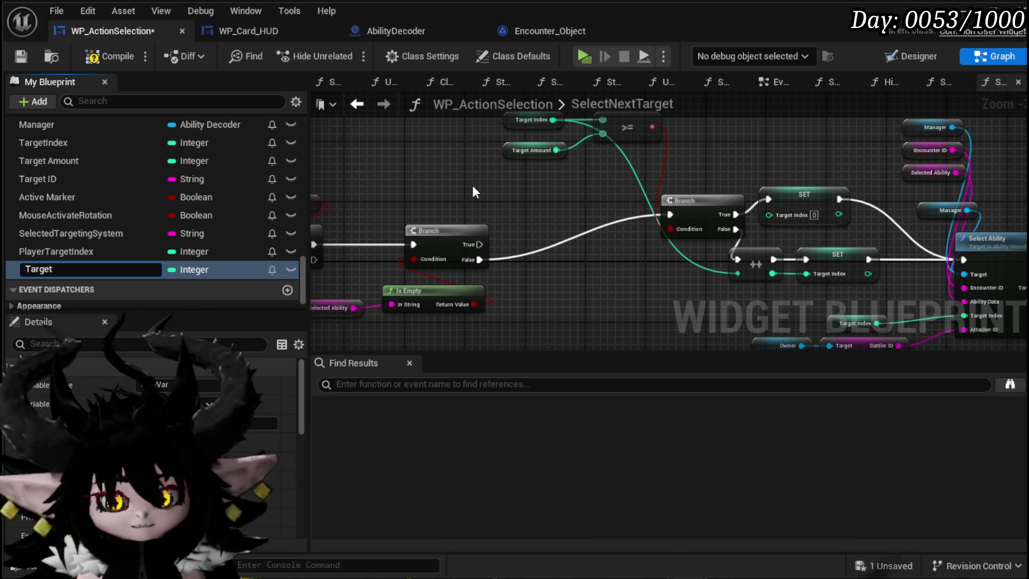
{"action": "type", "text": "IndexMap"}
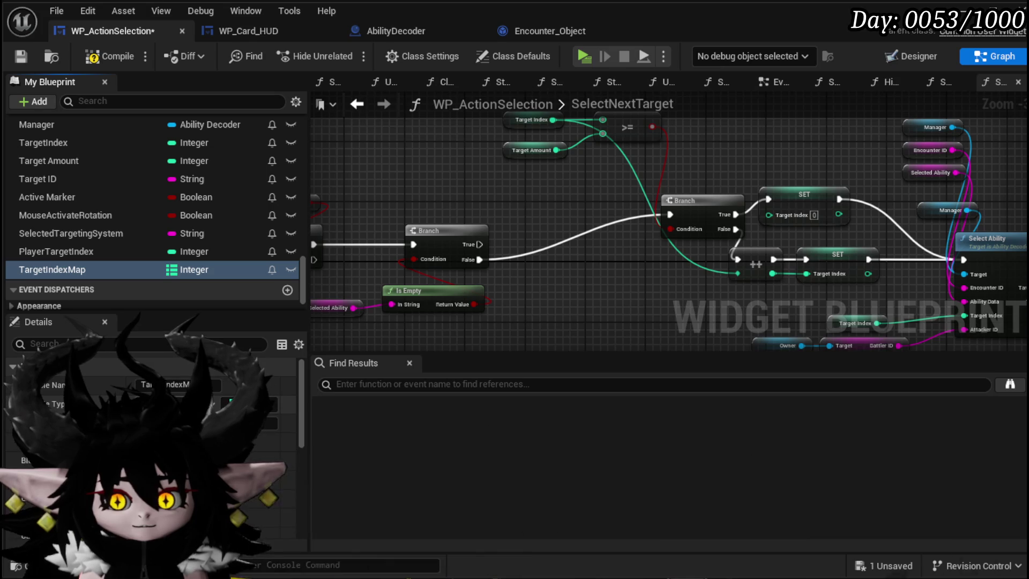
{"action": "left_click", "coordinate": [295, 526]}
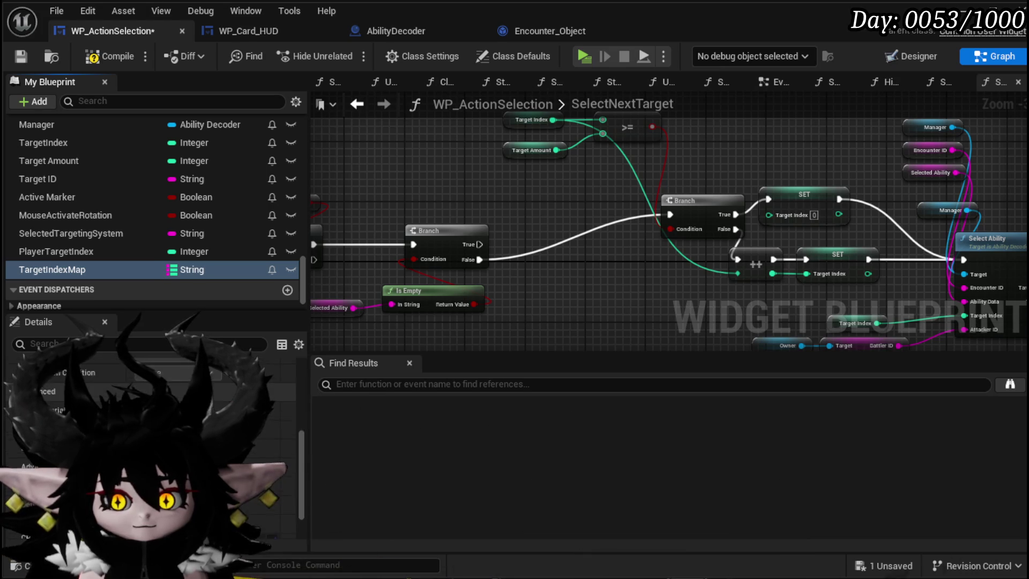
{"action": "left_click", "coordinate": [109, 53]}
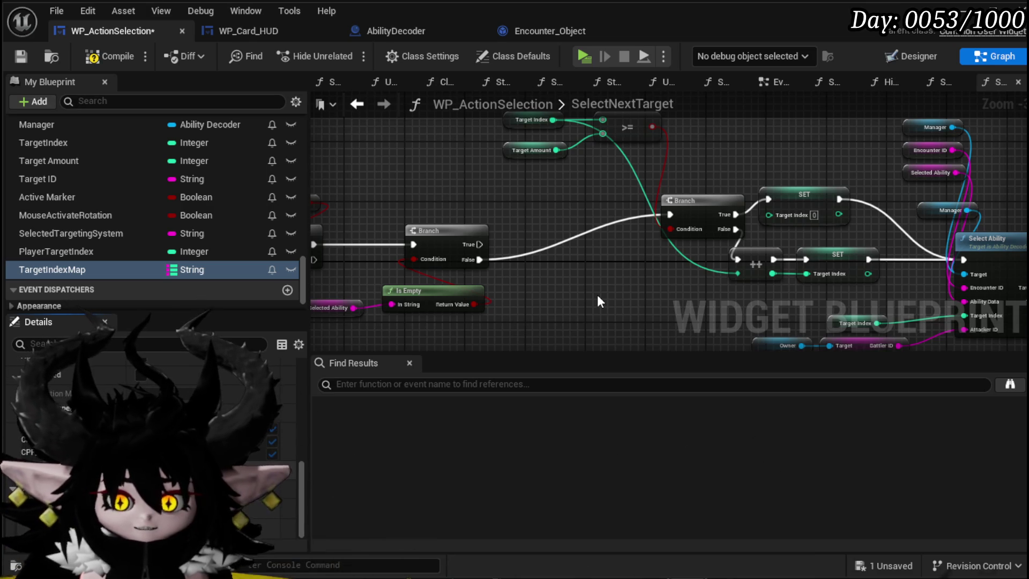
{"action": "left_click", "coordinate": [22, 57]}
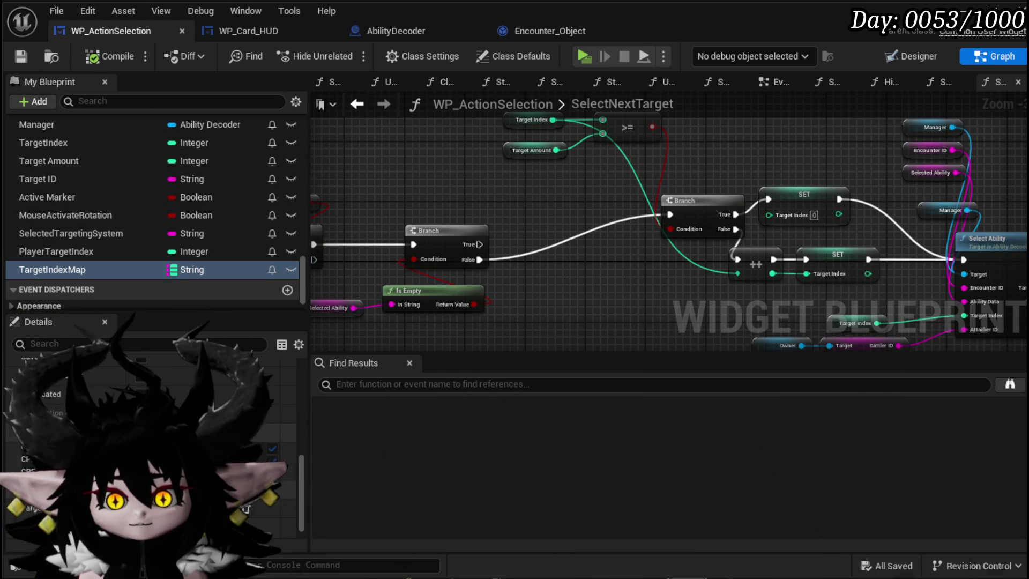
- Clear the SelectNextTarget node selection, save again, and open the SelectAbilityFromCard graph
{"action": "scroll", "coordinate": [116, 182], "scroll_direction": "up", "scroll_amount": 15}
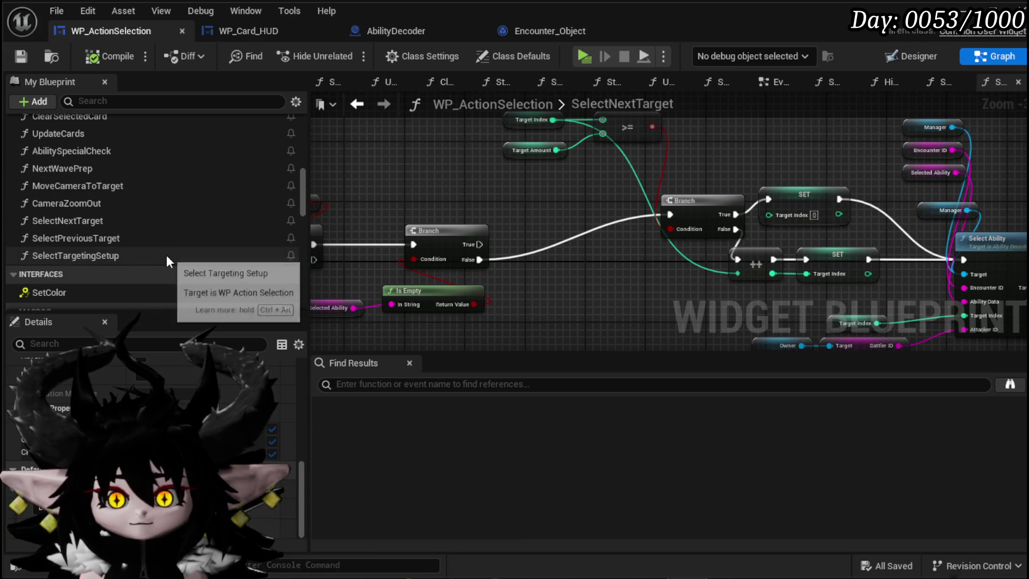
{"action": "mouse_move", "coordinate": [533, 207]}
{"action": "left_mouse_down"}
{"action": "mouse_move", "coordinate": [394, 223]}
{"action": "mouse_move", "coordinate": [545, 216]}
{"action": "left_mouse_up"}
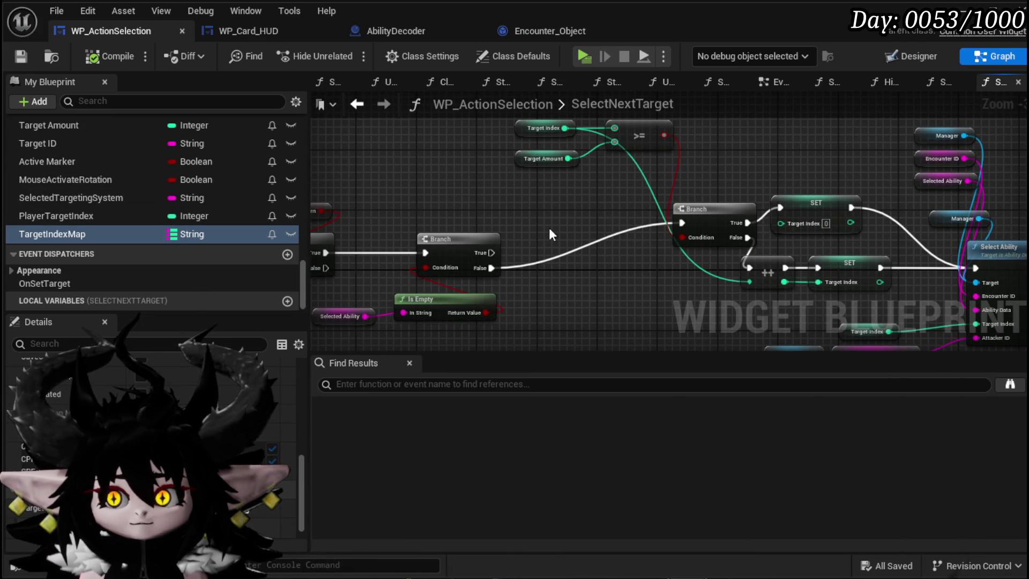
{"action": "left_click_drag", "start_coordinate": [549, 237], "coordinate": [541, 267]}
{"action": "scroll", "coordinate": [150, 428], "scroll_direction": "down", "scroll_amount": 1}
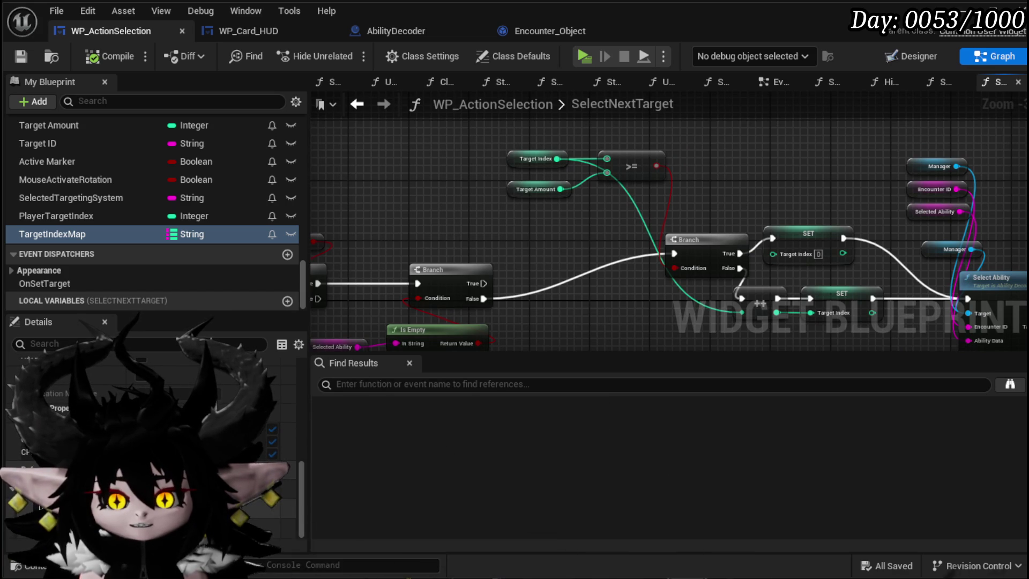
{"action": "left_click_drag", "start_coordinate": [531, 158], "coordinate": [446, 189]}
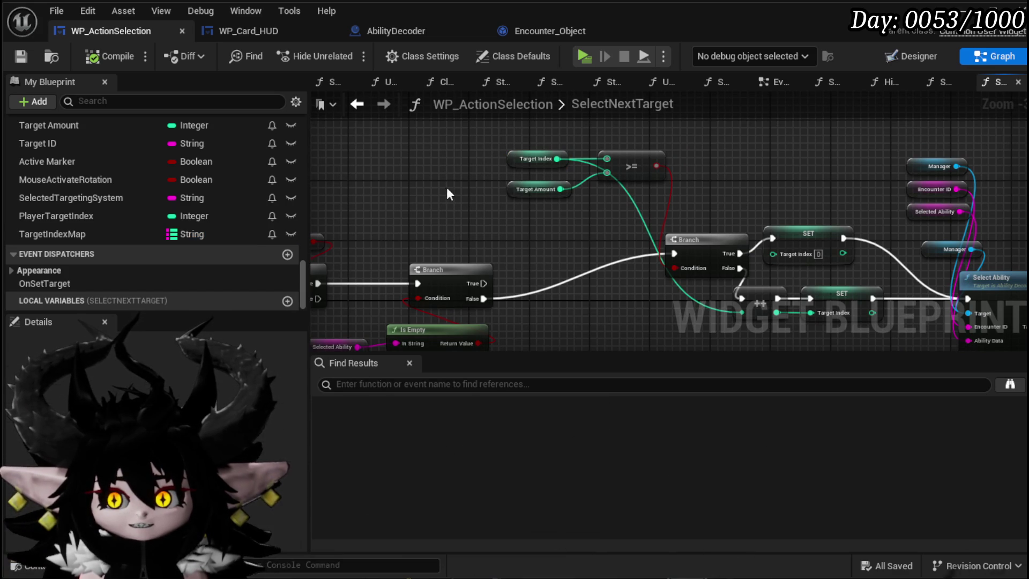
{"action": "left_click", "coordinate": [9, 58]}
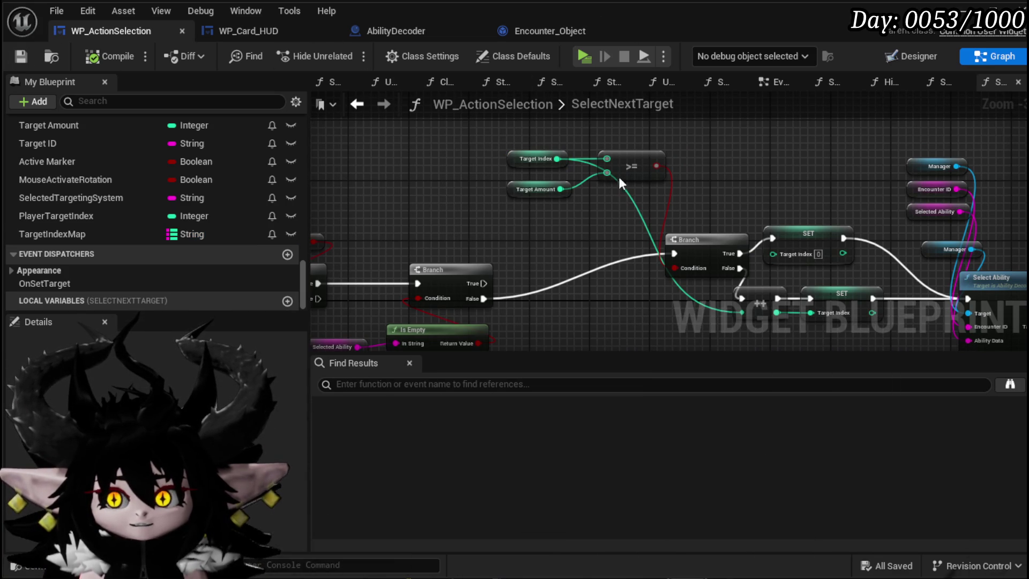
{"action": "scroll", "coordinate": [164, 177], "scroll_direction": "up", "scroll_amount": 10}
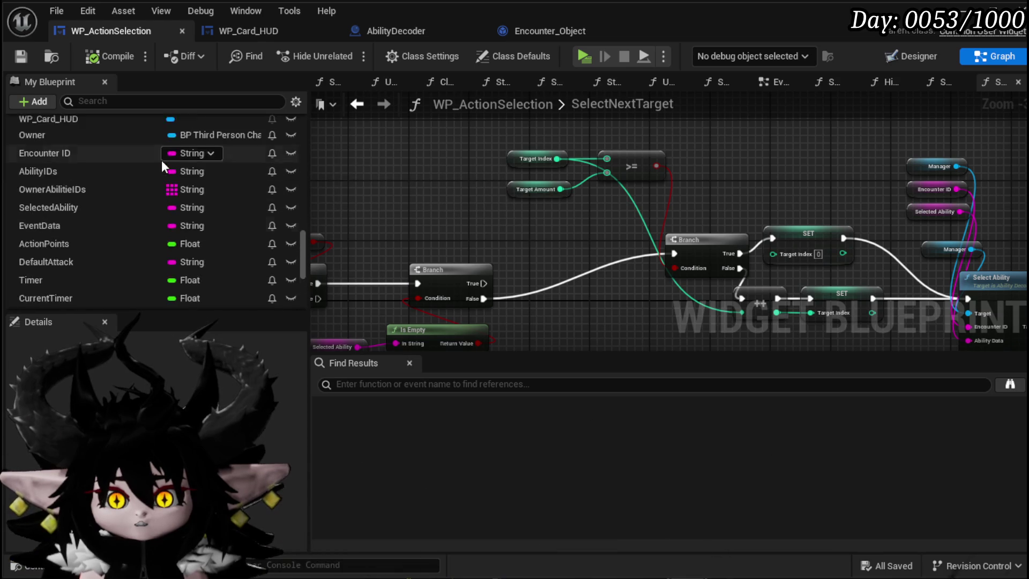
{"action": "scroll", "coordinate": [95, 188], "scroll_direction": "up", "scroll_amount": 5}
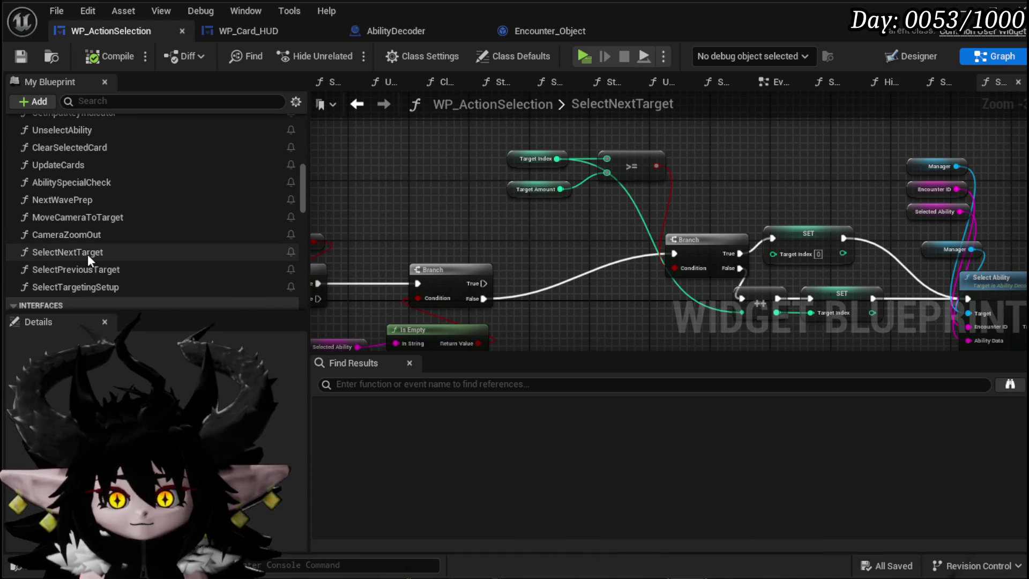
{"action": "scroll", "coordinate": [87, 254], "scroll_direction": "up", "scroll_amount": 5}
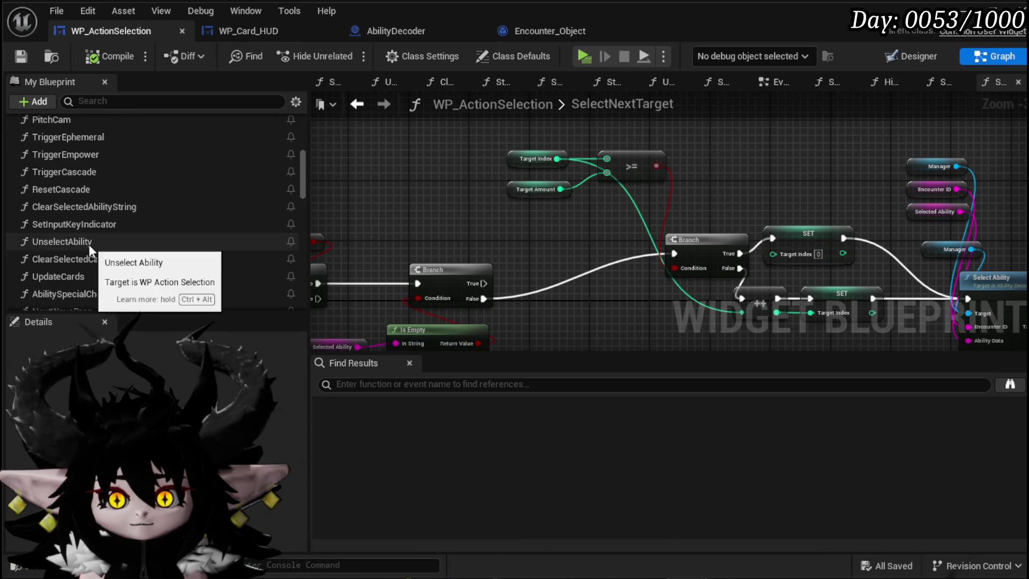
{"action": "double_click", "coordinate": [71, 185]}
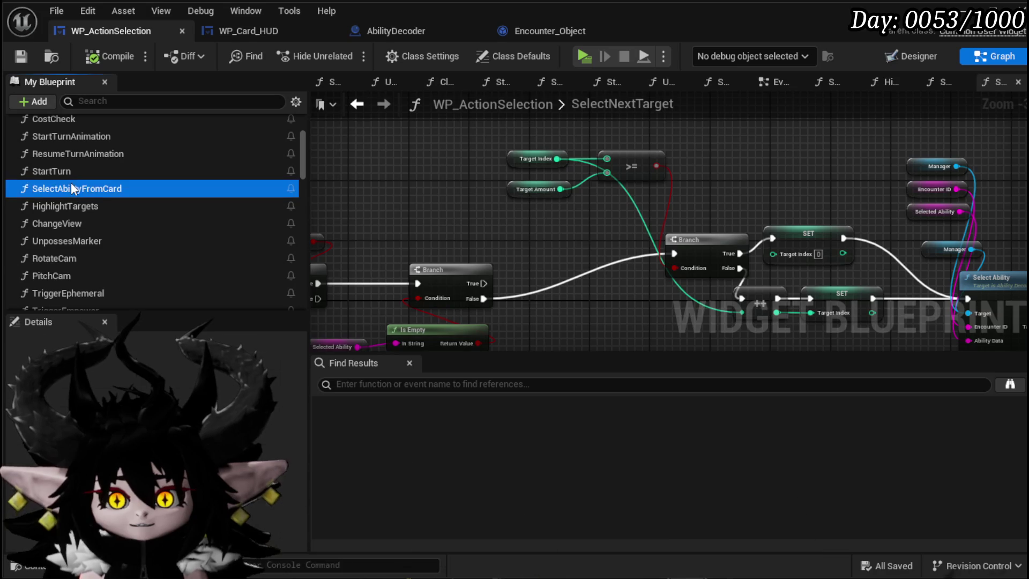
- Add a TargetIndexMap getter to SelectAbilityFromCard and create a Map Find node from it
{"action": "scroll", "coordinate": [114, 238], "scroll_direction": "down", "scroll_amount": 5}
{"action": "scroll", "coordinate": [114, 237], "scroll_direction": "down", "scroll_amount": 10}
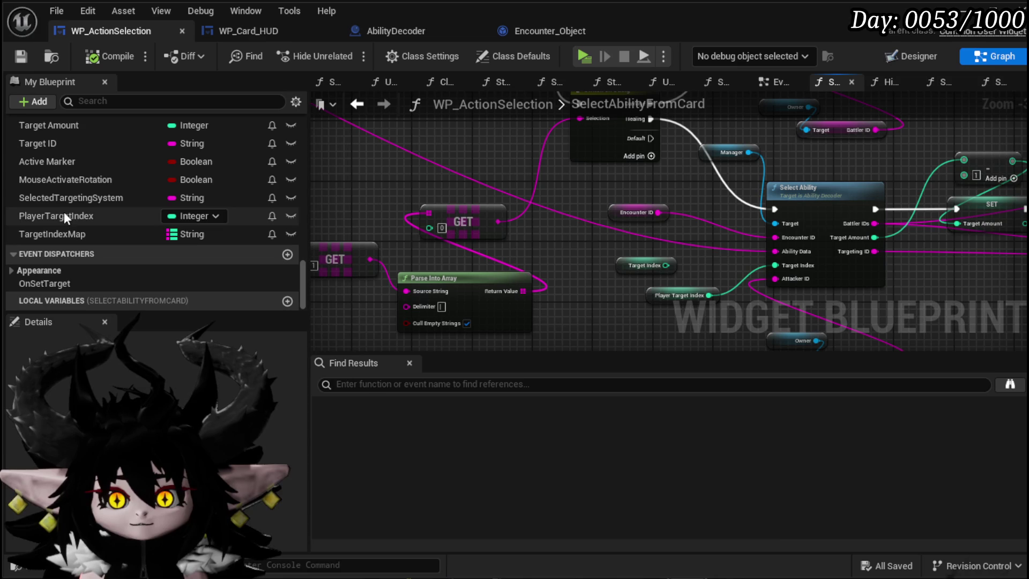
{"action": "mouse_move", "coordinate": [65, 234]}
{"action": "left_mouse_down"}
{"action": "mouse_move", "coordinate": [463, 194]}
{"action": "mouse_move", "coordinate": [374, 178]}
{"action": "left_mouse_up"}
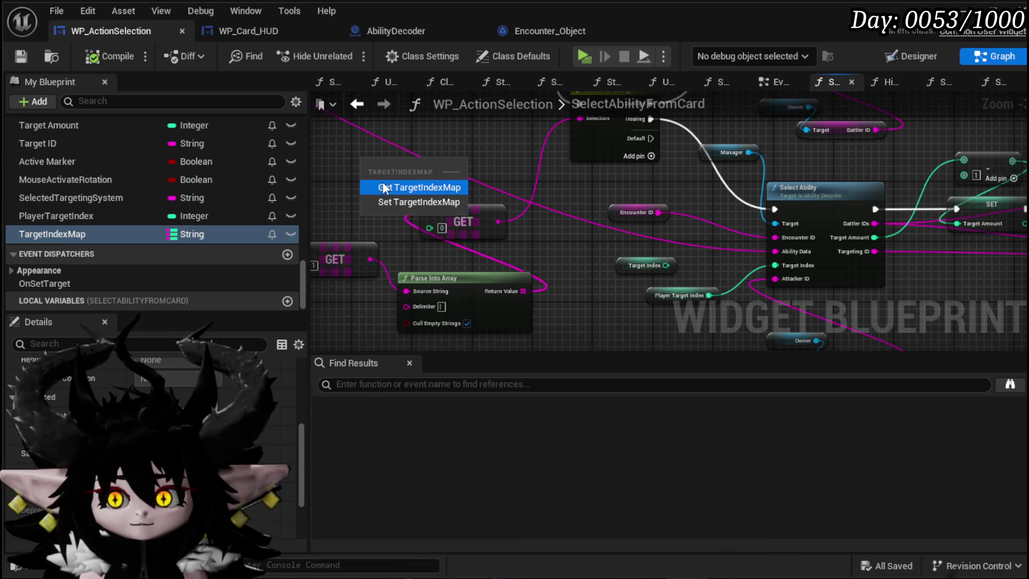
{"action": "left_click", "coordinate": [426, 187]}
{"action": "scroll", "coordinate": [449, 200], "scroll_direction": "down", "scroll_amount": 4}
{"action": "scroll", "coordinate": [474, 231], "scroll_direction": "up", "scroll_amount": 4}
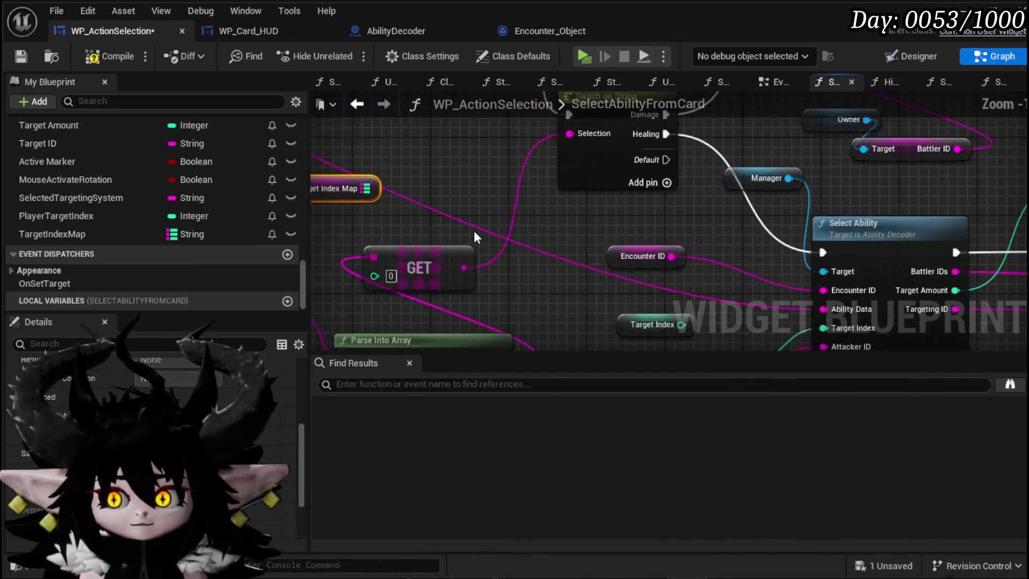
{"action": "mouse_move", "coordinate": [420, 164]}
{"action": "left_mouse_down"}
{"action": "mouse_move", "coordinate": [439, 225]}
{"action": "mouse_move", "coordinate": [506, 223]}
{"action": "left_mouse_up"}
{"action": "type", "text": "find"}
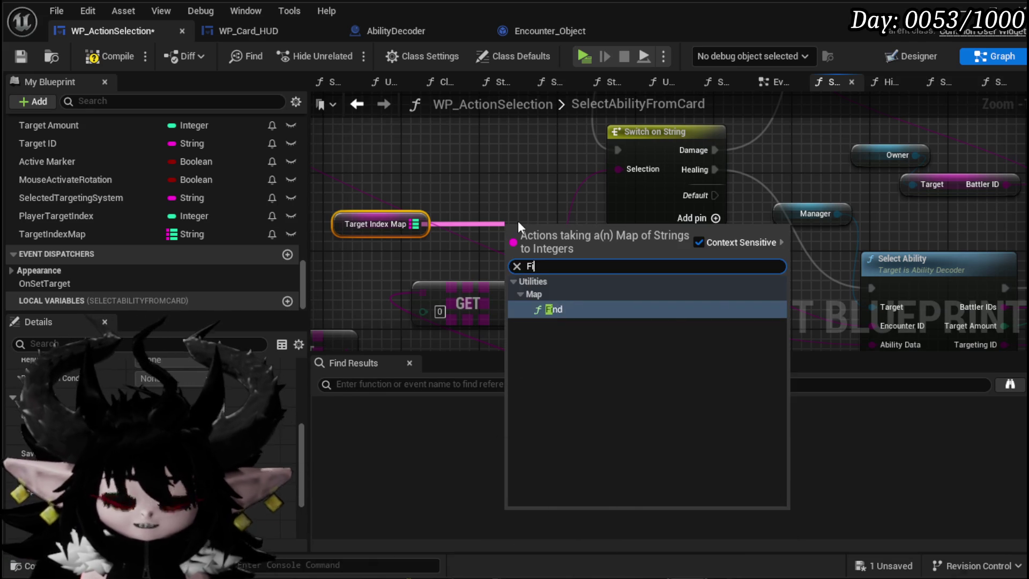
{"action": "key", "text": "Return"}
- Wire GET into Find's key, Find's result into Select Ability's Target Index, and Branch False into Select Ability
{"action": "left_click_drag", "start_coordinate": [513, 302], "coordinate": [505, 260]}
{"action": "scroll", "coordinate": [505, 260], "scroll_direction": "down", "scroll_amount": 5}
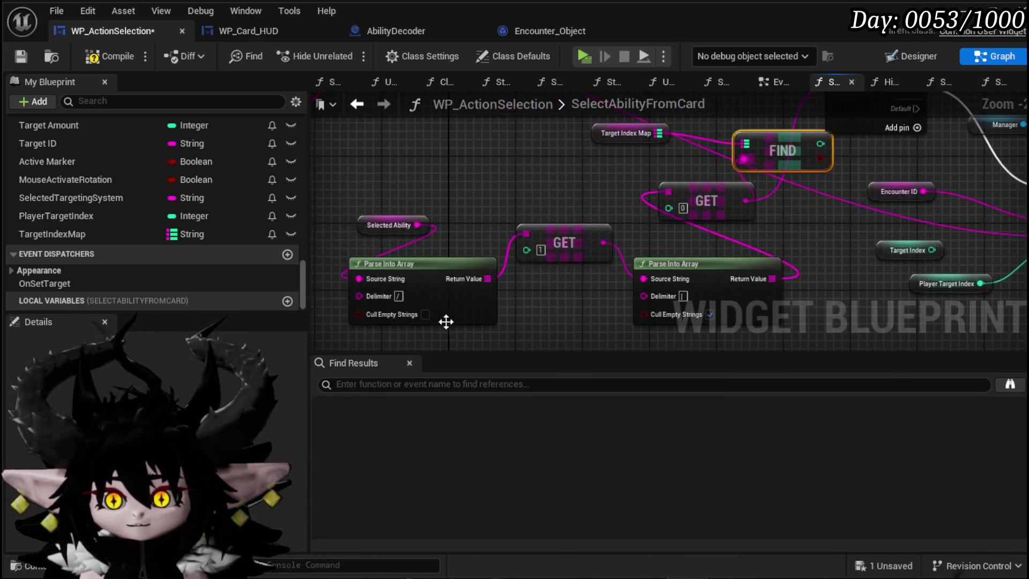
{"action": "mouse_move", "coordinate": [581, 243]}
{"action": "left_mouse_down"}
{"action": "mouse_move", "coordinate": [561, 224]}
{"action": "mouse_move", "coordinate": [532, 224]}
{"action": "left_mouse_up"}
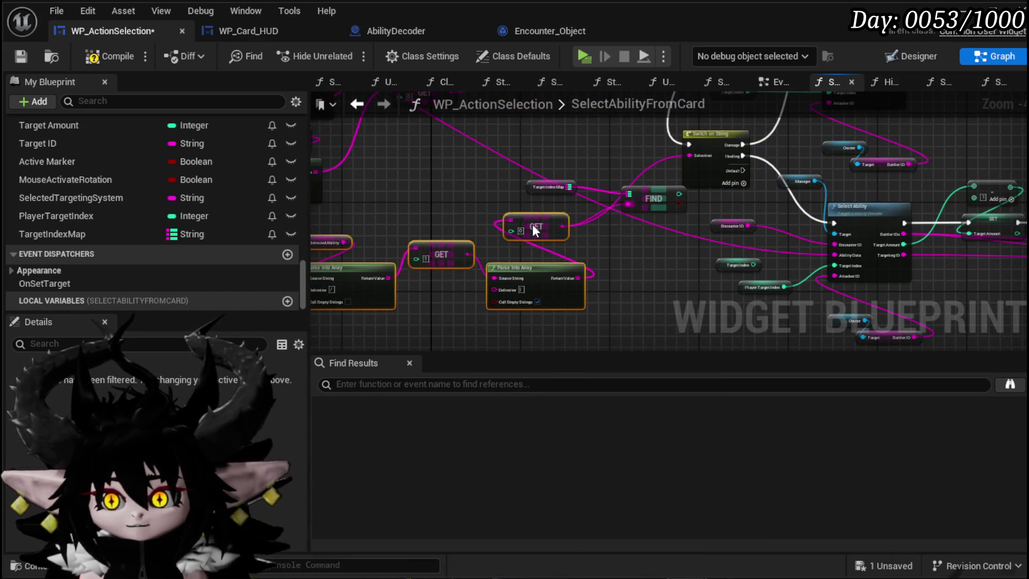
{"action": "scroll", "coordinate": [532, 224], "scroll_direction": "up", "scroll_amount": 2}
{"action": "mouse_move", "coordinate": [474, 263]}
{"action": "left_mouse_down"}
{"action": "mouse_move", "coordinate": [423, 272]}
{"action": "mouse_move", "coordinate": [558, 297]}
{"action": "left_mouse_up"}
{"action": "left_click_drag", "start_coordinate": [460, 239], "coordinate": [463, 228]}
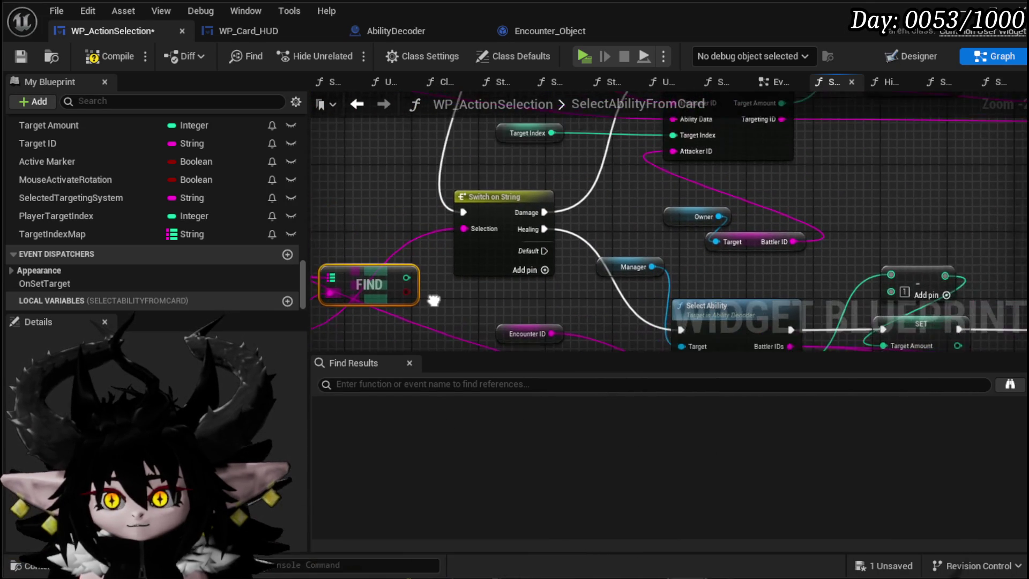
{"action": "mouse_move", "coordinate": [406, 279]}
{"action": "left_mouse_down"}
{"action": "mouse_move", "coordinate": [496, 195]}
{"action": "mouse_move", "coordinate": [641, 159]}
{"action": "mouse_move", "coordinate": [670, 138]}
{"action": "left_mouse_up"}
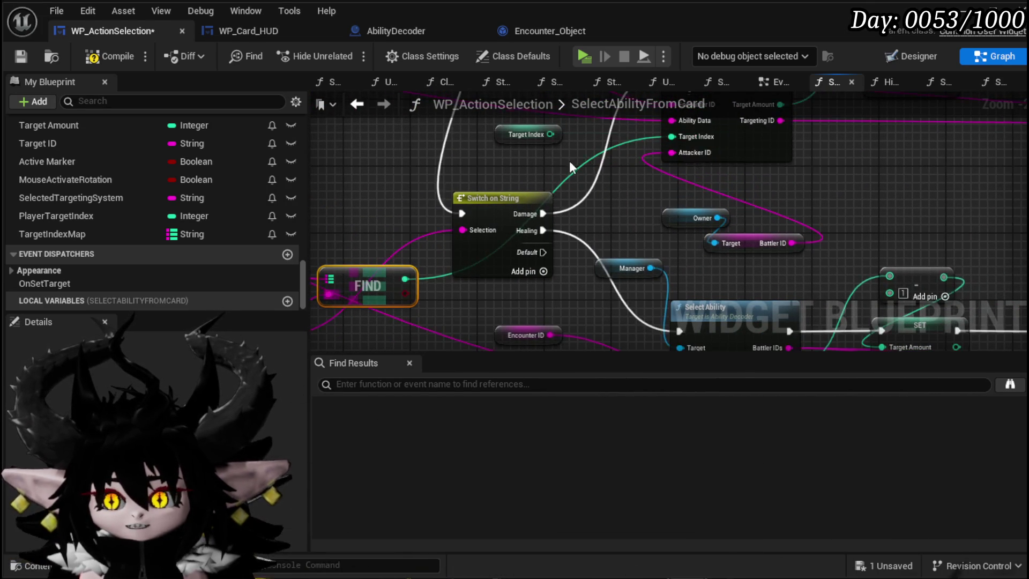
{"action": "scroll", "coordinate": [569, 160], "scroll_direction": "down", "scroll_amount": 2}
{"action": "mouse_move", "coordinate": [533, 215]}
{"action": "left_mouse_down"}
{"action": "mouse_move", "coordinate": [500, 209]}
{"action": "mouse_move", "coordinate": [477, 146]}
{"action": "mouse_move", "coordinate": [463, 192]}
{"action": "left_mouse_up"}
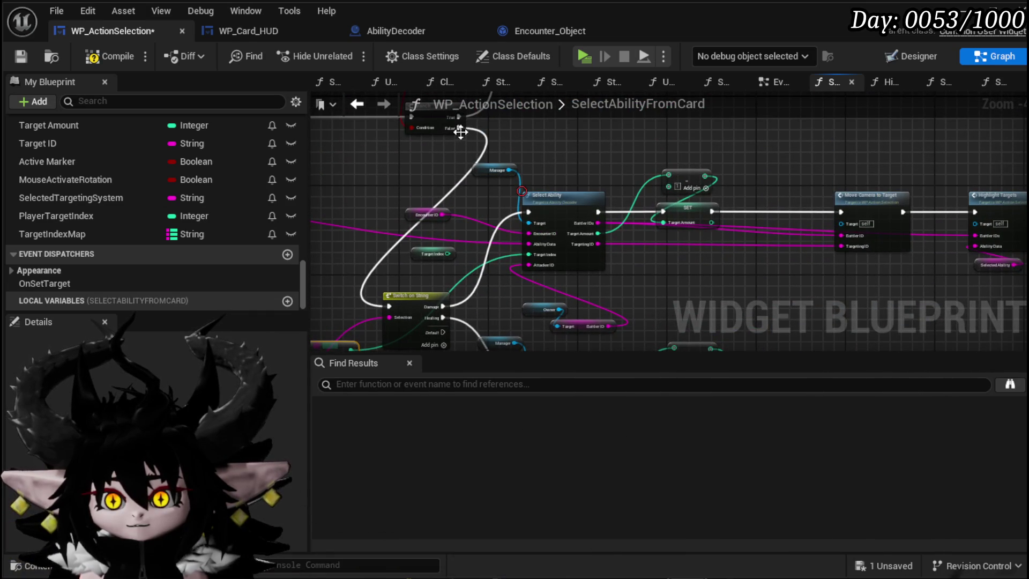
{"action": "left_click_drag", "start_coordinate": [458, 127], "coordinate": [449, 194]}
{"action": "mouse_move", "coordinate": [524, 213]}
{"action": "left_mouse_down"}
{"action": "mouse_move", "coordinate": [518, 192]}
{"action": "mouse_move", "coordinate": [584, 148]}
{"action": "mouse_move", "coordinate": [500, 215]}
{"action": "left_mouse_up"}
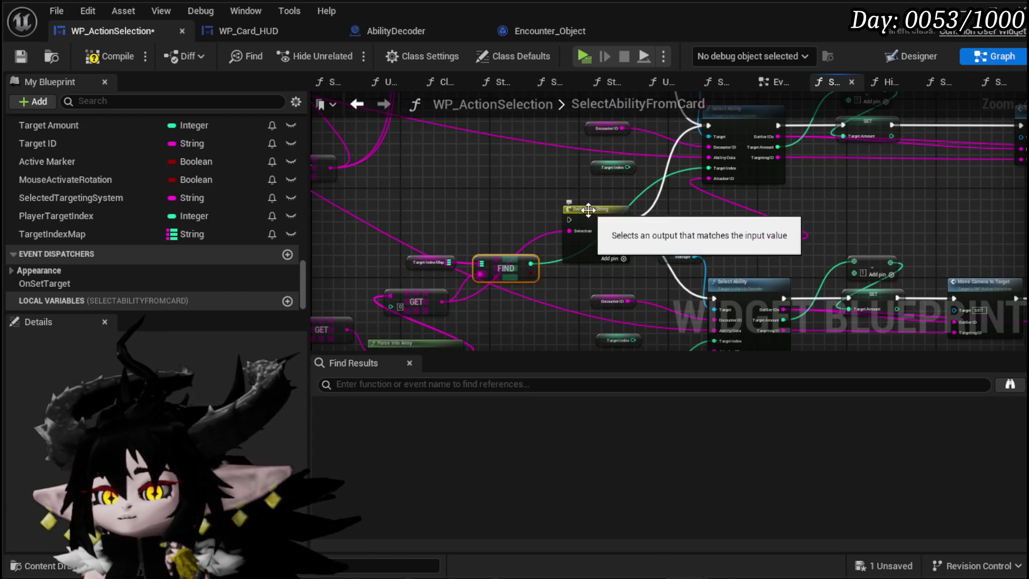
- Delete the Switch on String node, then compile and save the blueprint
{"action": "left_click", "coordinate": [565, 210]}
{"action": "left_click_drag", "start_coordinate": [549, 200], "coordinate": [484, 187]}
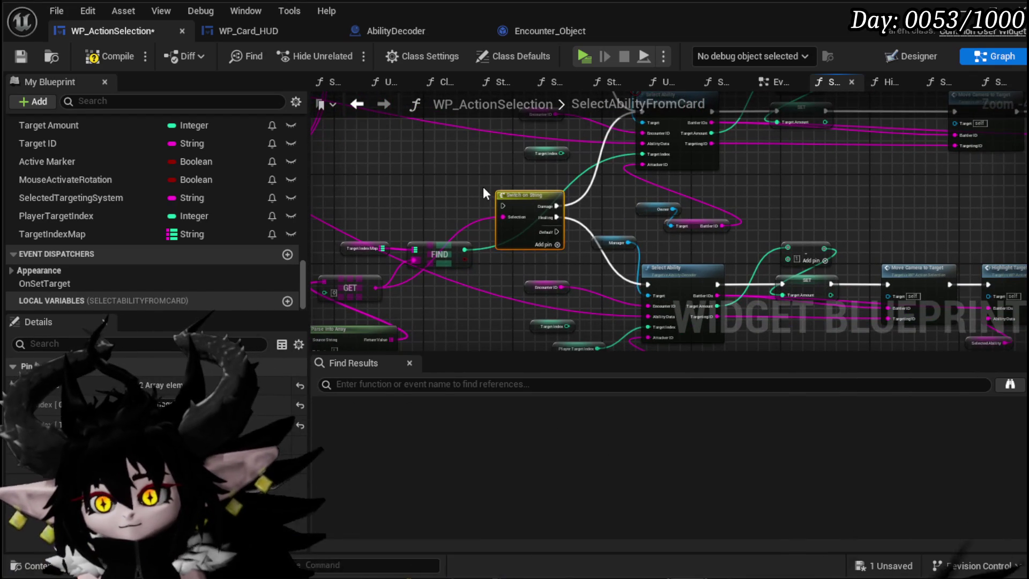
{"action": "key", "text": "Delete"}
{"action": "left_click", "coordinate": [115, 55]}
{"action": "left_click", "coordinate": [22, 57]}
- Move the GET, Parse Into Array and FIND group up-right and select the index lookup nodes
{"action": "mouse_move", "coordinate": [487, 216]}
{"action": "left_mouse_down"}
{"action": "mouse_move", "coordinate": [547, 175]}
{"action": "mouse_move", "coordinate": [493, 163]}
{"action": "mouse_move", "coordinate": [598, 147]}
{"action": "left_mouse_up"}
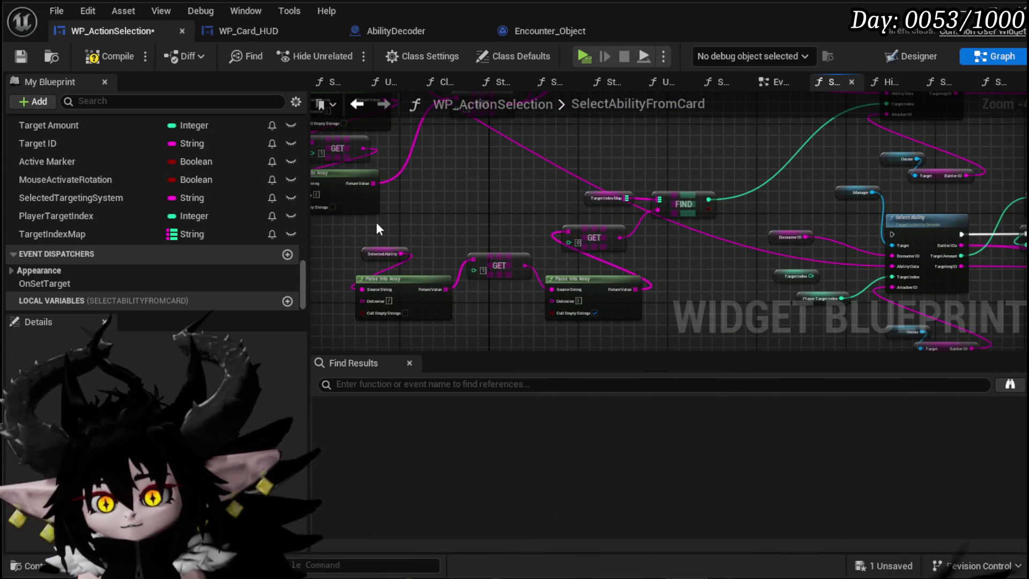
{"action": "mouse_move", "coordinate": [619, 246]}
{"action": "left_mouse_down"}
{"action": "mouse_move", "coordinate": [709, 163]}
{"action": "mouse_move", "coordinate": [619, 221]}
{"action": "mouse_move", "coordinate": [487, 221]}
{"action": "mouse_move", "coordinate": [492, 187]}
{"action": "left_mouse_up"}
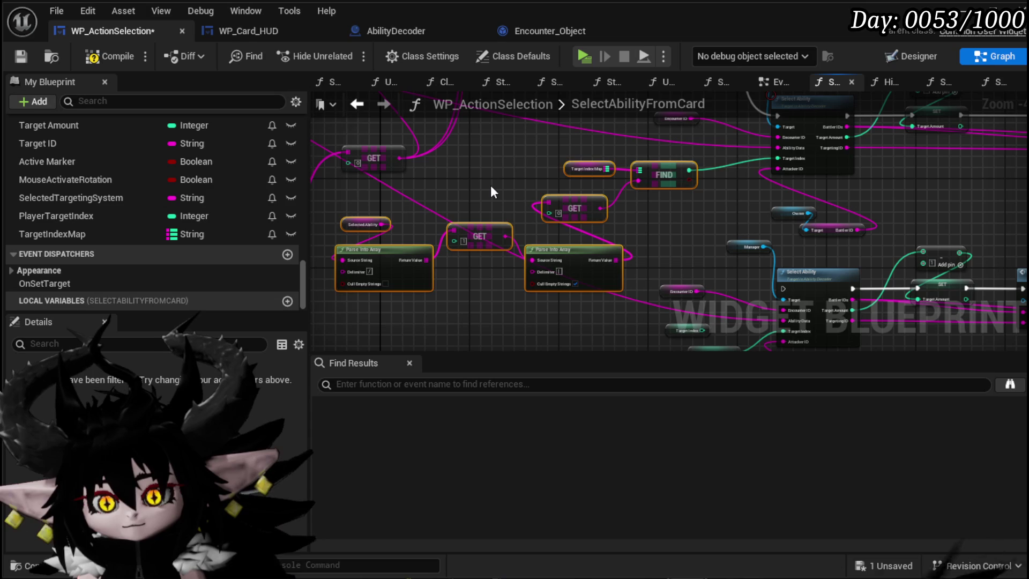
{"action": "left_click", "coordinate": [491, 186]}
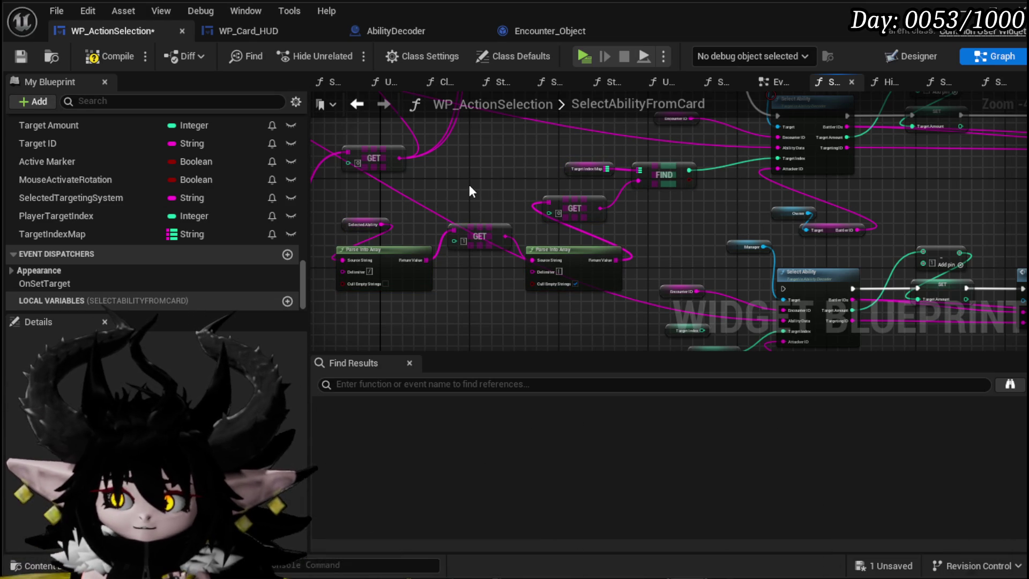
{"action": "left_click_drag", "start_coordinate": [642, 168], "coordinate": [636, 173]}
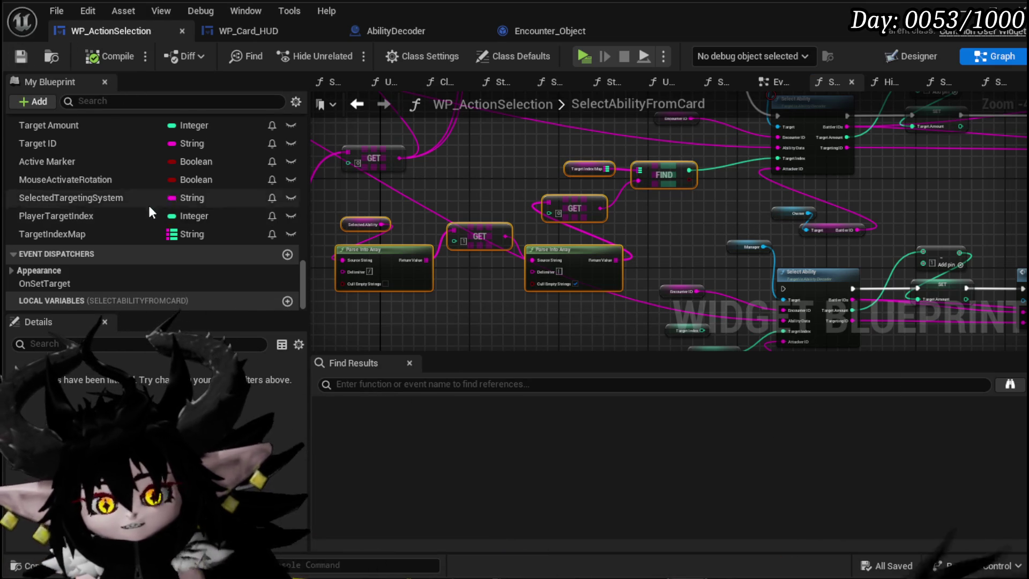
{"action": "scroll", "coordinate": [148, 201], "scroll_direction": "up", "scroll_amount": 5}
{"action": "scroll", "coordinate": [148, 192], "scroll_direction": "up", "scroll_amount": 10}
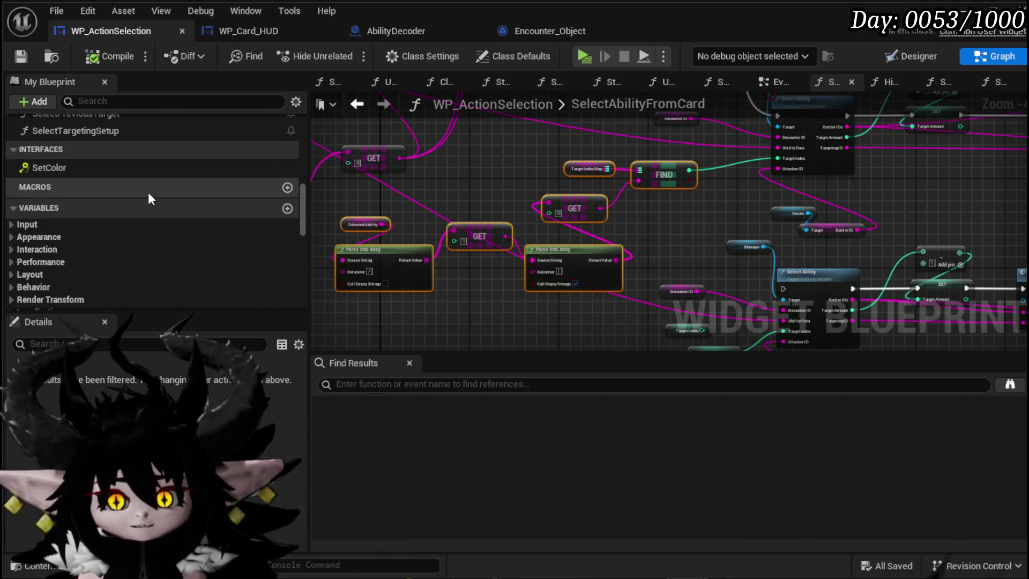
- In SelectNextTarget, arrange the pasted lookup nodes and wire GET into Find's key
{"action": "double_click", "coordinate": [102, 185]}
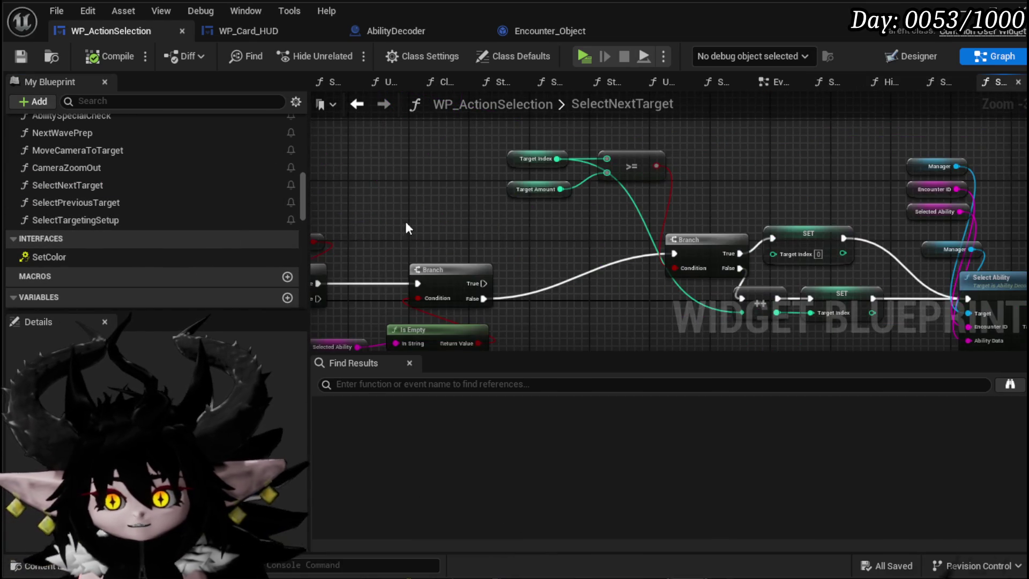
{"action": "left_click_drag", "start_coordinate": [603, 261], "coordinate": [589, 299]}
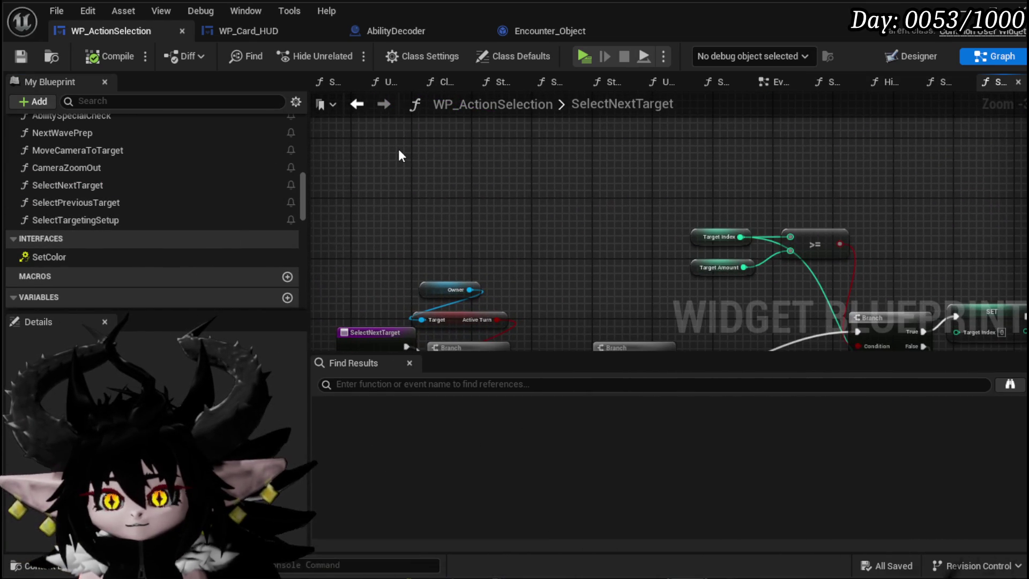
{"action": "mouse_move", "coordinate": [674, 192]}
{"action": "left_mouse_down"}
{"action": "mouse_move", "coordinate": [488, 226]}
{"action": "mouse_move", "coordinate": [592, 230]}
{"action": "mouse_move", "coordinate": [614, 208]}
{"action": "mouse_move", "coordinate": [545, 246]}
{"action": "mouse_move", "coordinate": [494, 196]}
{"action": "mouse_move", "coordinate": [427, 159]}
{"action": "mouse_move", "coordinate": [507, 223]}
{"action": "left_mouse_up"}
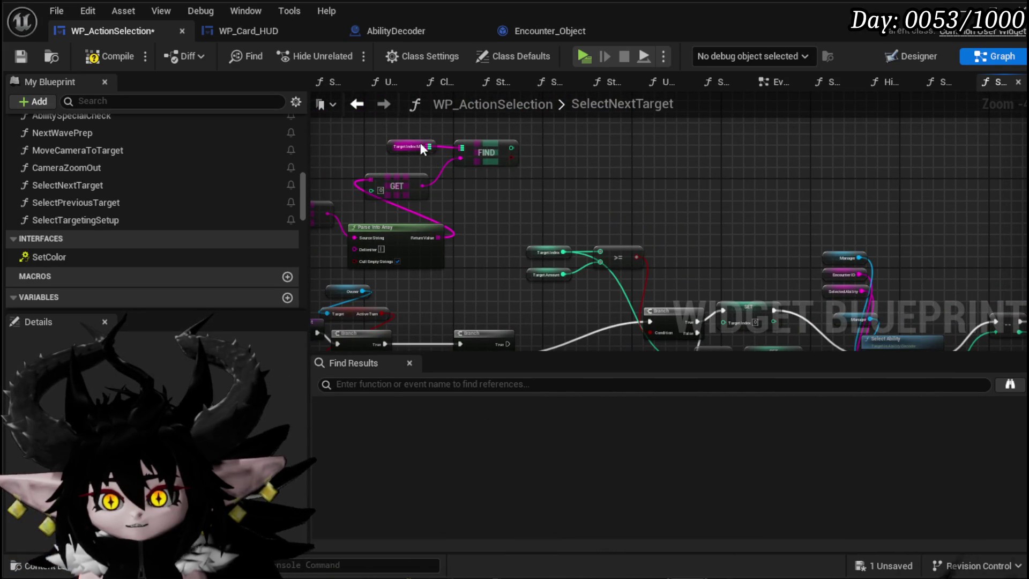
{"action": "left_click_drag", "start_coordinate": [409, 151], "coordinate": [400, 151]}
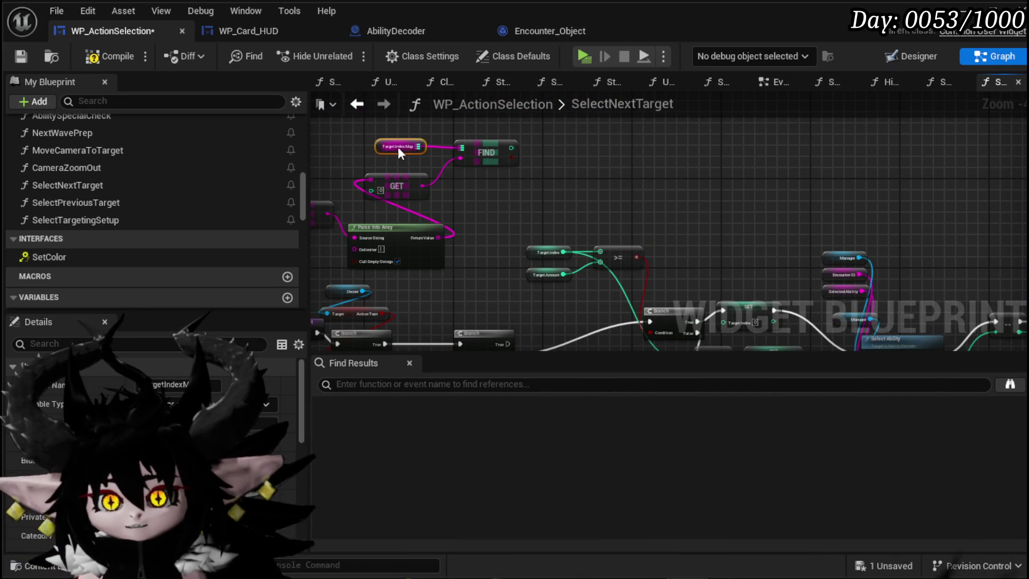
{"action": "mouse_move", "coordinate": [424, 185]}
{"action": "left_mouse_down"}
{"action": "mouse_move", "coordinate": [460, 158]}
{"action": "mouse_move", "coordinate": [603, 162]}
{"action": "mouse_move", "coordinate": [600, 142]}
{"action": "left_mouse_up"}
- Add a Map Add node for Target Index Map and connect the GET result to it
{"action": "type", "text": "add"}
{"action": "left_click", "coordinate": [667, 226]}
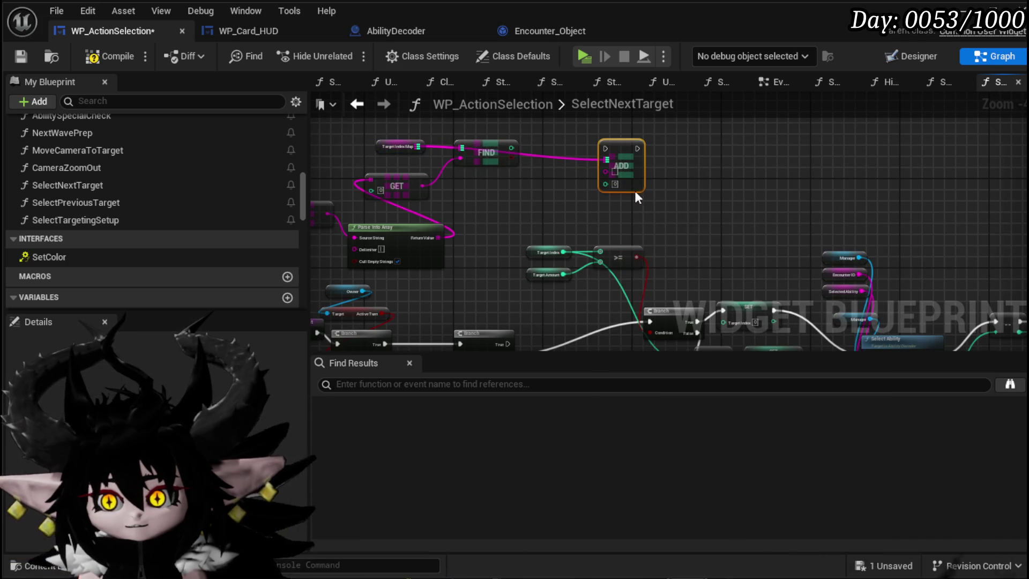
{"action": "left_click_drag", "start_coordinate": [423, 185], "coordinate": [592, 177]}
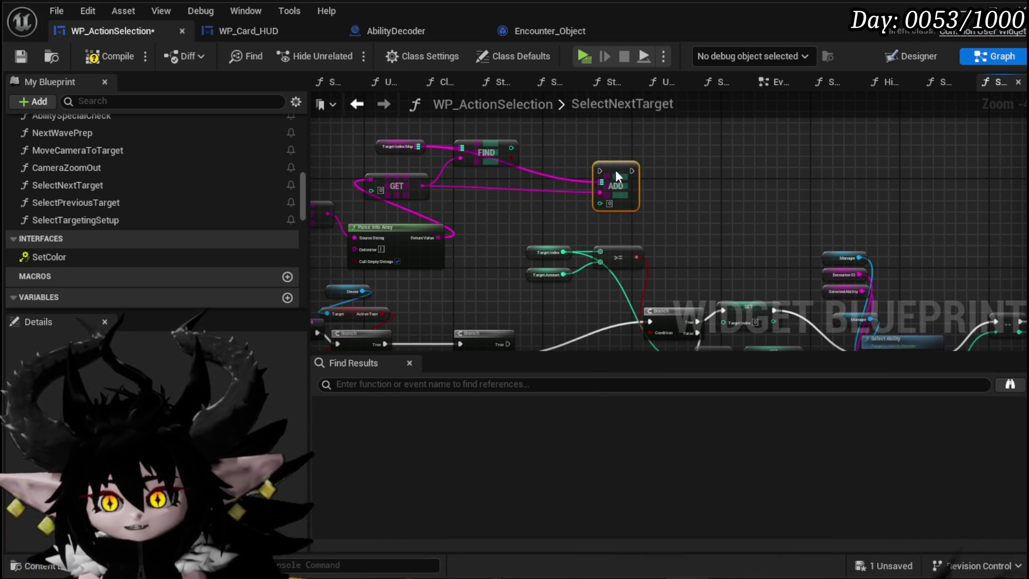
{"action": "mouse_move", "coordinate": [489, 209]}
{"action": "left_mouse_down"}
{"action": "mouse_move", "coordinate": [498, 193]}
{"action": "mouse_move", "coordinate": [384, 156]}
{"action": "mouse_move", "coordinate": [554, 189]}
{"action": "left_mouse_up"}
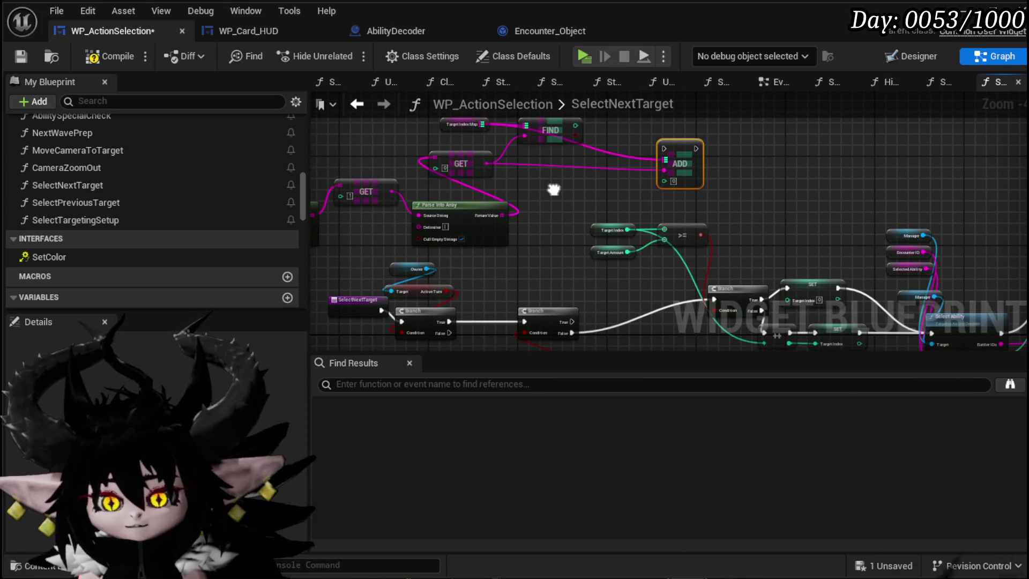
- Move the Find node lower and place the map ADD between SET Target Index and Select Ability
{"action": "mouse_move", "coordinate": [552, 129]}
{"action": "left_mouse_down"}
{"action": "mouse_move", "coordinate": [568, 188]}
{"action": "mouse_move", "coordinate": [631, 195]}
{"action": "left_mouse_up"}
{"action": "mouse_move", "coordinate": [667, 229]}
{"action": "left_mouse_down"}
{"action": "mouse_move", "coordinate": [664, 208]}
{"action": "mouse_move", "coordinate": [549, 231]}
{"action": "mouse_move", "coordinate": [517, 188]}
{"action": "mouse_move", "coordinate": [562, 171]}
{"action": "mouse_move", "coordinate": [490, 169]}
{"action": "mouse_move", "coordinate": [607, 206]}
{"action": "left_mouse_up"}
{"action": "mouse_move", "coordinate": [537, 240]}
{"action": "left_mouse_down"}
{"action": "mouse_move", "coordinate": [520, 194]}
{"action": "mouse_move", "coordinate": [433, 205]}
{"action": "left_mouse_up"}
{"action": "left_click_drag", "start_coordinate": [580, 144], "coordinate": [627, 257]}
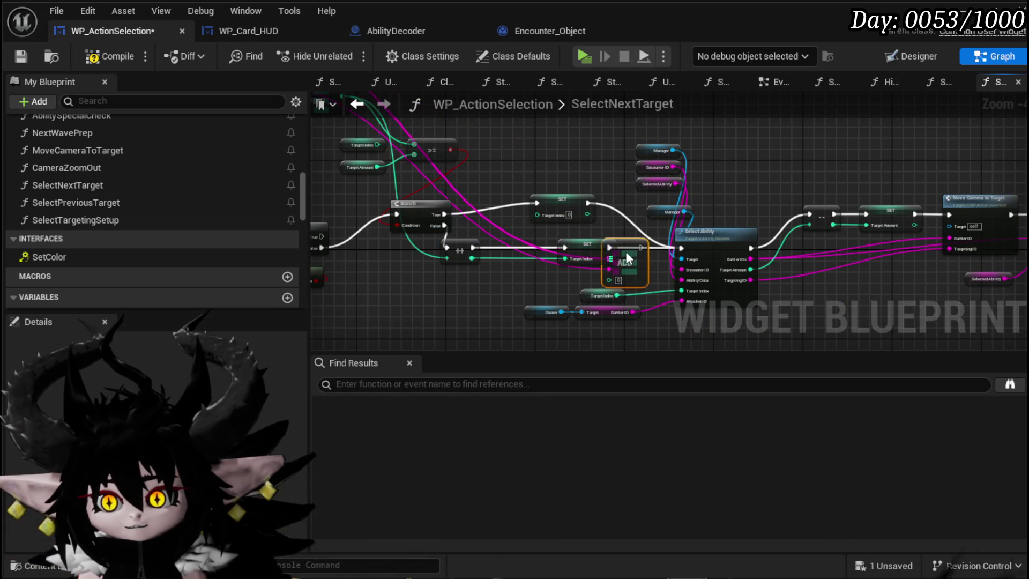
- Box-select the Owner and Target nodes, then go back to the SelectAbilityFromCard graph
{"action": "left_click", "coordinate": [582, 249]}
{"action": "left_click_drag", "start_coordinate": [507, 297], "coordinate": [567, 267]}
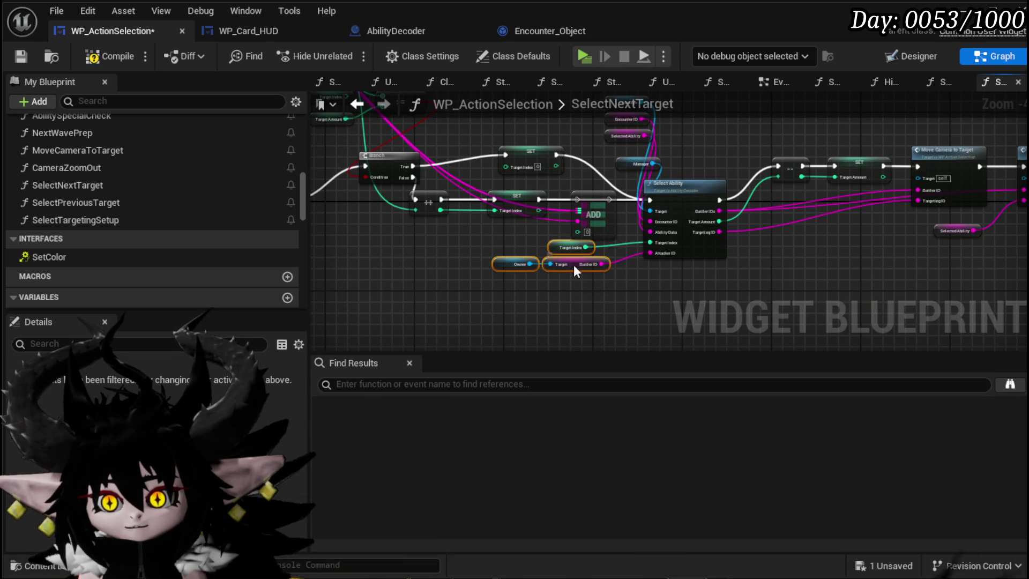
{"action": "left_click", "coordinate": [592, 279]}
{"action": "scroll", "coordinate": [568, 275], "scroll_direction": "up", "scroll_amount": 2}
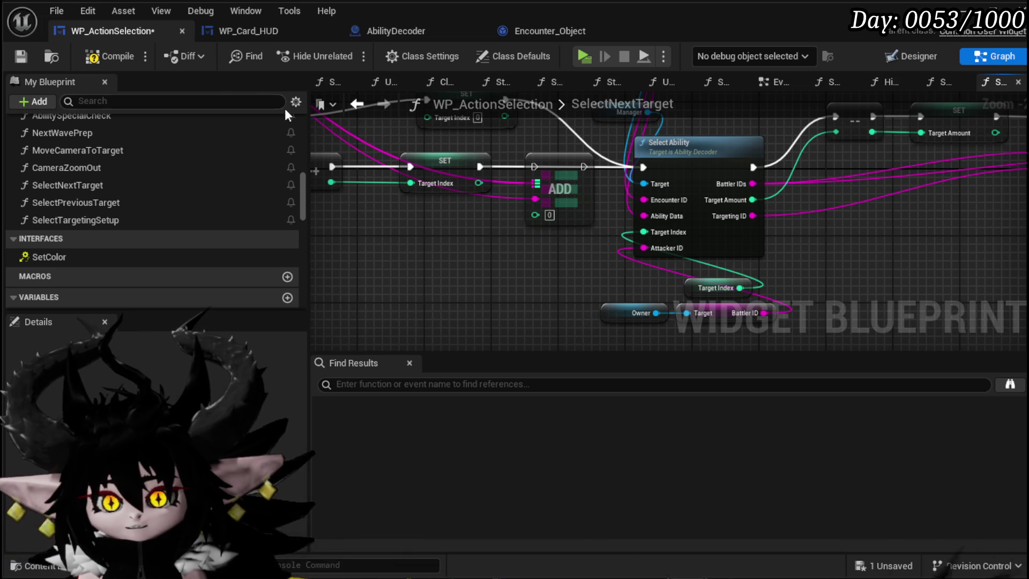
{"action": "left_click", "coordinate": [361, 107]}
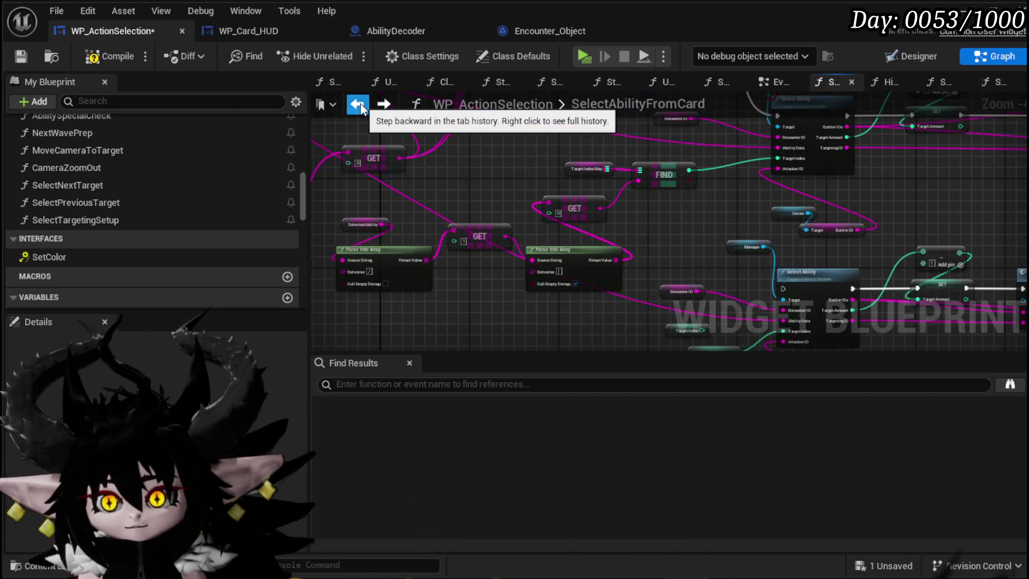
- In SelectNextTarget, move SET Target Index down and wire the ++ exec and result into the map ADD
{"action": "mouse_move", "coordinate": [758, 221]}
{"action": "left_mouse_down"}
{"action": "mouse_move", "coordinate": [469, 280]}
{"action": "mouse_move", "coordinate": [627, 246]}
{"action": "left_mouse_up"}
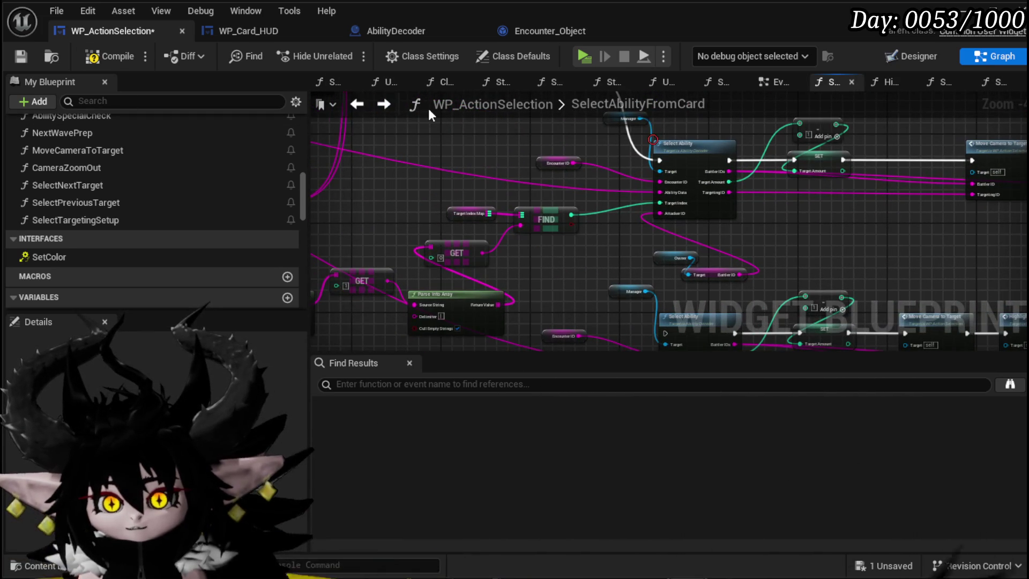
{"action": "left_click", "coordinate": [383, 106]}
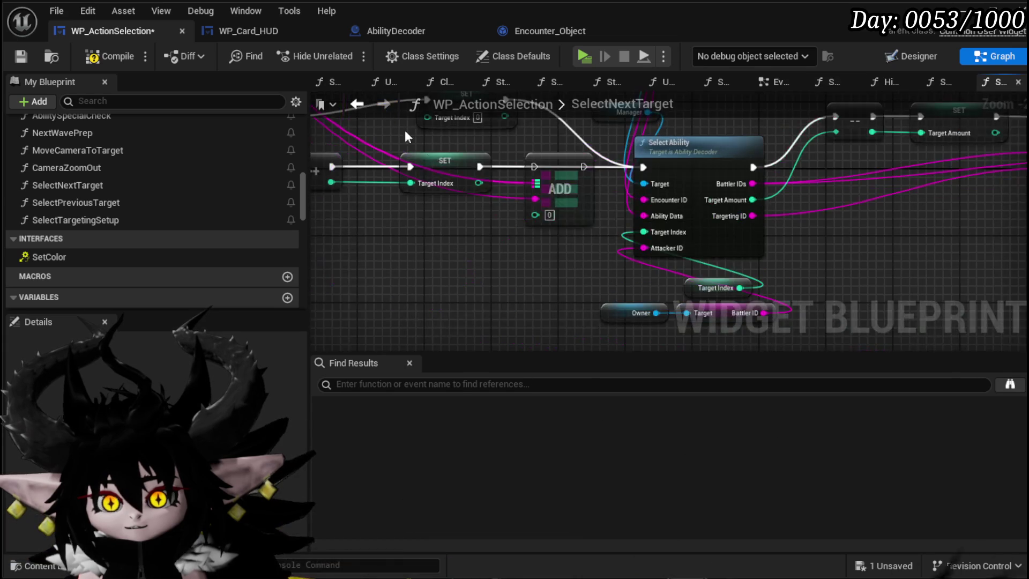
{"action": "mouse_move", "coordinate": [495, 227]}
{"action": "left_mouse_down"}
{"action": "mouse_move", "coordinate": [593, 307]}
{"action": "mouse_move", "coordinate": [549, 282]}
{"action": "mouse_move", "coordinate": [590, 282]}
{"action": "left_mouse_up"}
{"action": "left_click_drag", "start_coordinate": [549, 223], "coordinate": [529, 313]}
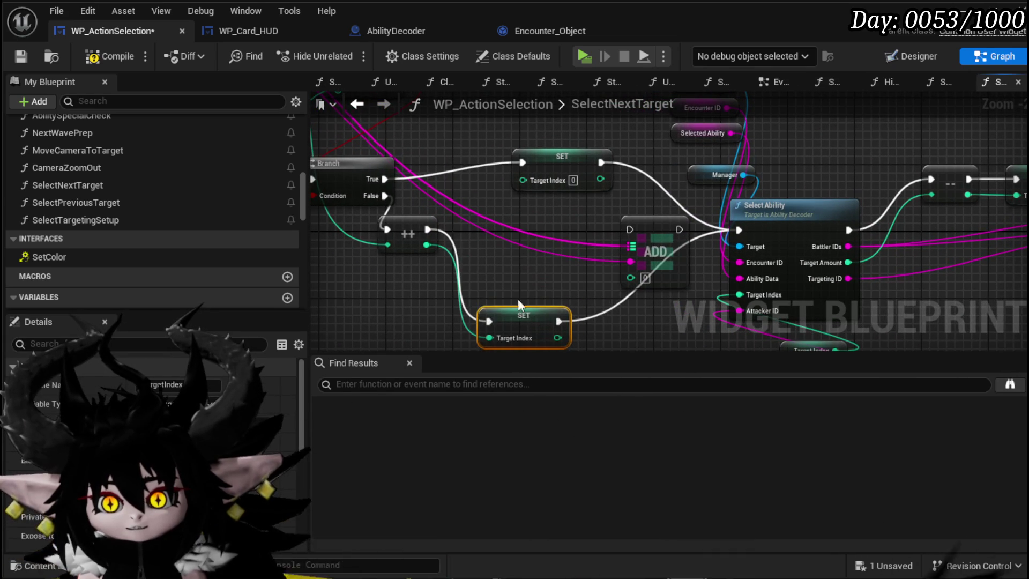
{"action": "mouse_move", "coordinate": [427, 227]}
{"action": "left_mouse_down"}
{"action": "mouse_move", "coordinate": [631, 230]}
{"action": "mouse_move", "coordinate": [520, 274]}
{"action": "left_mouse_up"}
{"action": "left_click_drag", "start_coordinate": [634, 277], "coordinate": [633, 277]}
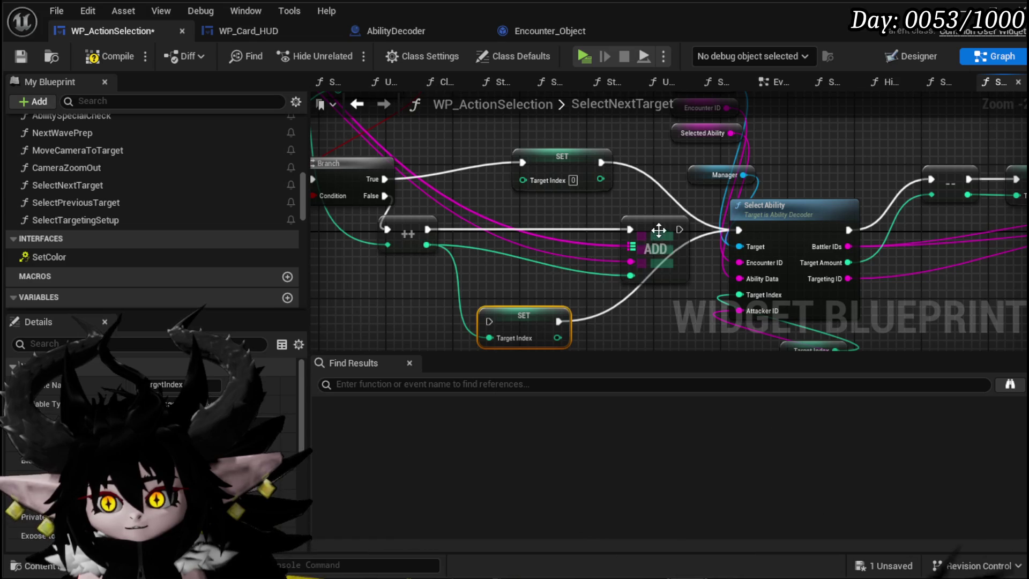
{"action": "left_click_drag", "start_coordinate": [662, 234], "coordinate": [596, 231]}
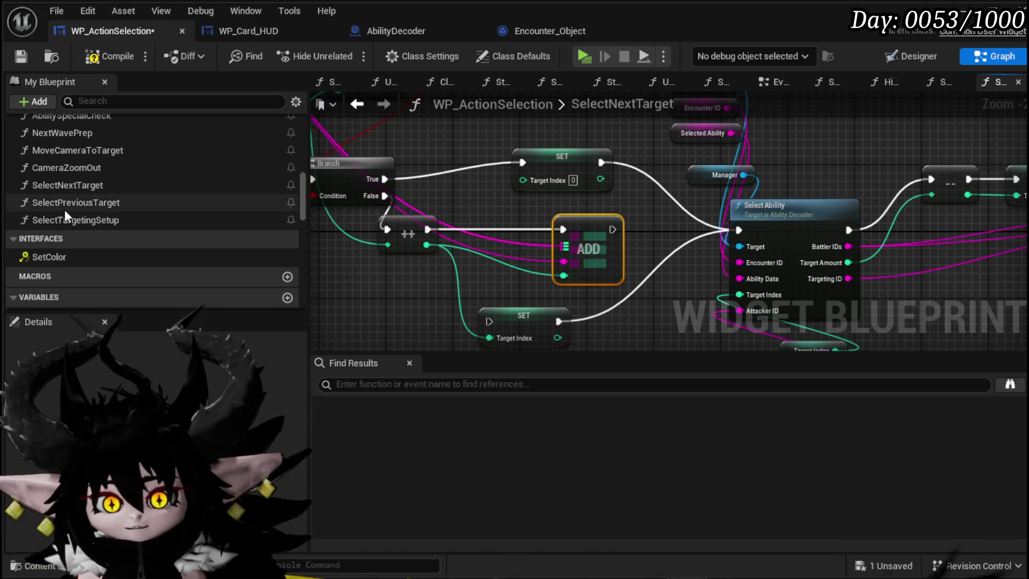
{"action": "scroll", "coordinate": [67, 208], "scroll_direction": "down", "scroll_amount": 10}
{"action": "scroll", "coordinate": [80, 208], "scroll_direction": "down", "scroll_amount": 8}
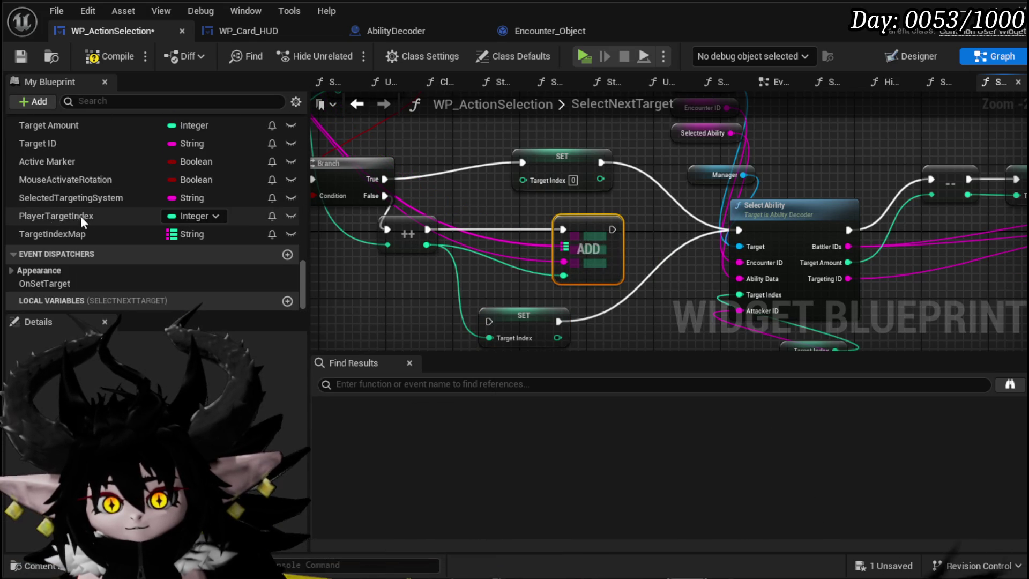
- Copy the existing map ADD node and paste a duplicate above SET Target Index
{"action": "right_click", "coordinate": [47, 235]}
{"action": "left_click", "coordinate": [89, 265]}
{"action": "type", "text": "Selected"}
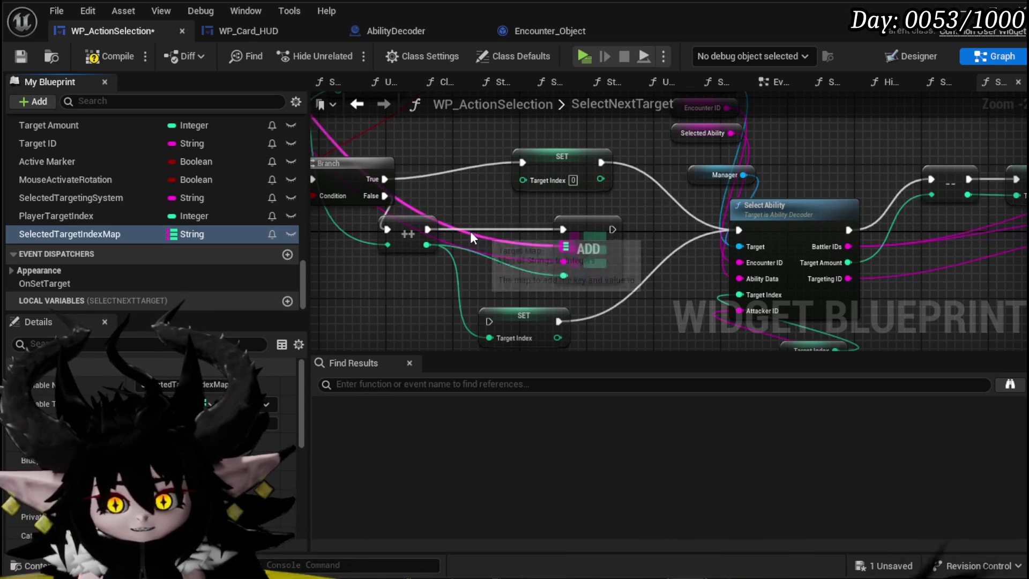
{"action": "left_click_drag", "start_coordinate": [576, 205], "coordinate": [518, 222]}
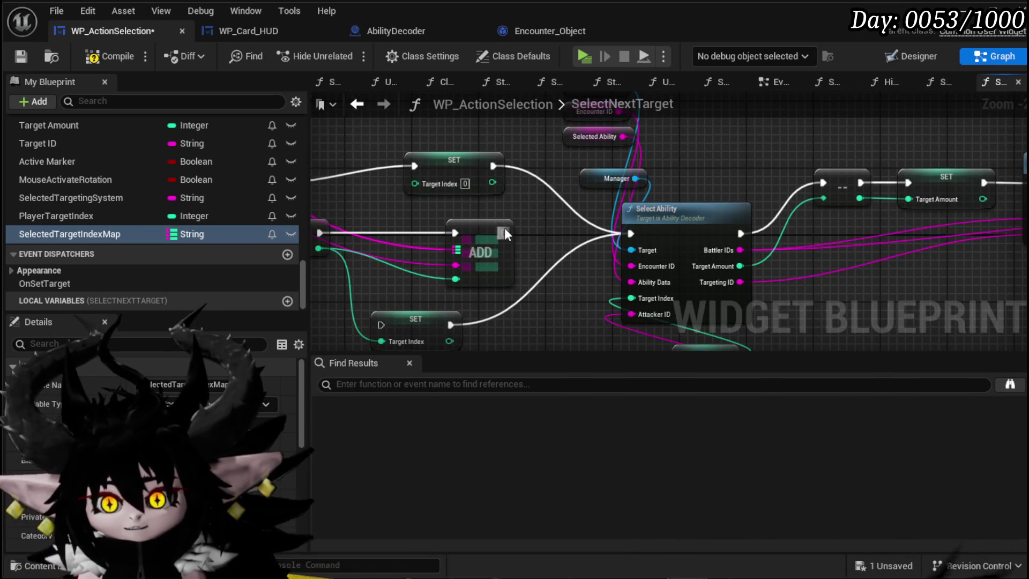
{"action": "left_click_drag", "start_coordinate": [483, 284], "coordinate": [555, 302]}
{"action": "left_click", "coordinate": [516, 241]}
{"action": "key", "text": "ctrl+c"}
{"action": "mouse_move", "coordinate": [485, 109]}
{"action": "left_mouse_down"}
{"action": "mouse_move", "coordinate": [493, 168]}
{"action": "mouse_move", "coordinate": [509, 164]}
{"action": "left_mouse_up"}
{"action": "key", "text": "ctrl+v"}
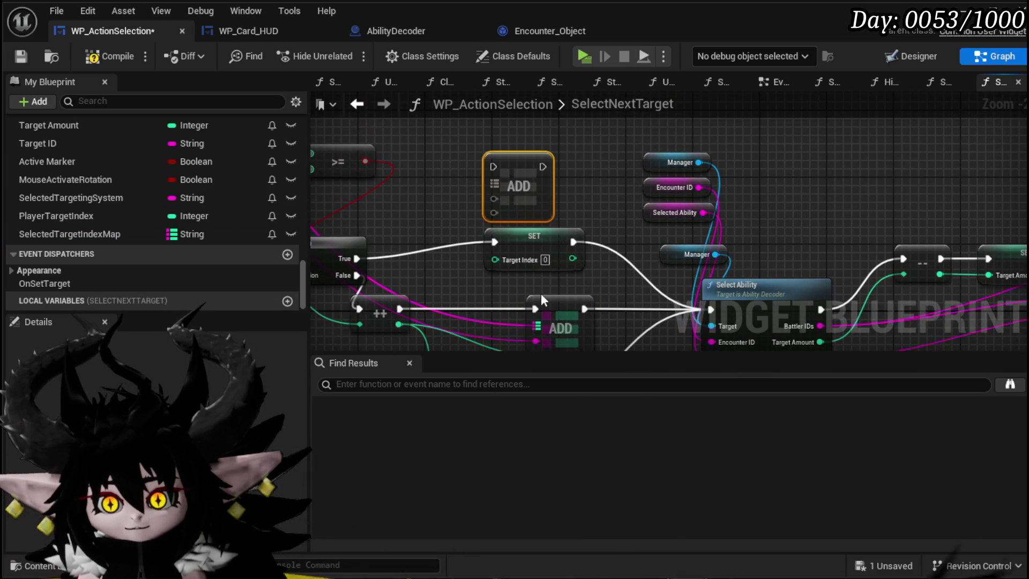
- Route Branch True through the new ADD into SET, feeding it TargetIndexMap and the same item key
{"action": "mouse_move", "coordinate": [356, 259]}
{"action": "left_mouse_down"}
{"action": "mouse_move", "coordinate": [493, 159]}
{"action": "mouse_move", "coordinate": [493, 168]}
{"action": "left_mouse_up"}
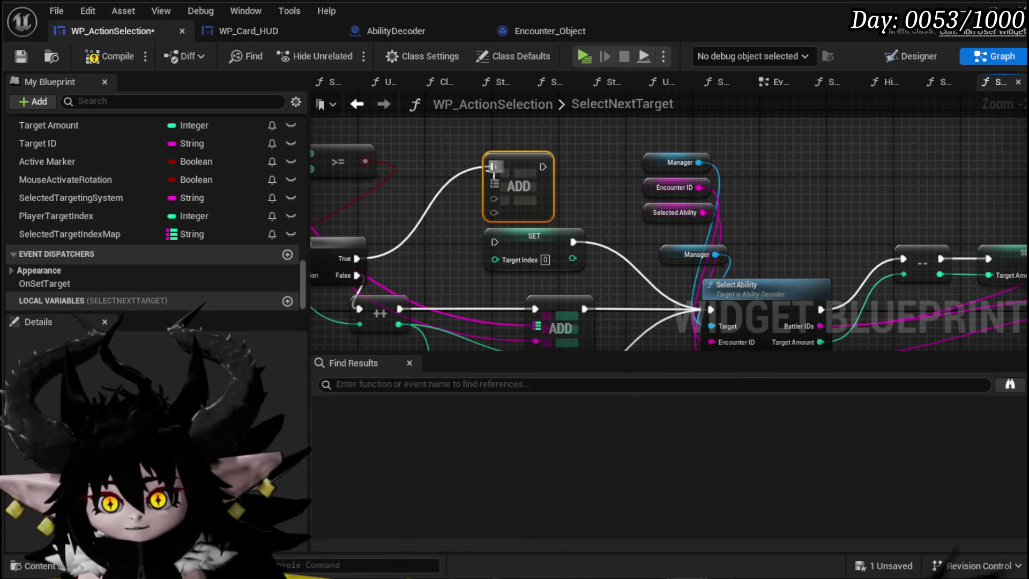
{"action": "left_click_drag", "start_coordinate": [454, 230], "coordinate": [463, 176]}
{"action": "mouse_move", "coordinate": [544, 272]}
{"action": "left_mouse_down"}
{"action": "mouse_move", "coordinate": [490, 131]}
{"action": "mouse_move", "coordinate": [496, 225]}
{"action": "left_mouse_up"}
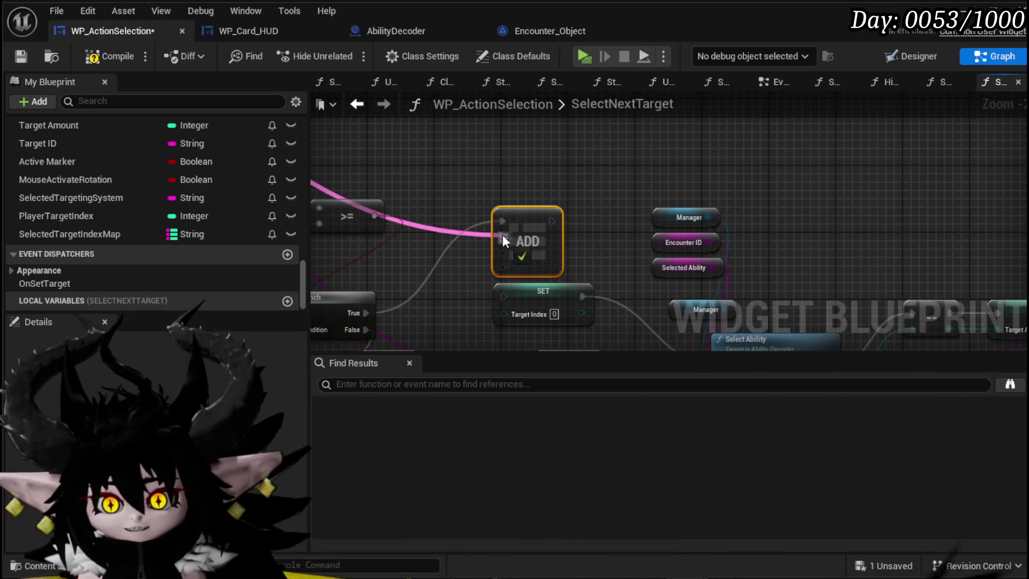
{"action": "mouse_move", "coordinate": [500, 294]}
{"action": "left_mouse_down"}
{"action": "mouse_move", "coordinate": [460, 154]}
{"action": "mouse_move", "coordinate": [660, 283]}
{"action": "left_mouse_up"}
- Wire the index into Select Ability's Target Index and save the blueprint
{"action": "scroll", "coordinate": [706, 261], "scroll_direction": "down", "scroll_amount": 3}
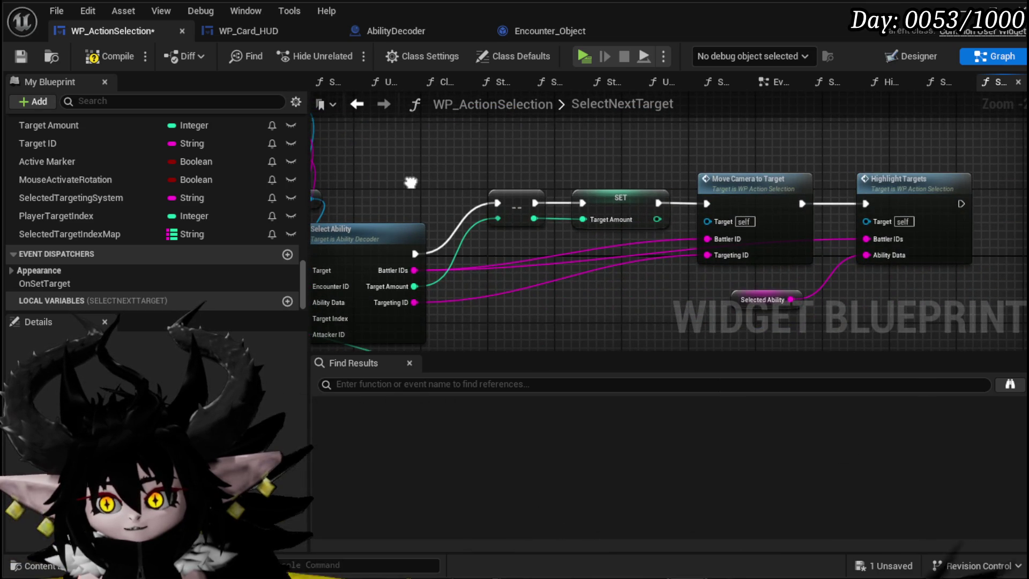
{"action": "left_click_drag", "start_coordinate": [419, 311], "coordinate": [740, 307]}
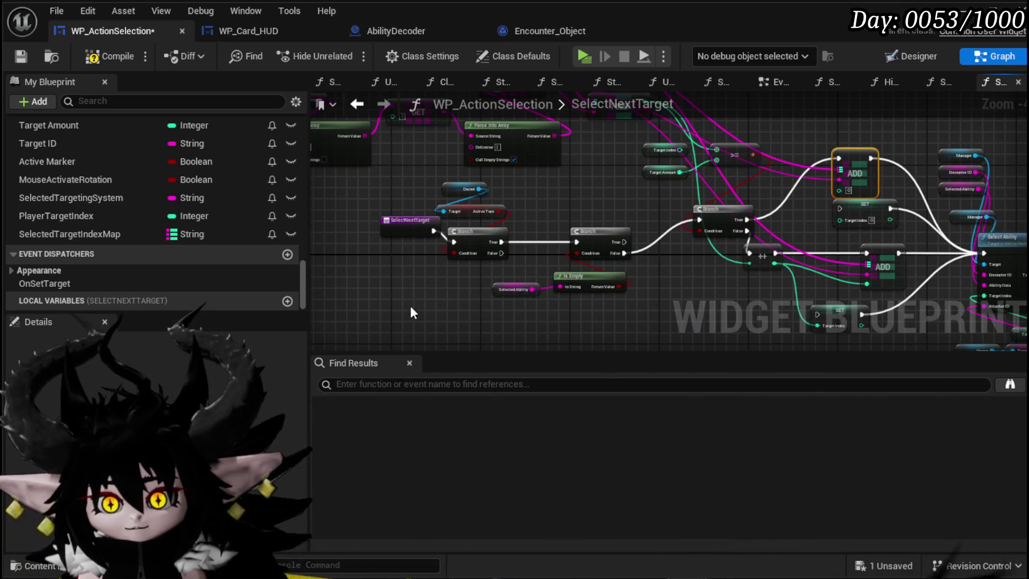
{"action": "scroll", "coordinate": [555, 246], "scroll_direction": "up", "scroll_amount": 3}
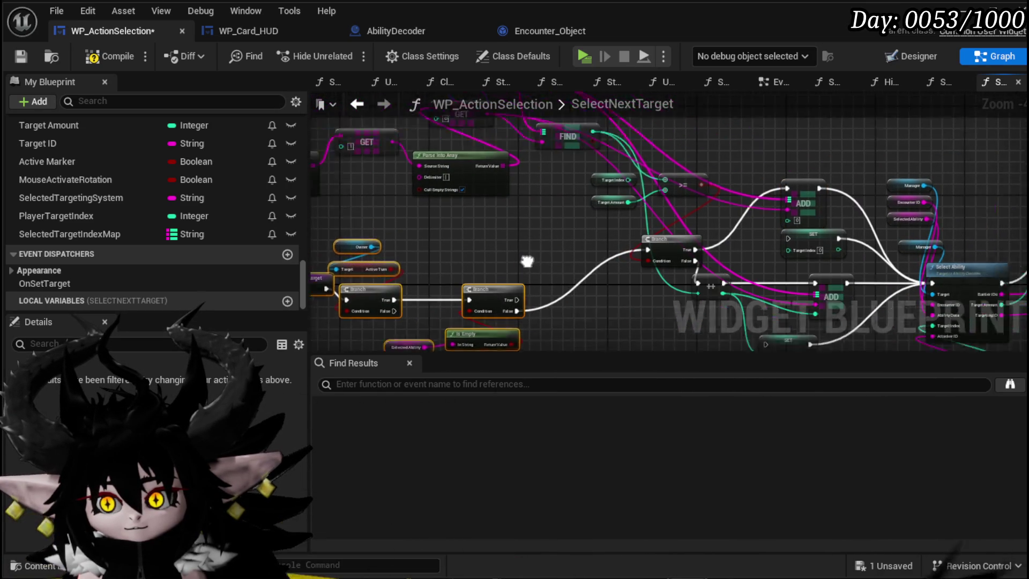
{"action": "mouse_move", "coordinate": [526, 316]}
{"action": "left_mouse_down"}
{"action": "mouse_move", "coordinate": [413, 257]}
{"action": "mouse_move", "coordinate": [300, 177]}
{"action": "left_mouse_up"}
{"action": "mouse_move", "coordinate": [482, 204]}
{"action": "left_mouse_down"}
{"action": "mouse_move", "coordinate": [593, 317]}
{"action": "mouse_move", "coordinate": [397, 147]}
{"action": "left_mouse_up"}
{"action": "mouse_move", "coordinate": [523, 204]}
{"action": "left_mouse_down"}
{"action": "mouse_move", "coordinate": [752, 209]}
{"action": "mouse_move", "coordinate": [847, 259]}
{"action": "left_mouse_up"}
{"action": "mouse_move", "coordinate": [727, 272]}
{"action": "left_mouse_down"}
{"action": "mouse_move", "coordinate": [693, 230]}
{"action": "mouse_move", "coordinate": [662, 218]}
{"action": "mouse_move", "coordinate": [650, 340]}
{"action": "mouse_move", "coordinate": [562, 233]}
{"action": "mouse_move", "coordinate": [914, 266]}
{"action": "mouse_move", "coordinate": [506, 230]}
{"action": "mouse_move", "coordinate": [449, 247]}
{"action": "mouse_move", "coordinate": [405, 240]}
{"action": "left_mouse_up"}
{"action": "scroll", "coordinate": [493, 231], "scroll_direction": "down", "scroll_amount": 2}
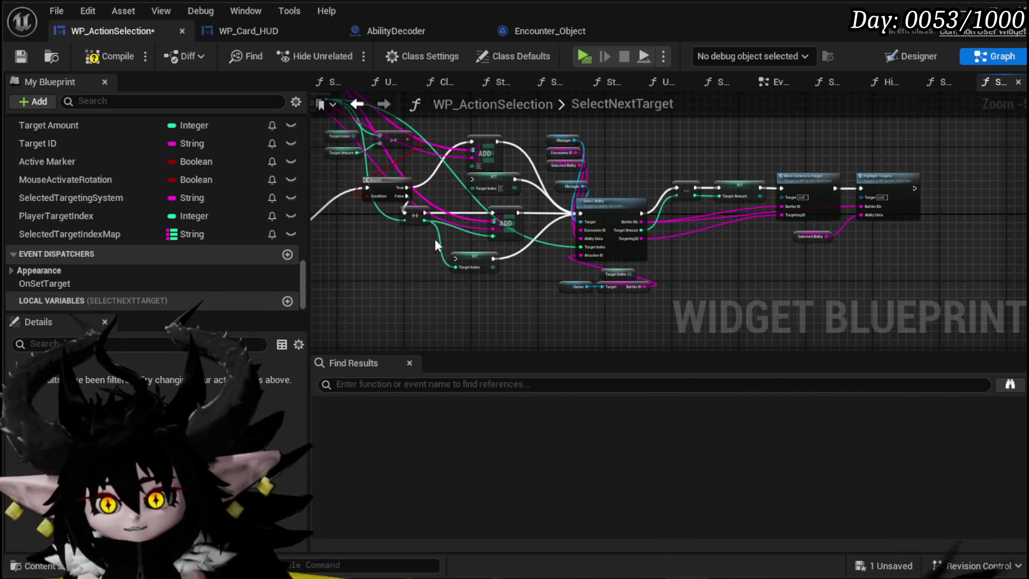
{"action": "left_click", "coordinate": [21, 56]}
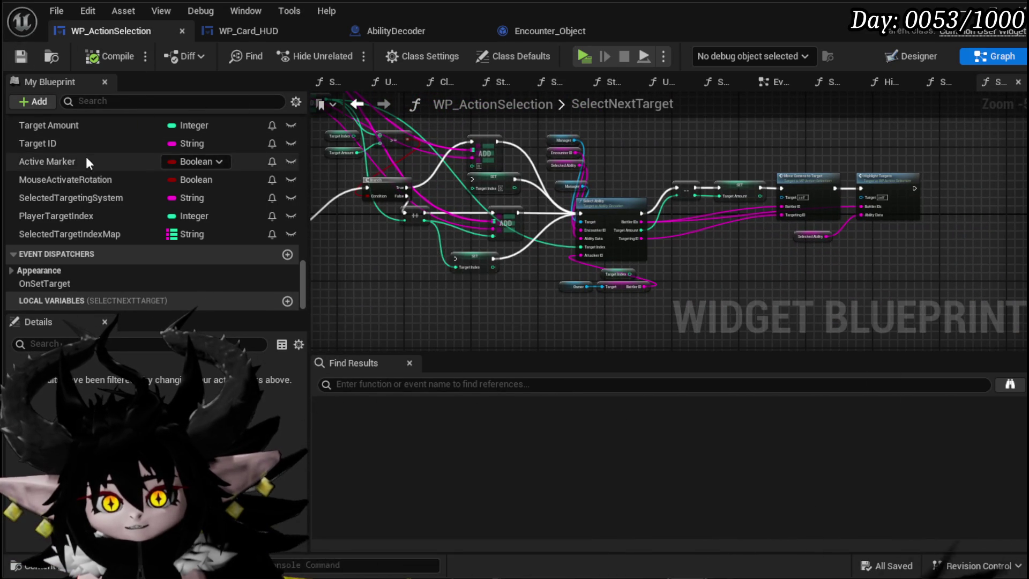
- Add the upper ADD node to the selection in SelectNextTarget, then open SelectPreviousTarget
{"action": "mouse_move", "coordinate": [497, 125]}
{"action": "left_mouse_down"}
{"action": "mouse_move", "coordinate": [537, 162]}
{"action": "mouse_move", "coordinate": [527, 159]}
{"action": "mouse_move", "coordinate": [470, 251]}
{"action": "mouse_move", "coordinate": [414, 129]}
{"action": "left_mouse_up"}
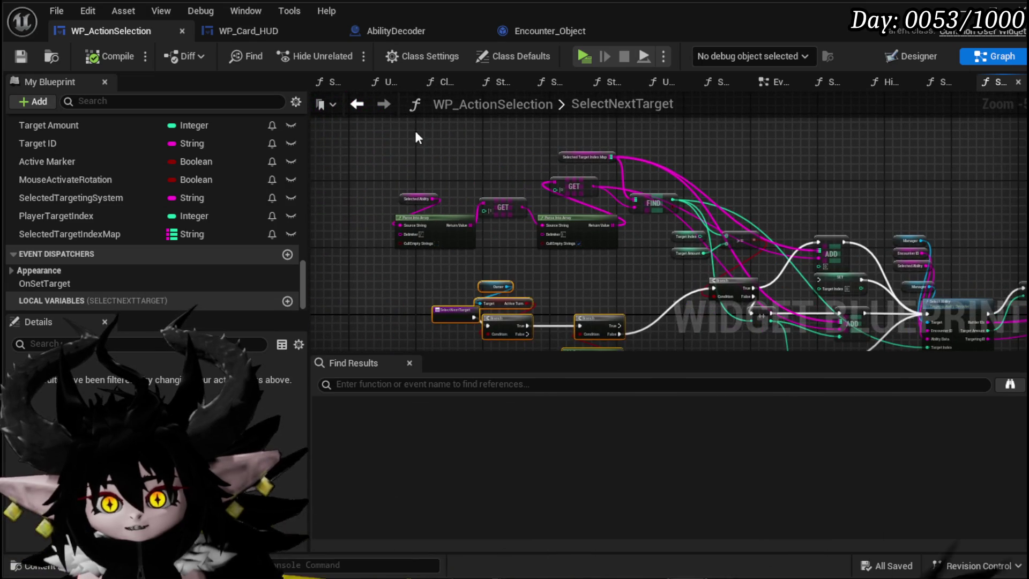
{"action": "scroll", "coordinate": [657, 255], "scroll_direction": "up", "scroll_amount": 3}
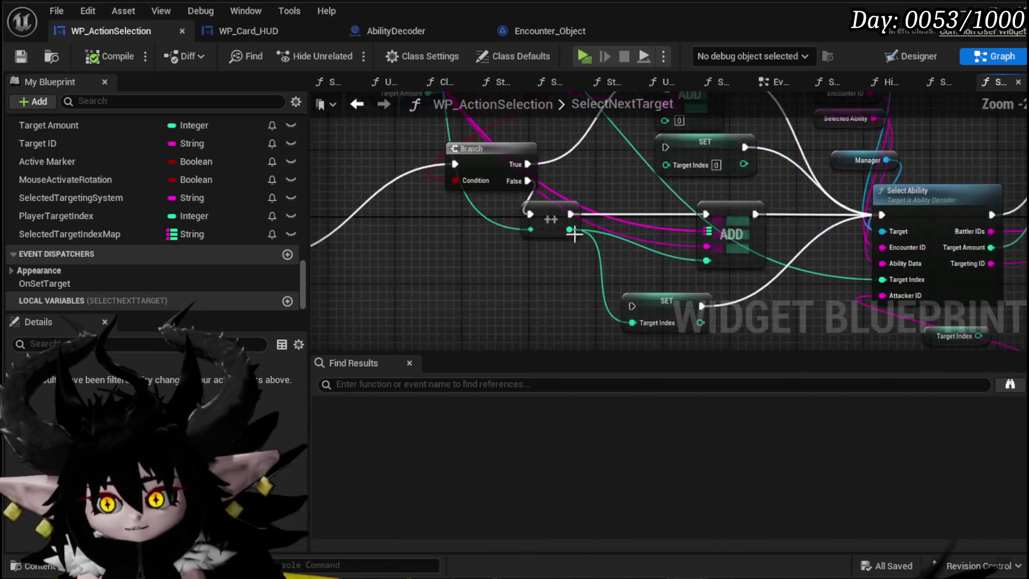
{"action": "mouse_move", "coordinate": [628, 256]}
{"action": "left_mouse_down"}
{"action": "mouse_move", "coordinate": [503, 275]}
{"action": "mouse_move", "coordinate": [528, 306]}
{"action": "left_mouse_up"}
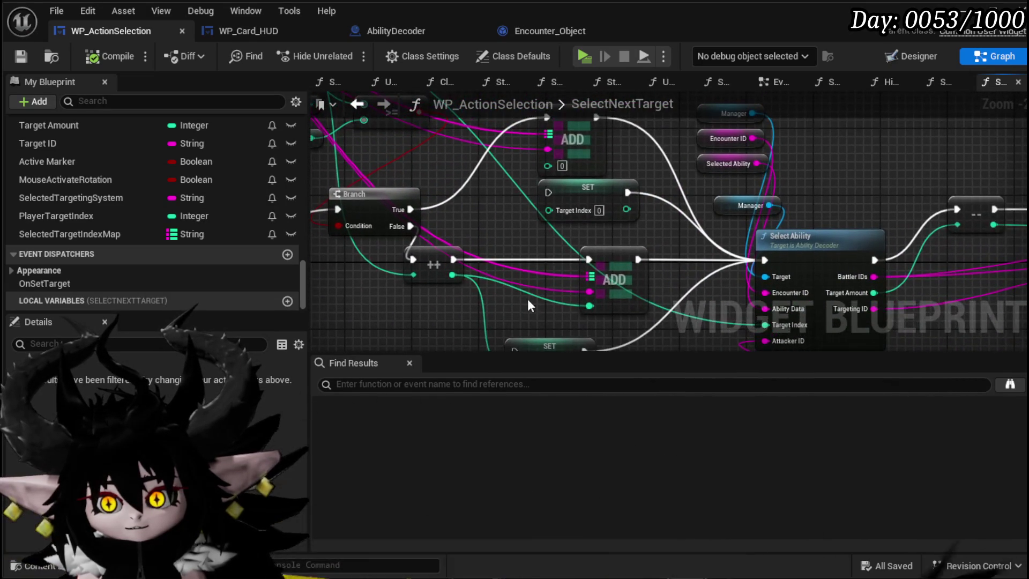
{"action": "left_click_drag", "start_coordinate": [609, 276], "coordinate": [594, 332]}
{"action": "left_click", "coordinate": [558, 190], "text": "ctrl"}
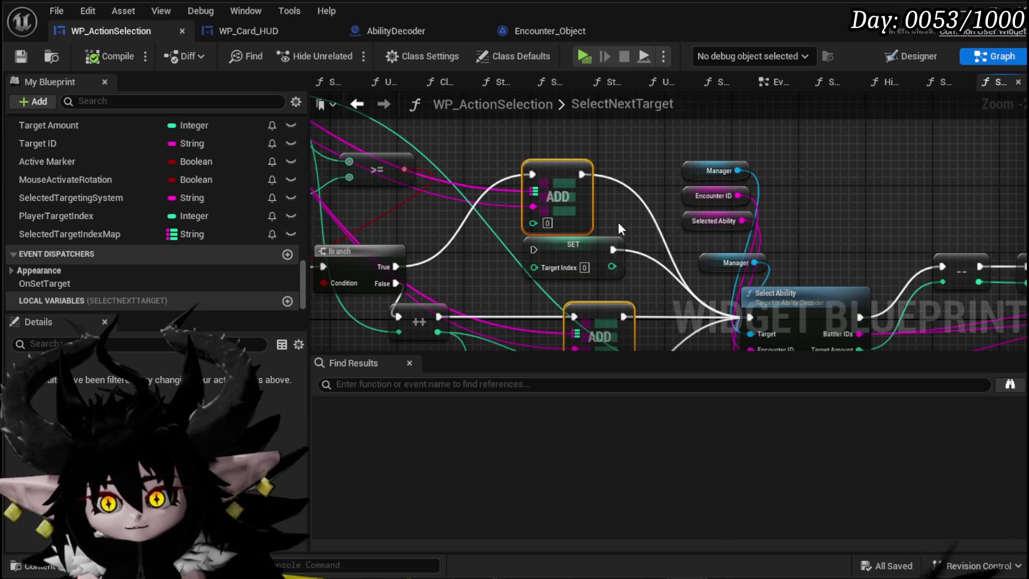
{"action": "scroll", "coordinate": [66, 199], "scroll_direction": "up", "scroll_amount": 15}
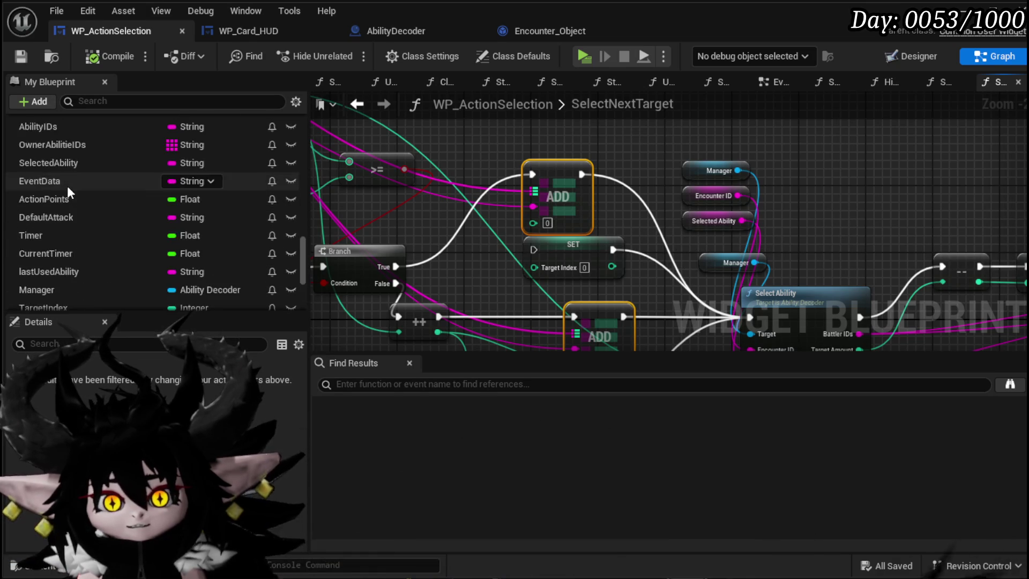
{"action": "scroll", "coordinate": [98, 193], "scroll_direction": "up", "scroll_amount": 1}
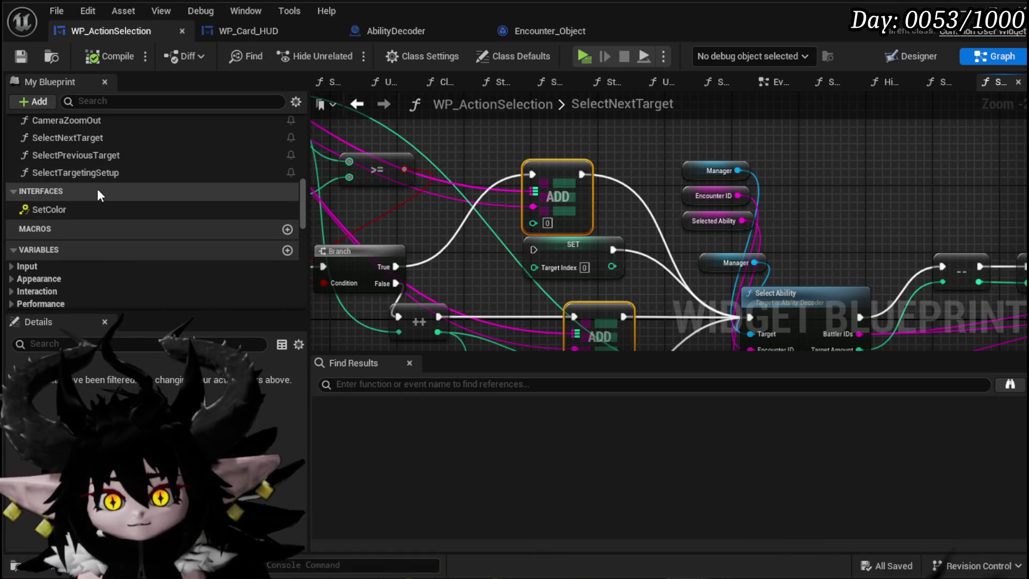
{"action": "double_click", "coordinate": [82, 156]}
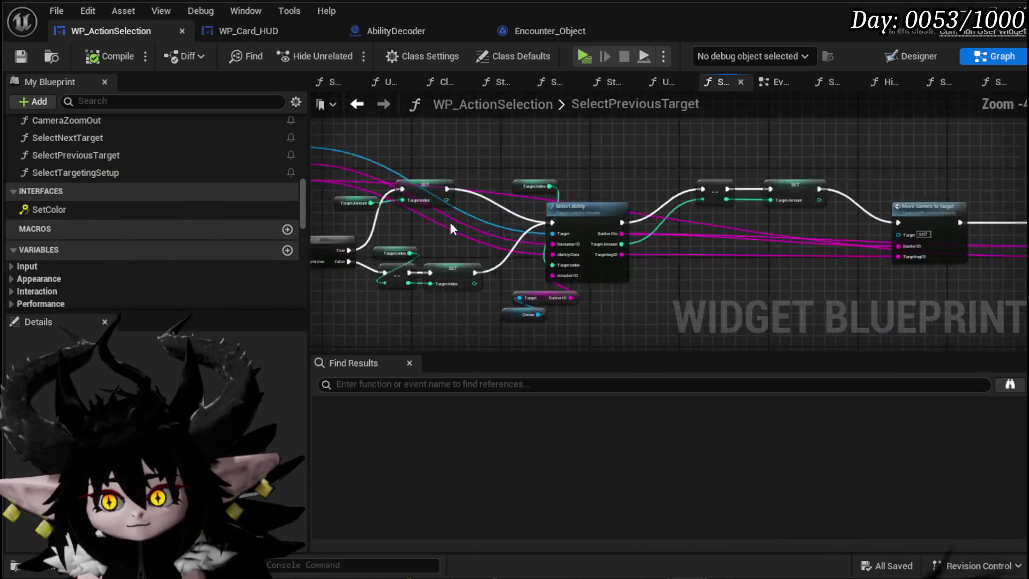
- Paste the copied GET, FIND and ADD nodes into SelectPreviousTarget and start wiring FIND's output
{"action": "key", "text": "ctrl+v"}
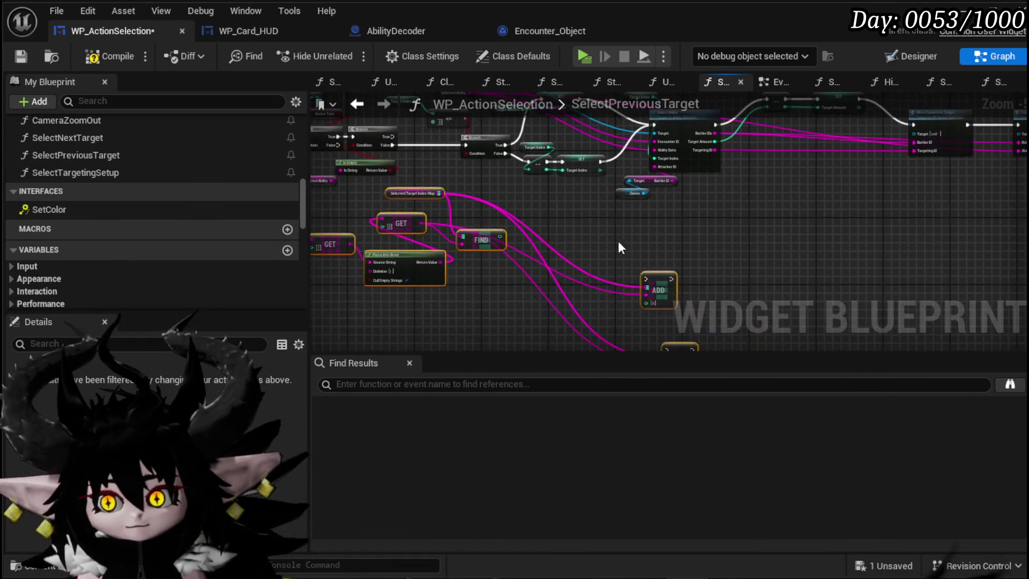
{"action": "mouse_move", "coordinate": [596, 122]}
{"action": "left_mouse_down"}
{"action": "mouse_move", "coordinate": [650, 322]}
{"action": "mouse_move", "coordinate": [572, 167]}
{"action": "left_mouse_up"}
{"action": "scroll", "coordinate": [552, 151], "scroll_direction": "up", "scroll_amount": 3}
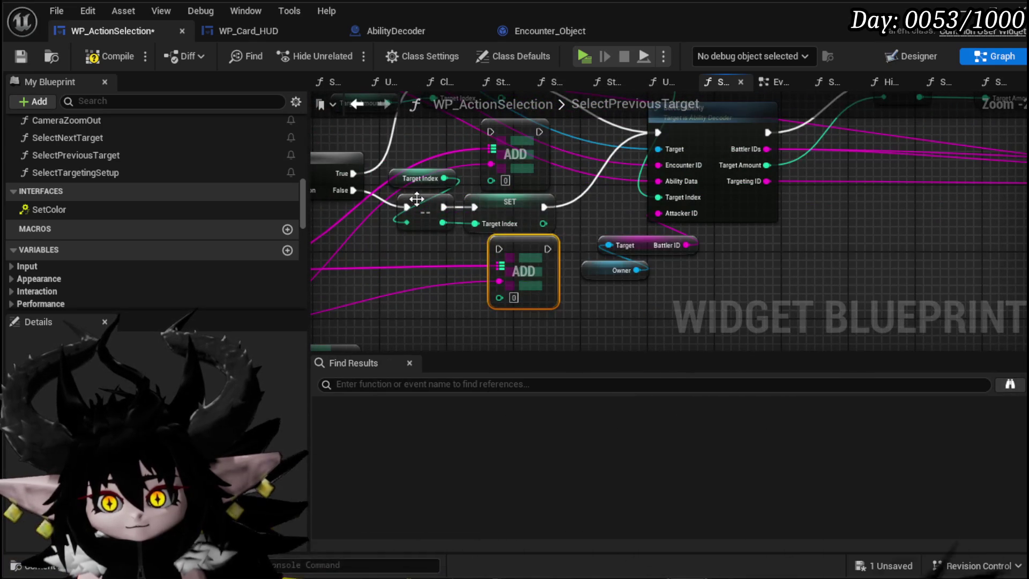
{"action": "mouse_move", "coordinate": [442, 228]}
{"action": "left_mouse_down"}
{"action": "mouse_move", "coordinate": [563, 243]}
{"action": "mouse_move", "coordinate": [600, 291]}
{"action": "left_mouse_up"}
{"action": "left_click_drag", "start_coordinate": [606, 201], "coordinate": [678, 94]}
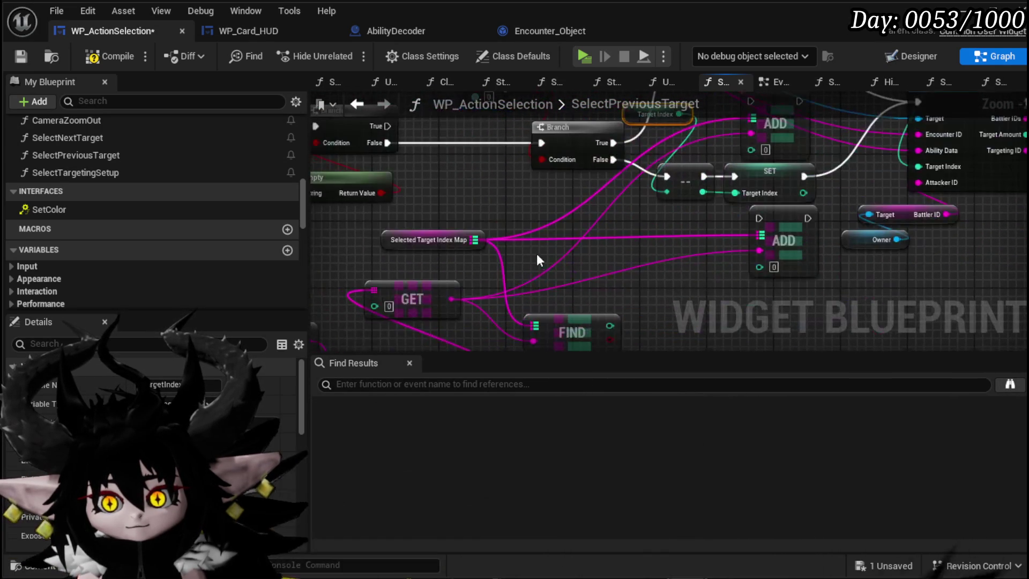
{"action": "left_click_drag", "start_coordinate": [538, 247], "coordinate": [444, 250]}
{"action": "mouse_move", "coordinate": [514, 329]}
{"action": "left_mouse_down"}
{"action": "mouse_move", "coordinate": [554, 199]}
{"action": "mouse_move", "coordinate": [571, 212]}
{"action": "mouse_move", "coordinate": [515, 293]}
{"action": "mouse_move", "coordinate": [504, 83]}
{"action": "mouse_move", "coordinate": [556, 295]}
{"action": "mouse_move", "coordinate": [617, 319]}
{"action": "mouse_move", "coordinate": [621, 310]}
{"action": "mouse_move", "coordinate": [600, 311]}
{"action": "mouse_move", "coordinate": [589, 343]}
{"action": "mouse_move", "coordinate": [540, 337]}
{"action": "left_mouse_up"}
{"action": "left_click_drag", "start_coordinate": [527, 194], "coordinate": [523, 94]}
- Route Branch True into an ADD beside SET and feed the decremented index into the lower ADD
{"action": "left_click_drag", "start_coordinate": [430, 280], "coordinate": [568, 237]}
{"action": "mouse_move", "coordinate": [591, 230]}
{"action": "left_mouse_down"}
{"action": "mouse_move", "coordinate": [583, 214]}
{"action": "mouse_move", "coordinate": [711, 253]}
{"action": "mouse_move", "coordinate": [736, 239]}
{"action": "left_mouse_up"}
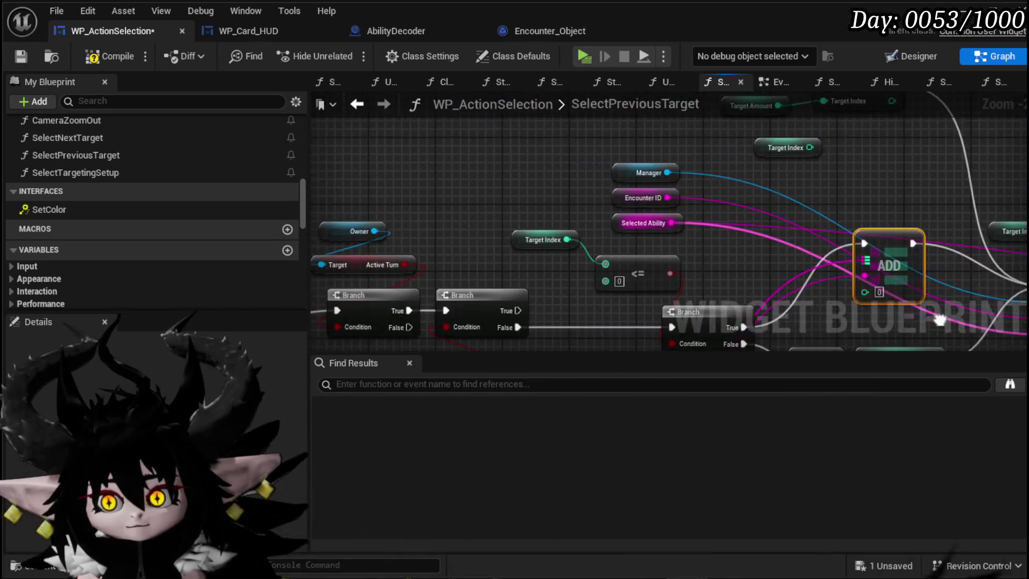
{"action": "mouse_move", "coordinate": [875, 239]}
{"action": "left_mouse_down"}
{"action": "mouse_move", "coordinate": [763, 166]}
{"action": "mouse_move", "coordinate": [755, 139]}
{"action": "left_mouse_up"}
{"action": "mouse_move", "coordinate": [555, 327]}
{"action": "left_mouse_down"}
{"action": "mouse_move", "coordinate": [458, 194]}
{"action": "mouse_move", "coordinate": [423, 248]}
{"action": "left_mouse_up"}
{"action": "mouse_move", "coordinate": [582, 230]}
{"action": "left_mouse_down"}
{"action": "mouse_move", "coordinate": [528, 177]}
{"action": "mouse_move", "coordinate": [474, 228]}
{"action": "mouse_move", "coordinate": [479, 275]}
{"action": "left_mouse_up"}
{"action": "mouse_move", "coordinate": [467, 206]}
{"action": "left_mouse_down"}
{"action": "mouse_move", "coordinate": [525, 247]}
{"action": "mouse_move", "coordinate": [497, 221]}
{"action": "mouse_move", "coordinate": [467, 215]}
{"action": "mouse_move", "coordinate": [521, 280]}
{"action": "left_mouse_up"}
{"action": "left_click_drag", "start_coordinate": [571, 232], "coordinate": [681, 119]}
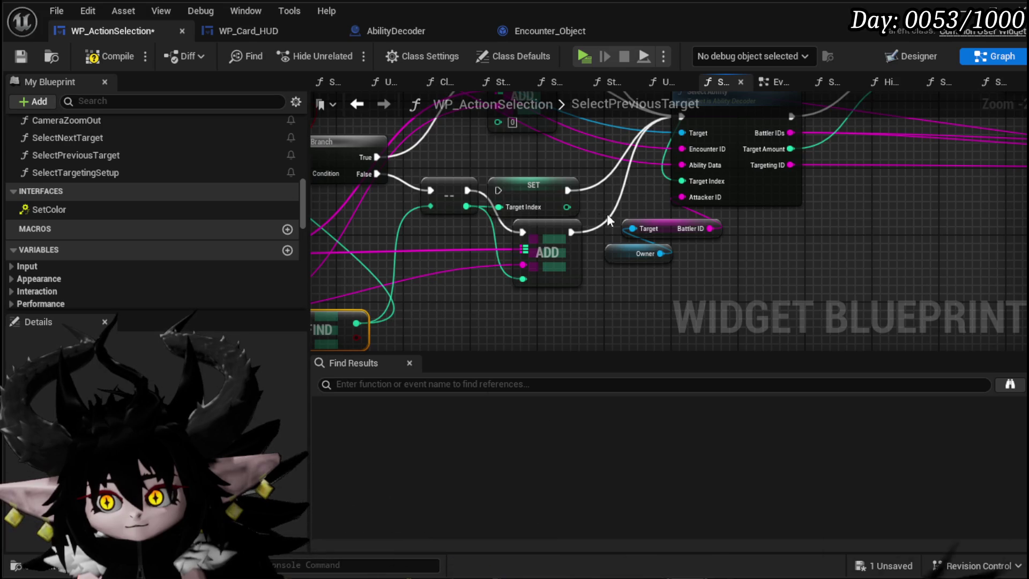
- Connect FIND's output to the upper ADD, replacing its old input, and compile the blueprint
{"action": "left_click_drag", "start_coordinate": [453, 300], "coordinate": [534, 249]}
{"action": "mouse_move", "coordinate": [429, 271]}
{"action": "left_mouse_down"}
{"action": "mouse_move", "coordinate": [694, 174]}
{"action": "mouse_move", "coordinate": [770, 129]}
{"action": "left_mouse_up"}
{"action": "scroll", "coordinate": [903, 204], "scroll_direction": "down", "scroll_amount": 2}
{"action": "mouse_move", "coordinate": [906, 203]}
{"action": "left_mouse_down"}
{"action": "mouse_move", "coordinate": [578, 268]}
{"action": "mouse_move", "coordinate": [578, 260]}
{"action": "mouse_move", "coordinate": [545, 260]}
{"action": "mouse_move", "coordinate": [802, 278]}
{"action": "mouse_move", "coordinate": [779, 277]}
{"action": "mouse_move", "coordinate": [754, 308]}
{"action": "mouse_move", "coordinate": [829, 338]}
{"action": "left_mouse_up"}
{"action": "left_click_drag", "start_coordinate": [639, 200], "coordinate": [834, 131]}
{"action": "left_click", "coordinate": [93, 55]}
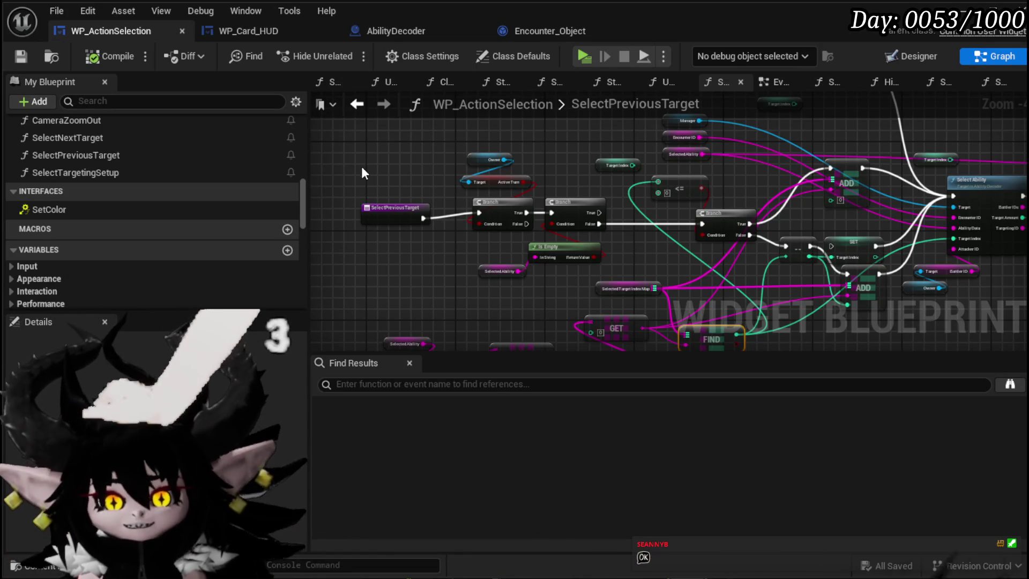
{"action": "scroll", "coordinate": [361, 166], "scroll_direction": "down", "scroll_amount": 1}
{"action": "left_click_drag", "start_coordinate": [577, 186], "coordinate": [343, 115]}
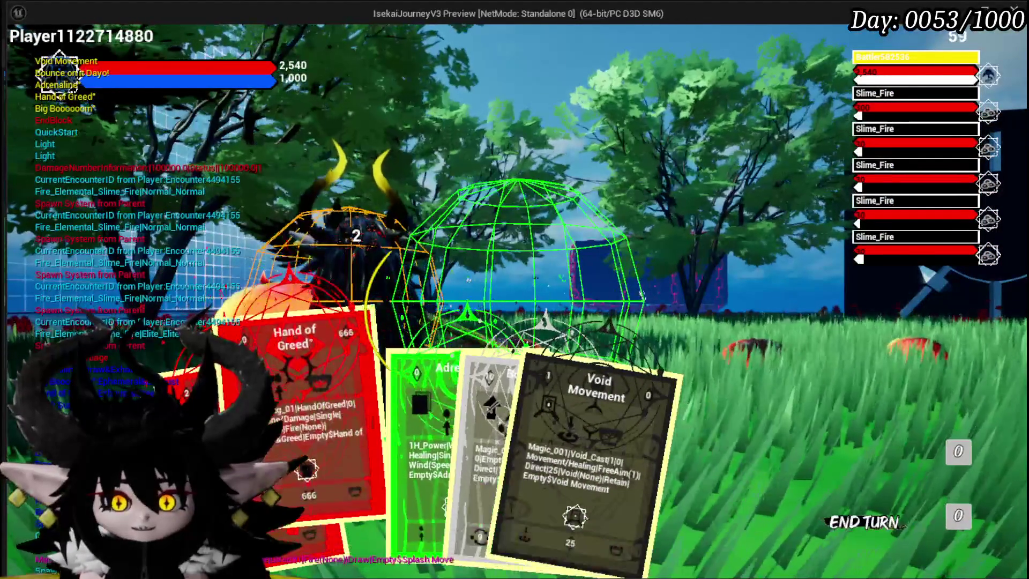
- In the running preview, try the Hand of Greed and Adrenaline cards, aiming Hand of Greed at a Slime_Fire
{"action": "left_click", "coordinate": [306, 463]}
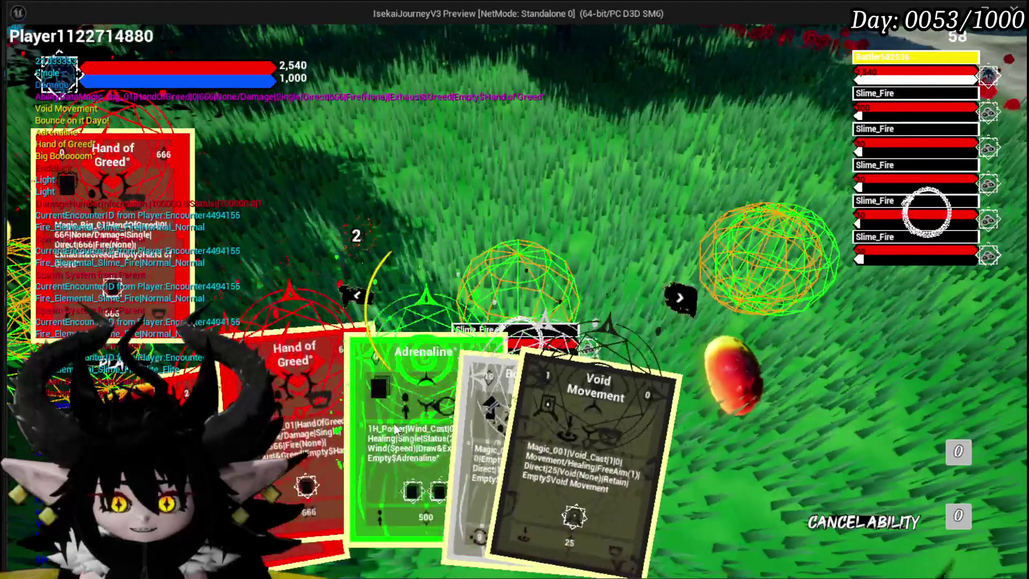
{"action": "left_click", "coordinate": [393, 420]}
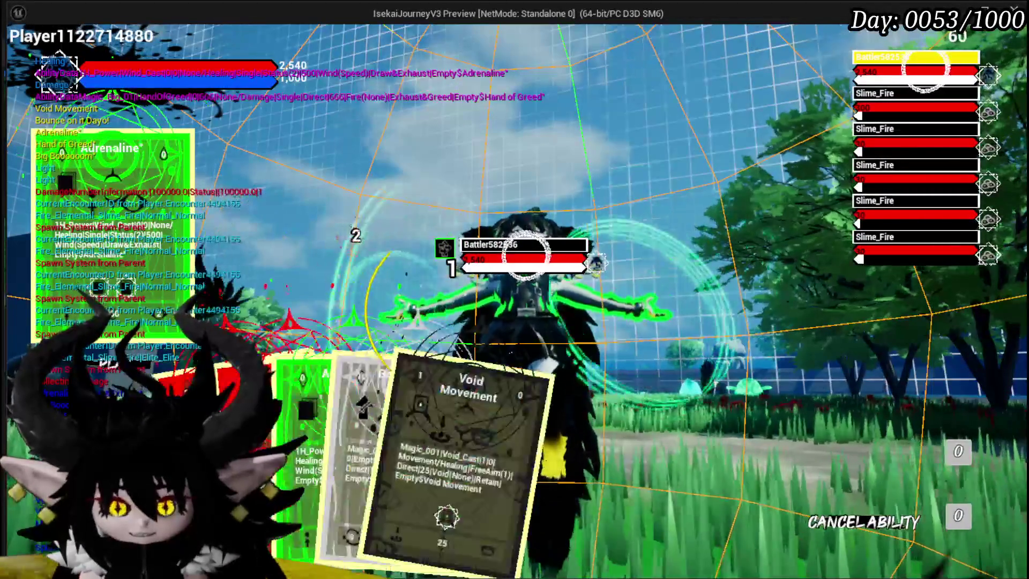
{"action": "left_click", "coordinate": [336, 435]}
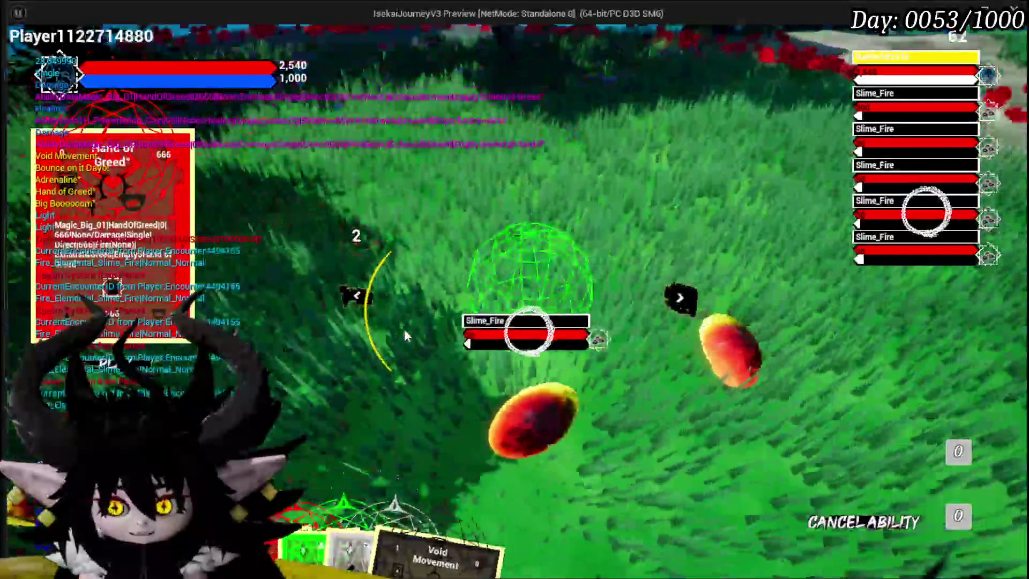
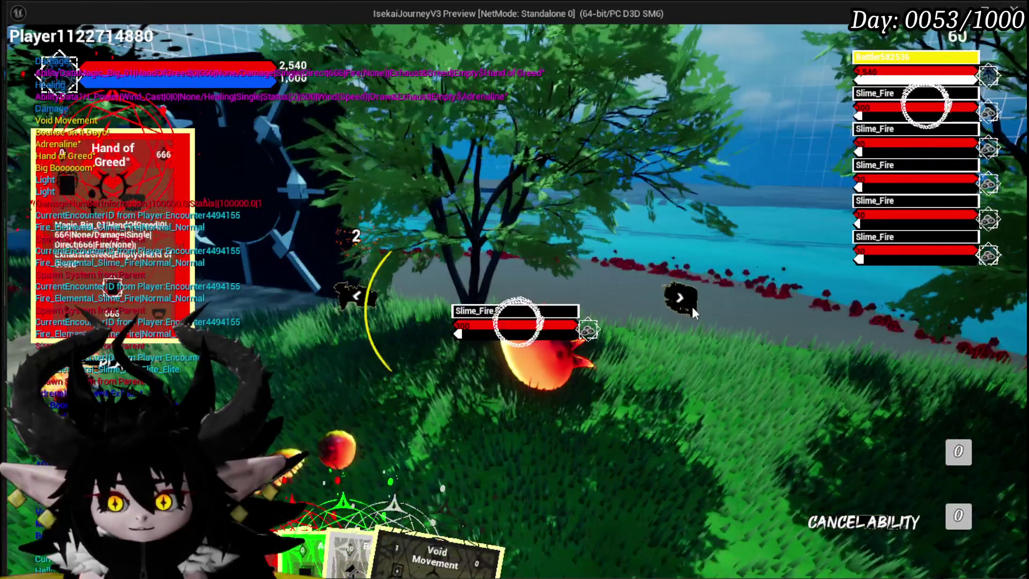
- Target a fire slime, play Adrenaline and Big Booooom, then stop the preview and save all
{"action": "left_click", "coordinate": [692, 307]}
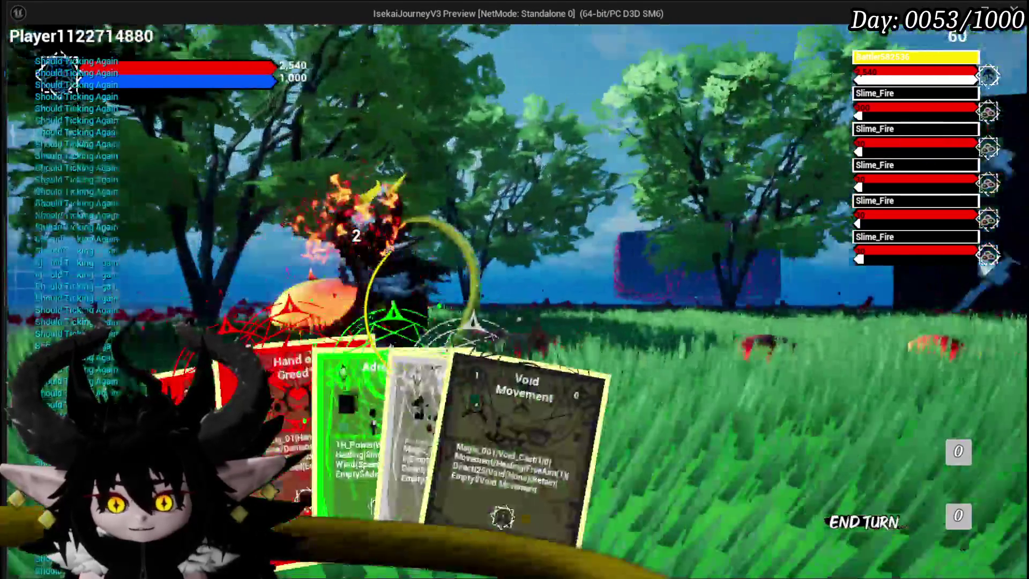
{"action": "left_click", "coordinate": [289, 375]}
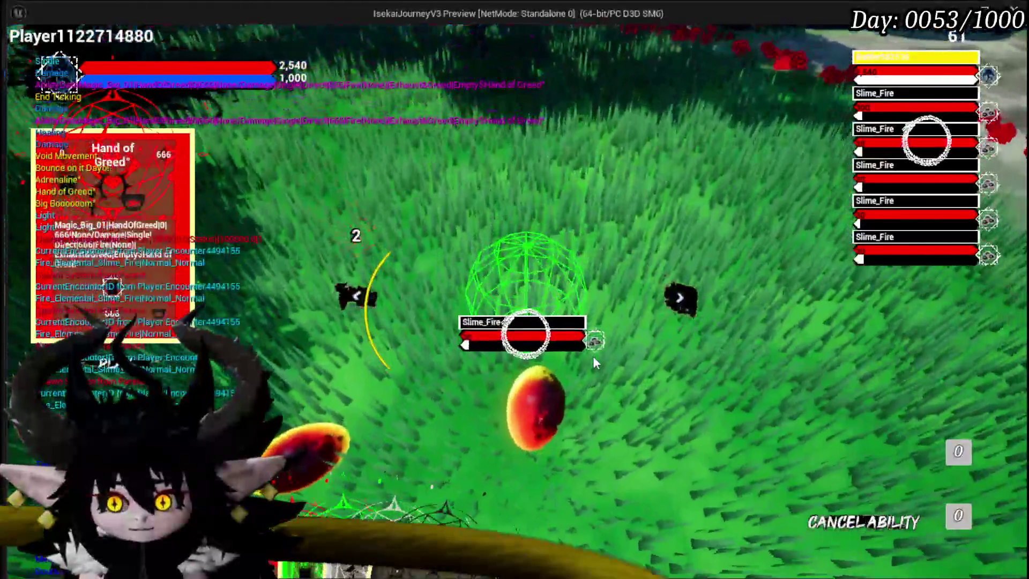
{"action": "left_click", "coordinate": [594, 360]}
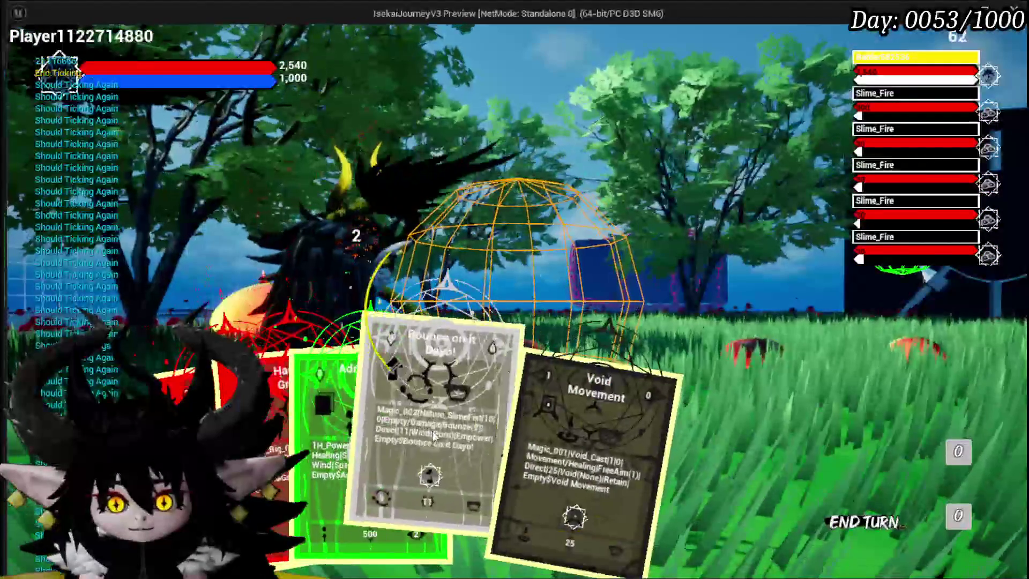
{"action": "left_click", "coordinate": [361, 403]}
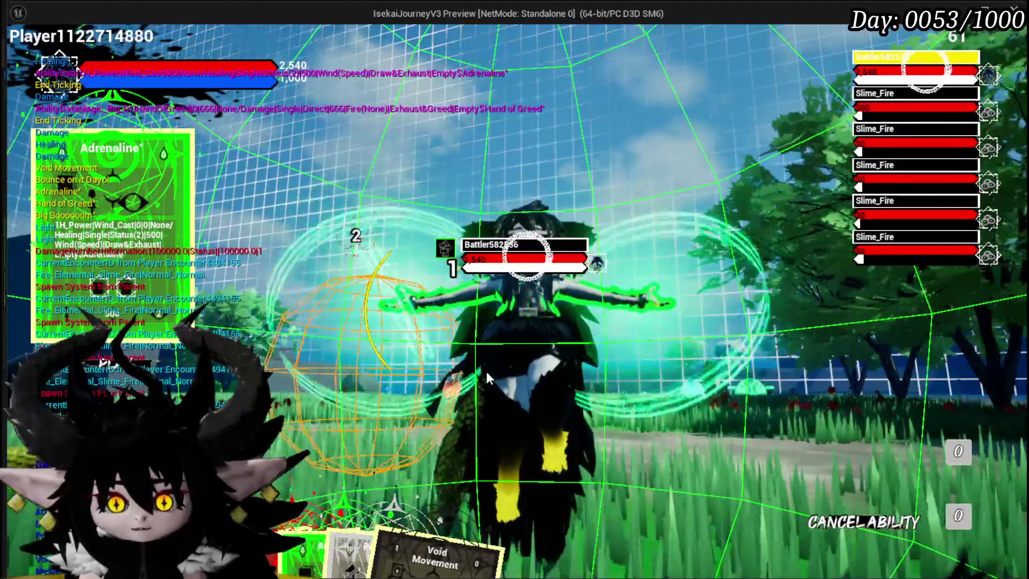
{"action": "left_click", "coordinate": [487, 374]}
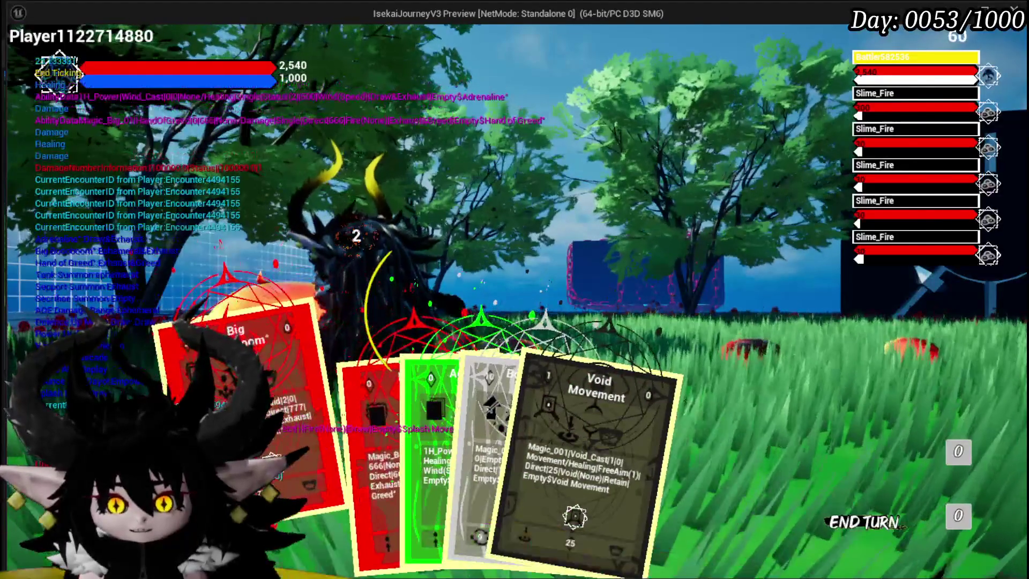
{"action": "left_click", "coordinate": [474, 405]}
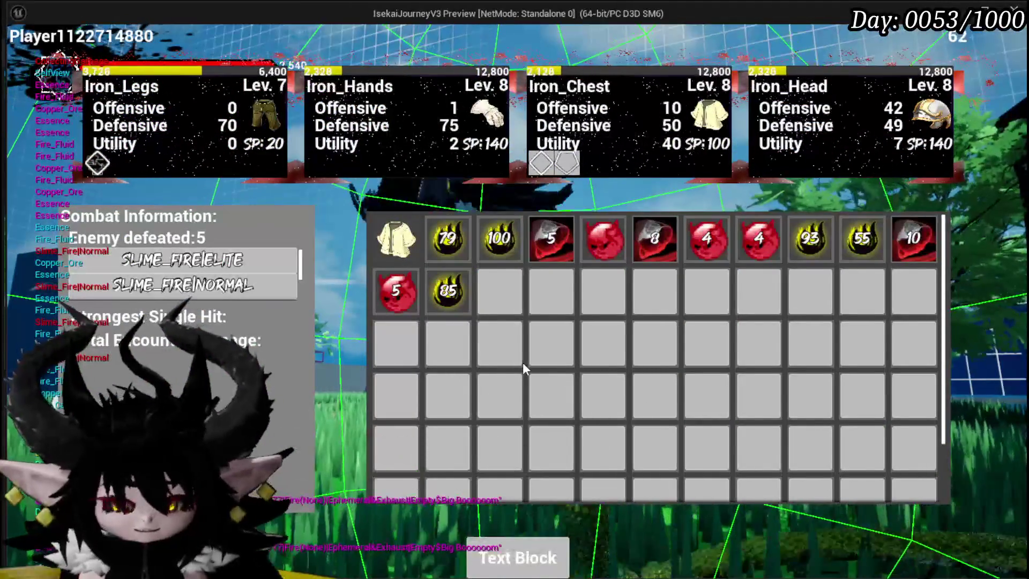
{"action": "key", "text": "Escape"}
{"action": "left_click", "coordinate": [24, 47]}
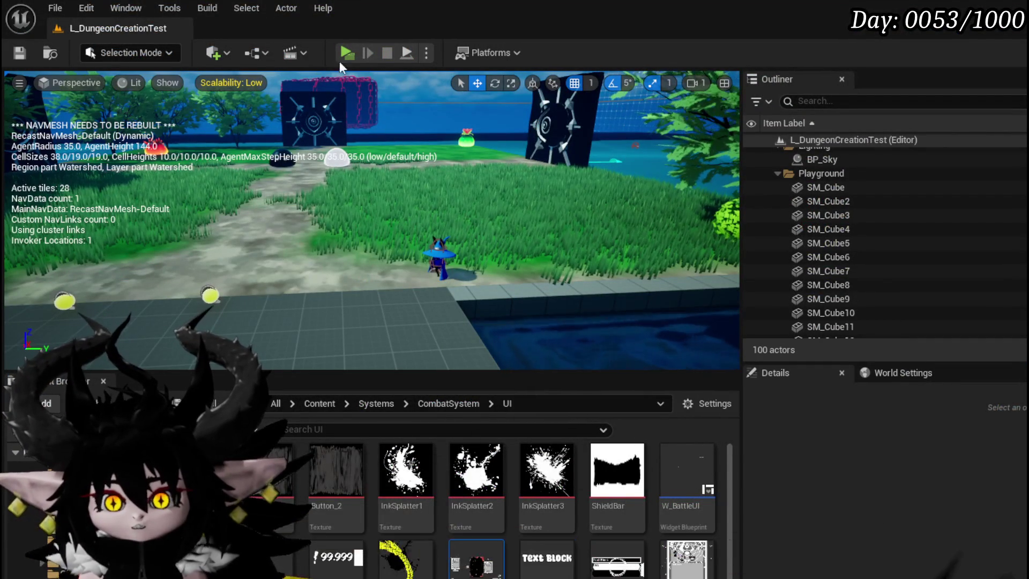
- Launch the preview and remove the Play card/EndTurn entry from the pause menu's To Do List
{"action": "left_click", "coordinate": [347, 53]}
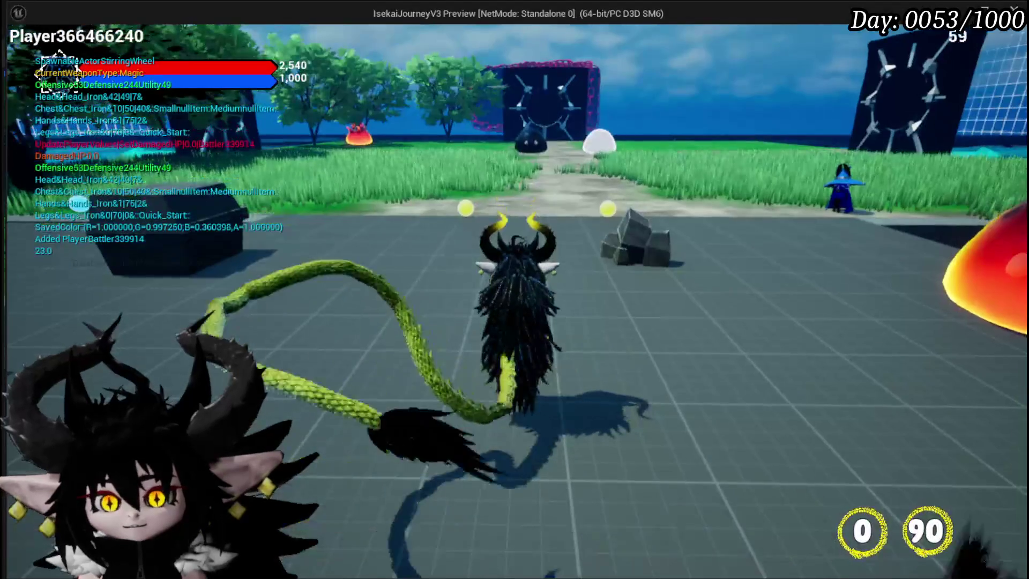
{"action": "key", "text": "Escape"}
{"action": "left_click", "coordinate": [541, 260]}
{"action": "scroll", "coordinate": [800, 277], "scroll_direction": "down", "scroll_amount": 5}
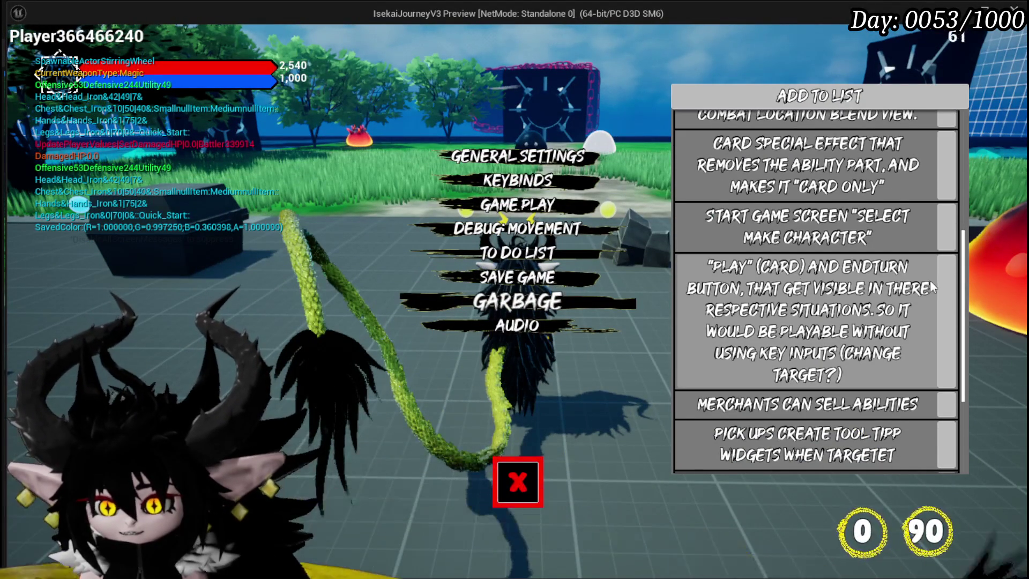
{"action": "left_click", "coordinate": [703, 290]}
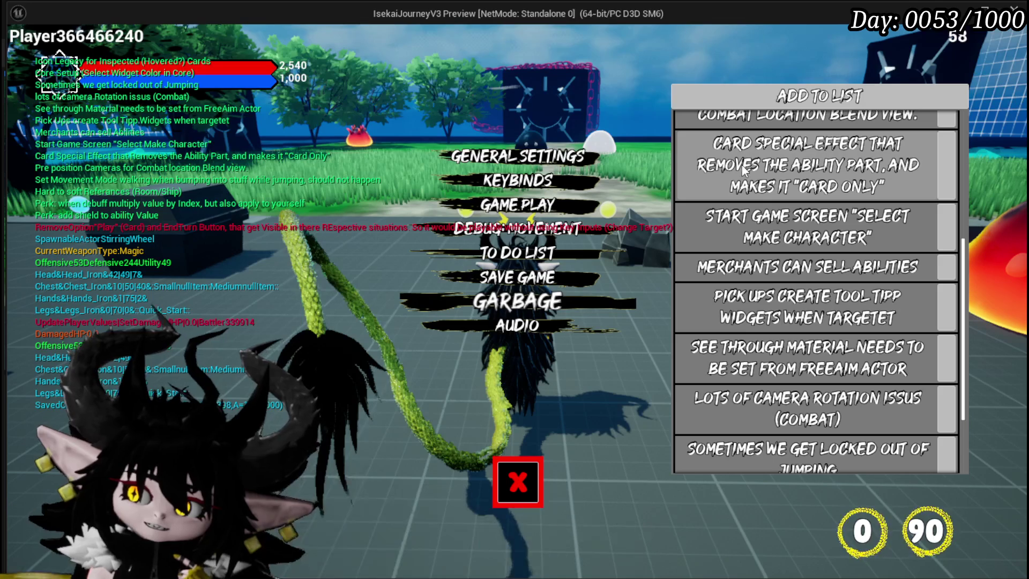
- Scroll through the remaining to-do list entries, then stop the preview
{"action": "scroll", "coordinate": [789, 172], "scroll_direction": "up", "scroll_amount": 3}
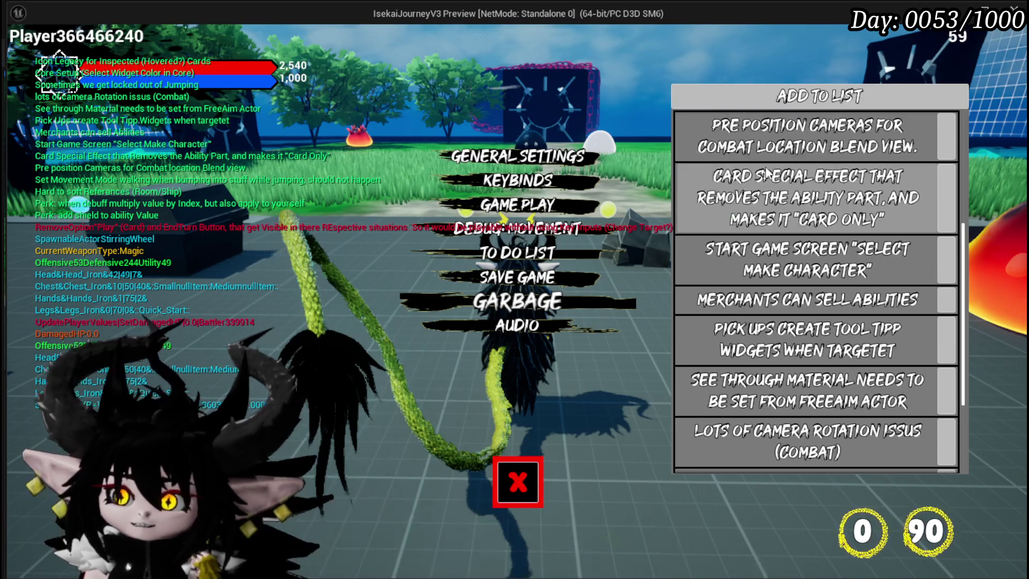
{"action": "scroll", "coordinate": [758, 164], "scroll_direction": "up", "scroll_amount": 2}
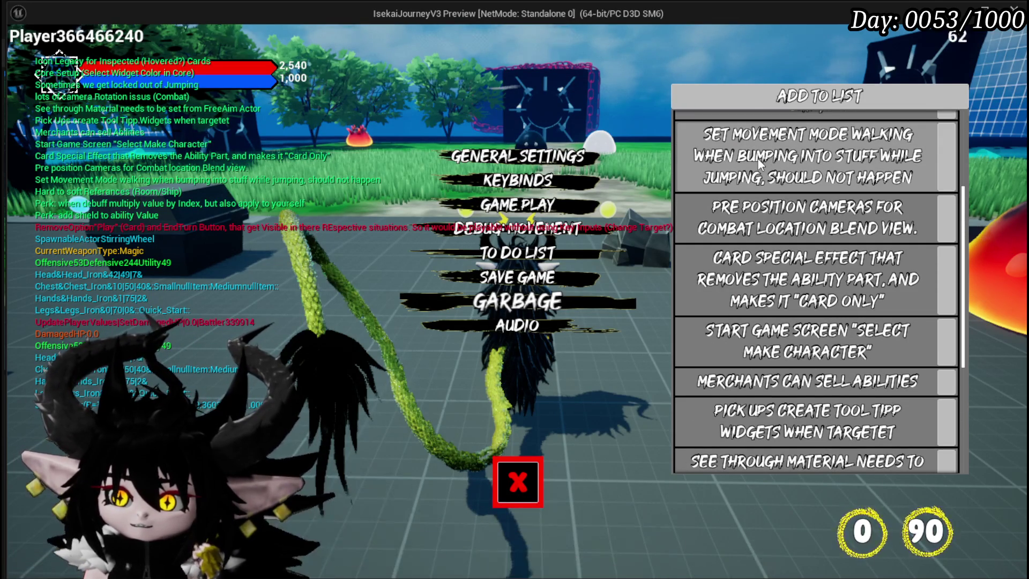
{"action": "scroll", "coordinate": [757, 158], "scroll_direction": "down", "scroll_amount": 2}
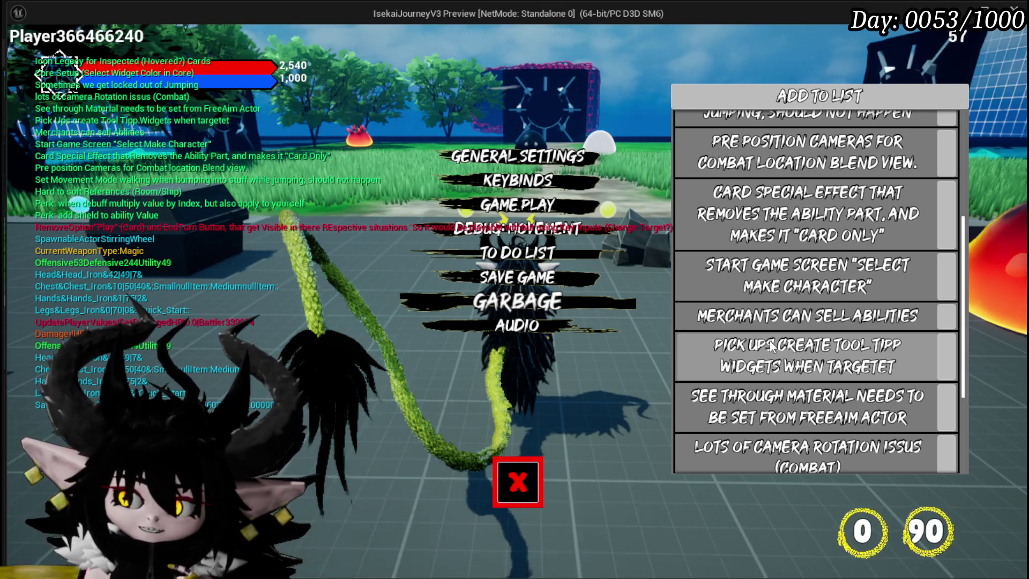
{"action": "scroll", "coordinate": [770, 346], "scroll_direction": "down", "scroll_amount": 2}
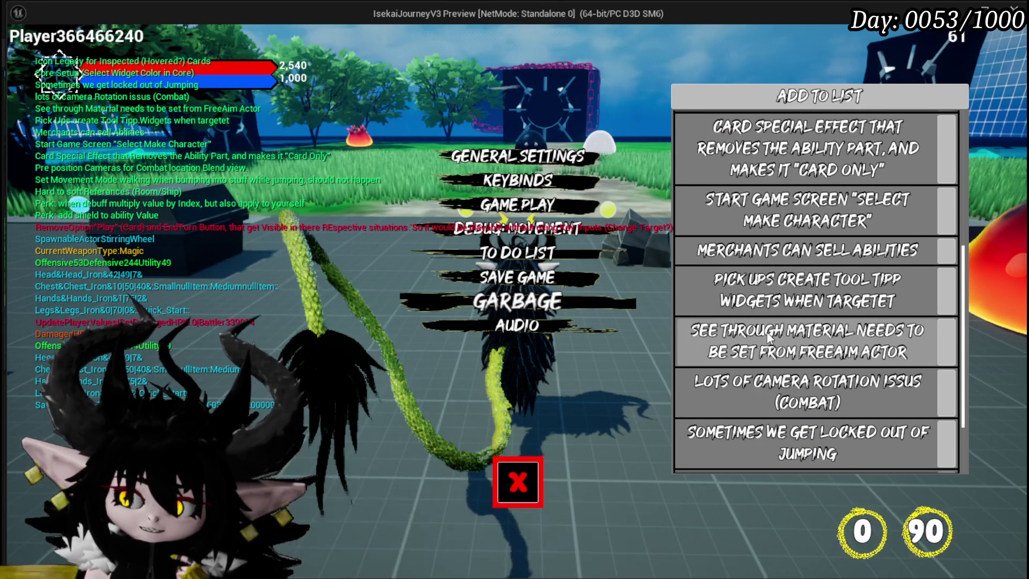
{"action": "scroll", "coordinate": [770, 336], "scroll_direction": "down", "scroll_amount": 2}
{"action": "scroll", "coordinate": [766, 330], "scroll_direction": "down", "scroll_amount": 1}
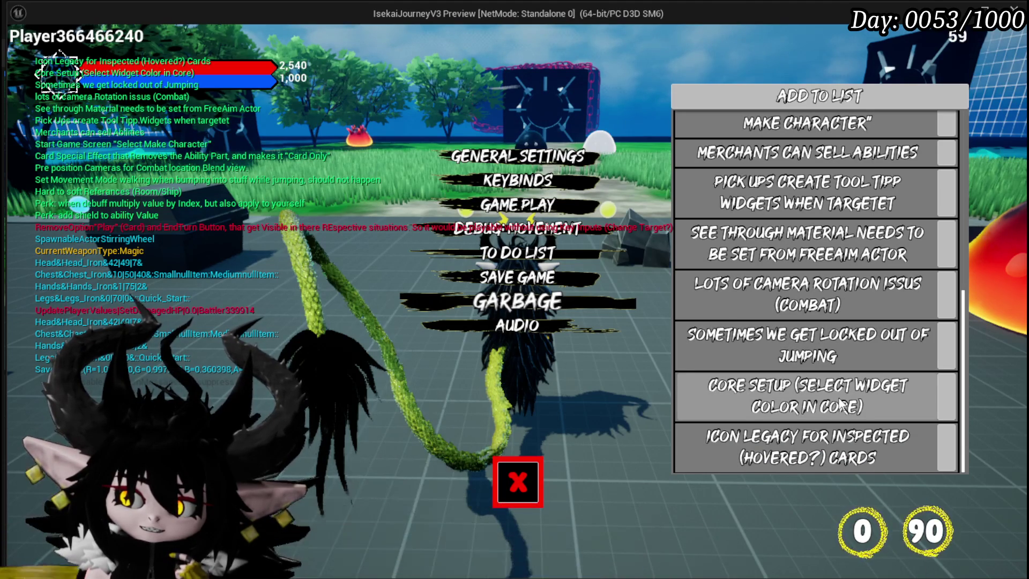
{"action": "scroll", "coordinate": [840, 399], "scroll_direction": "up", "scroll_amount": 1}
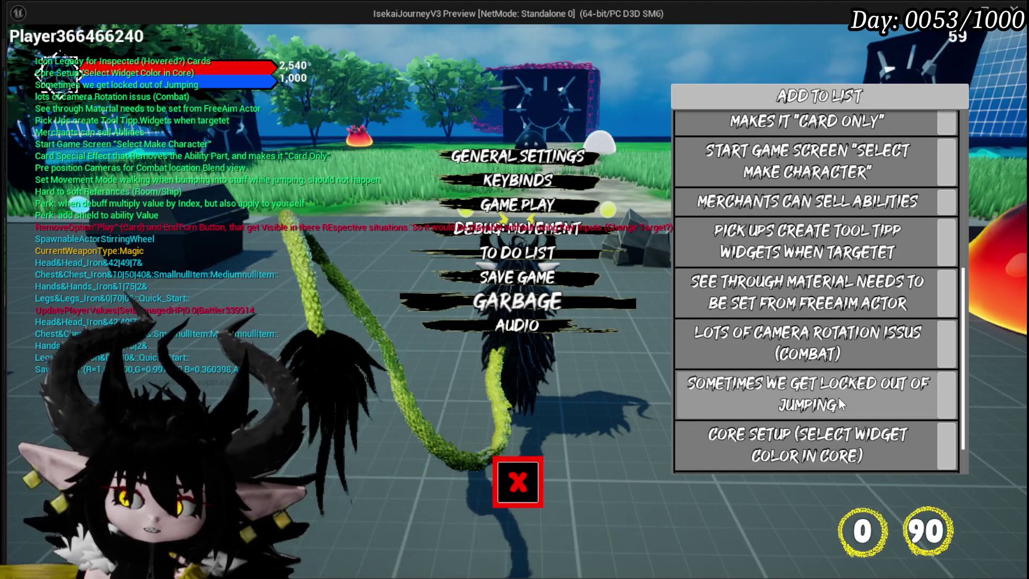
{"action": "scroll", "coordinate": [838, 397], "scroll_direction": "up", "scroll_amount": 1}
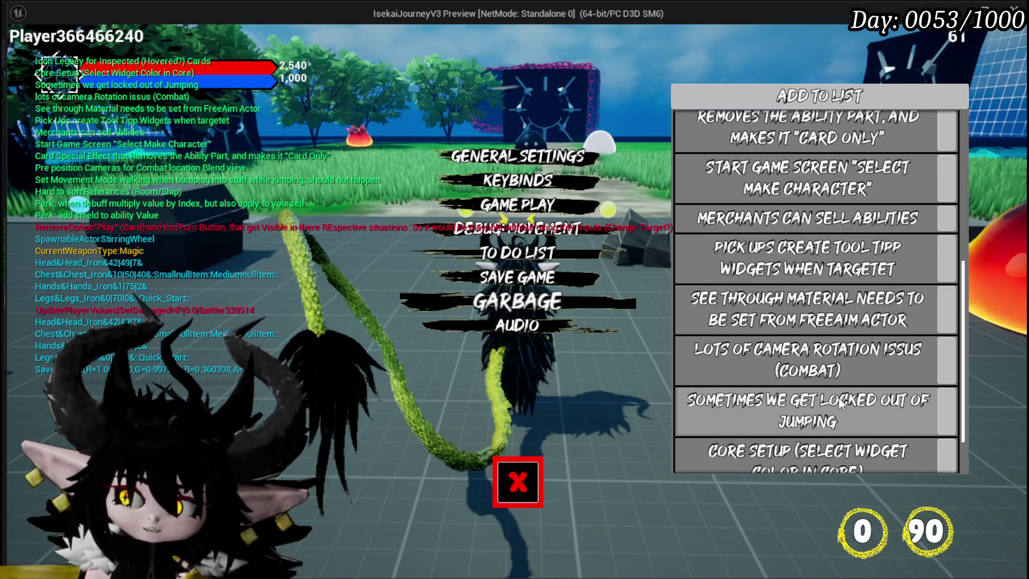
{"action": "scroll", "coordinate": [840, 401], "scroll_direction": "up", "scroll_amount": 1}
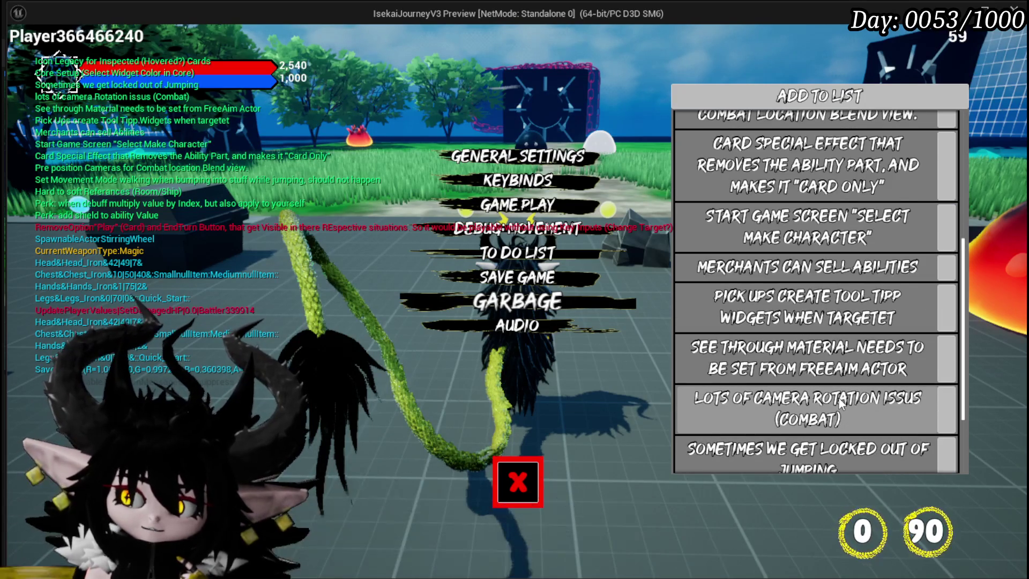
{"action": "scroll", "coordinate": [840, 401], "scroll_direction": "up", "scroll_amount": 1}
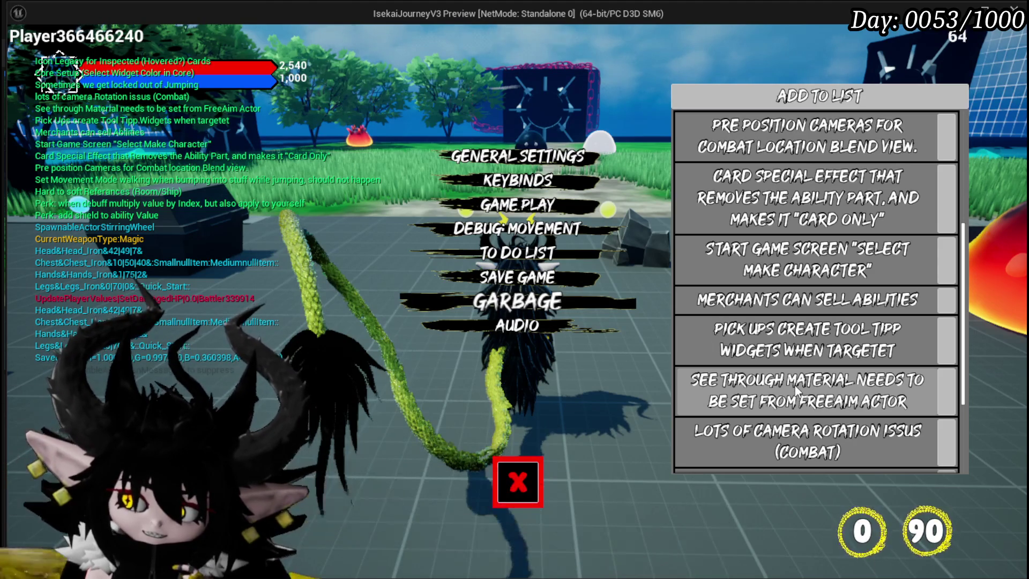
{"action": "key", "text": "Escape"}
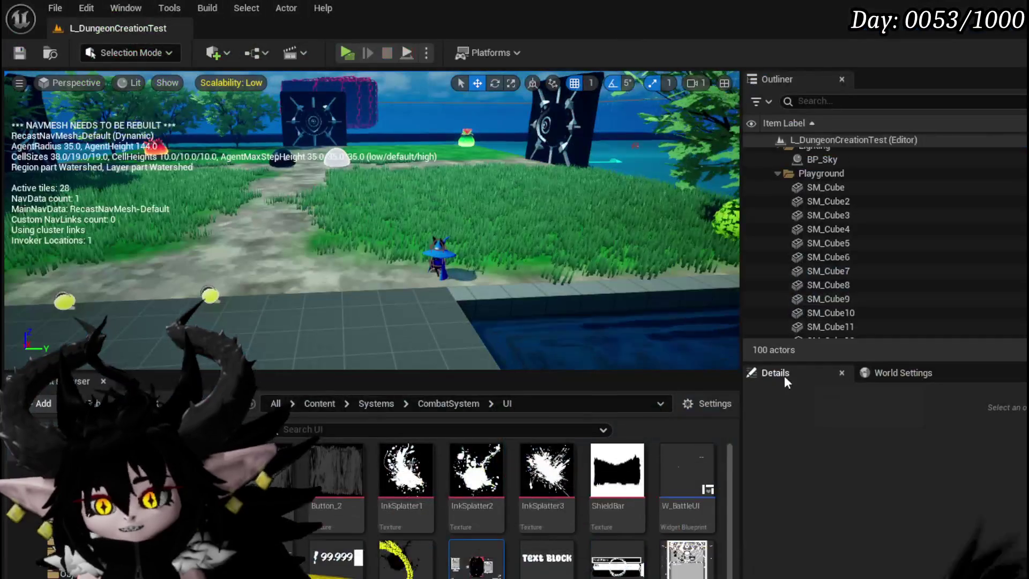
- Save the level and open BP_AbilityCameraPawn from the AbilitySystem/Actor/CameraPawn folder
{"action": "left_click", "coordinate": [19, 54]}
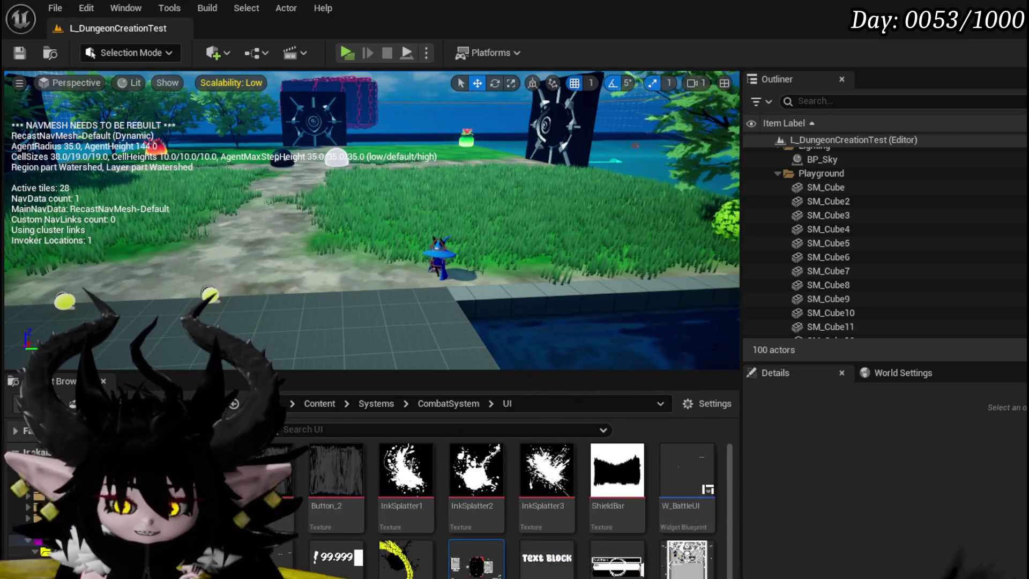
{"action": "left_click", "coordinate": [50, 562]}
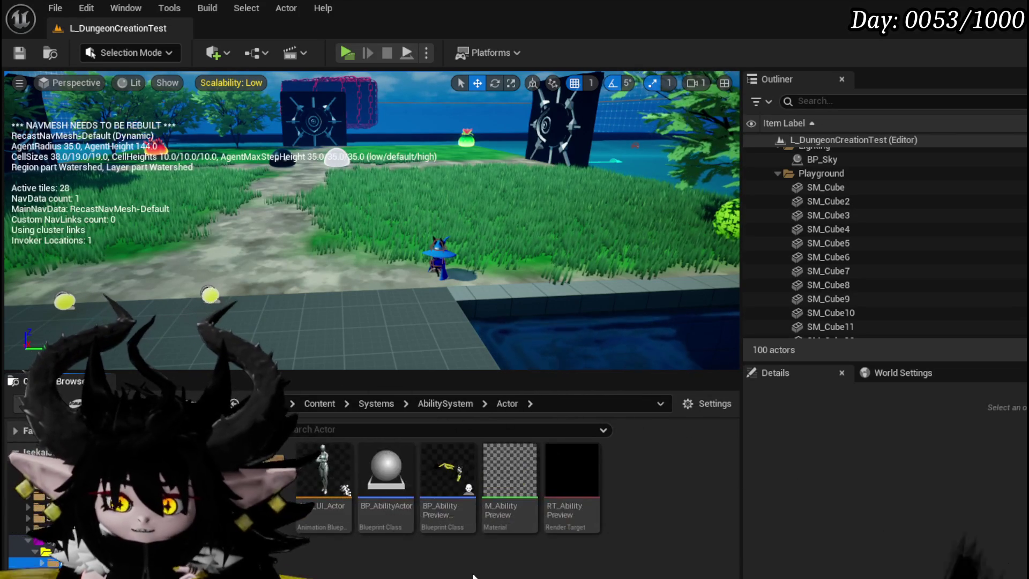
{"action": "double_click", "coordinate": [263, 472]}
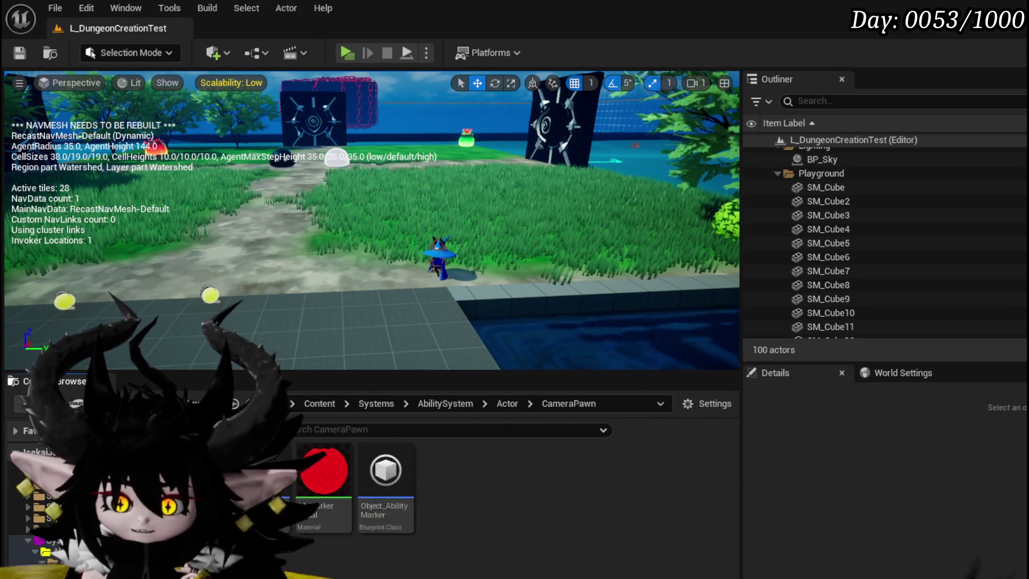
{"action": "double_click", "coordinate": [262, 472]}
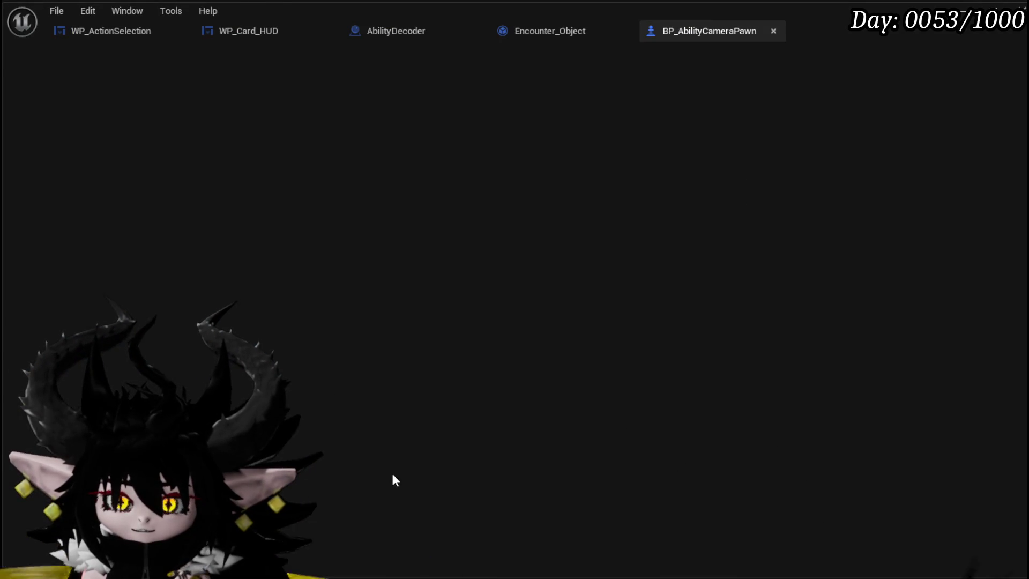
- Look over the camera pawn's components and variables, then switch to AbilityDecoder's SelectAbility graph
{"action": "scroll", "coordinate": [377, 324], "scroll_direction": "down", "scroll_amount": 3}
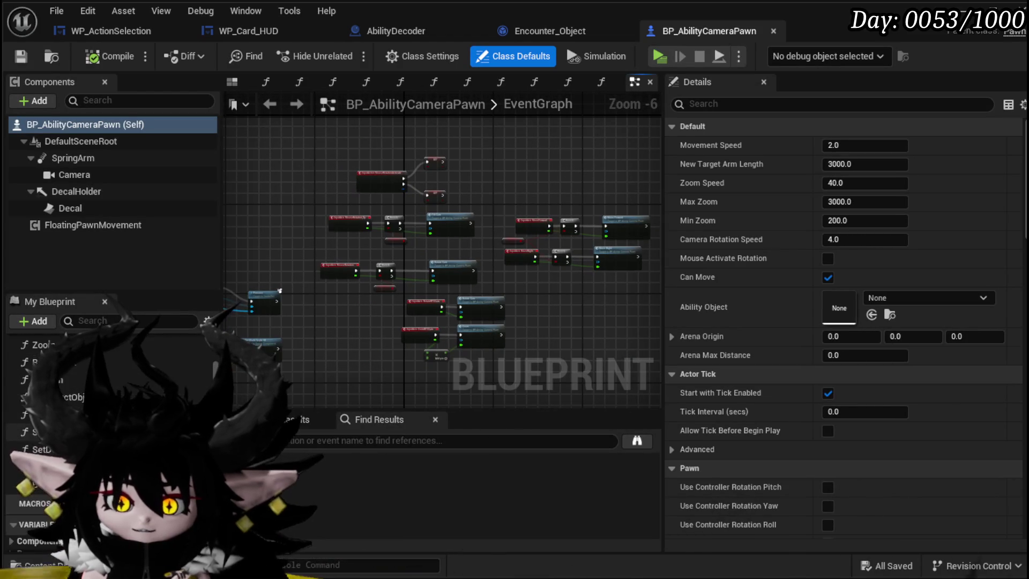
{"action": "scroll", "coordinate": [129, 429], "scroll_direction": "down", "scroll_amount": 5}
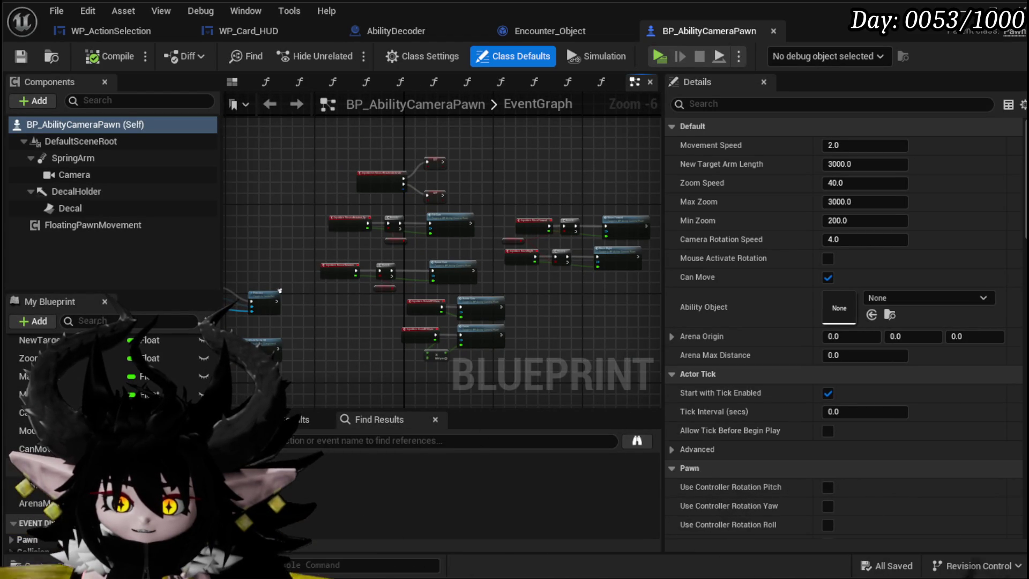
{"action": "scroll", "coordinate": [107, 429], "scroll_direction": "up", "scroll_amount": 2}
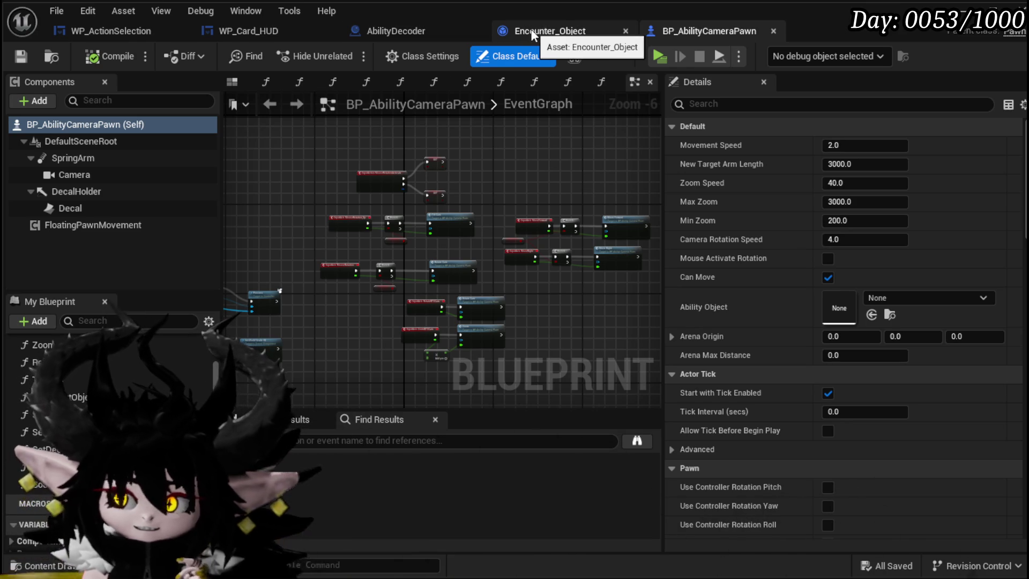
{"action": "left_click", "coordinate": [396, 30]}
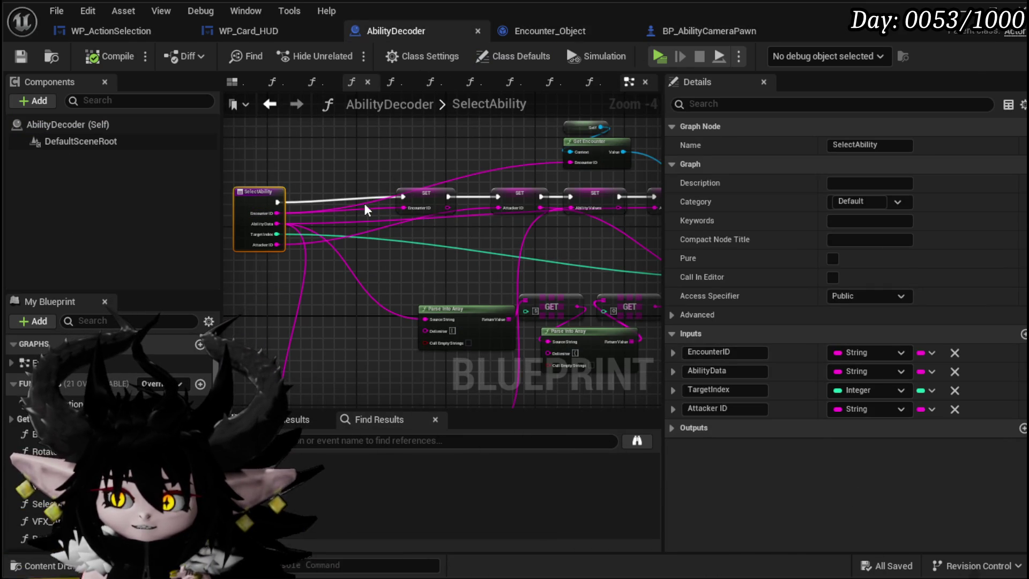
- Navigate the AbilityDecoder EventGraph to the Server_PossesCam possess and hide-actor logic
{"action": "left_click", "coordinate": [630, 82]}
{"action": "scroll", "coordinate": [453, 212], "scroll_direction": "down", "scroll_amount": 5}
{"action": "scroll", "coordinate": [439, 355], "scroll_direction": "up", "scroll_amount": 8}
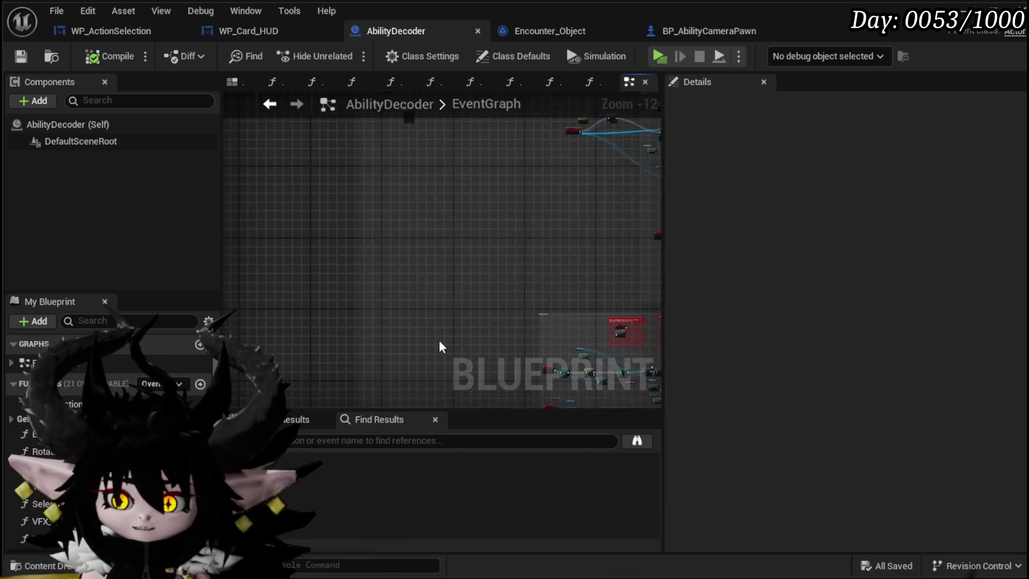
{"action": "left_click_drag", "start_coordinate": [344, 159], "coordinate": [373, 308]}
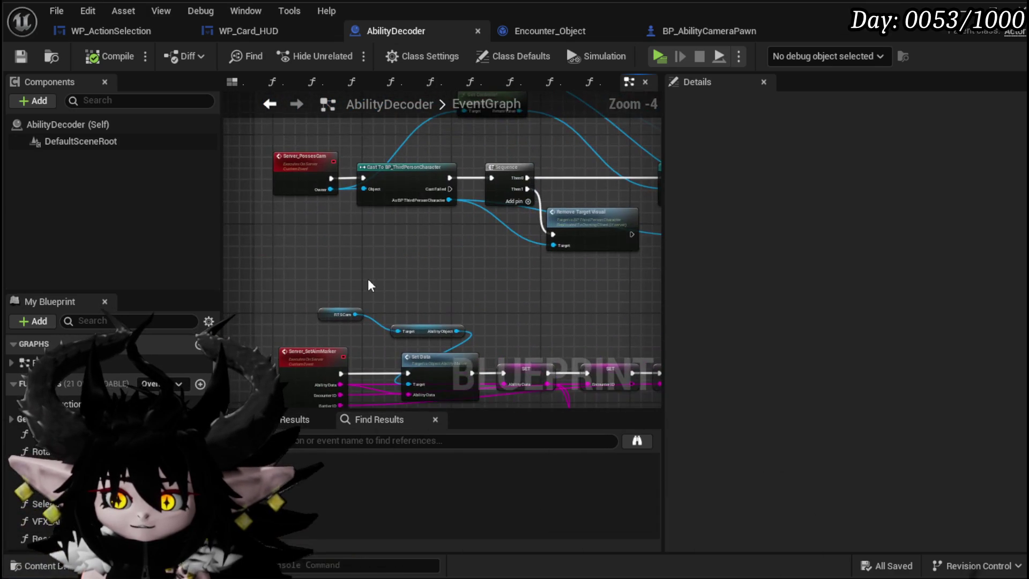
{"action": "left_click", "coordinate": [300, 212]}
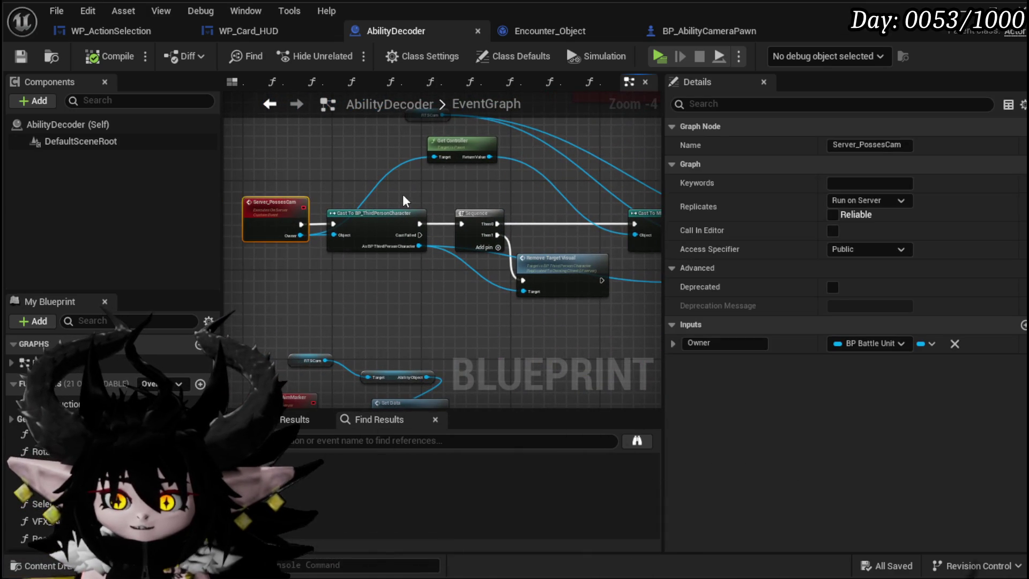
{"action": "left_click_drag", "start_coordinate": [449, 322], "coordinate": [243, 327]}
{"action": "mouse_move", "coordinate": [445, 266]}
{"action": "left_mouse_down"}
{"action": "mouse_move", "coordinate": [311, 299]}
{"action": "mouse_move", "coordinate": [621, 302]}
{"action": "left_mouse_up"}
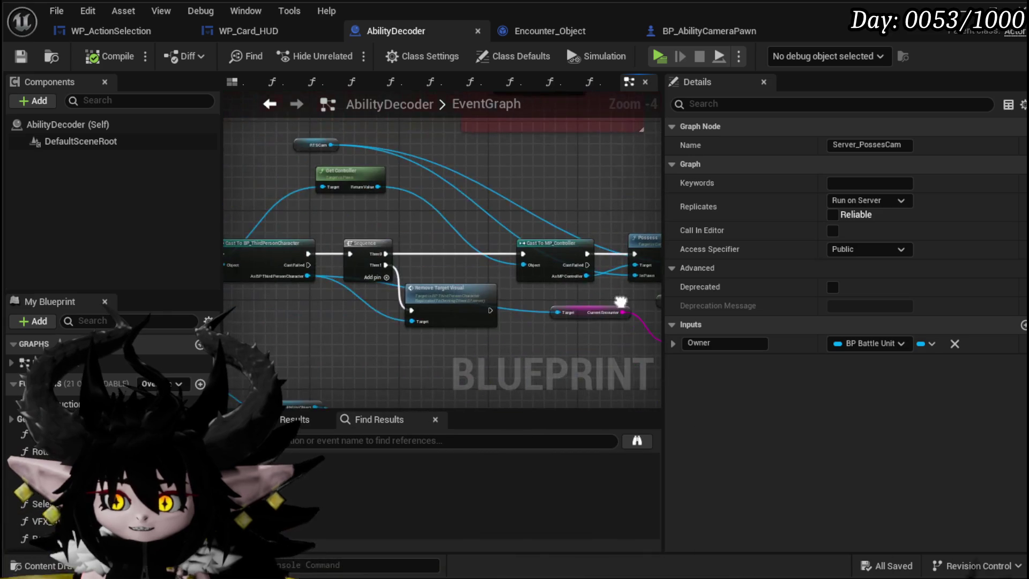
{"action": "scroll", "coordinate": [403, 254], "scroll_direction": "up", "scroll_amount": 1}
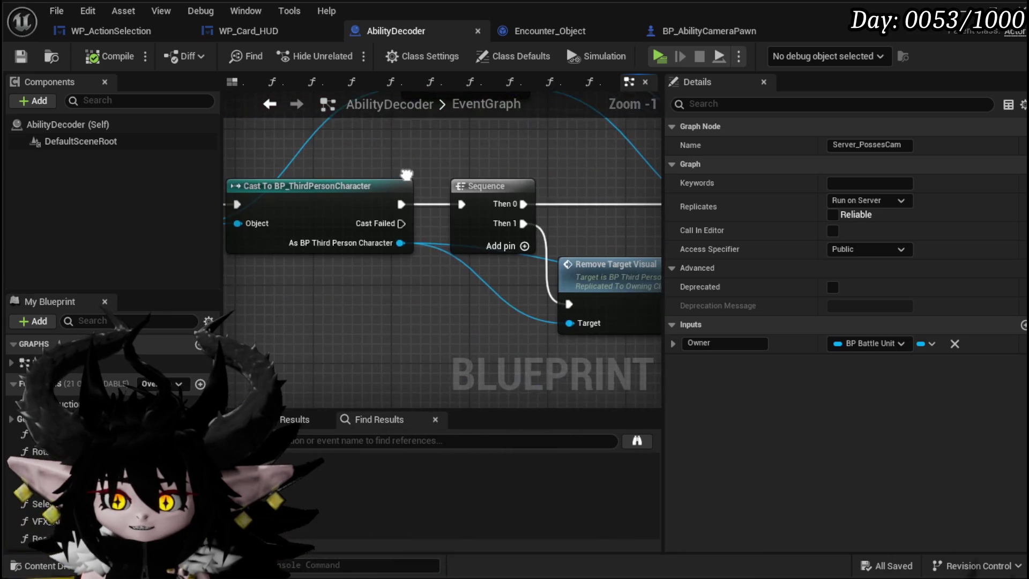
- Add a Get Camera Holder node from the As BP Third Person Character cast output
{"action": "left_click_drag", "start_coordinate": [401, 239], "coordinate": [321, 296]}
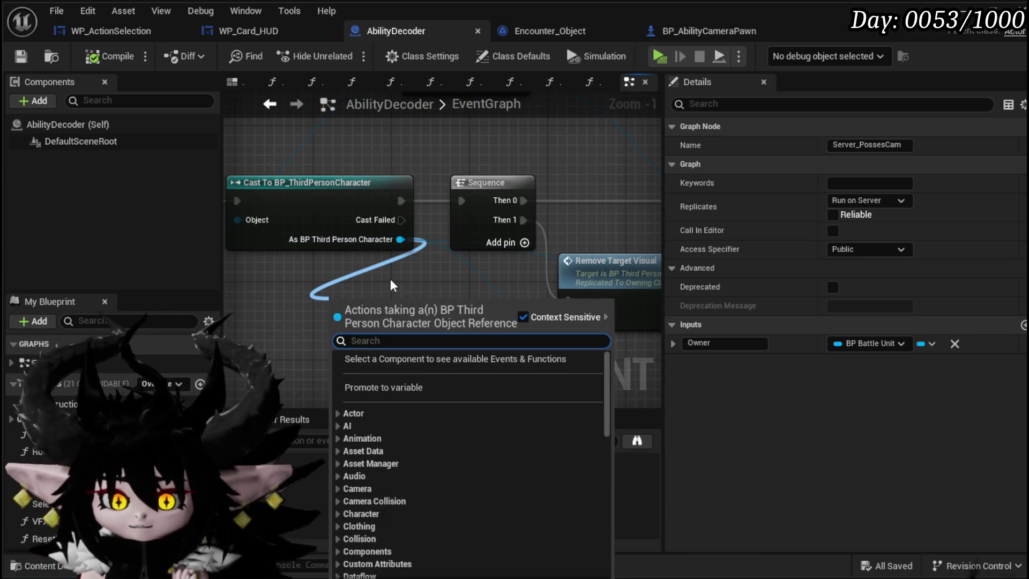
{"action": "type", "text": "get camer"}
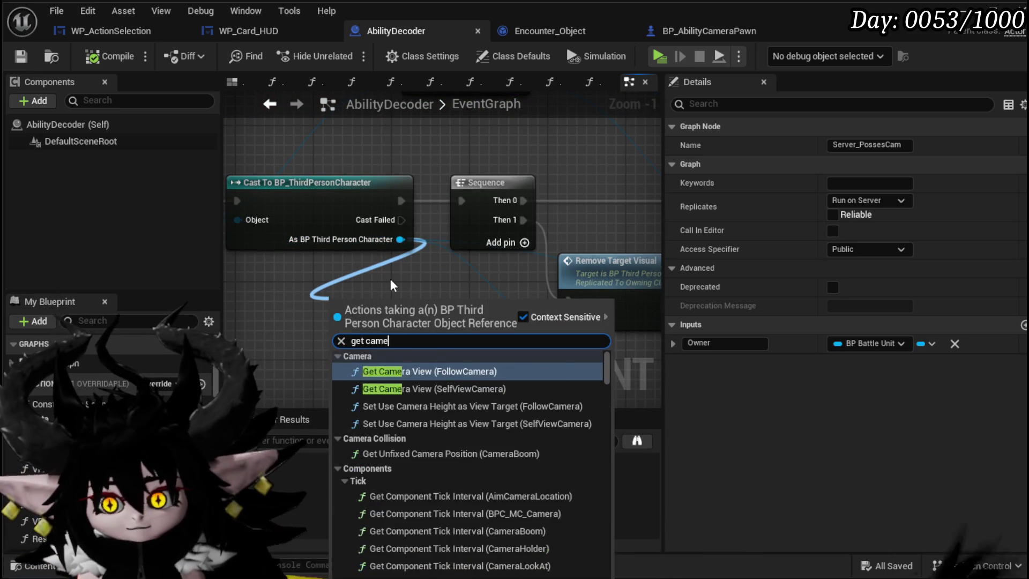
{"action": "type", "text": "a han"}
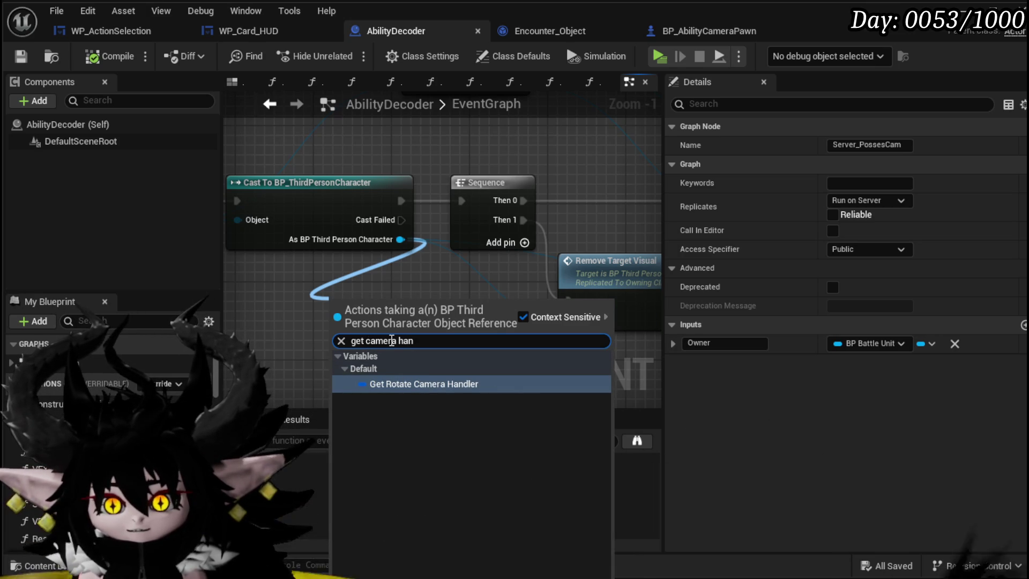
{"action": "double_click", "coordinate": [409, 341]}
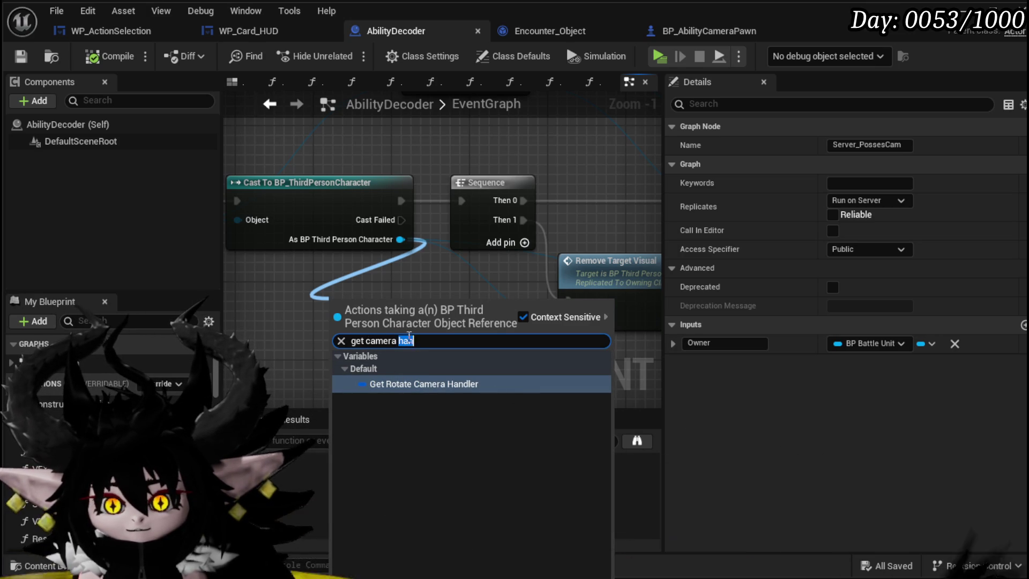
{"action": "type", "text": "holde"}
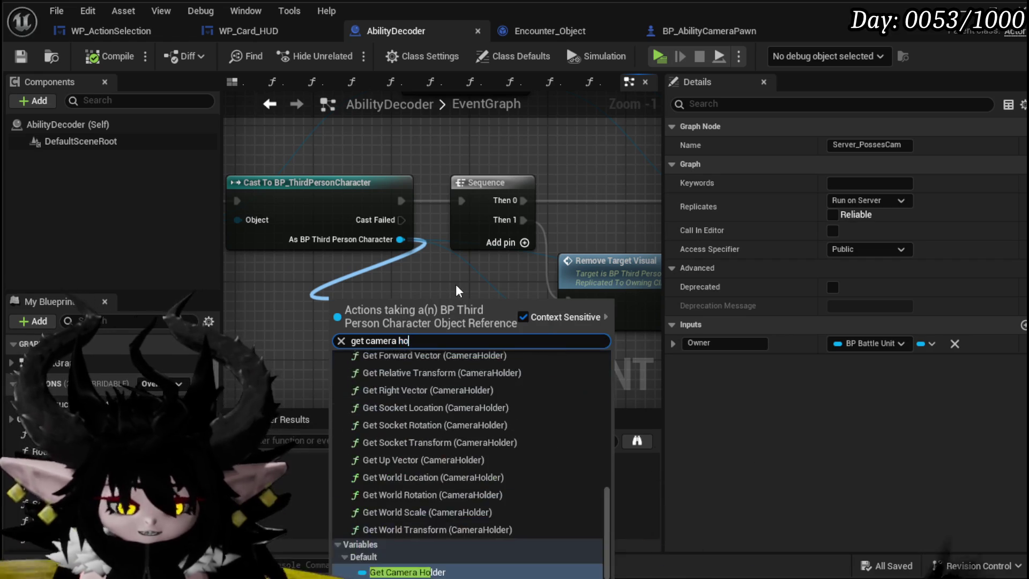
{"action": "scroll", "coordinate": [381, 423], "scroll_direction": "down", "scroll_amount": 5}
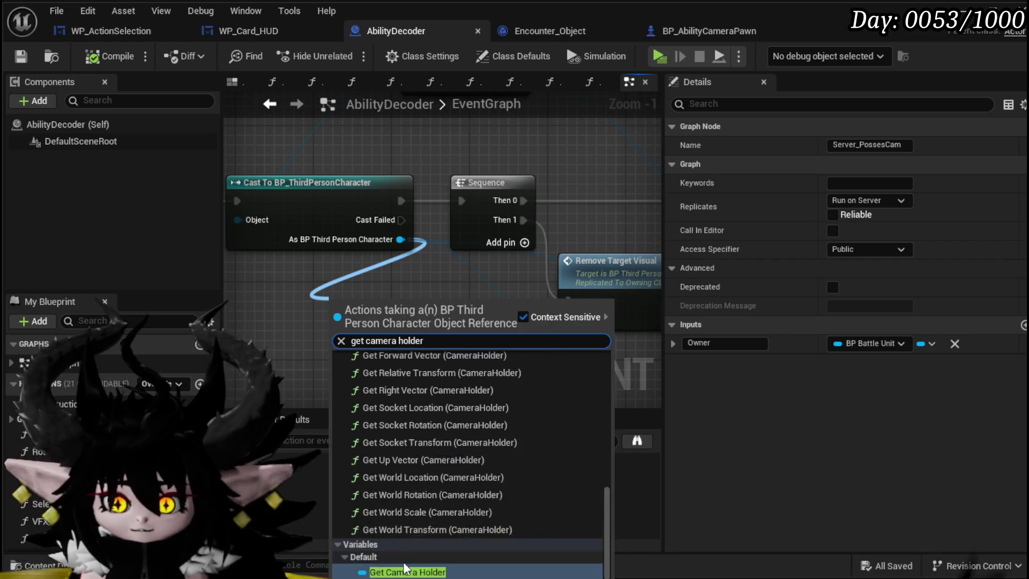
{"action": "left_click", "coordinate": [418, 562]}
{"action": "left_click_drag", "start_coordinate": [347, 380], "coordinate": [510, 192]}
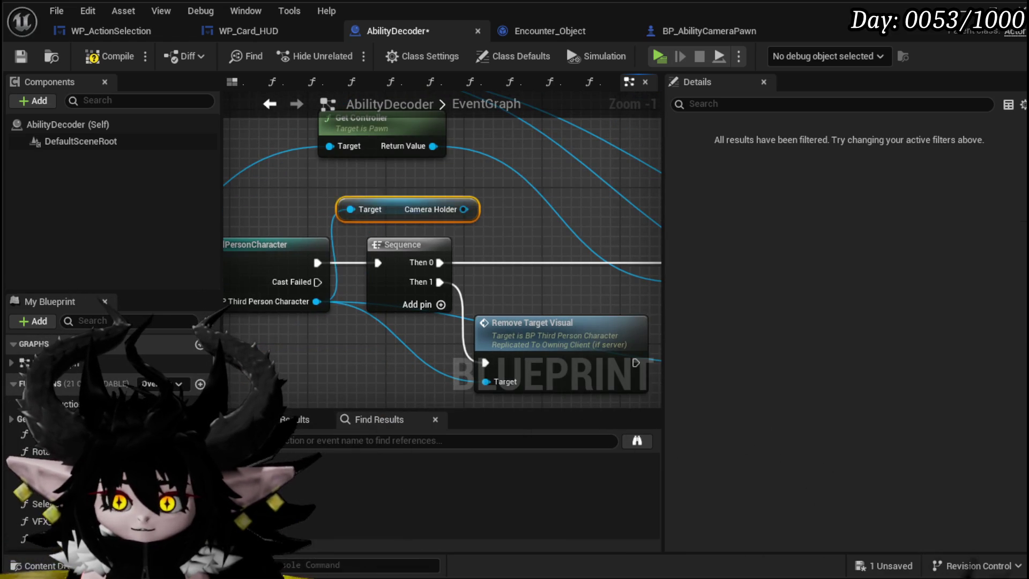
- Pan back to the Camera Holder node after a first 'attach com' search from RTSCam
{"action": "scroll", "coordinate": [510, 192], "scroll_direction": "down", "scroll_amount": 4}
{"action": "scroll", "coordinate": [322, 241], "scroll_direction": "up", "scroll_amount": 3}
{"action": "mouse_move", "coordinate": [266, 280]}
{"action": "left_mouse_down"}
{"action": "mouse_move", "coordinate": [298, 206]}
{"action": "mouse_move", "coordinate": [193, 209]}
{"action": "left_mouse_up"}
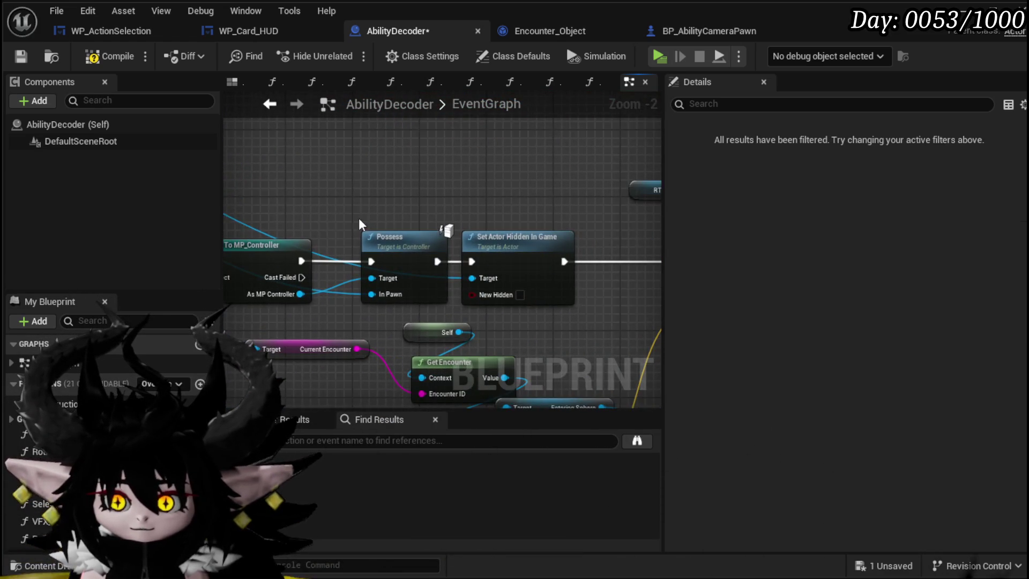
{"action": "scroll", "coordinate": [452, 216], "scroll_direction": "down", "scroll_amount": 2}
{"action": "mouse_move", "coordinate": [453, 216]}
{"action": "left_mouse_down"}
{"action": "mouse_move", "coordinate": [515, 217]}
{"action": "mouse_move", "coordinate": [392, 238]}
{"action": "left_mouse_up"}
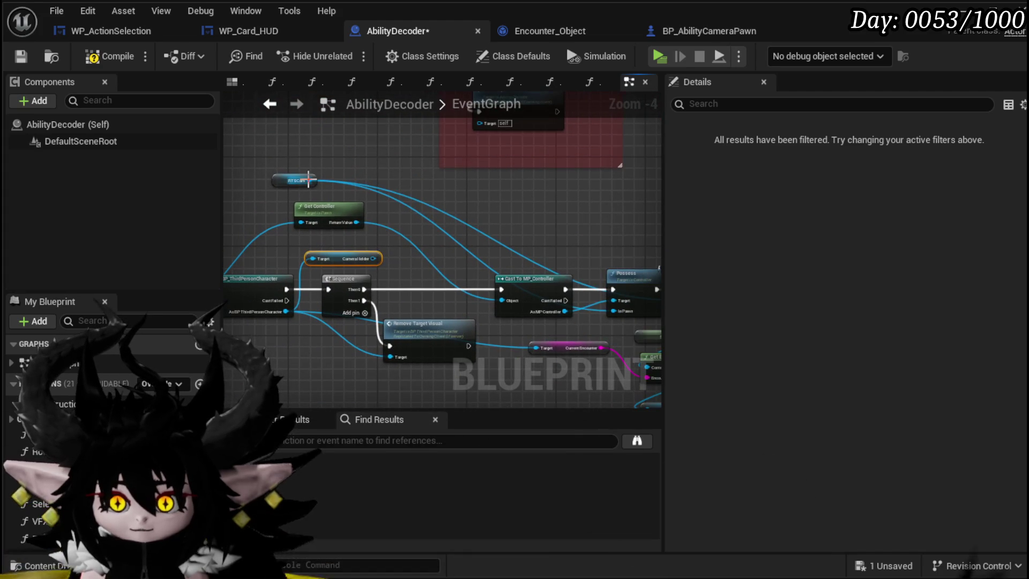
{"action": "left_click_drag", "start_coordinate": [309, 181], "coordinate": [455, 199]}
{"action": "type", "text": "attach c"}
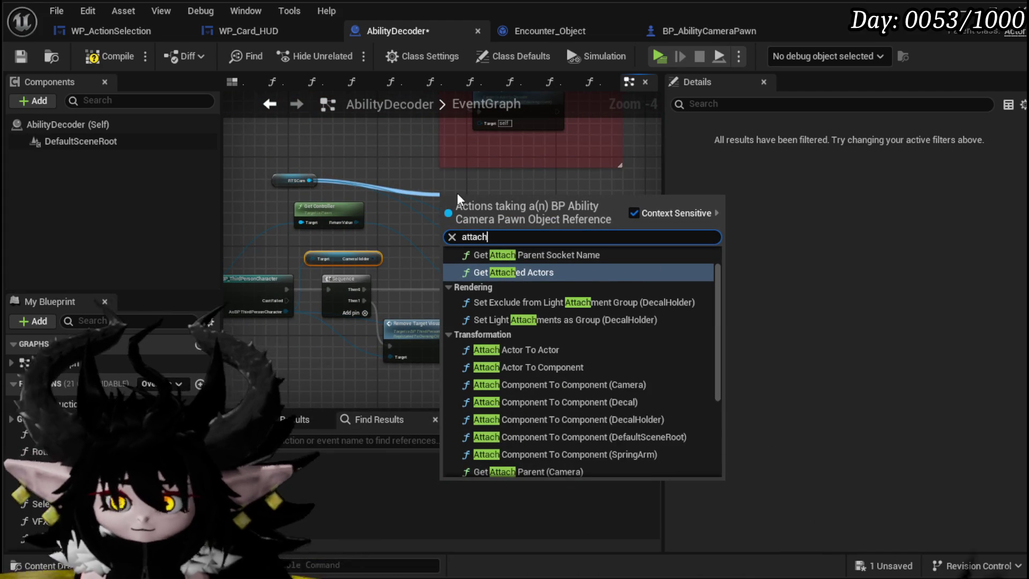
{"action": "type", "text": "om"}
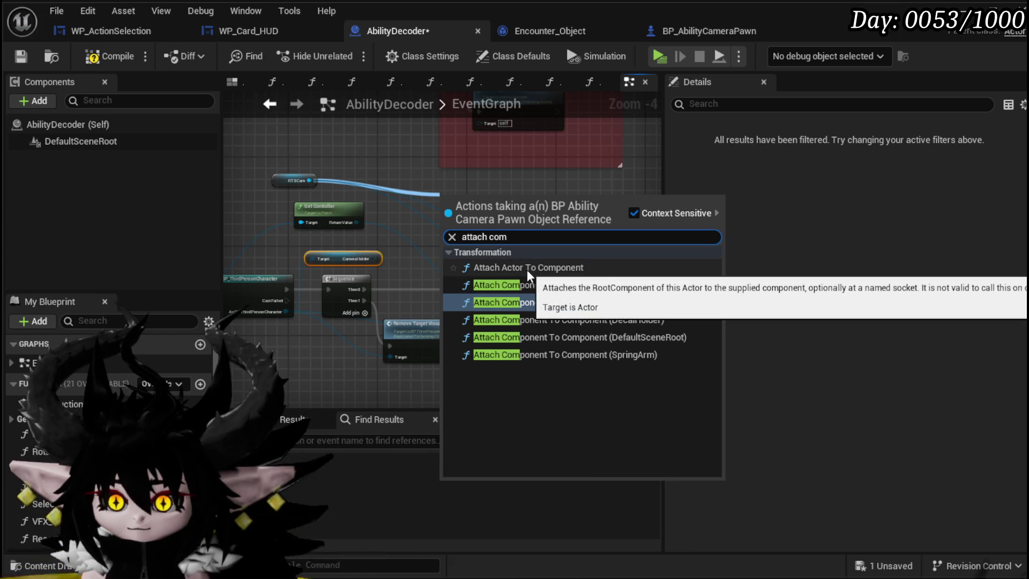
- Add Attach Component To Component from the Camera Holder output, move it up, and save
{"action": "left_click_drag", "start_coordinate": [377, 259], "coordinate": [433, 236]}
{"action": "type", "text": "attach"}
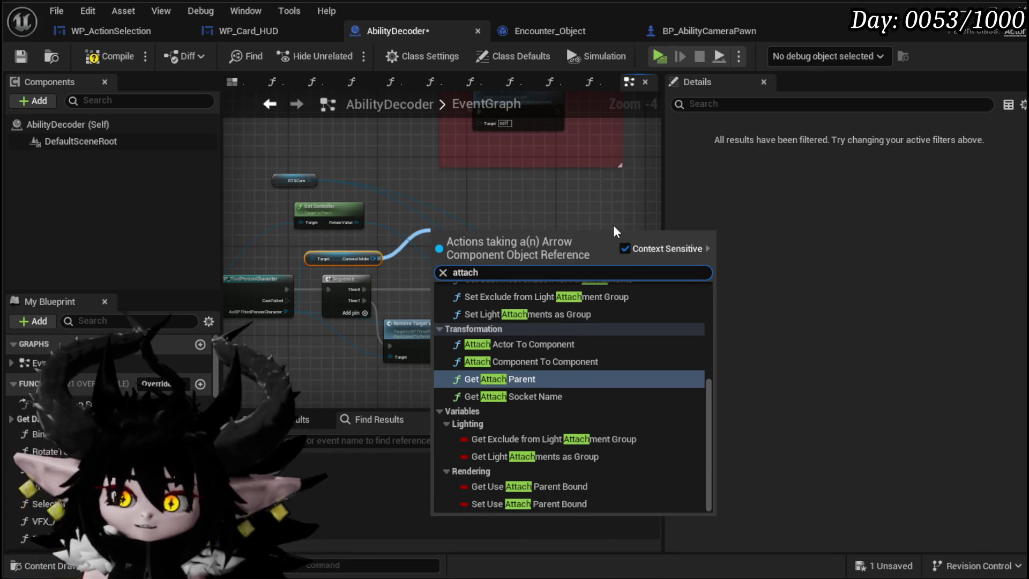
{"action": "left_click", "coordinate": [538, 361]}
{"action": "left_click_drag", "start_coordinate": [485, 262], "coordinate": [493, 181]}
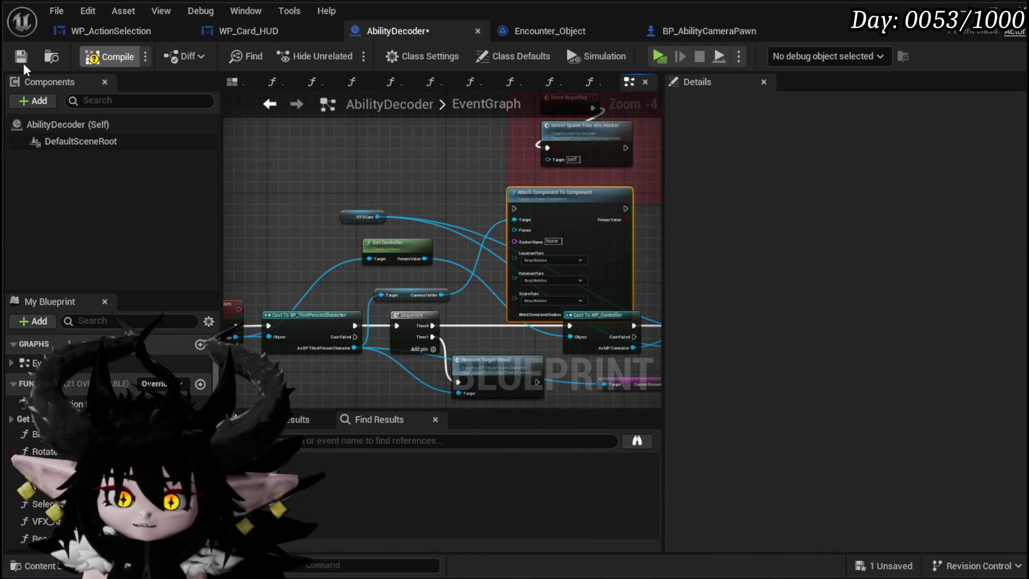
{"action": "key", "text": "ctrl+s"}
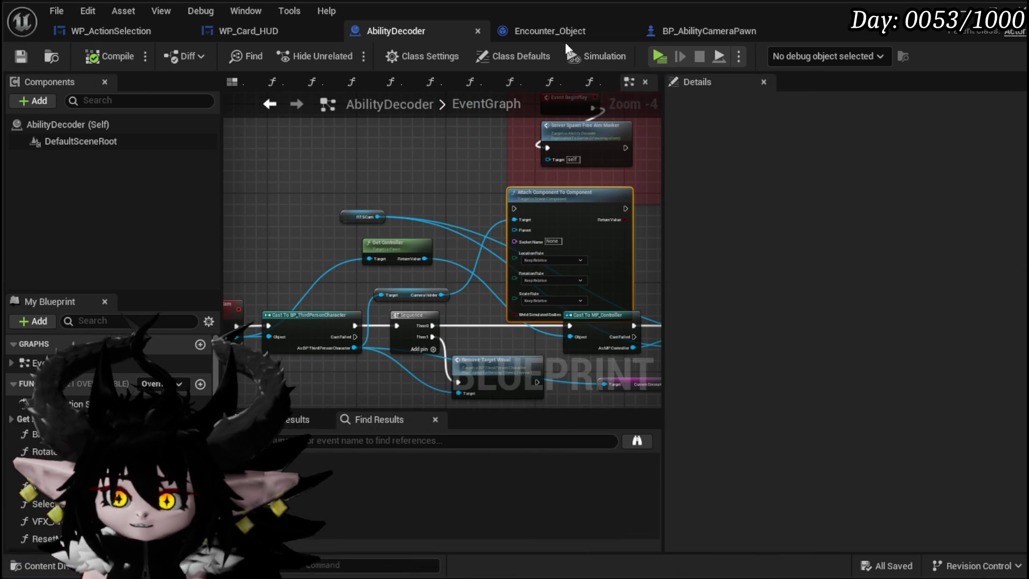
{"action": "left_click", "coordinate": [652, 32]}
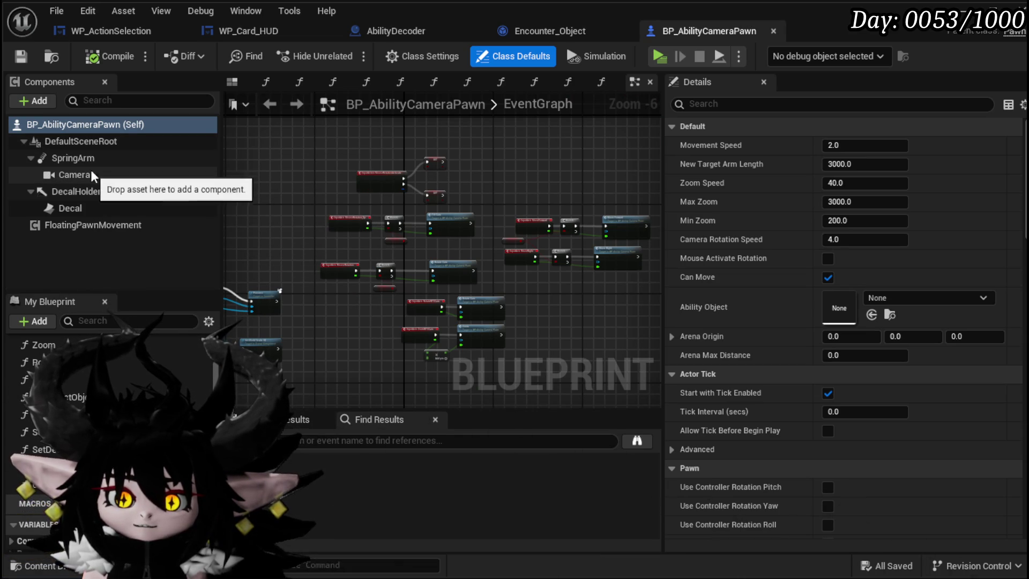
{"action": "left_click", "coordinate": [243, 84]}
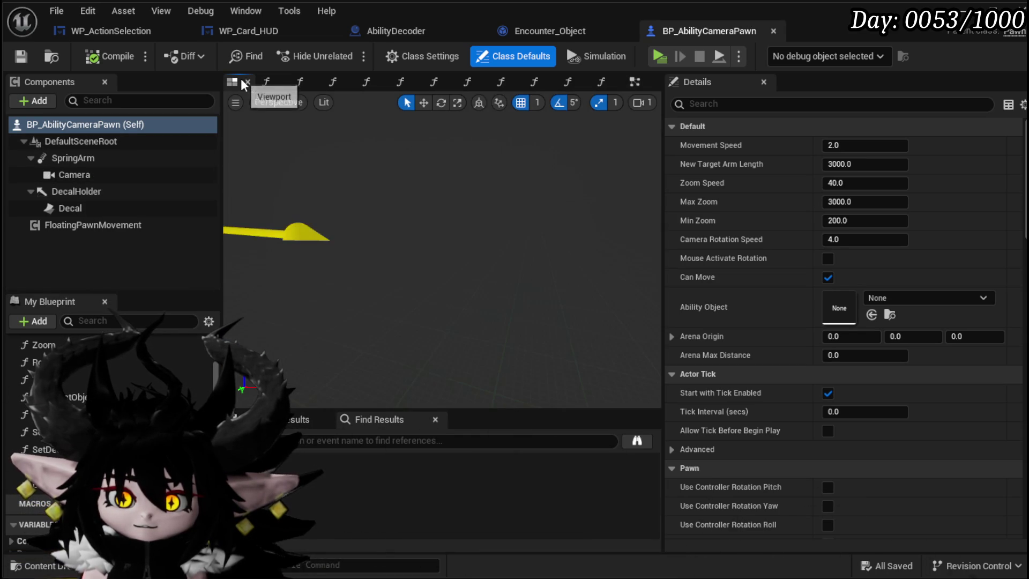
{"action": "left_click", "coordinate": [340, 240]}
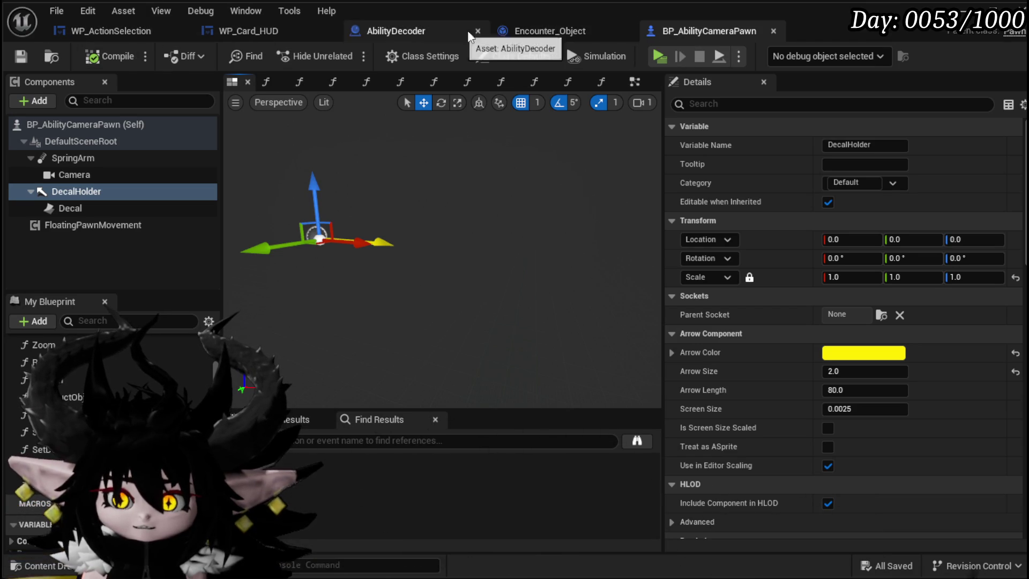
{"action": "left_click", "coordinate": [399, 31]}
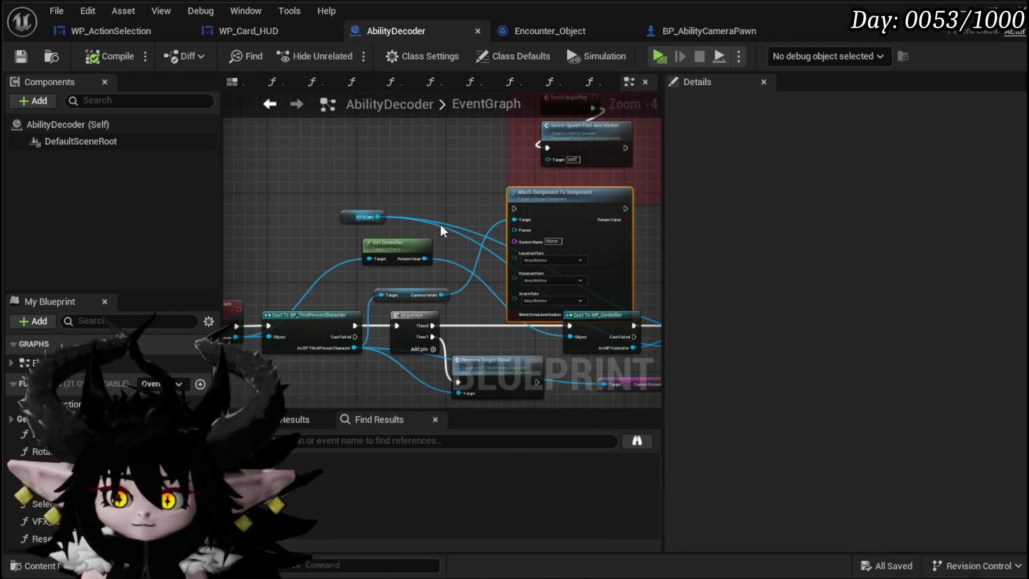
- Add a Decal Holder getter pulled from the RTSCam reference
{"action": "scroll", "coordinate": [445, 233], "scroll_direction": "up", "scroll_amount": 2}
{"action": "mouse_move", "coordinate": [378, 231]}
{"action": "left_mouse_down"}
{"action": "mouse_move", "coordinate": [432, 197]}
{"action": "mouse_move", "coordinate": [412, 169]}
{"action": "left_mouse_up"}
{"action": "type", "text": "D"}
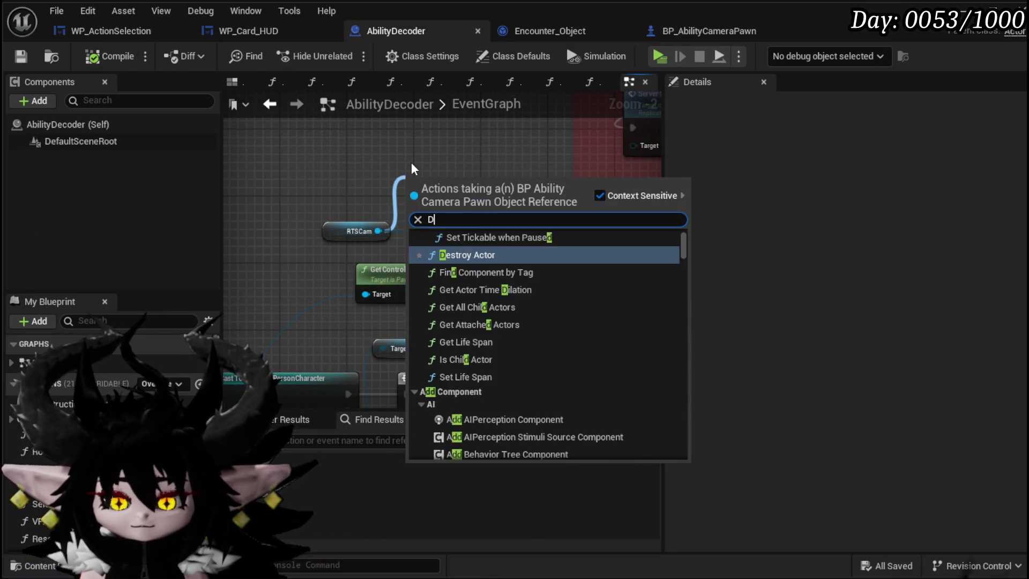
{"action": "type", "text": "eca"}
{"action": "scroll", "coordinate": [541, 294], "scroll_direction": "up", "scroll_amount": 10}
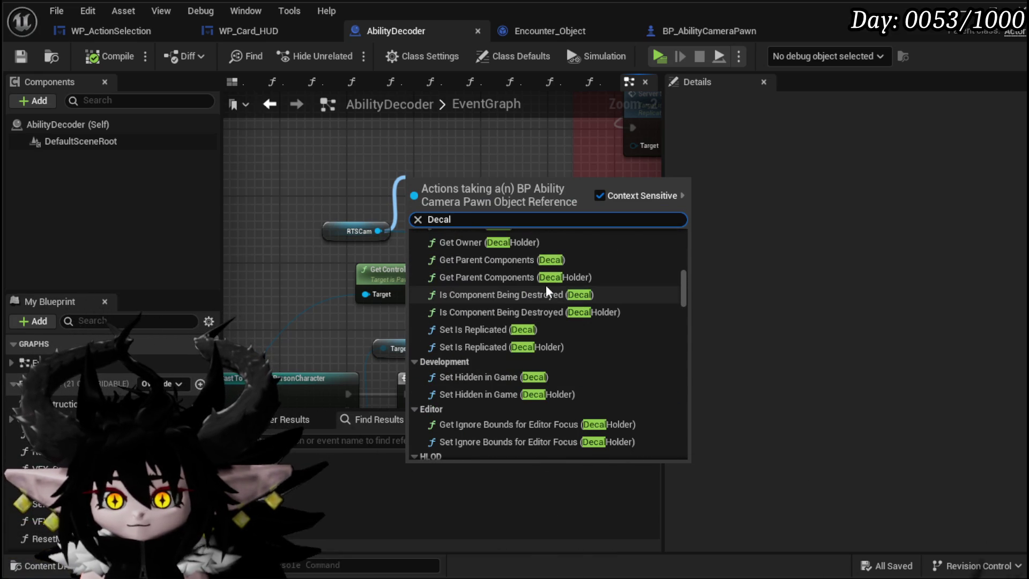
{"action": "scroll", "coordinate": [543, 292], "scroll_direction": "down", "scroll_amount": 5}
{"action": "type", "text": " holder"}
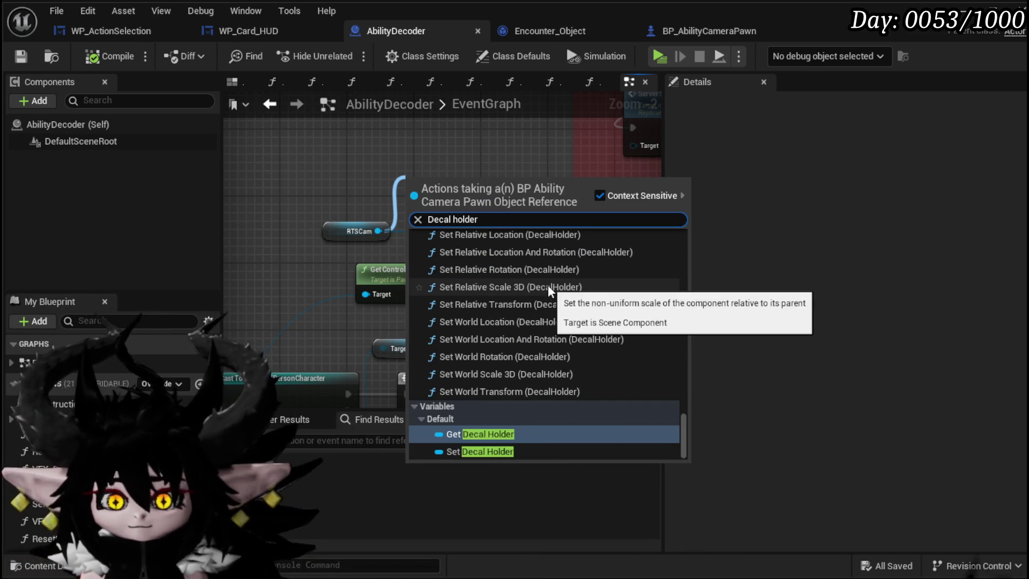
{"action": "left_click", "coordinate": [477, 434]}
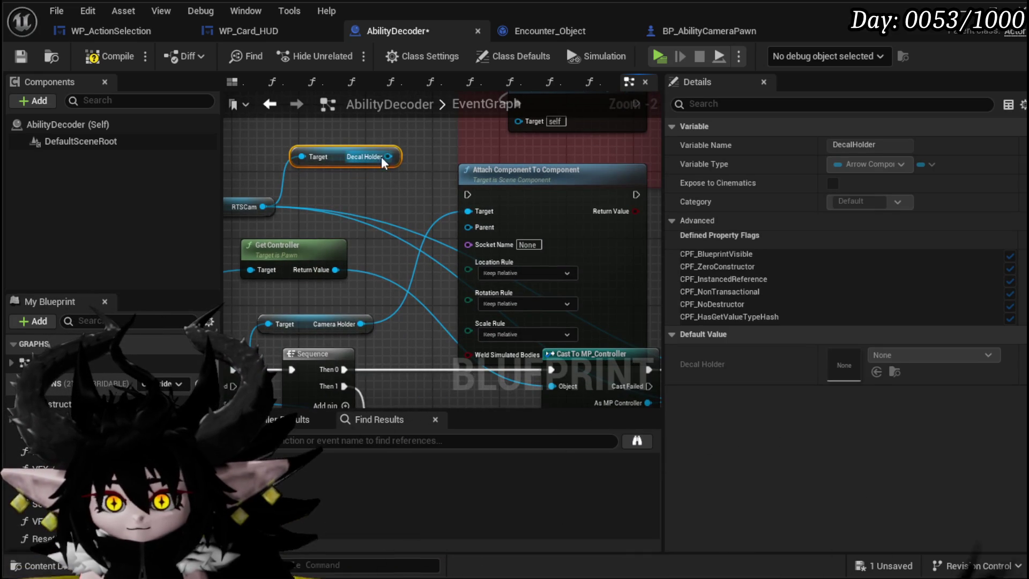
- Connect the Decal Holder output and place the Camera Holder getter beside RTSCam
{"action": "left_click_drag", "start_coordinate": [388, 157], "coordinate": [374, 223]}
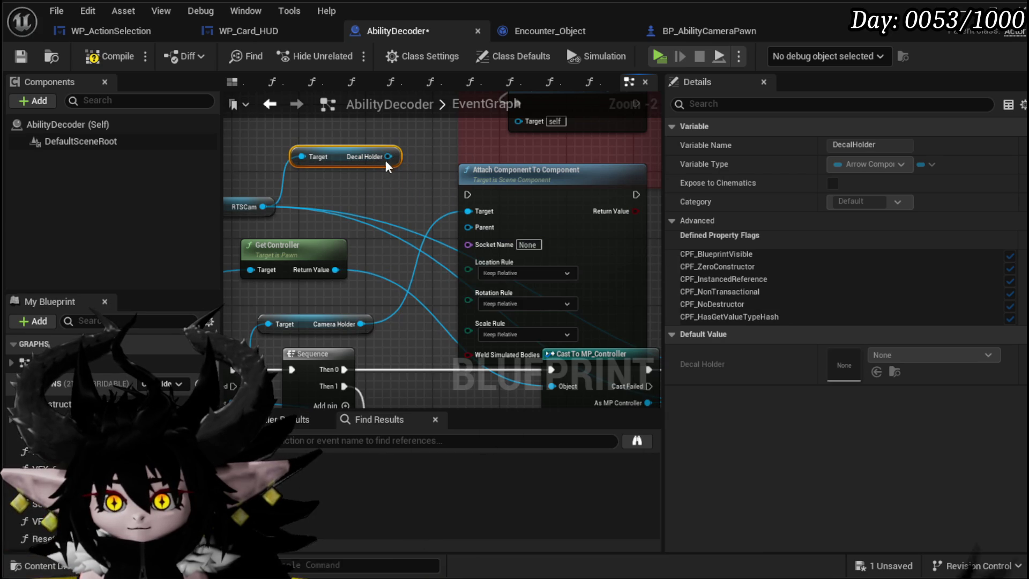
{"action": "mouse_move", "coordinate": [340, 322]}
{"action": "left_mouse_down"}
{"action": "mouse_move", "coordinate": [399, 196]}
{"action": "mouse_move", "coordinate": [383, 215]}
{"action": "left_mouse_up"}
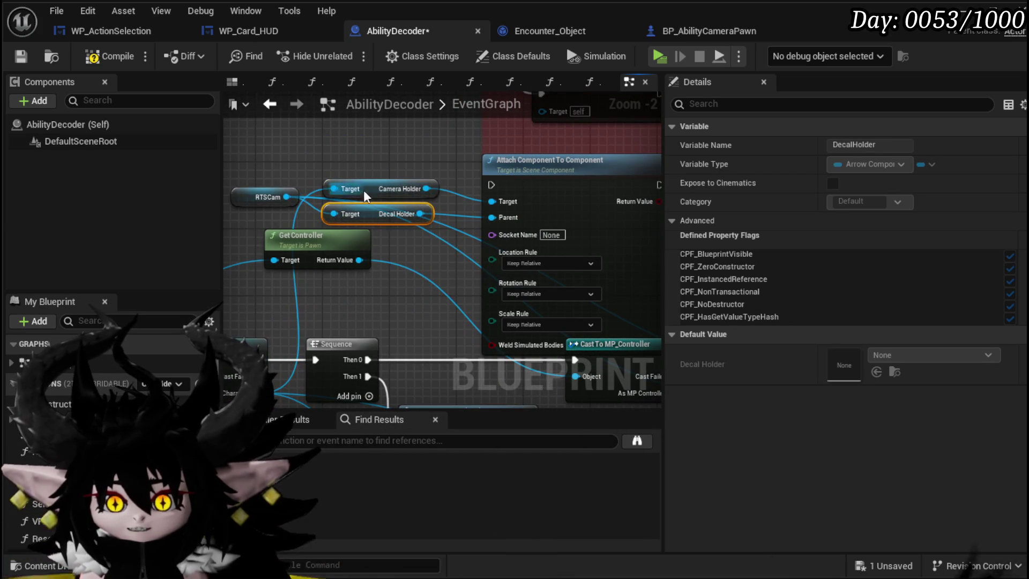
{"action": "left_click_drag", "start_coordinate": [251, 194], "coordinate": [315, 201]}
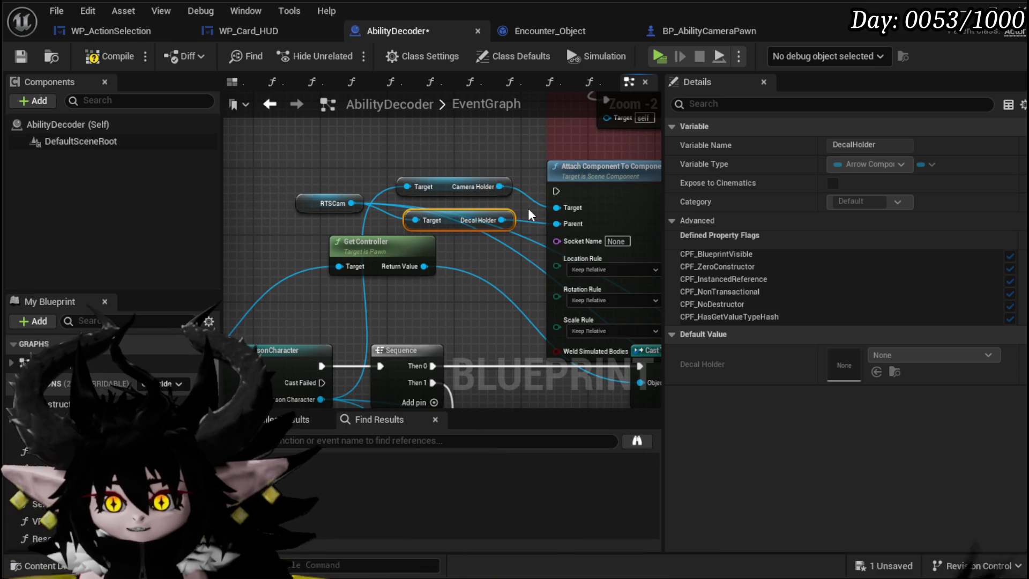
{"action": "left_click", "coordinate": [382, 156]}
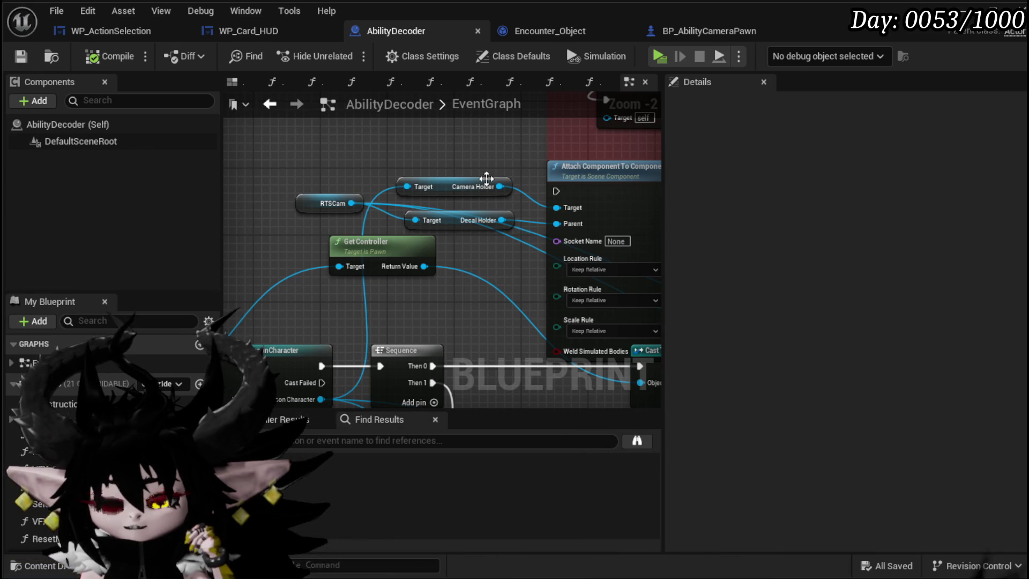
- Set the Attach node's Location and Rotation Rules to Snap to Target, keeping Scale Rule Keep Relative
{"action": "left_click_drag", "start_coordinate": [484, 179], "coordinate": [397, 245]}
{"action": "scroll", "coordinate": [409, 250], "scroll_direction": "up", "scroll_amount": 2}
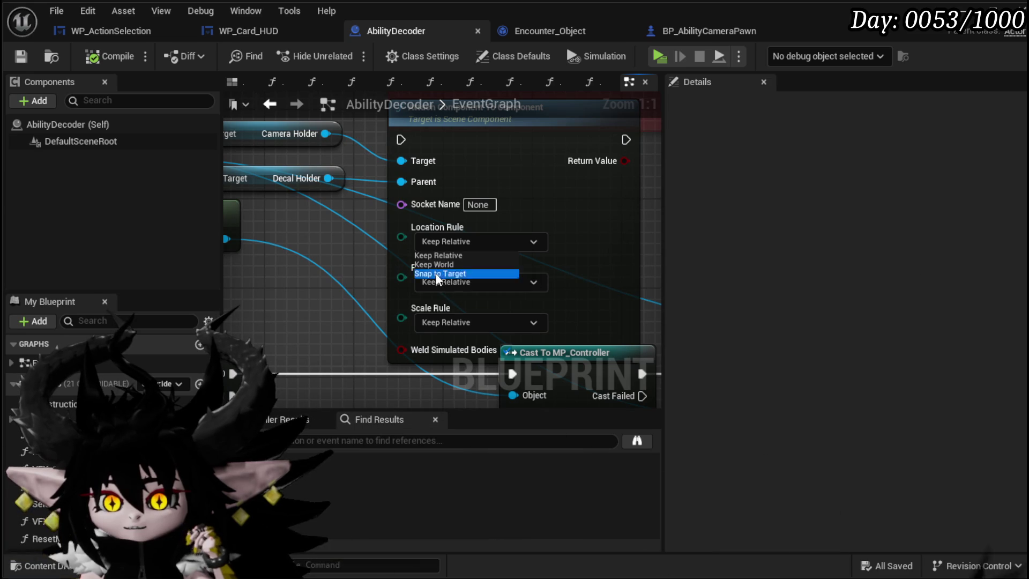
{"action": "left_click", "coordinate": [440, 274]}
{"action": "left_click", "coordinate": [457, 281]}
{"action": "left_click", "coordinate": [456, 315]}
{"action": "left_click", "coordinate": [457, 321]}
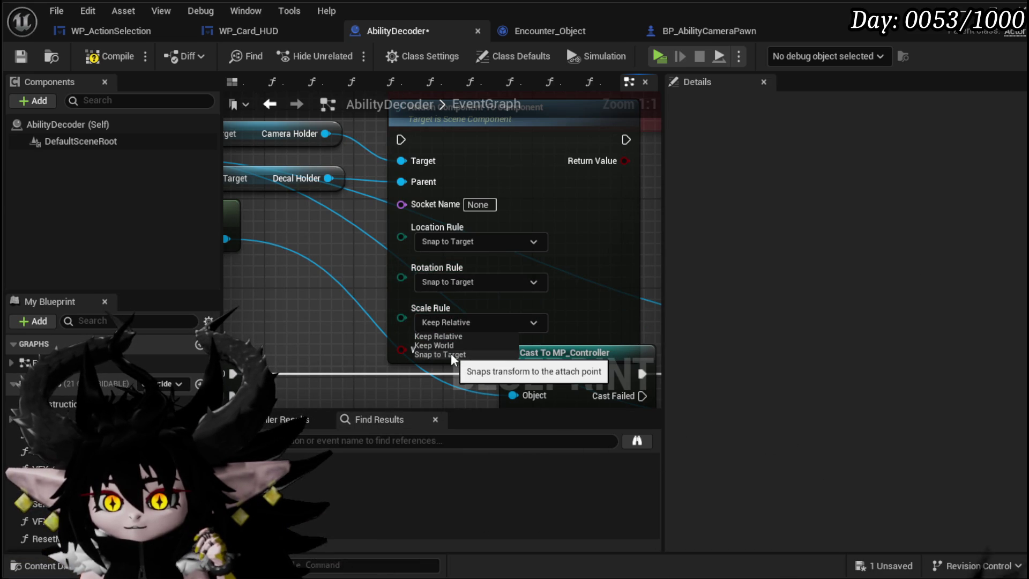
{"action": "left_click", "coordinate": [463, 283]}
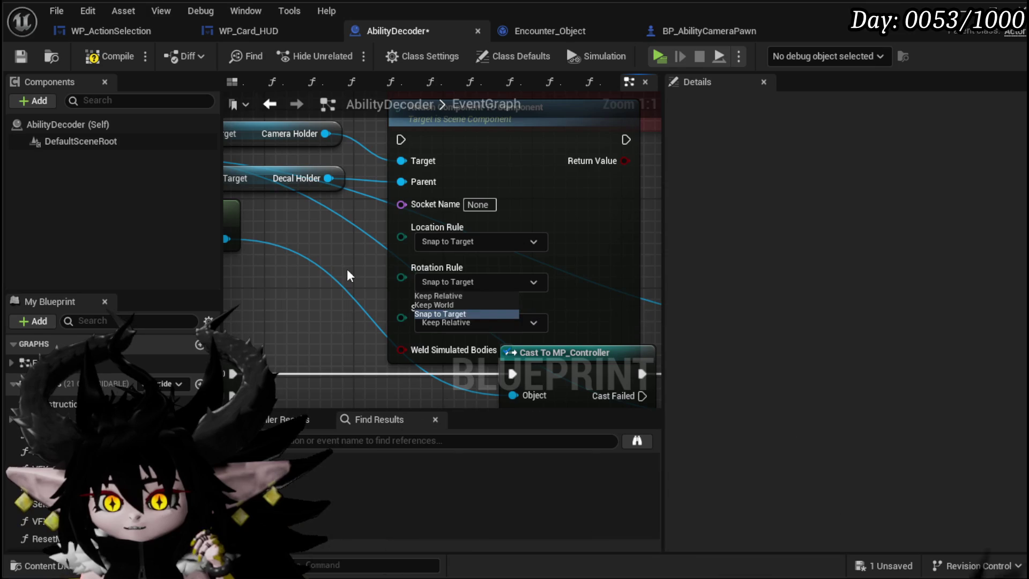
{"action": "scroll", "coordinate": [444, 305], "scroll_direction": "down", "scroll_amount": 3}
{"action": "left_click_drag", "start_coordinate": [594, 256], "coordinate": [446, 238]}
{"action": "scroll", "coordinate": [355, 225], "scroll_direction": "down", "scroll_amount": 3}
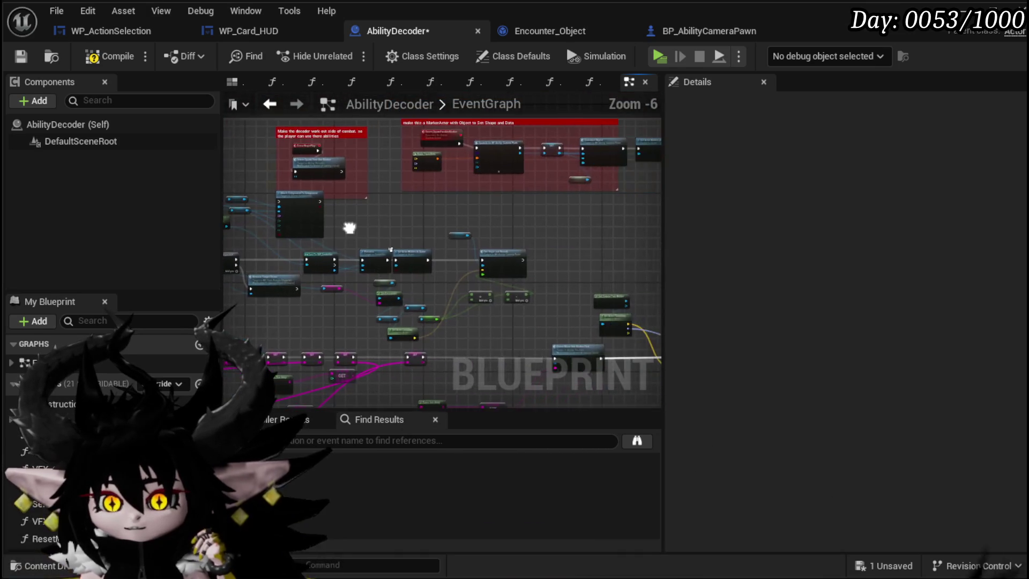
- Move the Attach Component node right and chain it after Set Origin and Bounds
{"action": "scroll", "coordinate": [377, 262], "scroll_direction": "up", "scroll_amount": 2}
{"action": "left_click_drag", "start_coordinate": [356, 200], "coordinate": [417, 214]}
{"action": "mouse_move", "coordinate": [279, 147]}
{"action": "left_mouse_down"}
{"action": "mouse_move", "coordinate": [510, 223]}
{"action": "mouse_move", "coordinate": [592, 211]}
{"action": "mouse_move", "coordinate": [568, 177]}
{"action": "left_mouse_up"}
{"action": "left_click_drag", "start_coordinate": [397, 280], "coordinate": [480, 190]}
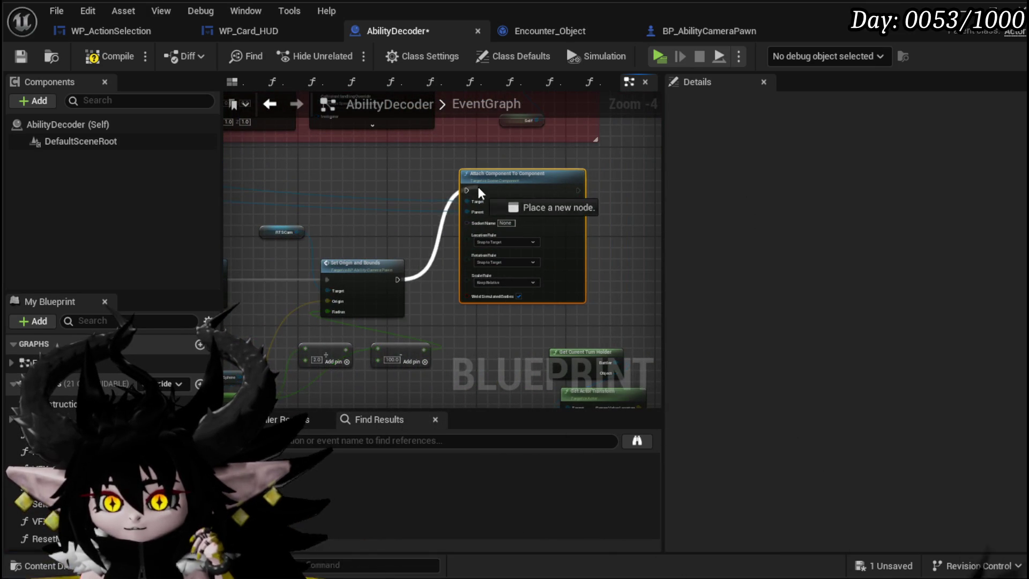
{"action": "scroll", "coordinate": [358, 197], "scroll_direction": "down", "scroll_amount": 2}
{"action": "scroll", "coordinate": [386, 211], "scroll_direction": "up", "scroll_amount": 1}
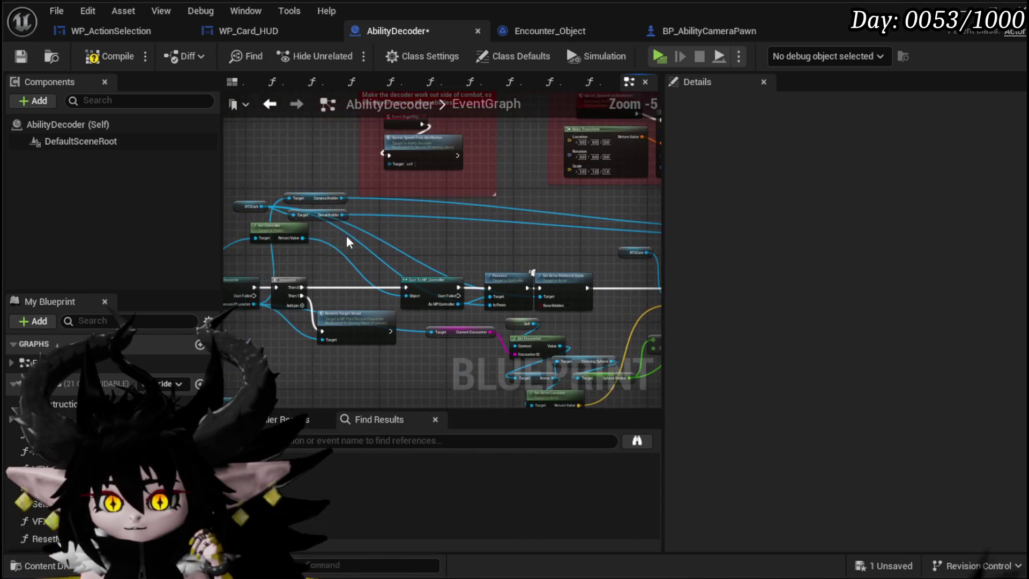
- Arrange the RTSCam, Camera Holder and Decal Holder getters beside the Attach node, then compile
{"action": "left_click_drag", "start_coordinate": [363, 211], "coordinate": [392, 222]}
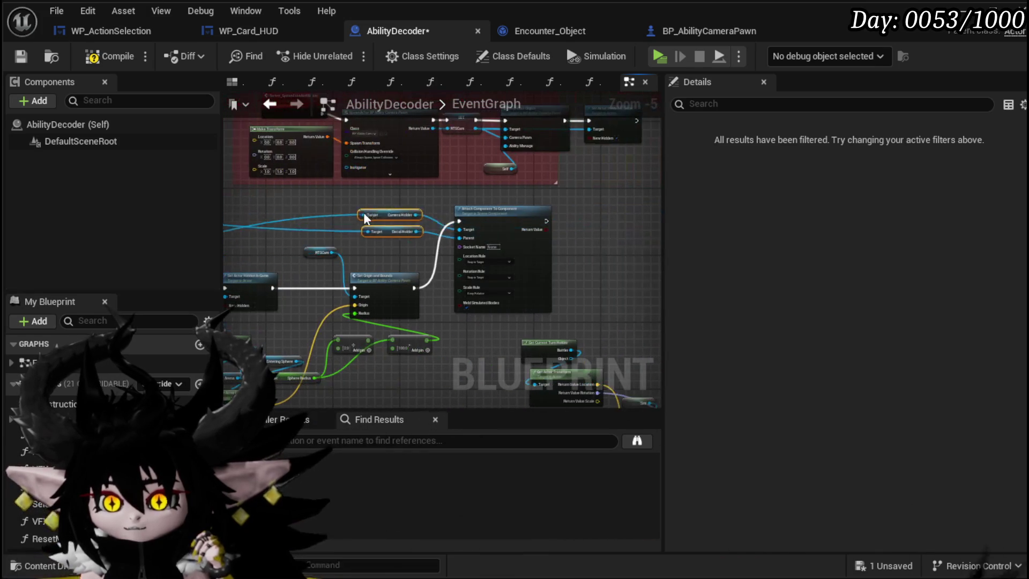
{"action": "left_click_drag", "start_coordinate": [323, 205], "coordinate": [481, 213]}
{"action": "left_click", "coordinate": [301, 202]}
{"action": "left_click_drag", "start_coordinate": [300, 202], "coordinate": [370, 254]}
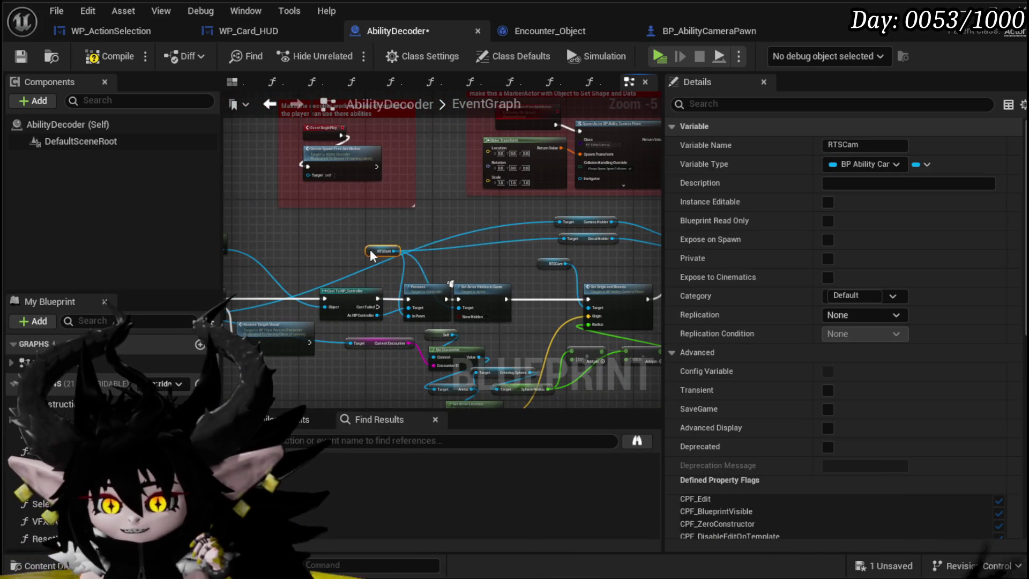
{"action": "left_click_drag", "start_coordinate": [436, 252], "coordinate": [300, 225]}
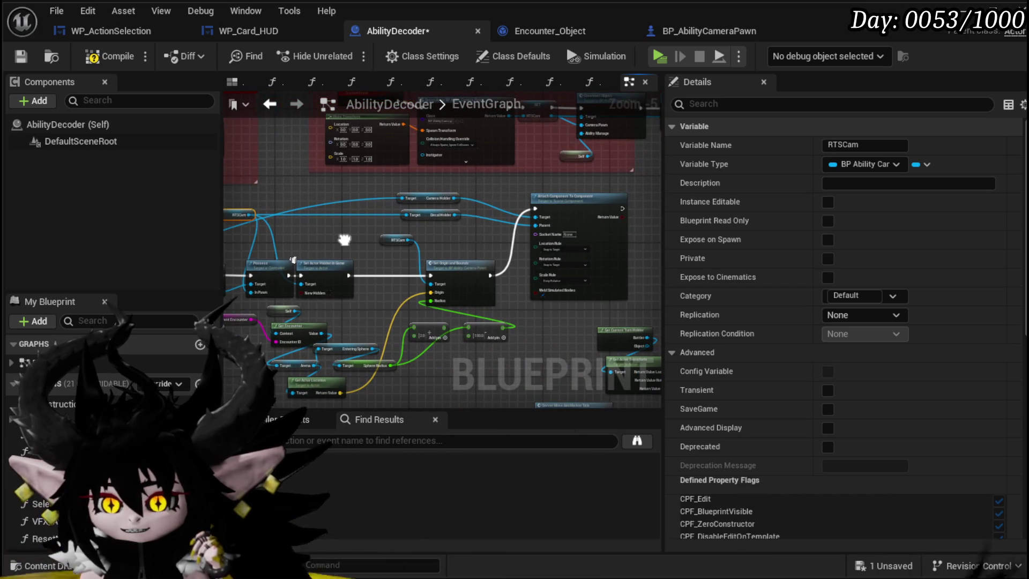
{"action": "left_click_drag", "start_coordinate": [538, 247], "coordinate": [443, 232]}
{"action": "scroll", "coordinate": [443, 231], "scroll_direction": "up", "scroll_amount": 3}
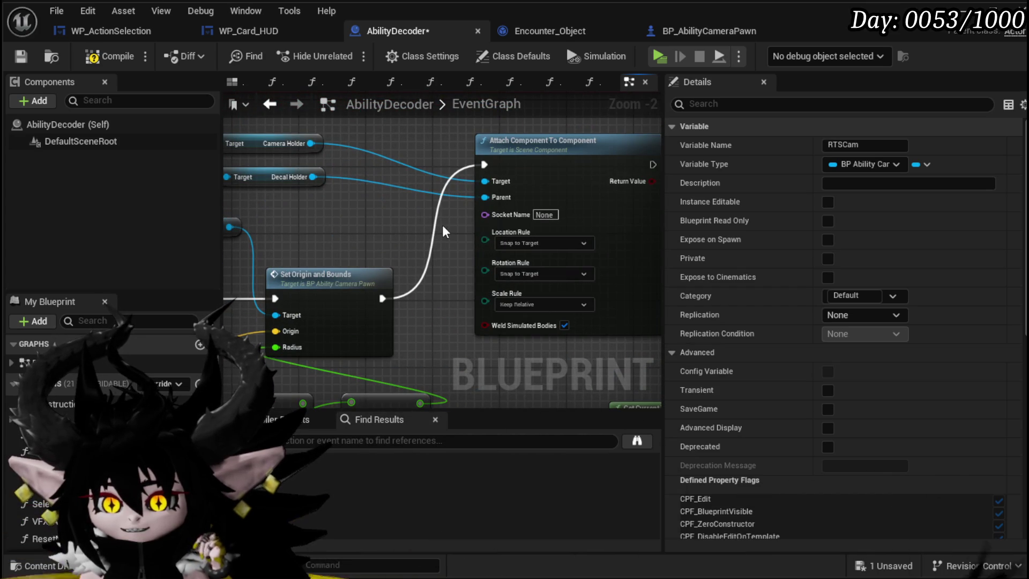
{"action": "left_click", "coordinate": [21, 56]}
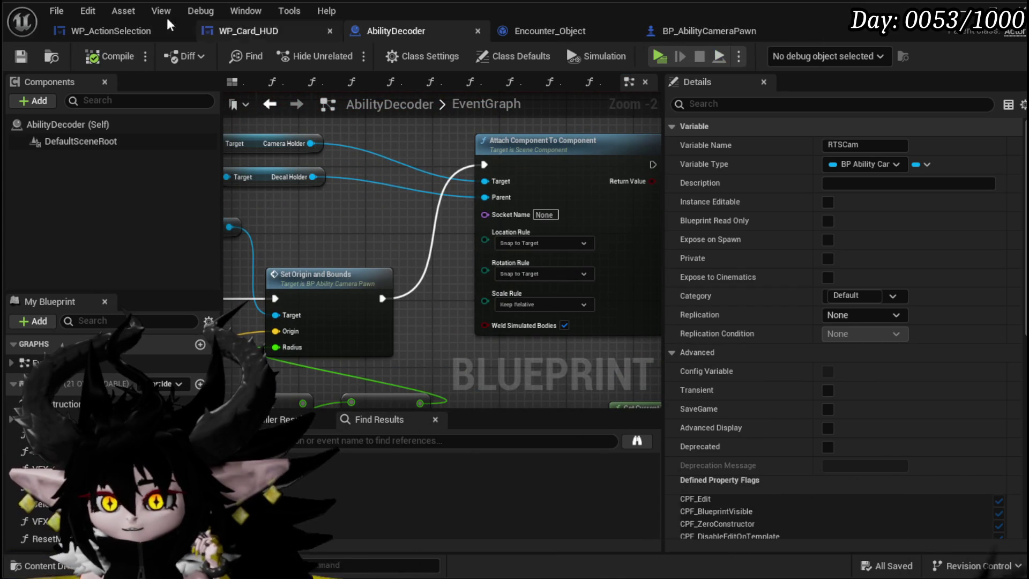
{"action": "left_click", "coordinate": [967, 29]}
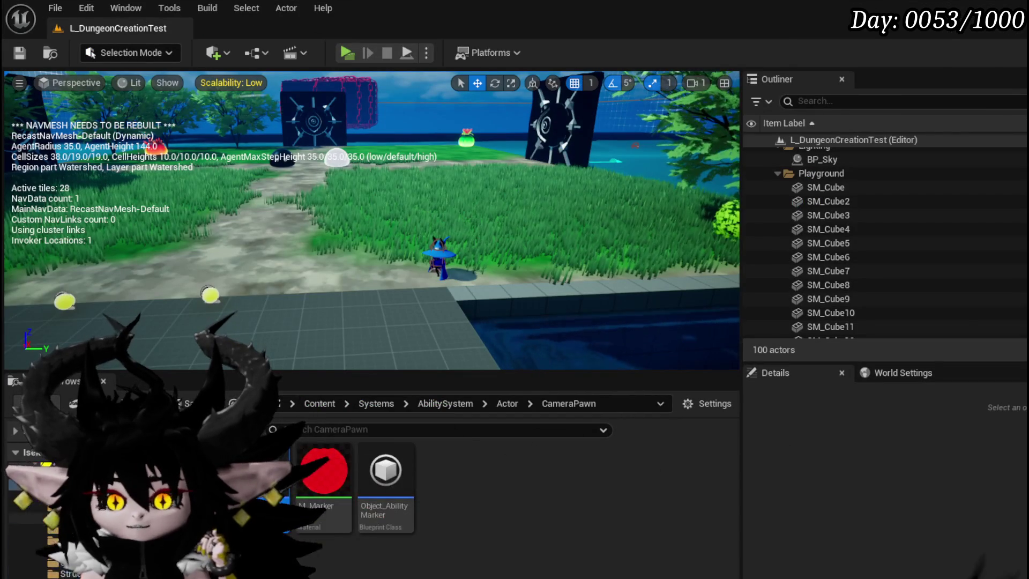
- Browse the Content Browser to ThirdPerson/Blueprints and open BP_ThirdPersonCharacter
{"action": "left_click", "coordinate": [35, 507]}
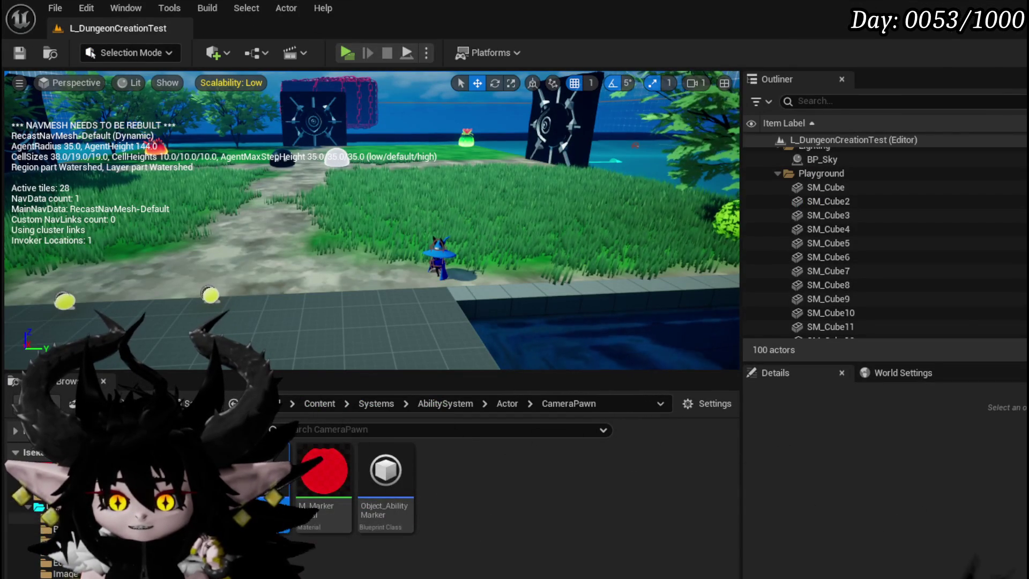
{"action": "left_click", "coordinate": [27, 495]}
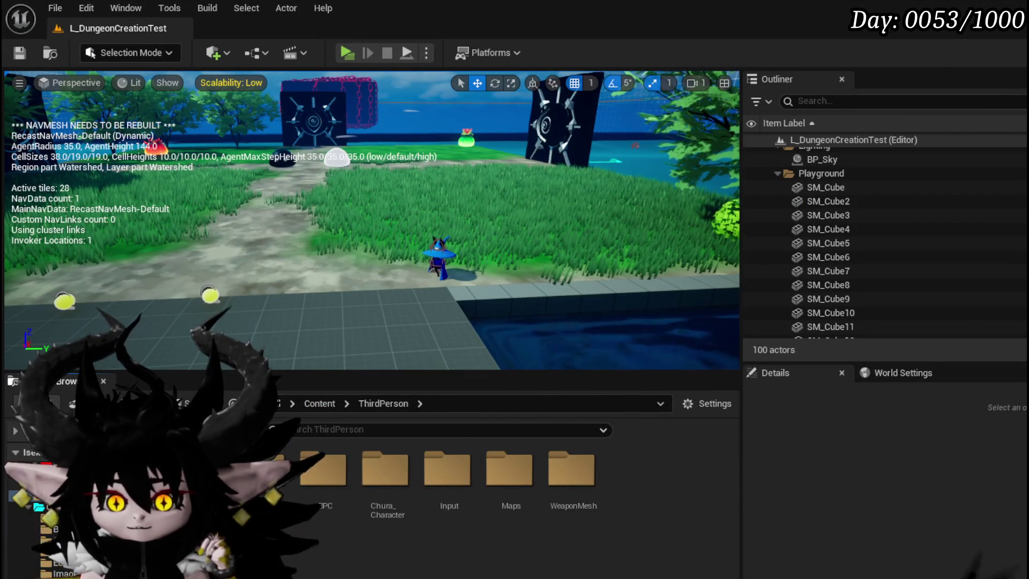
{"action": "double_click", "coordinate": [261, 469]}
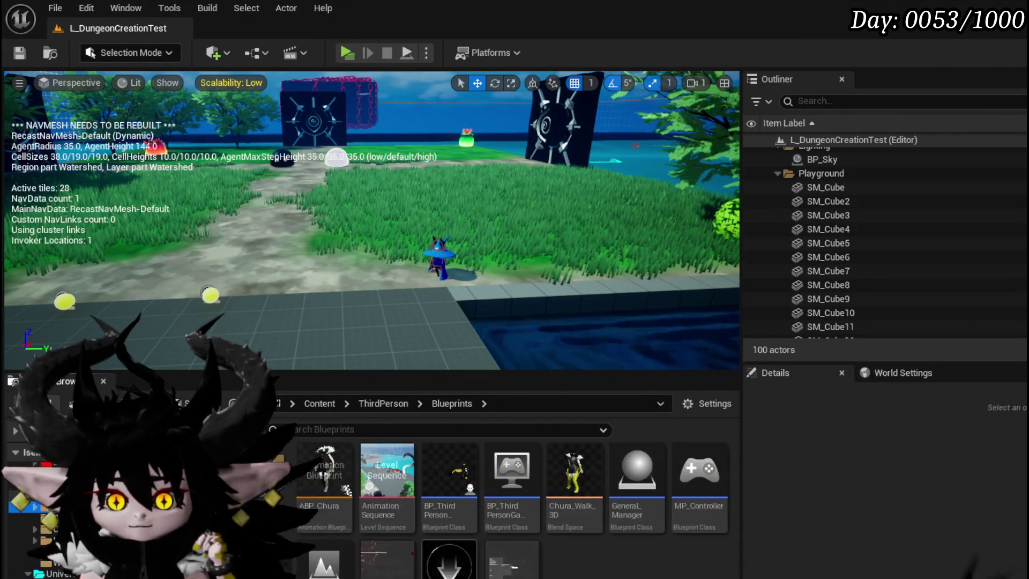
{"action": "double_click", "coordinate": [459, 482]}
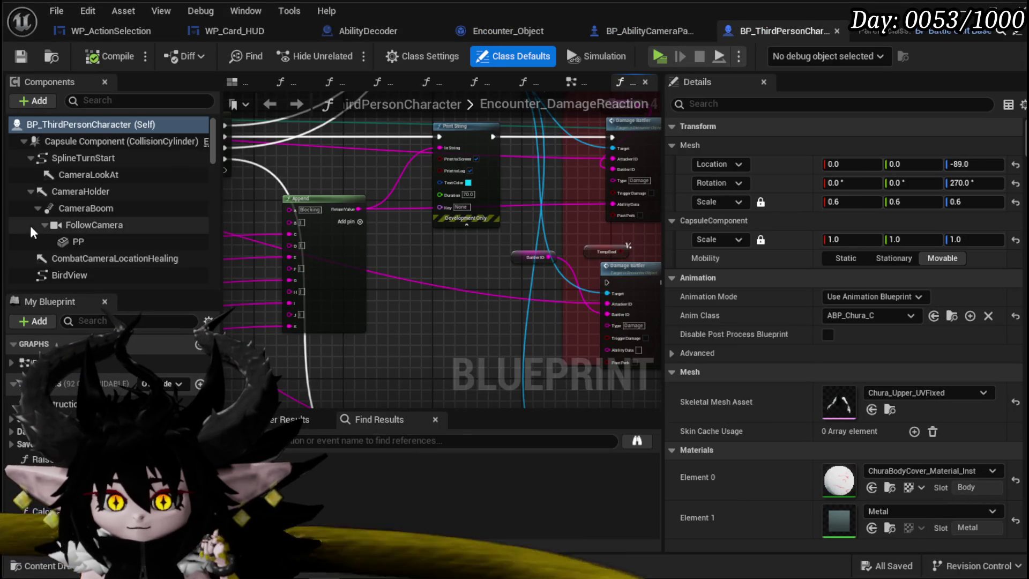
- Turn off CameraHolder's Hidden in Game, save and close BP_ThirdPersonCharacter, then launch a standalone preview
{"action": "left_click", "coordinate": [96, 191]}
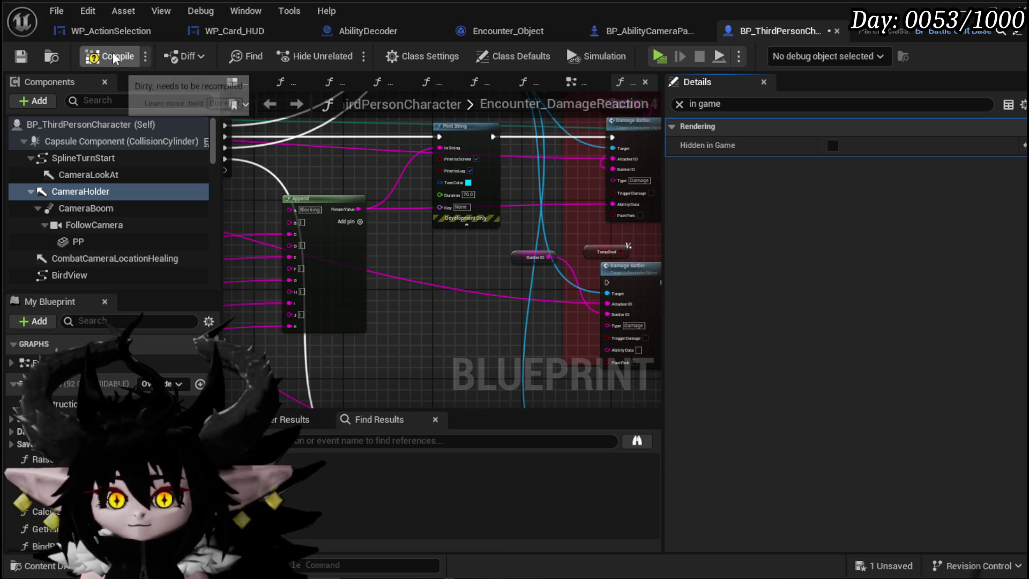
{"action": "left_click", "coordinate": [20, 57]}
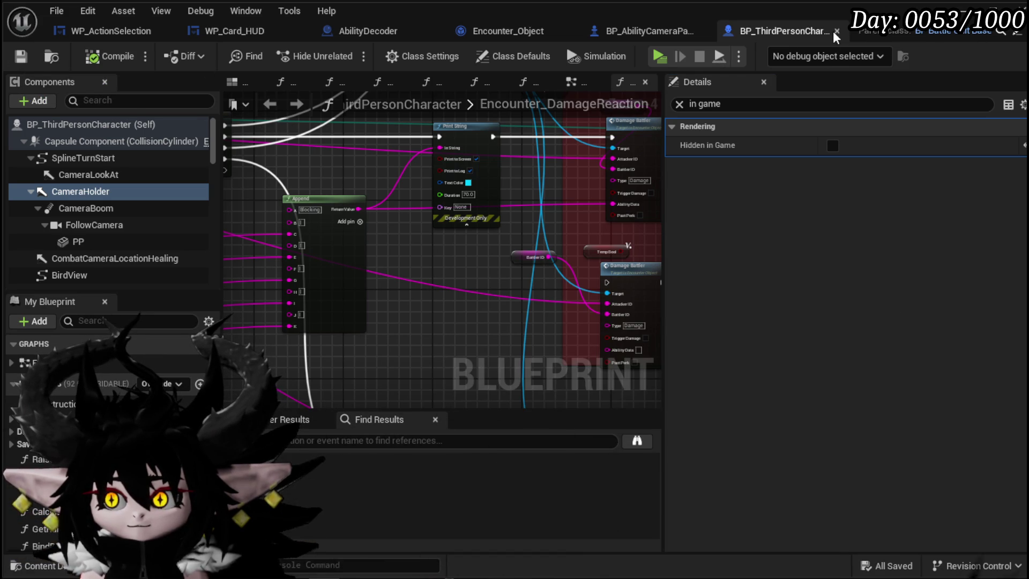
{"action": "left_click", "coordinate": [837, 31]}
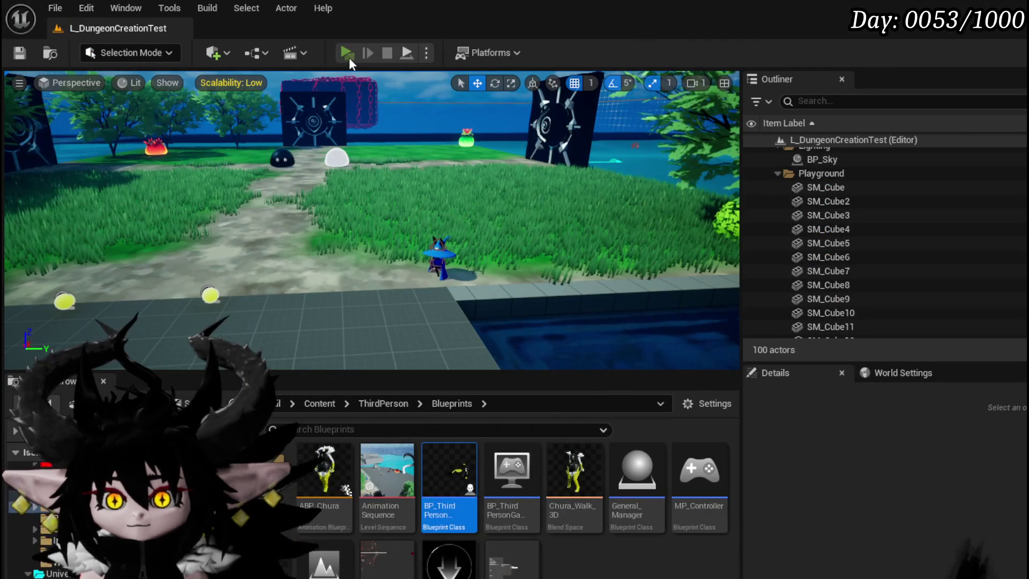
{"action": "left_click", "coordinate": [348, 56]}
{"action": "key", "text": "w"}
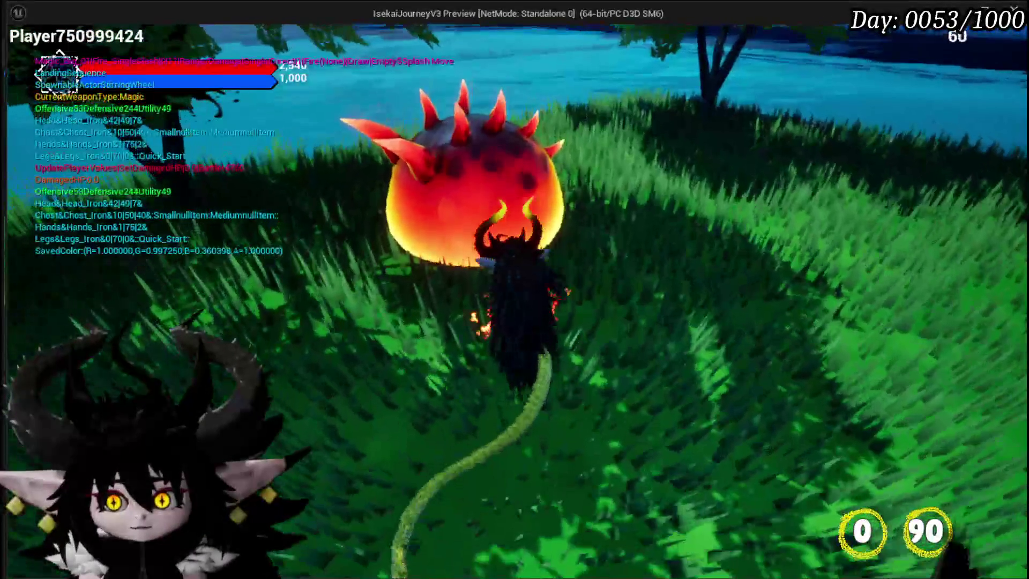
- Attack the fire slime, dismiss the encounter prompt, and play the Hand of Greed and Tank Summon cards
{"action": "left_click", "coordinate": [514, 290]}
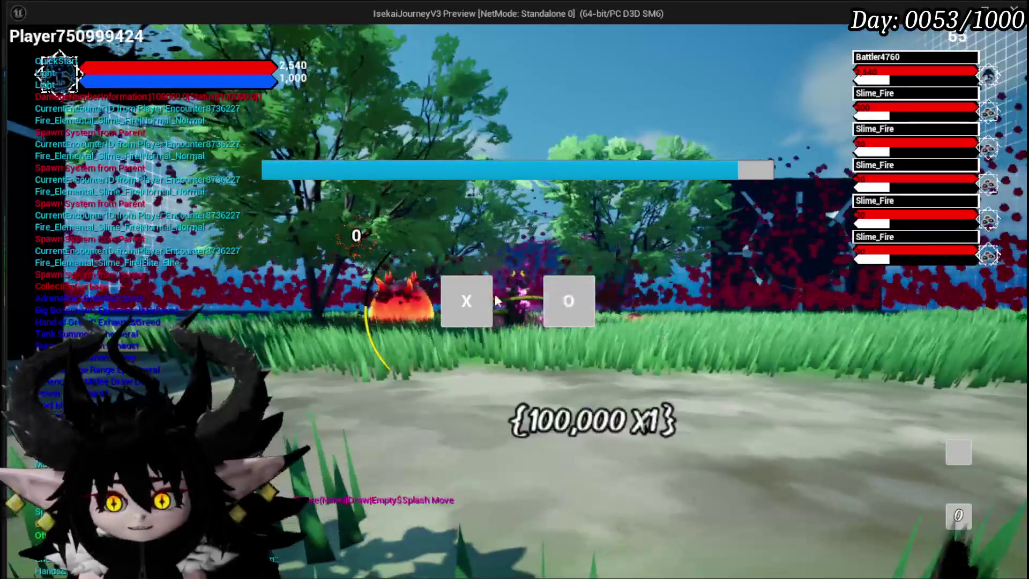
{"action": "left_click", "coordinate": [469, 297]}
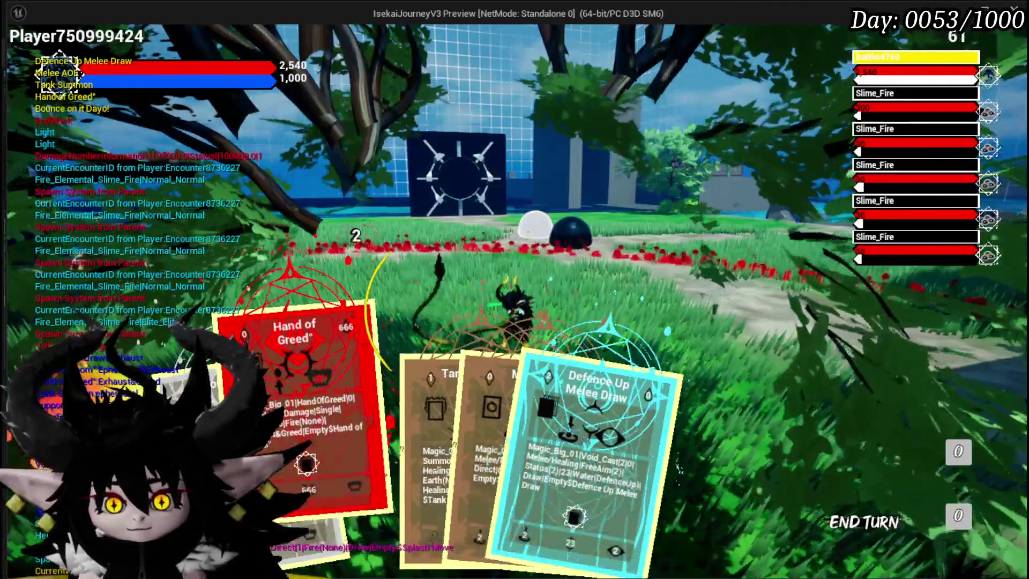
{"action": "left_click", "coordinate": [287, 433]}
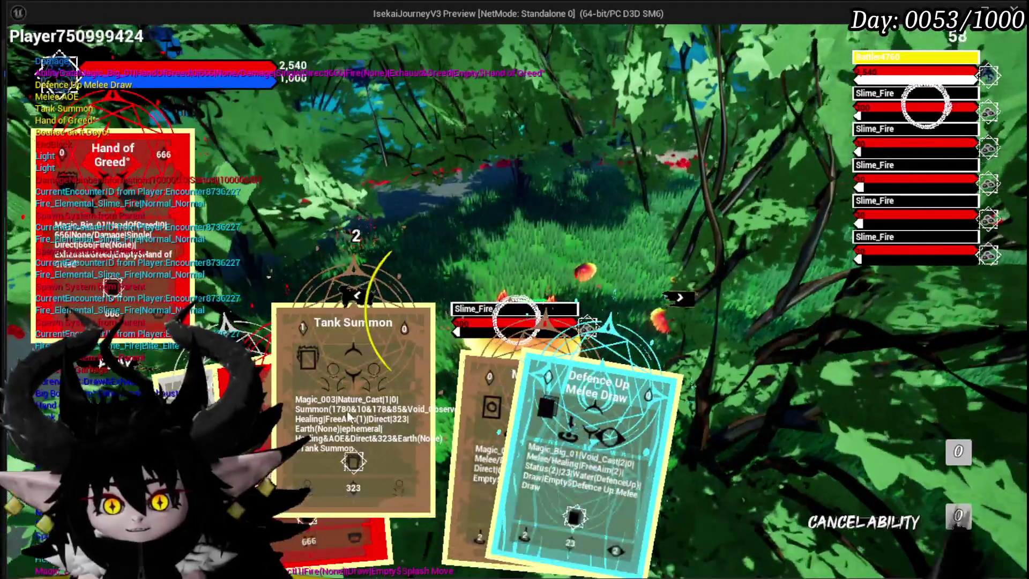
{"action": "left_click", "coordinate": [347, 410]}
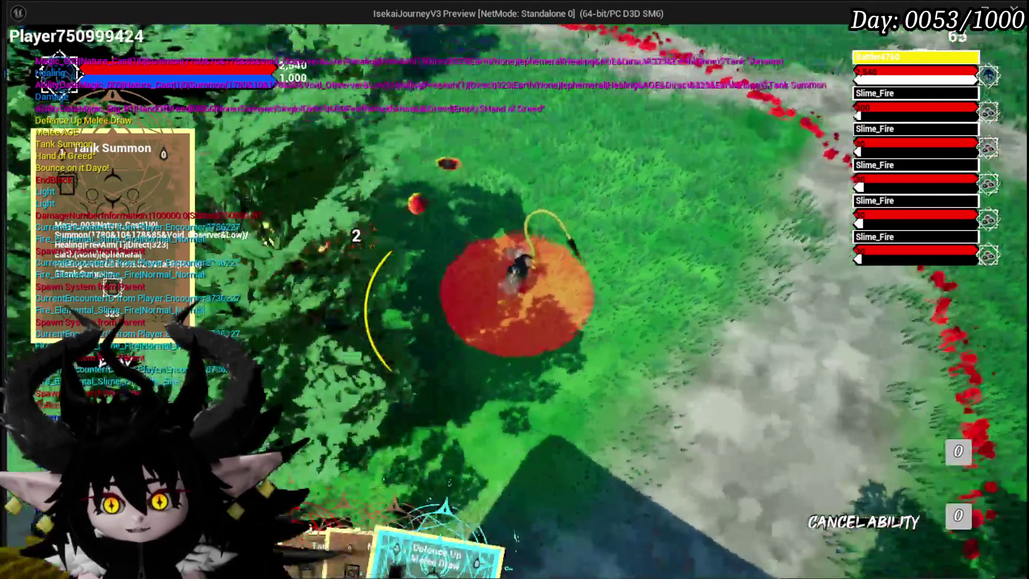
- Aim Tank Summon's red target circle at the slimes and cast the ability
{"action": "left_click", "coordinate": [512, 289]}
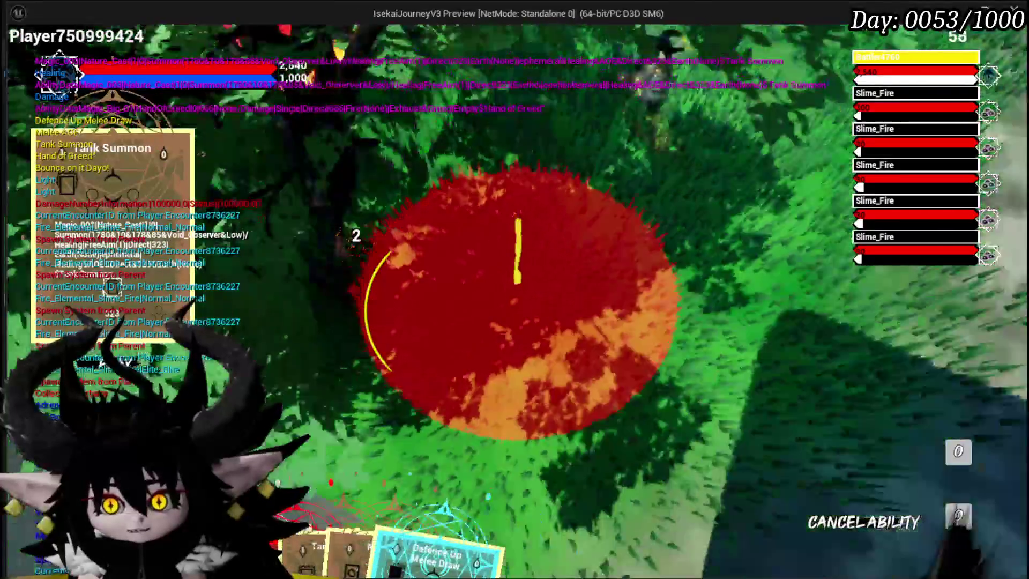
{"action": "scroll", "coordinate": [616, 303], "scroll_direction": "down", "scroll_amount": 5}
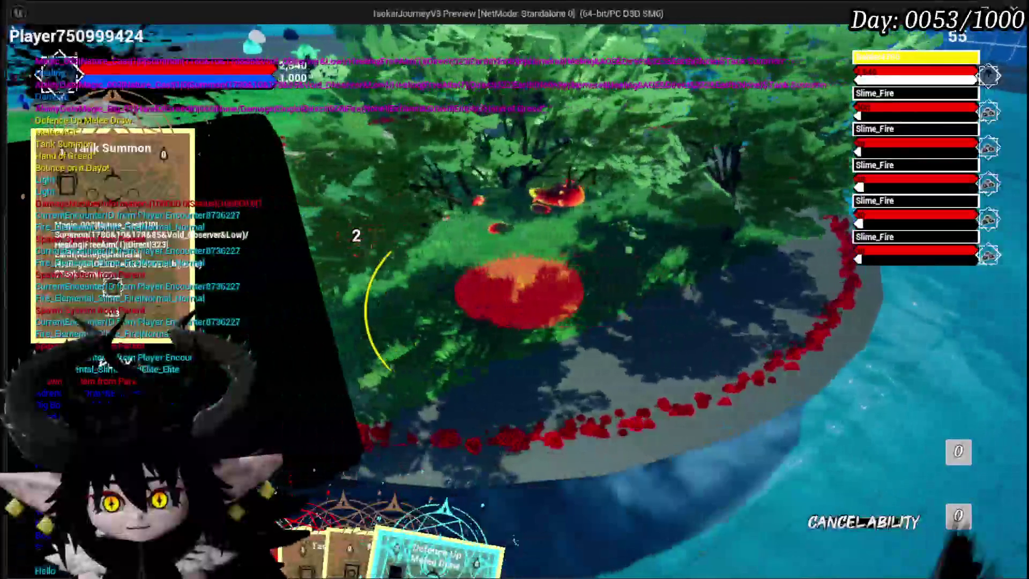
{"action": "scroll", "coordinate": [517, 295], "scroll_direction": "up", "scroll_amount": 5}
{"action": "scroll", "coordinate": [517, 294], "scroll_direction": "up", "scroll_amount": 3}
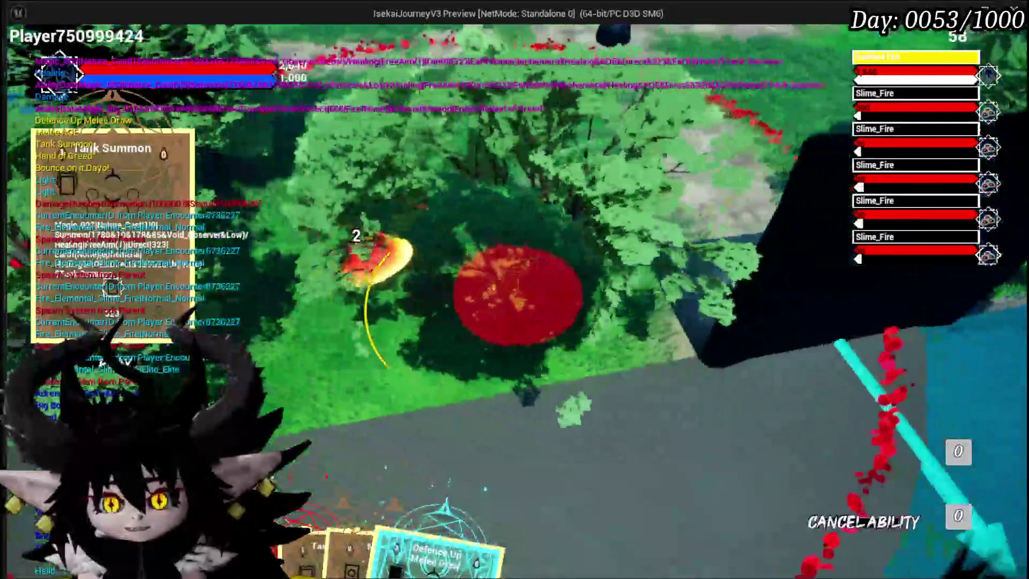
{"action": "scroll", "coordinate": [587, 283], "scroll_direction": "up", "scroll_amount": 3}
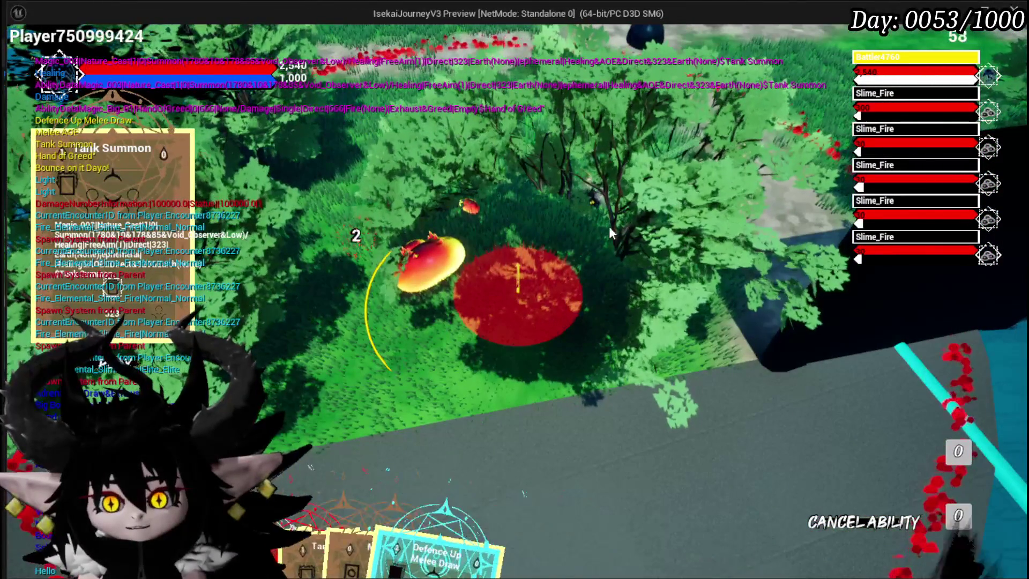
{"action": "left_click", "coordinate": [547, 309]}
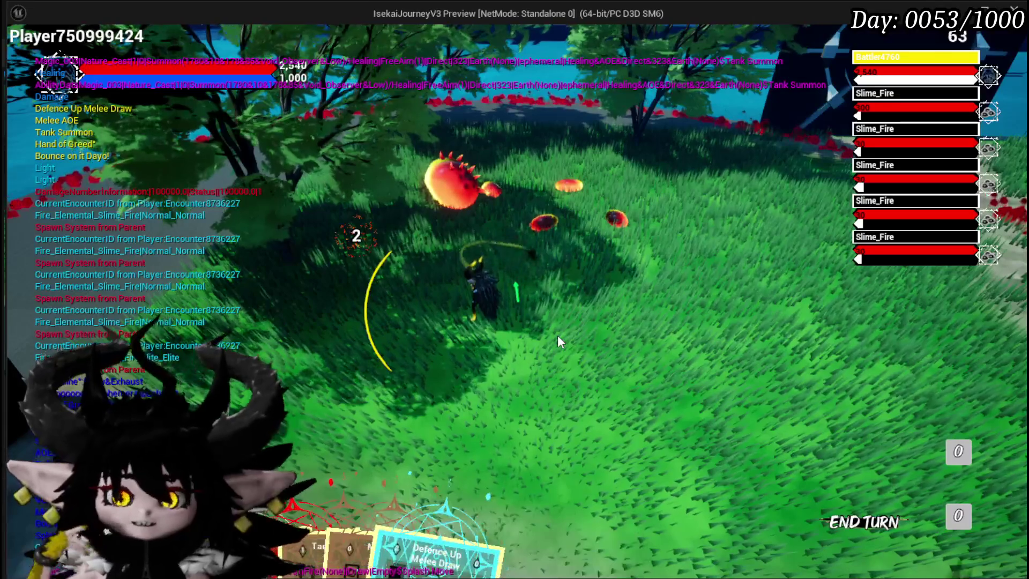
- Orbit the game camera, exit the play test with Esc, and save the level
{"action": "left_click_drag", "start_coordinate": [593, 324], "coordinate": [361, 330]}
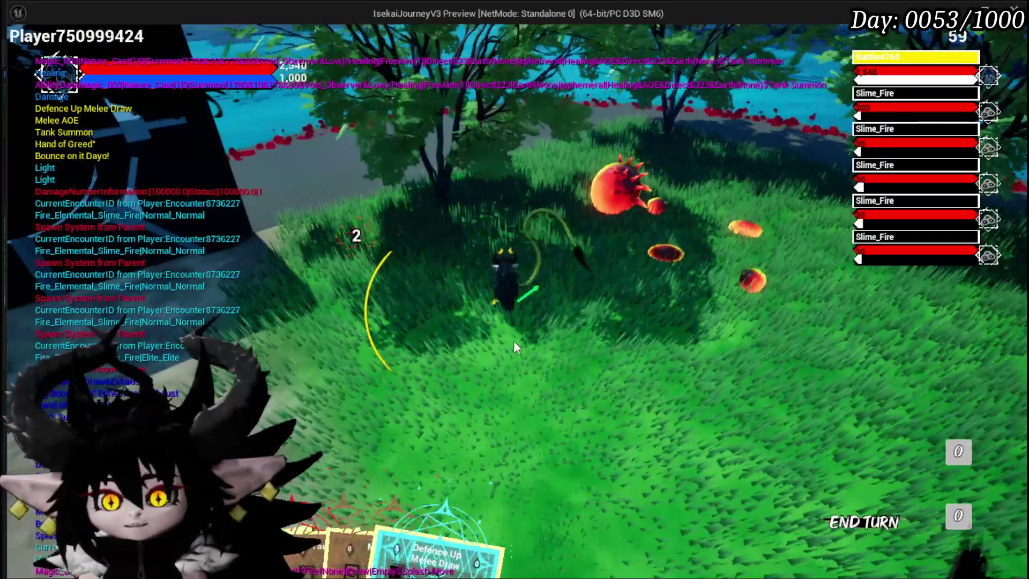
{"action": "left_click_drag", "start_coordinate": [514, 340], "coordinate": [703, 332]}
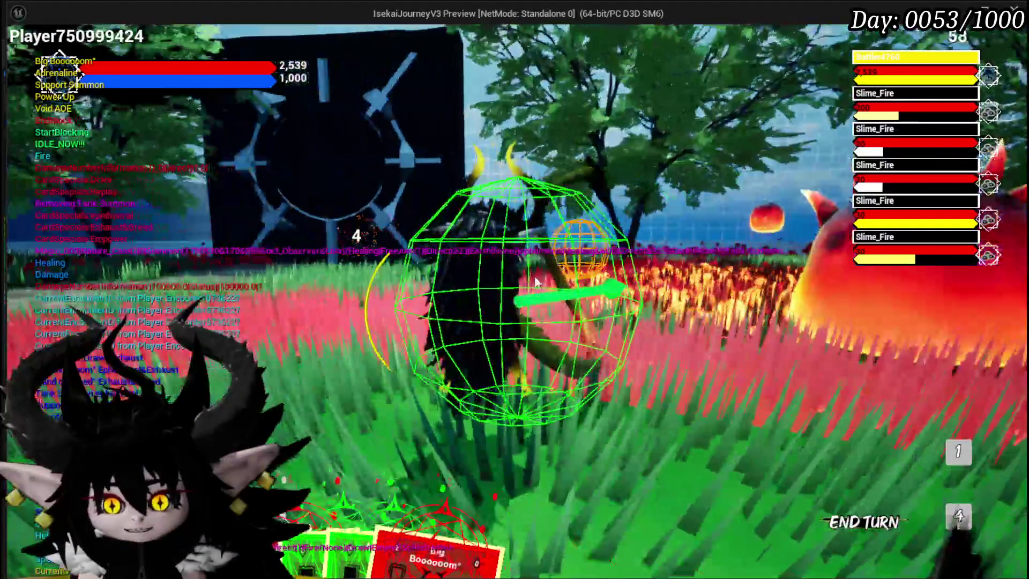
{"action": "key", "text": "Escape"}
{"action": "left_click", "coordinate": [28, 49]}
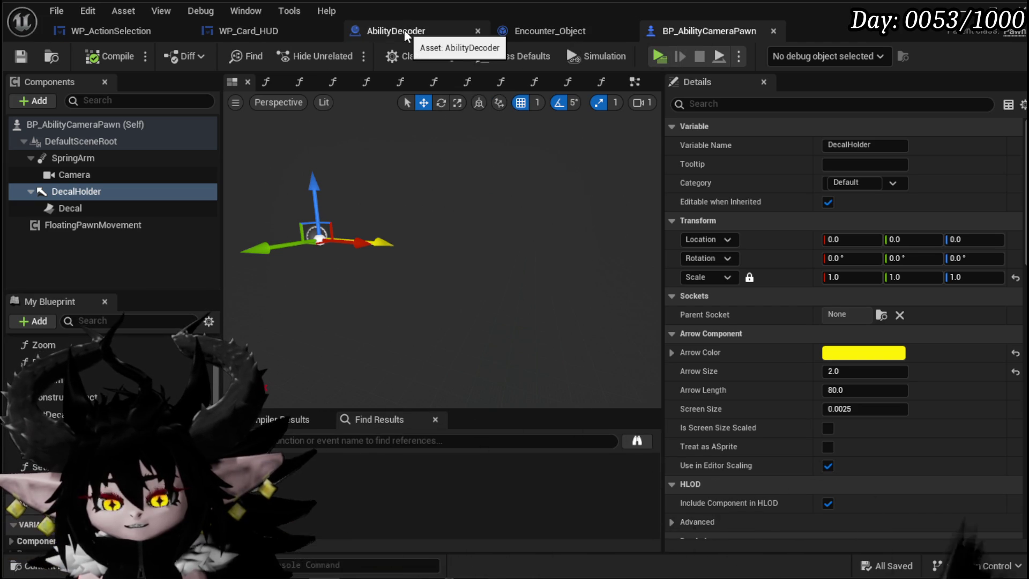
- In AbilityDecoder, add Detach From Component from the Decal Holder pin and place it above Attach Component To Component
{"action": "left_click", "coordinate": [407, 32]}
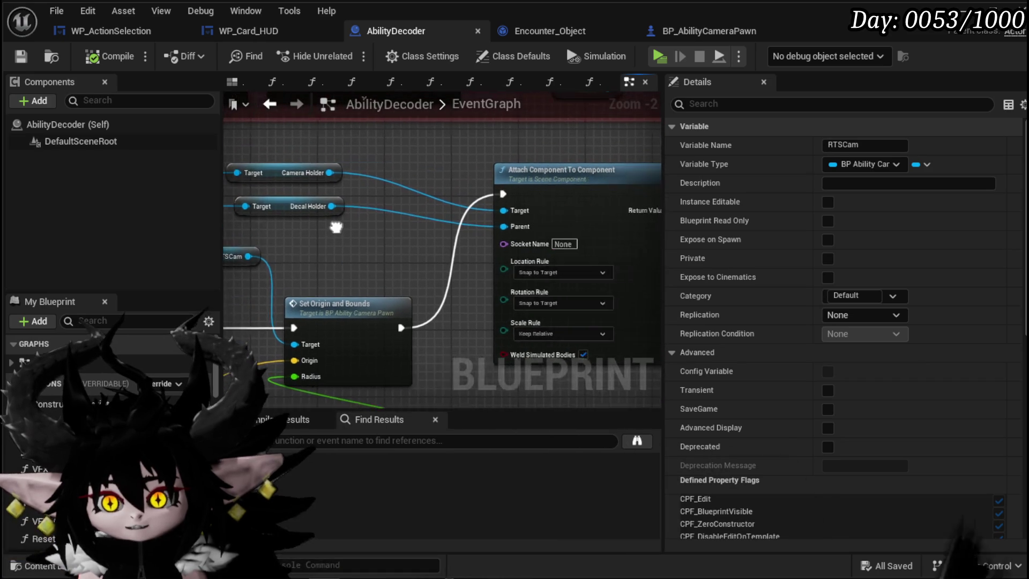
{"action": "left_click_drag", "start_coordinate": [316, 194], "coordinate": [369, 239]}
{"action": "type", "text": "Det"}
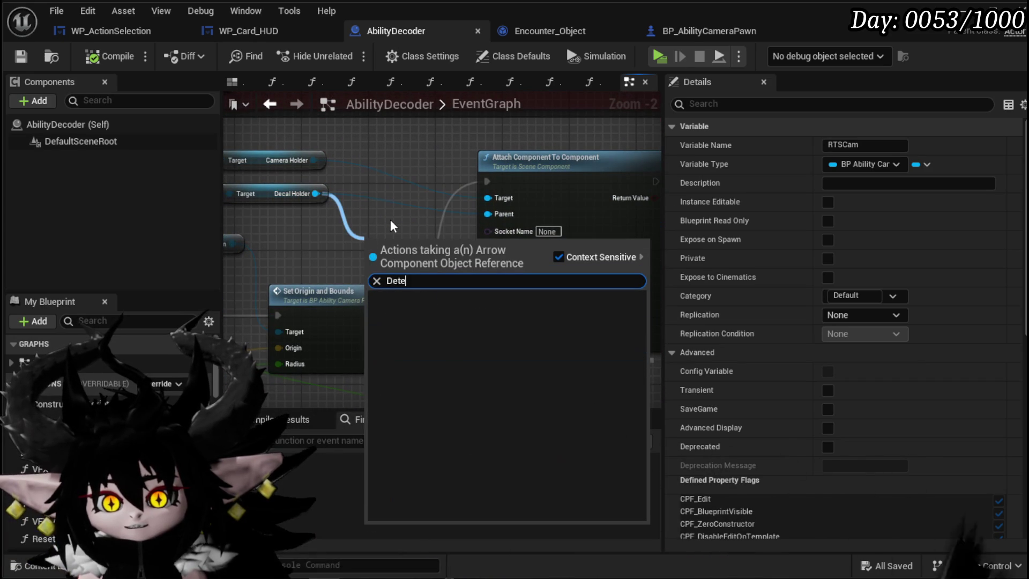
{"action": "left_click", "coordinate": [470, 311]}
{"action": "mouse_move", "coordinate": [414, 313]}
{"action": "left_mouse_down"}
{"action": "mouse_move", "coordinate": [411, 152]}
{"action": "mouse_move", "coordinate": [430, 152]}
{"action": "left_mouse_up"}
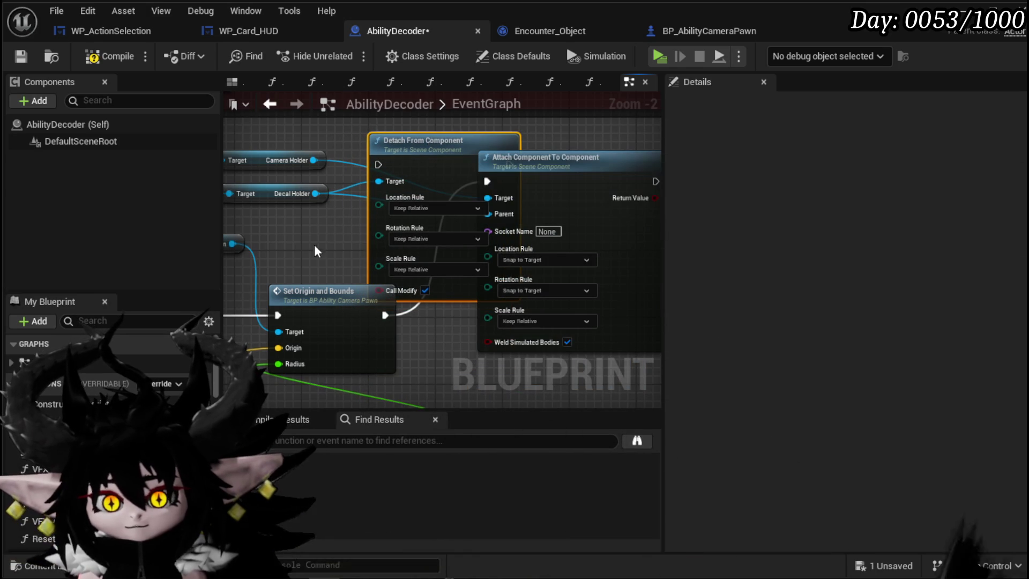
{"action": "scroll", "coordinate": [365, 202], "scroll_direction": "down", "scroll_amount": 2}
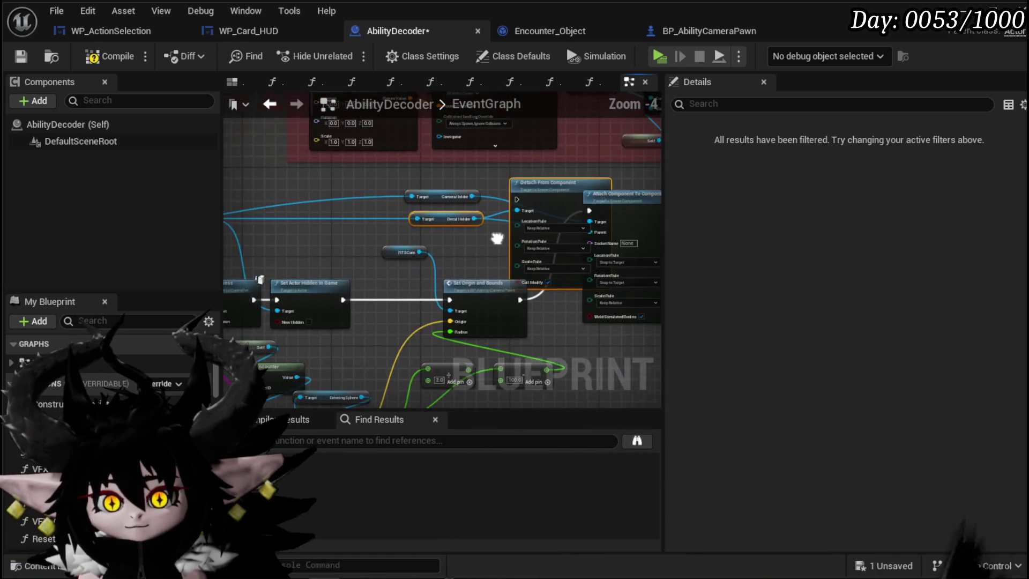
{"action": "left_click_drag", "start_coordinate": [330, 223], "coordinate": [336, 249]}
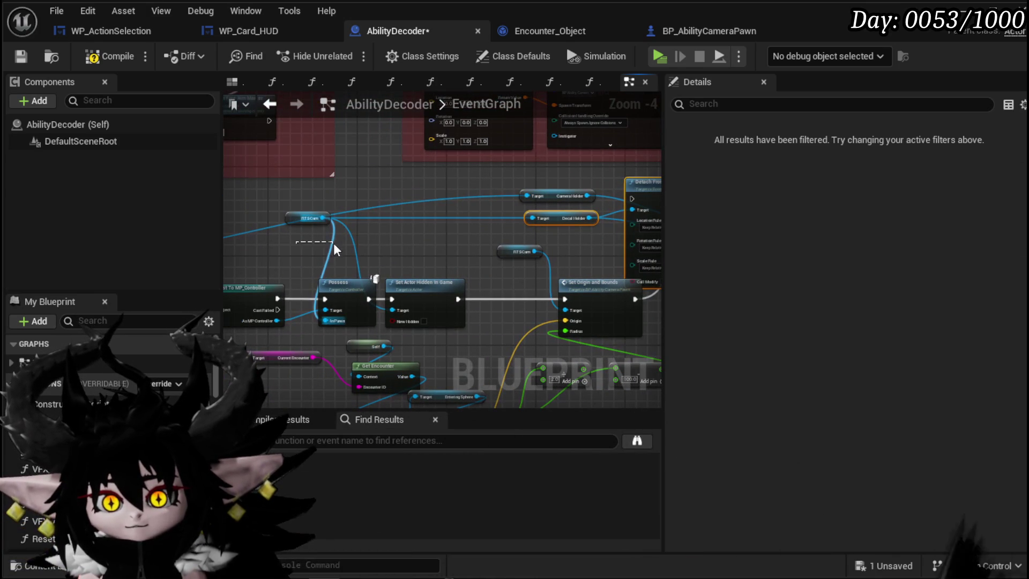
{"action": "left_click_drag", "start_coordinate": [432, 239], "coordinate": [303, 230]}
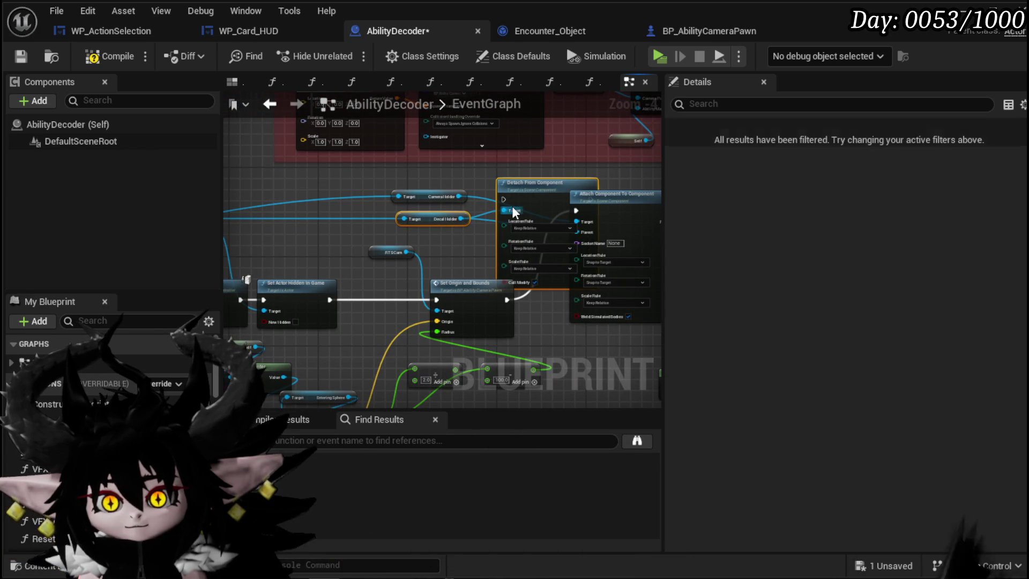
{"action": "left_click", "coordinate": [463, 186]}
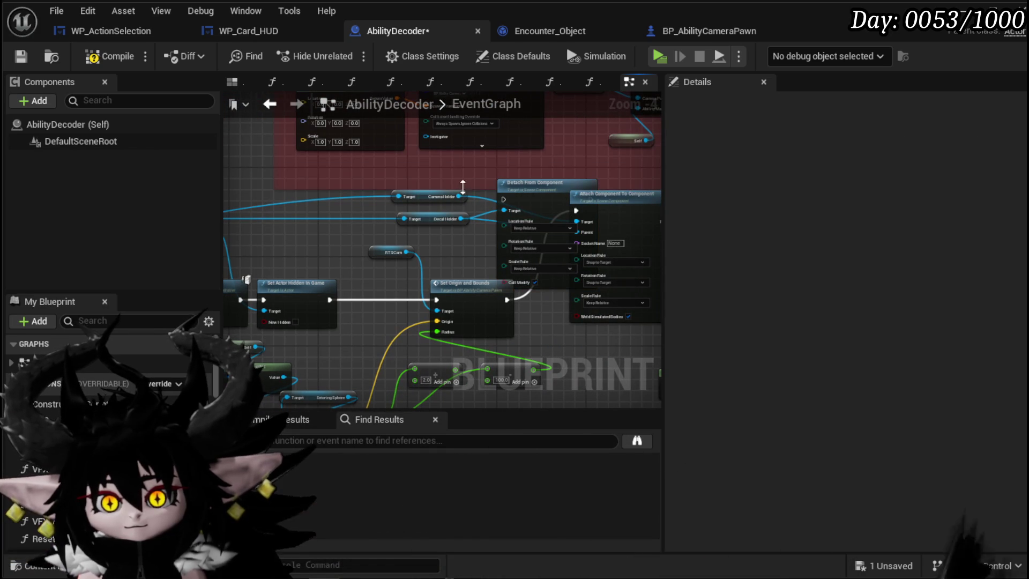
{"action": "scroll", "coordinate": [515, 189], "scroll_direction": "down", "scroll_amount": 4}
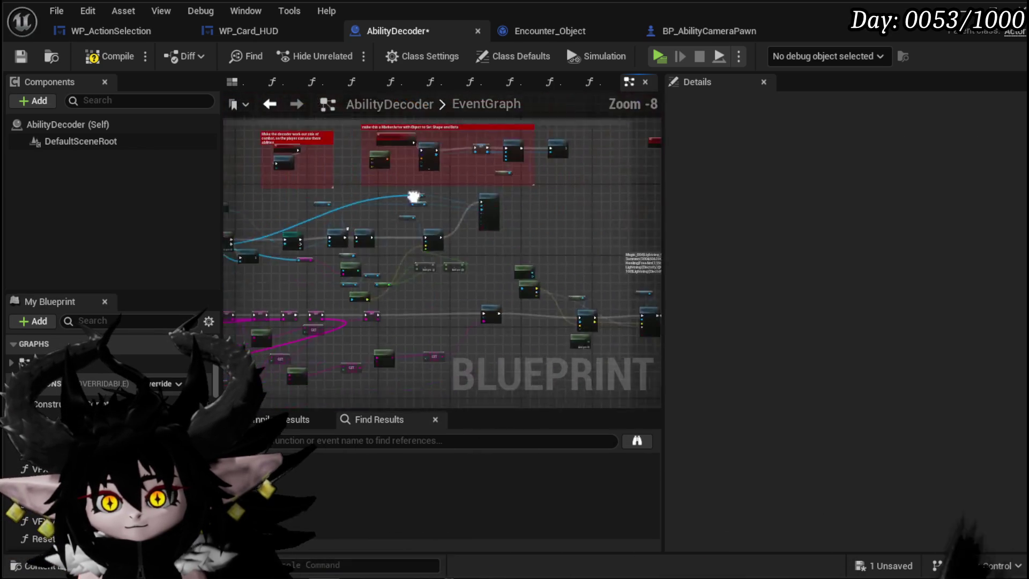
- Pan the EventGraph to the Server Unpossess chain and move the User getter beside Reset Marker Settings
{"action": "mouse_move", "coordinate": [279, 285]}
{"action": "left_mouse_down"}
{"action": "mouse_move", "coordinate": [418, 225]}
{"action": "mouse_move", "coordinate": [425, 237]}
{"action": "mouse_move", "coordinate": [393, 349]}
{"action": "mouse_move", "coordinate": [370, 263]}
{"action": "mouse_move", "coordinate": [483, 258]}
{"action": "left_mouse_up"}
{"action": "scroll", "coordinate": [330, 244], "scroll_direction": "up", "scroll_amount": 4}
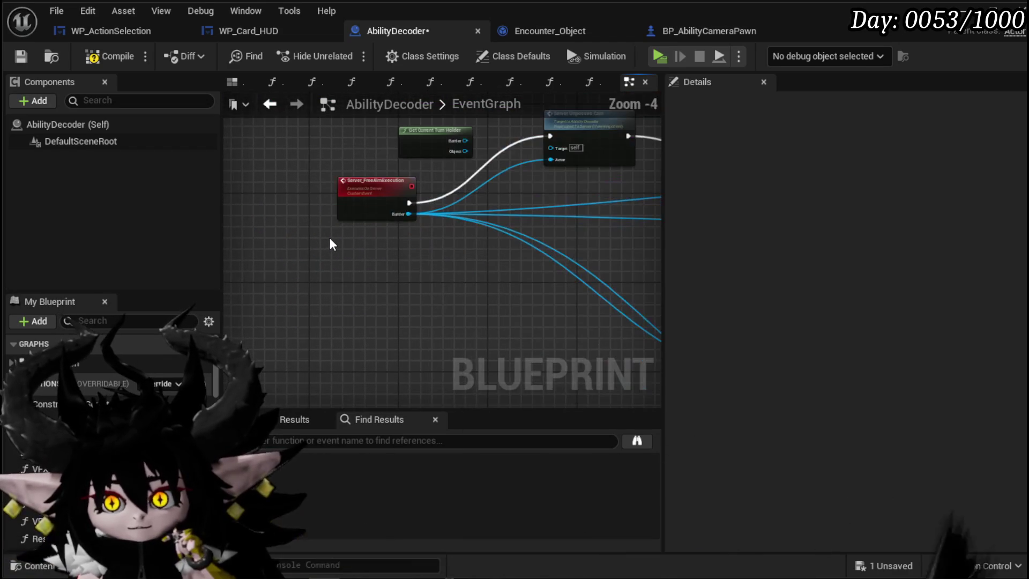
{"action": "scroll", "coordinate": [331, 244], "scroll_direction": "down", "scroll_amount": 3}
{"action": "mouse_move", "coordinate": [331, 244]}
{"action": "left_mouse_down"}
{"action": "mouse_move", "coordinate": [480, 223]}
{"action": "mouse_move", "coordinate": [549, 227]}
{"action": "mouse_move", "coordinate": [404, 223]}
{"action": "mouse_move", "coordinate": [359, 240]}
{"action": "mouse_move", "coordinate": [487, 244]}
{"action": "left_mouse_up"}
{"action": "scroll", "coordinate": [398, 226], "scroll_direction": "up", "scroll_amount": 3}
{"action": "scroll", "coordinate": [359, 240], "scroll_direction": "up", "scroll_amount": 2}
{"action": "scroll", "coordinate": [456, 244], "scroll_direction": "down", "scroll_amount": 2}
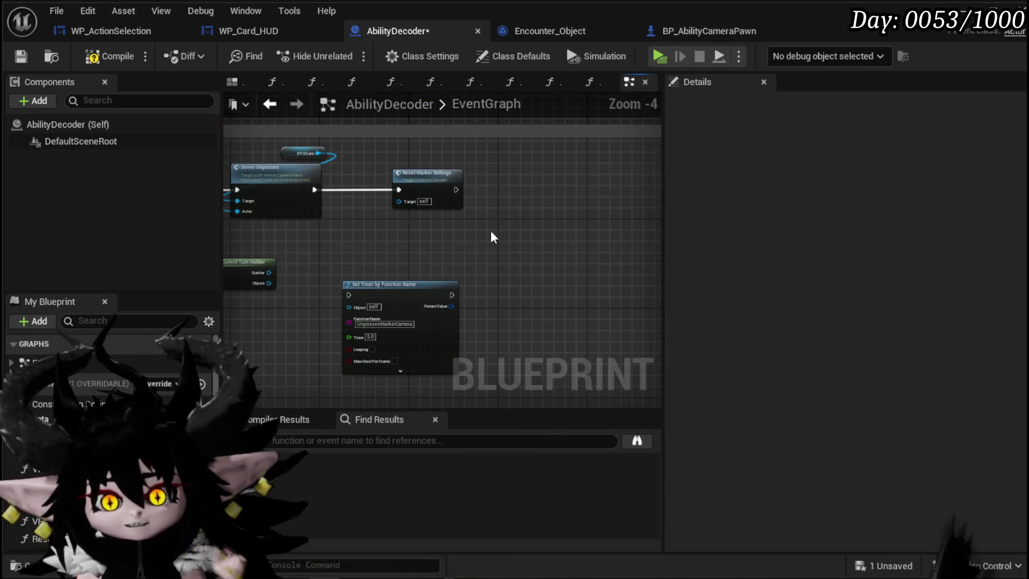
{"action": "left_click_drag", "start_coordinate": [414, 254], "coordinate": [300, 225]}
{"action": "scroll", "coordinate": [408, 243], "scroll_direction": "up", "scroll_amount": 3}
{"action": "left_click_drag", "start_coordinate": [399, 246], "coordinate": [501, 239]}
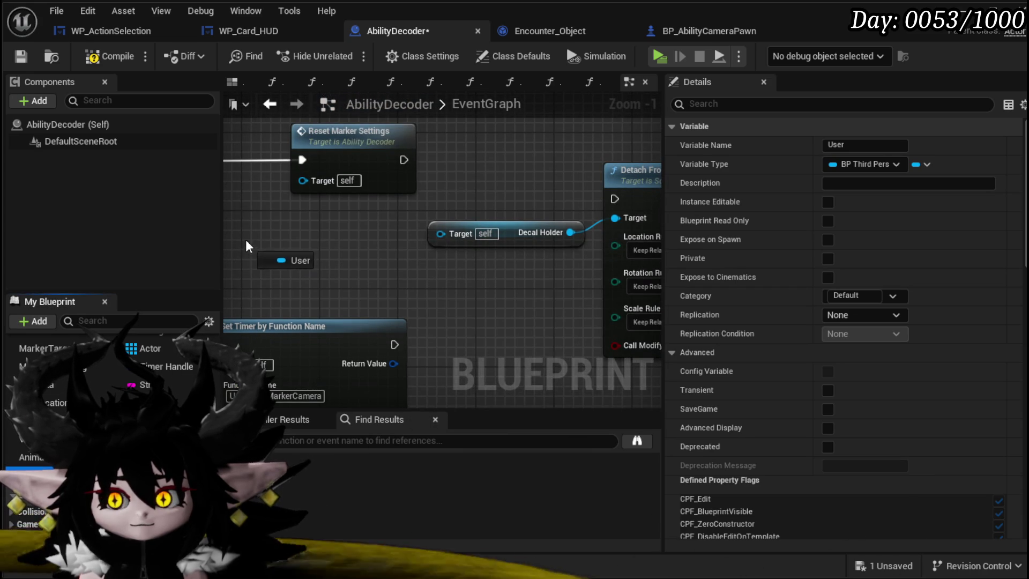
{"action": "left_click_drag", "start_coordinate": [284, 260], "coordinate": [277, 242]}
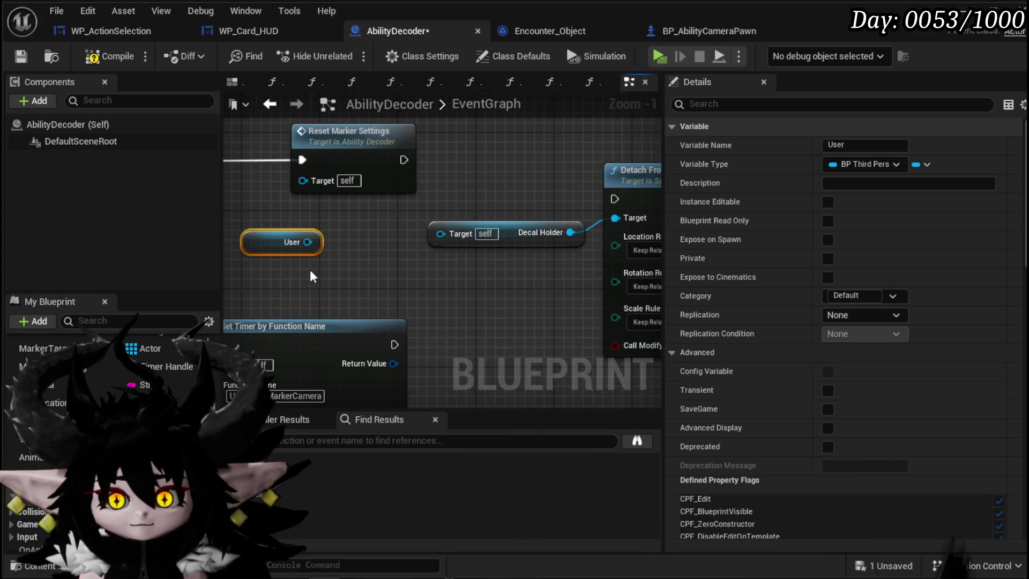
- Add a Camera Holder getter from User as Detach From Component's Target, running it after Reset Marker Settings
{"action": "left_click_drag", "start_coordinate": [387, 273], "coordinate": [351, 268]}
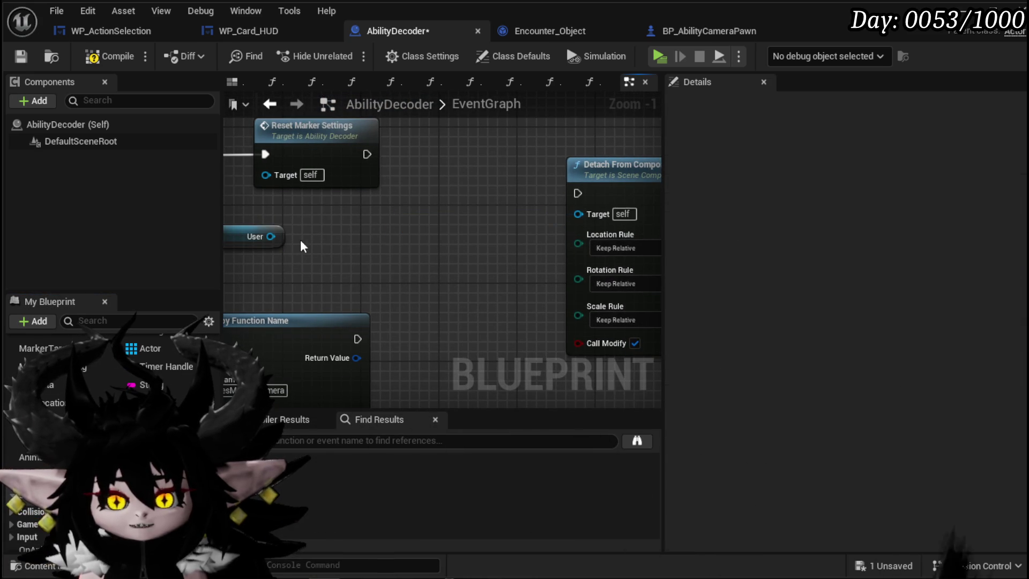
{"action": "left_click_drag", "start_coordinate": [288, 254], "coordinate": [327, 254]}
{"action": "type", "text": "Came"}
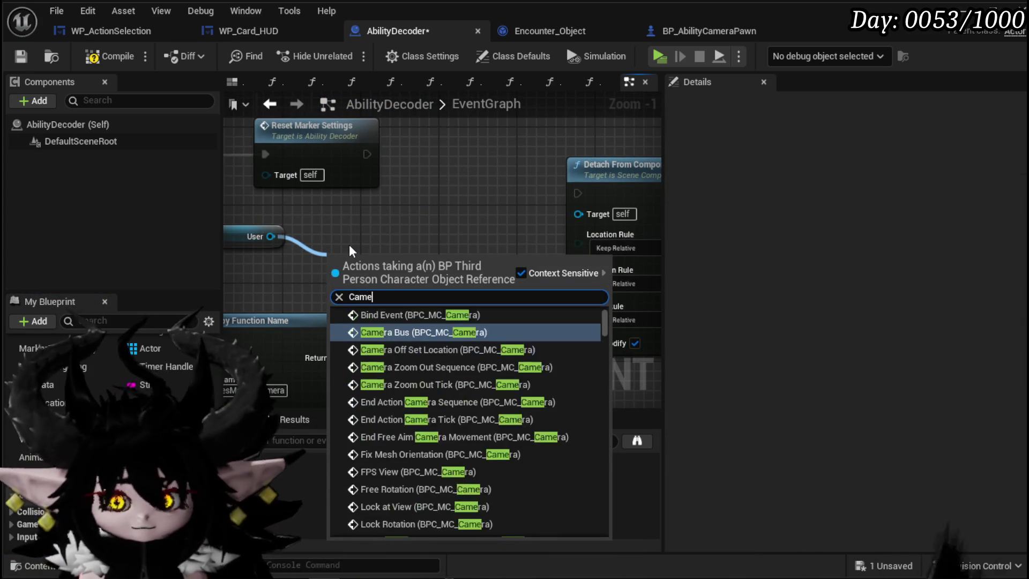
{"action": "type", "text": "ra holder"}
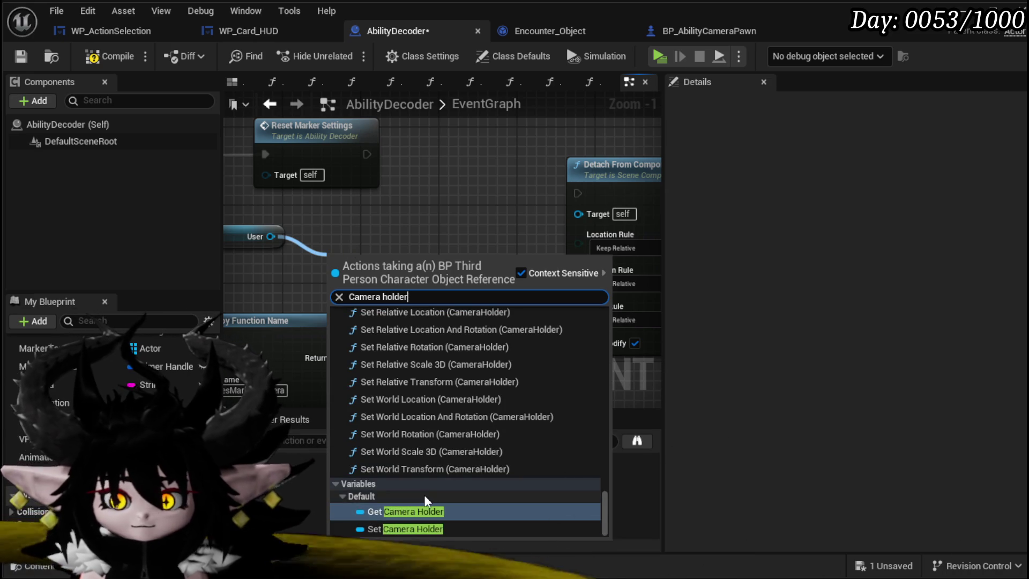
{"action": "left_click", "coordinate": [405, 511]}
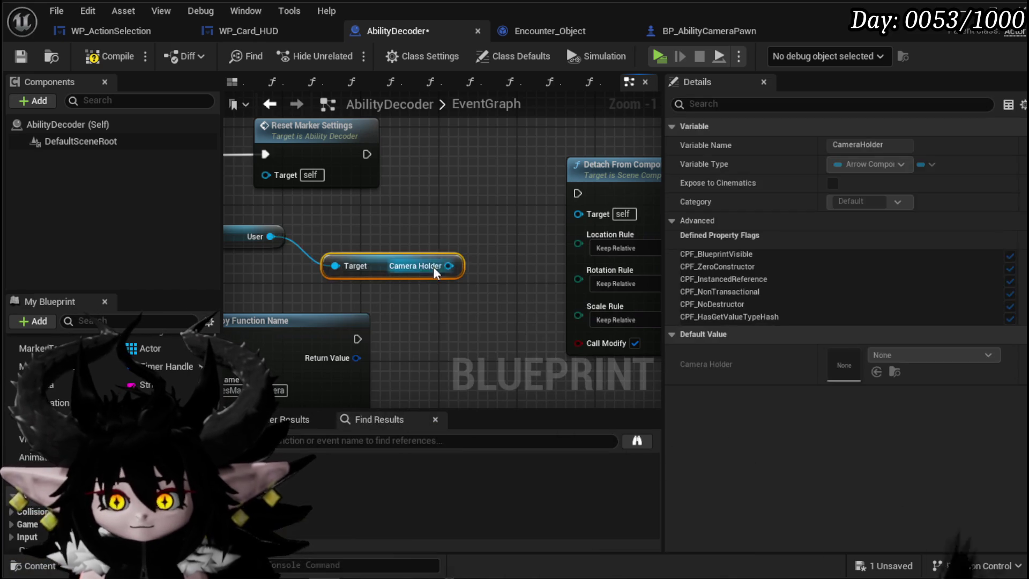
{"action": "left_click_drag", "start_coordinate": [588, 220], "coordinate": [588, 217]}
{"action": "left_click_drag", "start_coordinate": [595, 214], "coordinate": [511, 154]}
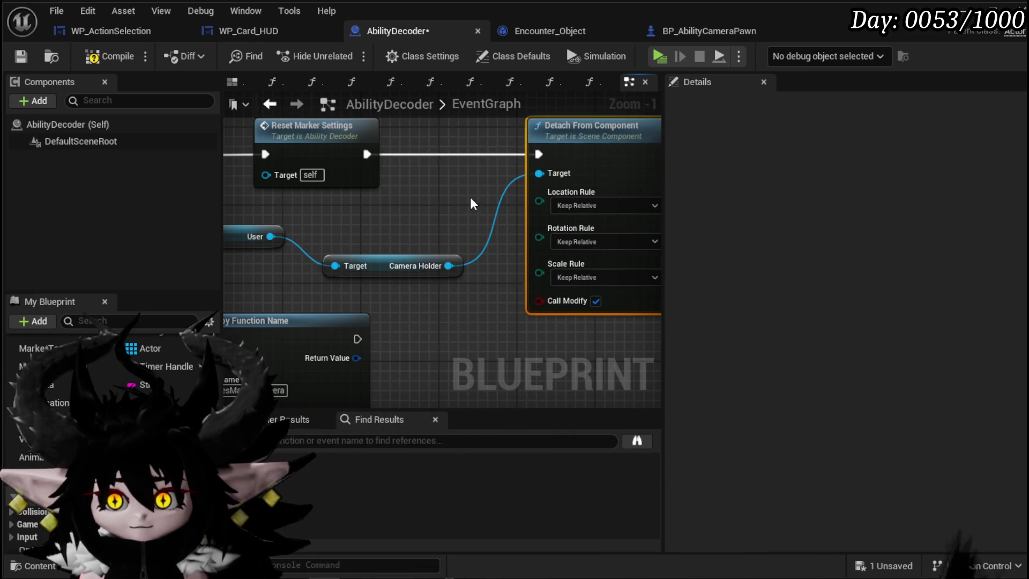
{"action": "scroll", "coordinate": [477, 198], "scroll_direction": "down", "scroll_amount": 2}
{"action": "scroll", "coordinate": [440, 265], "scroll_direction": "up", "scroll_amount": 3}
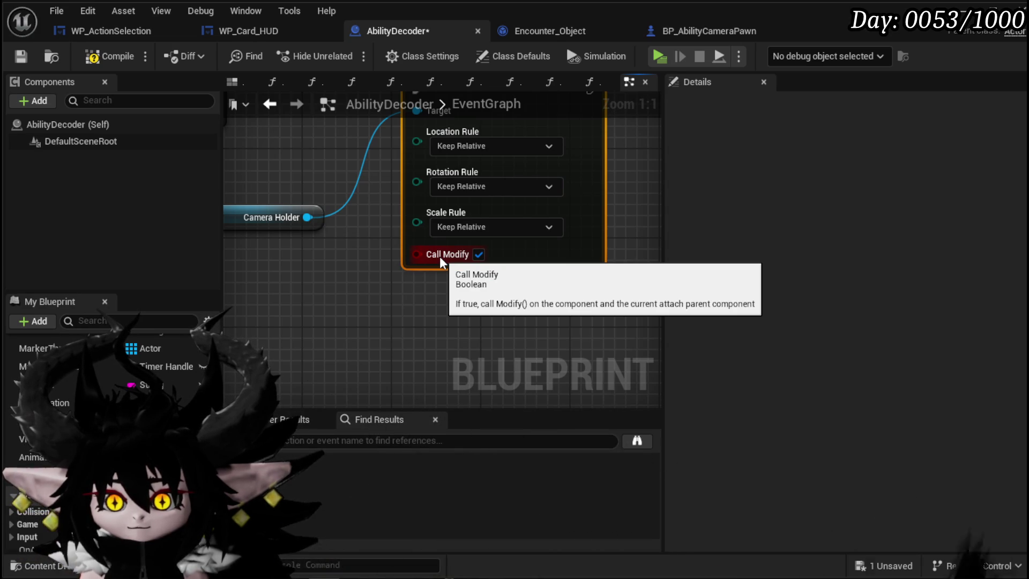
{"action": "scroll", "coordinate": [523, 266], "scroll_direction": "down", "scroll_amount": 4}
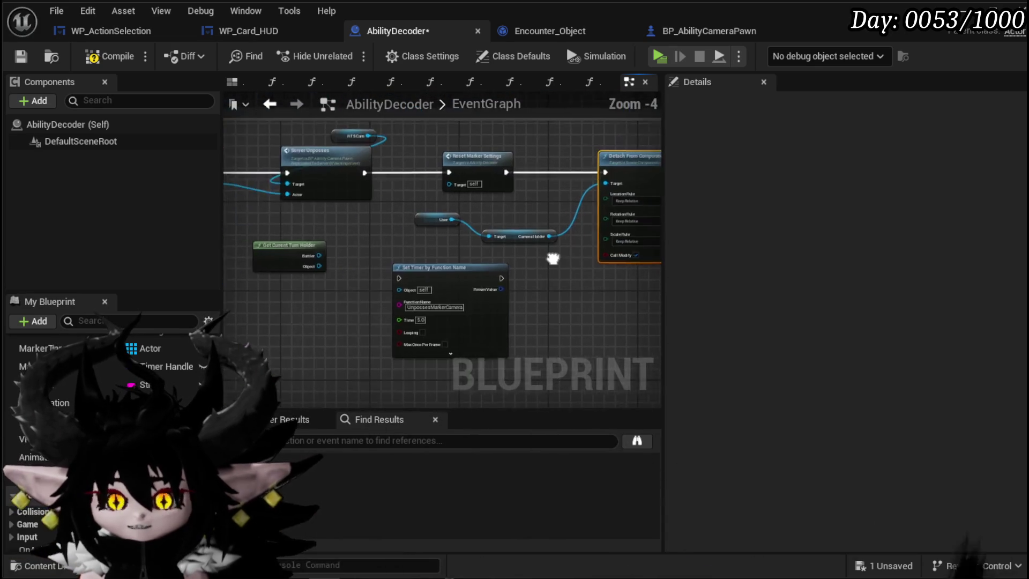